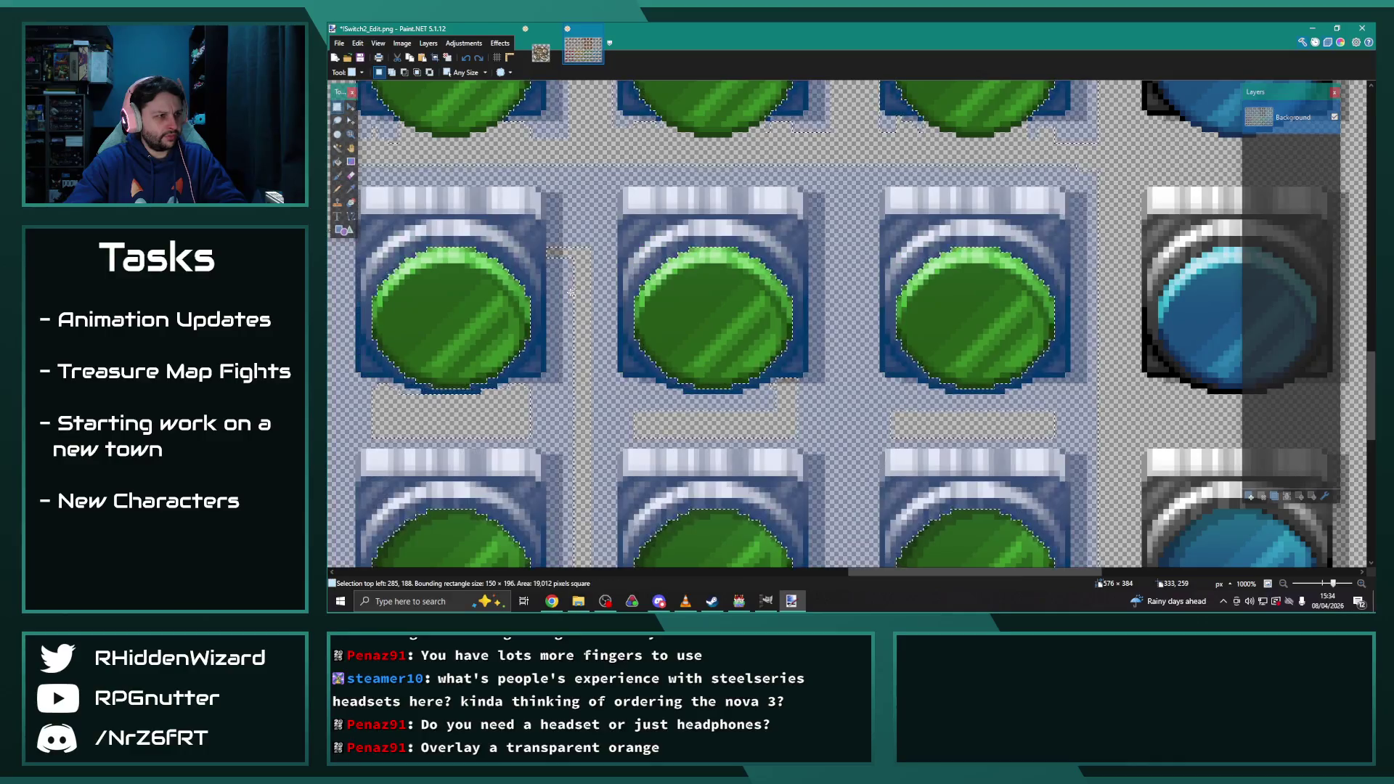
# Adjust the selection around the 150×196 block of button sprites and copy it
pyautogui.moveTo(550, 249); pyautogui.dragTo(588, 276)
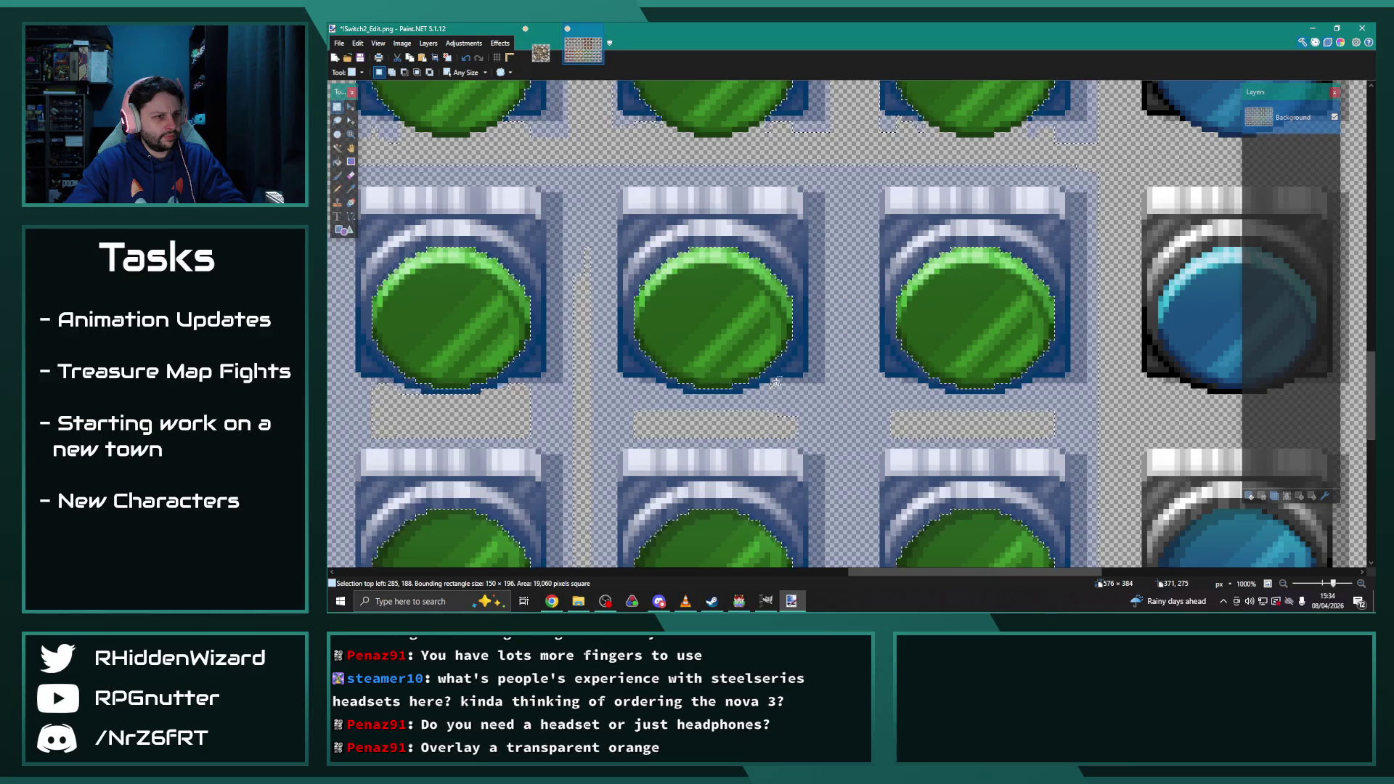
pyautogui.scroll(1, 741, 403)
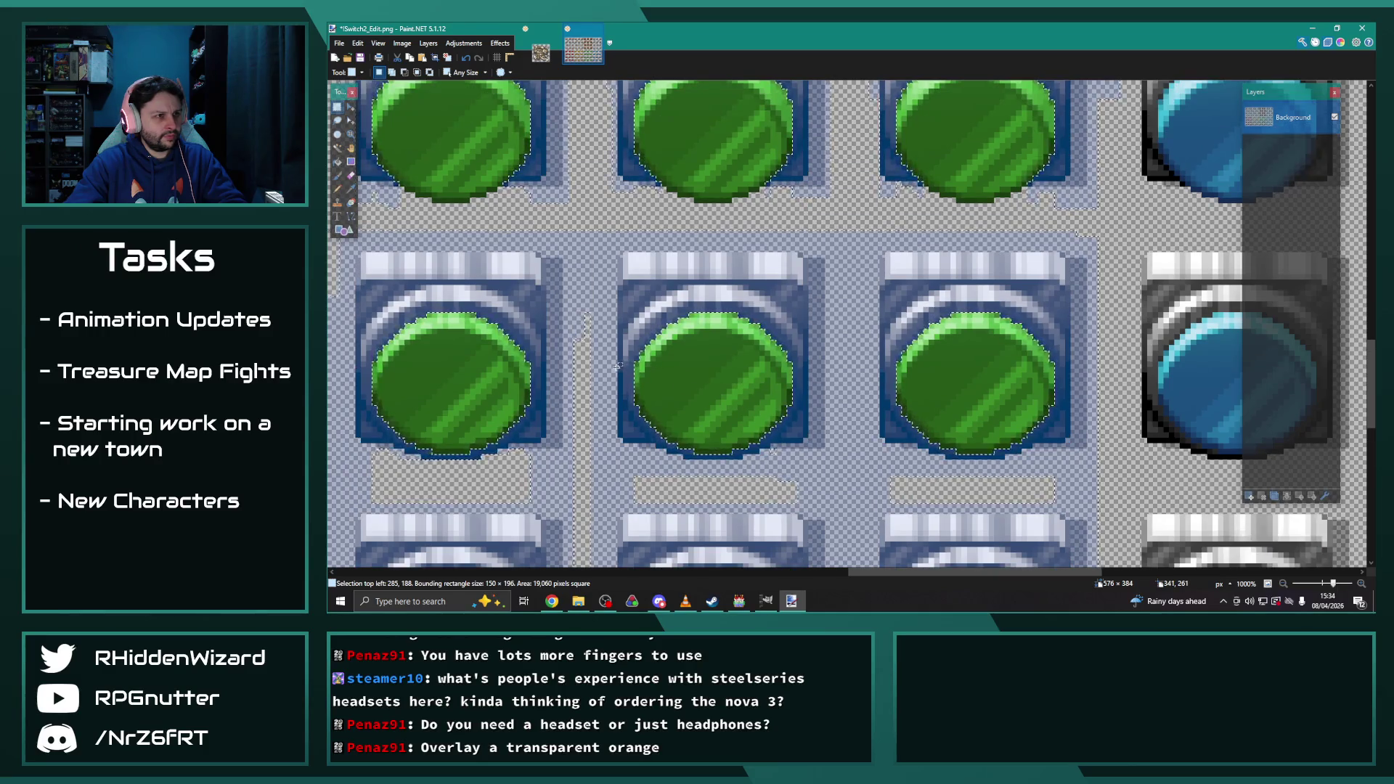
pyautogui.scroll(-1, 615, 361)
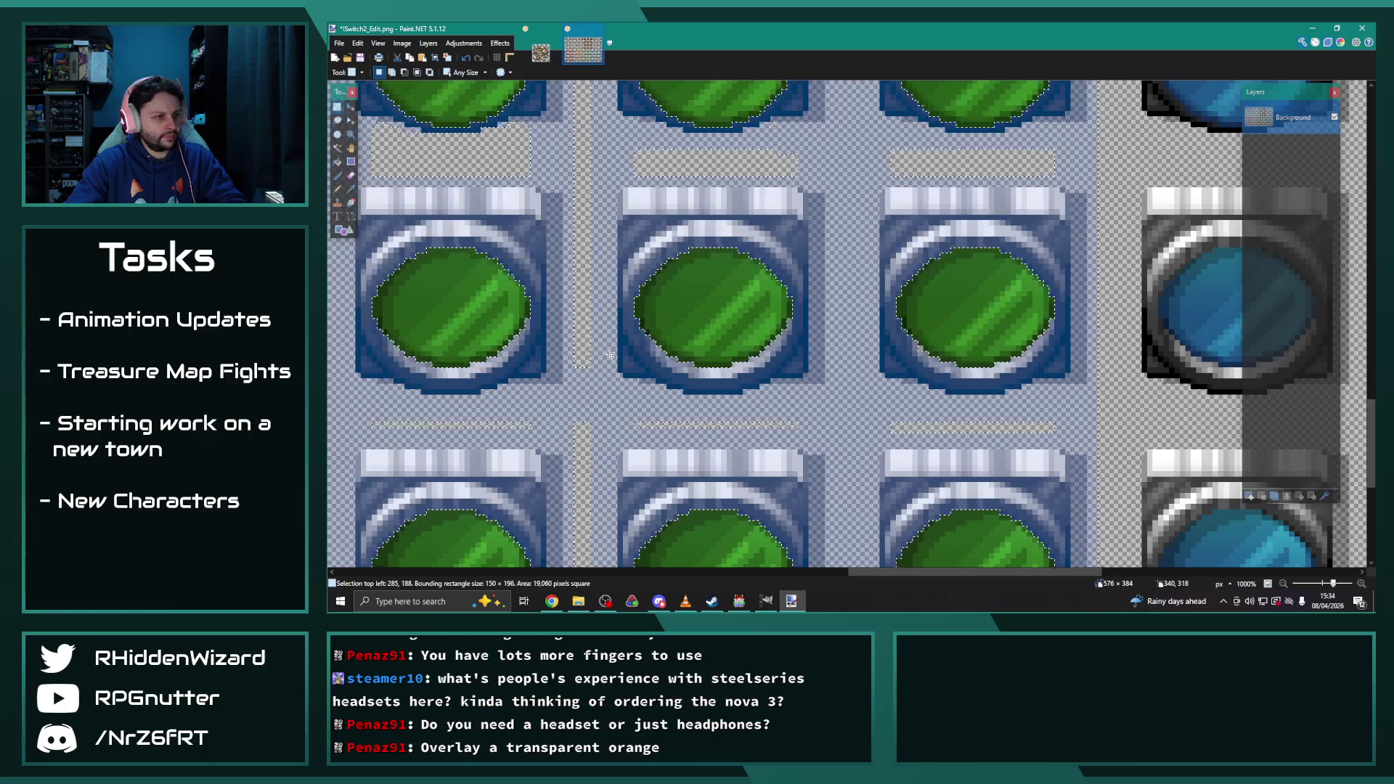
pyautogui.scroll(-4, 614, 361)
pyautogui.press('Delete')
pyautogui.scroll(1, 608, 351)
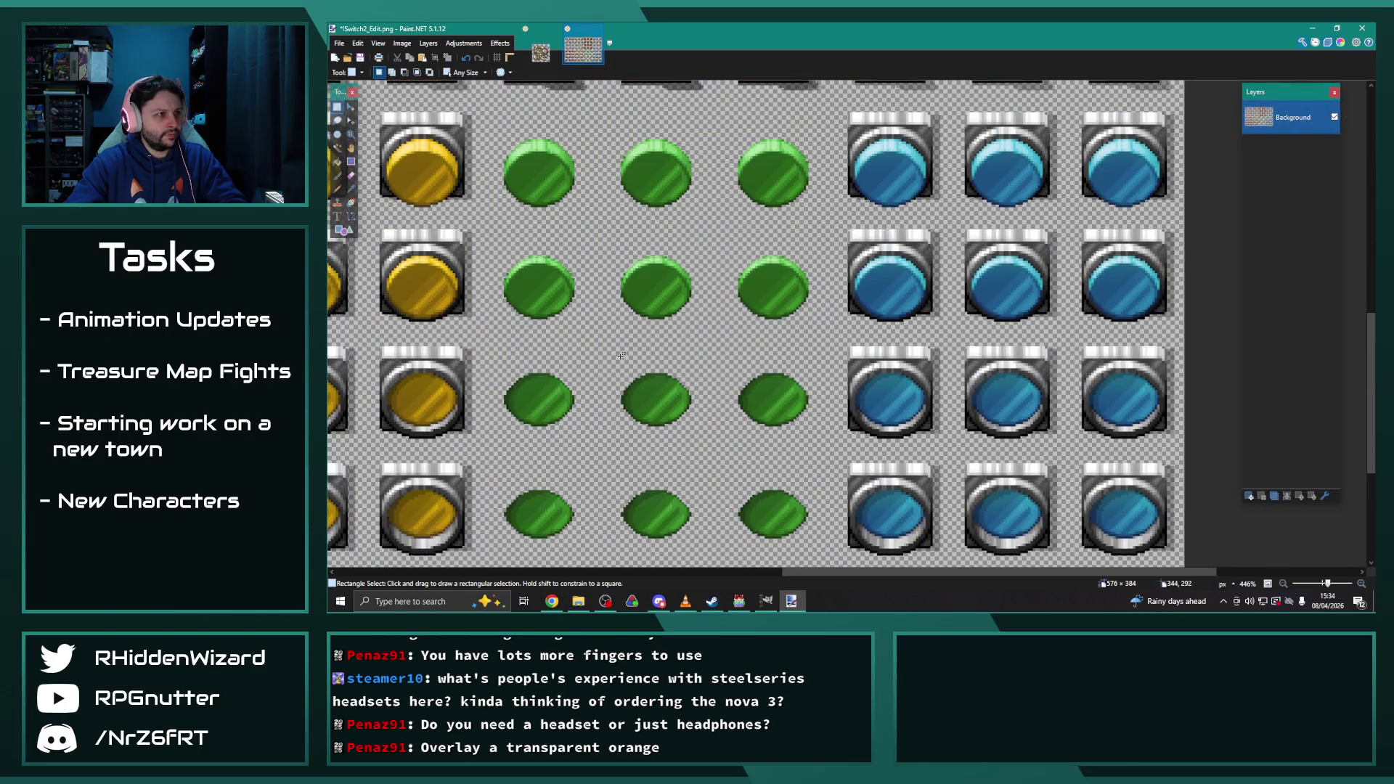
# Create a new 150×196 image and paste the copied buttons into it
pyautogui.click(338, 44)
pyautogui.click(358, 57)
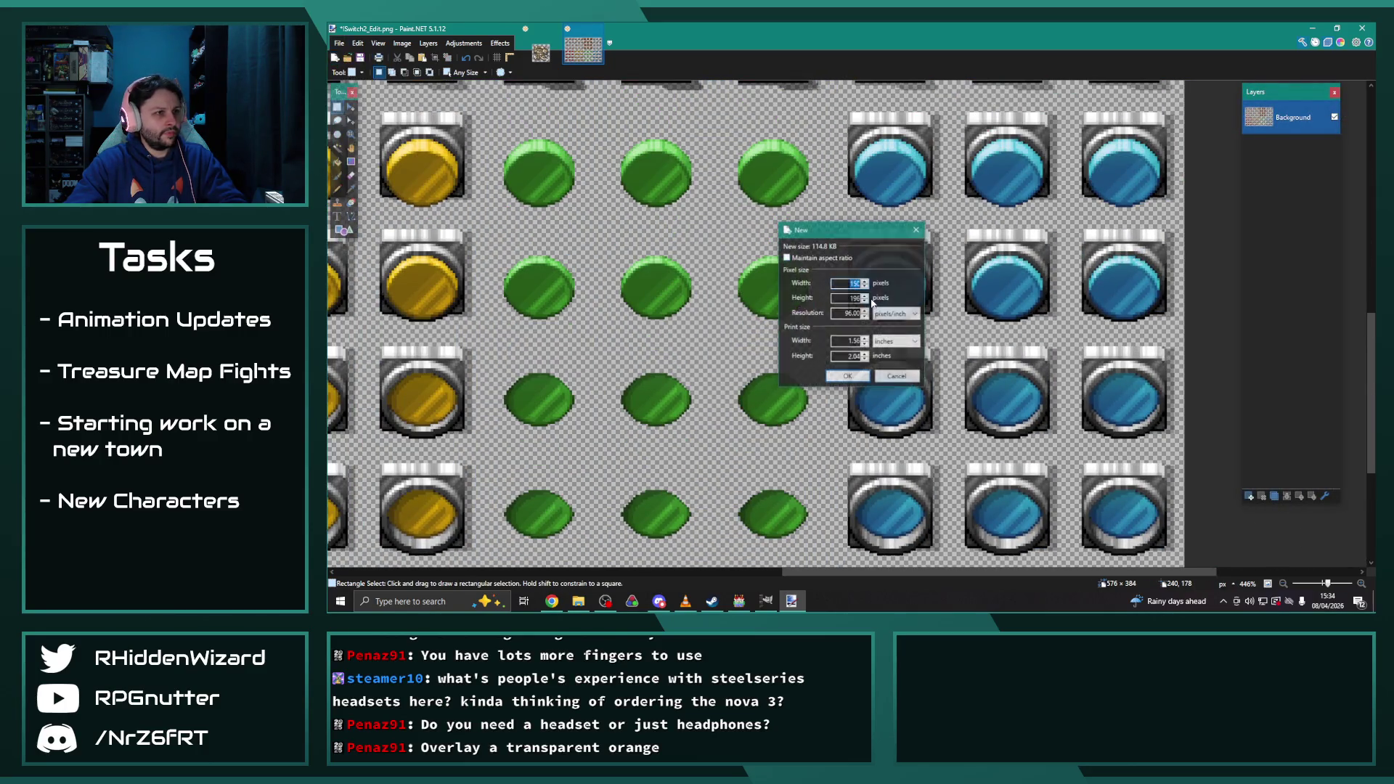
pyautogui.click(857, 382)
pyautogui.hotkey('ctrl', 'v')
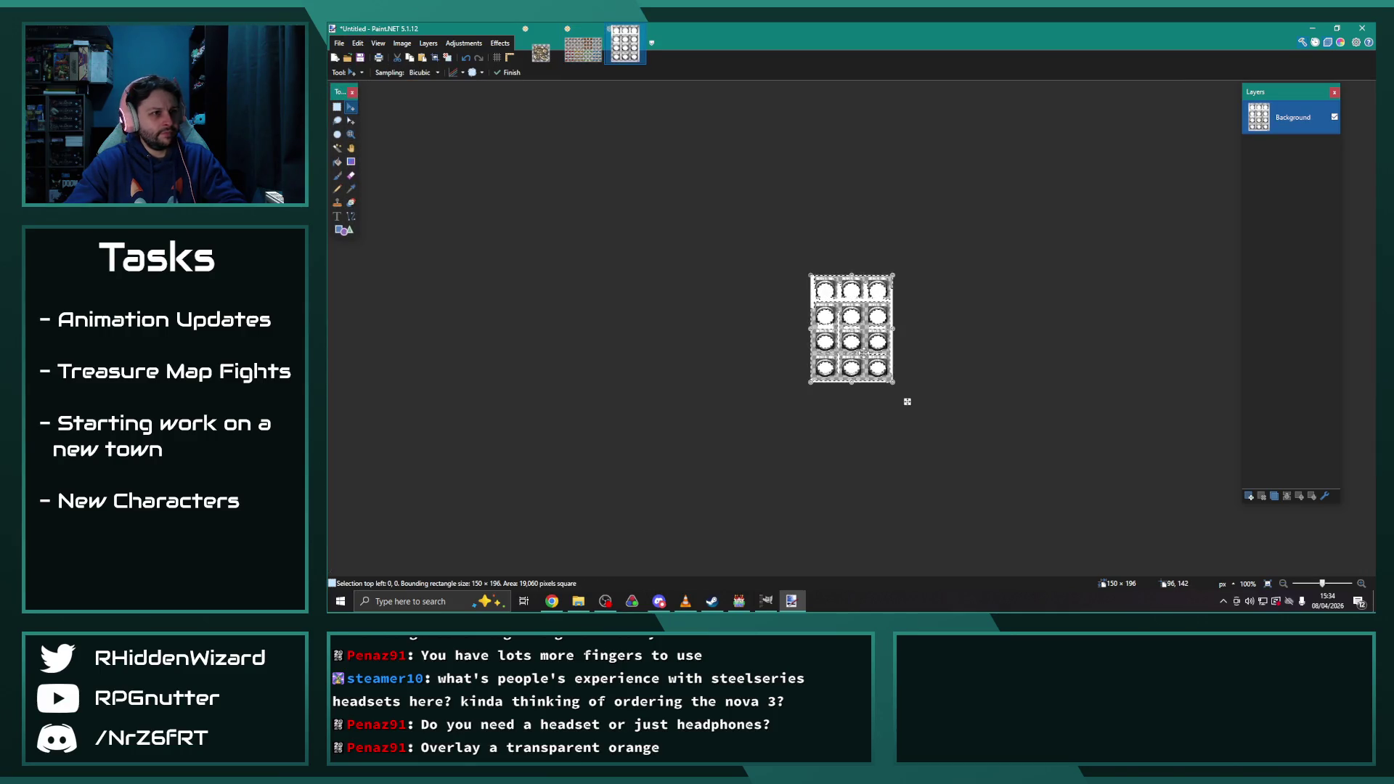
# Erase the white strip along the sheet's left edge to transparency with Rectangle Select
pyautogui.scroll(5, 905, 398)
pyautogui.scroll(3, 860, 352)
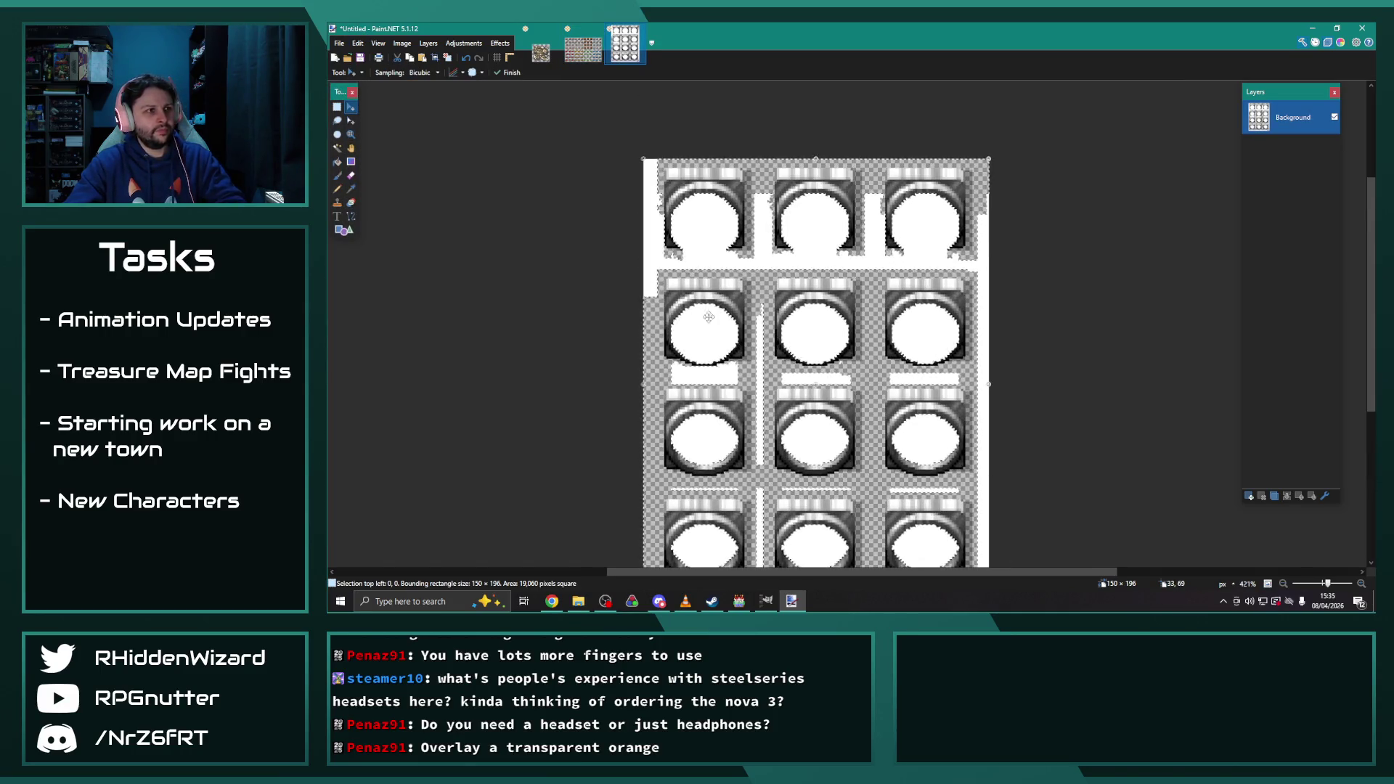
pyautogui.scroll(3, 633, 296)
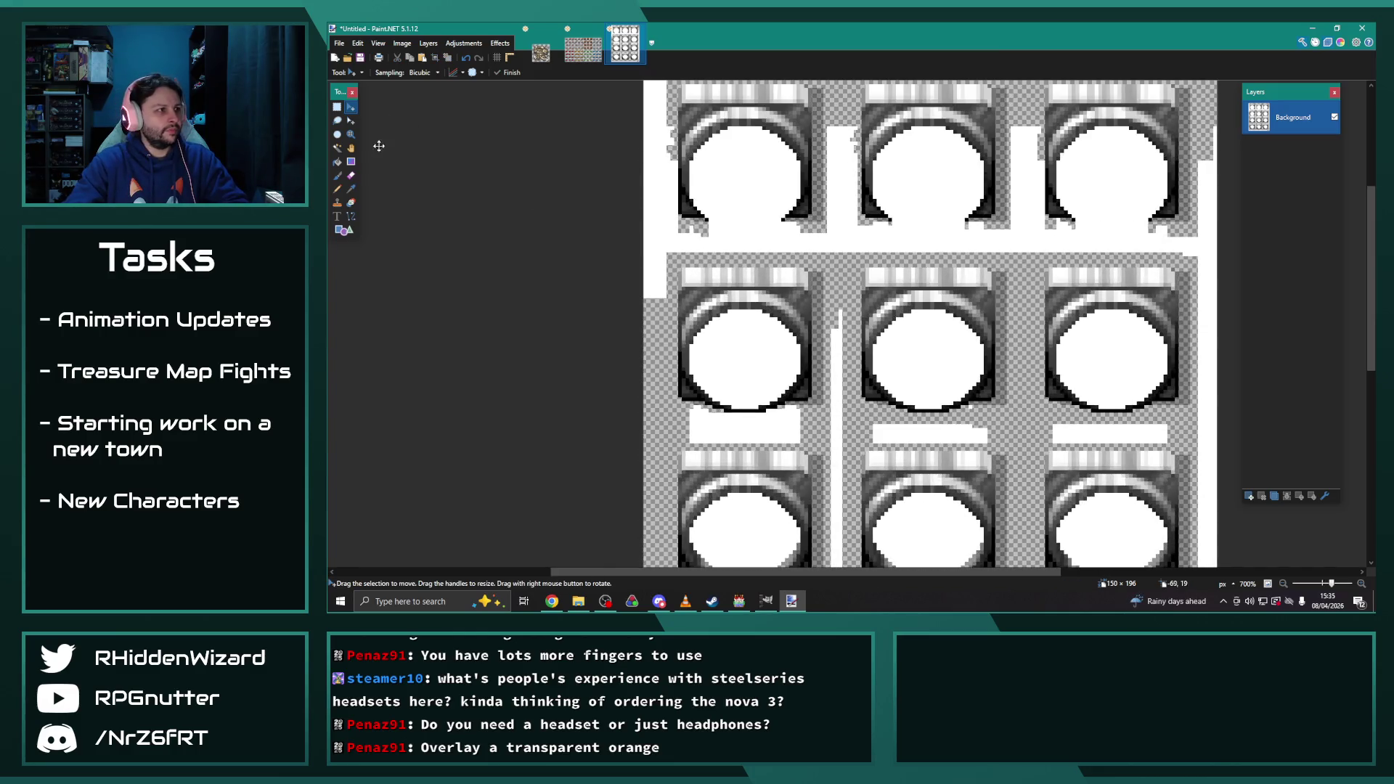
pyautogui.click(352, 189)
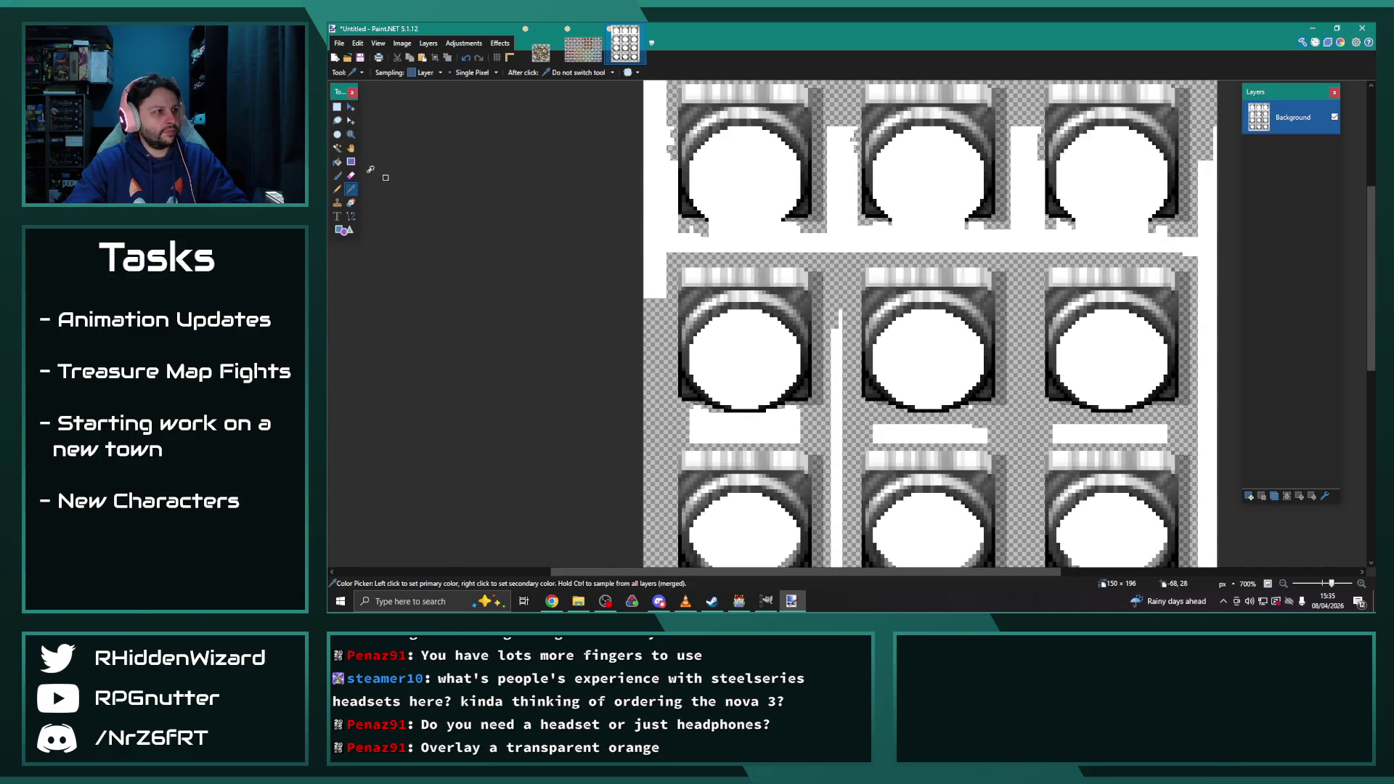
pyautogui.press('f')
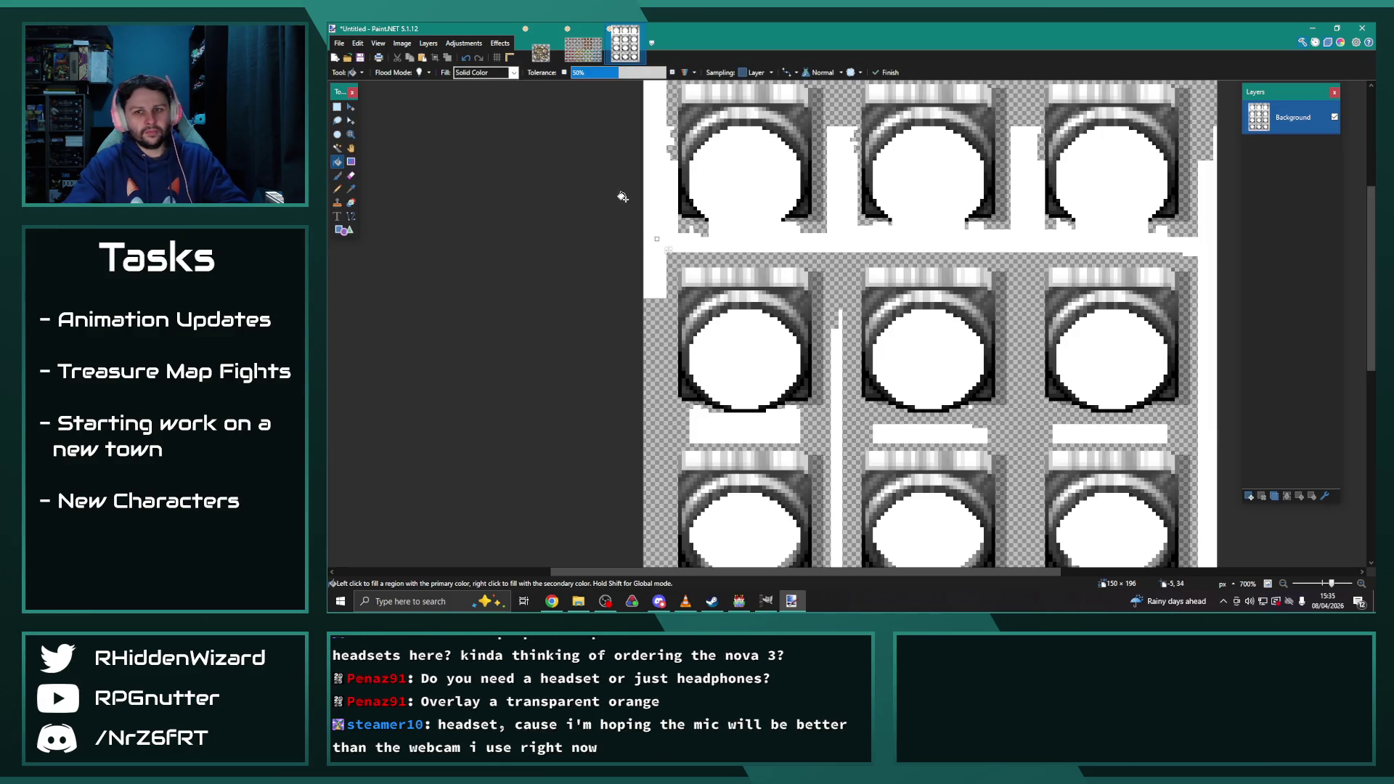
pyautogui.scroll(1, 654, 233)
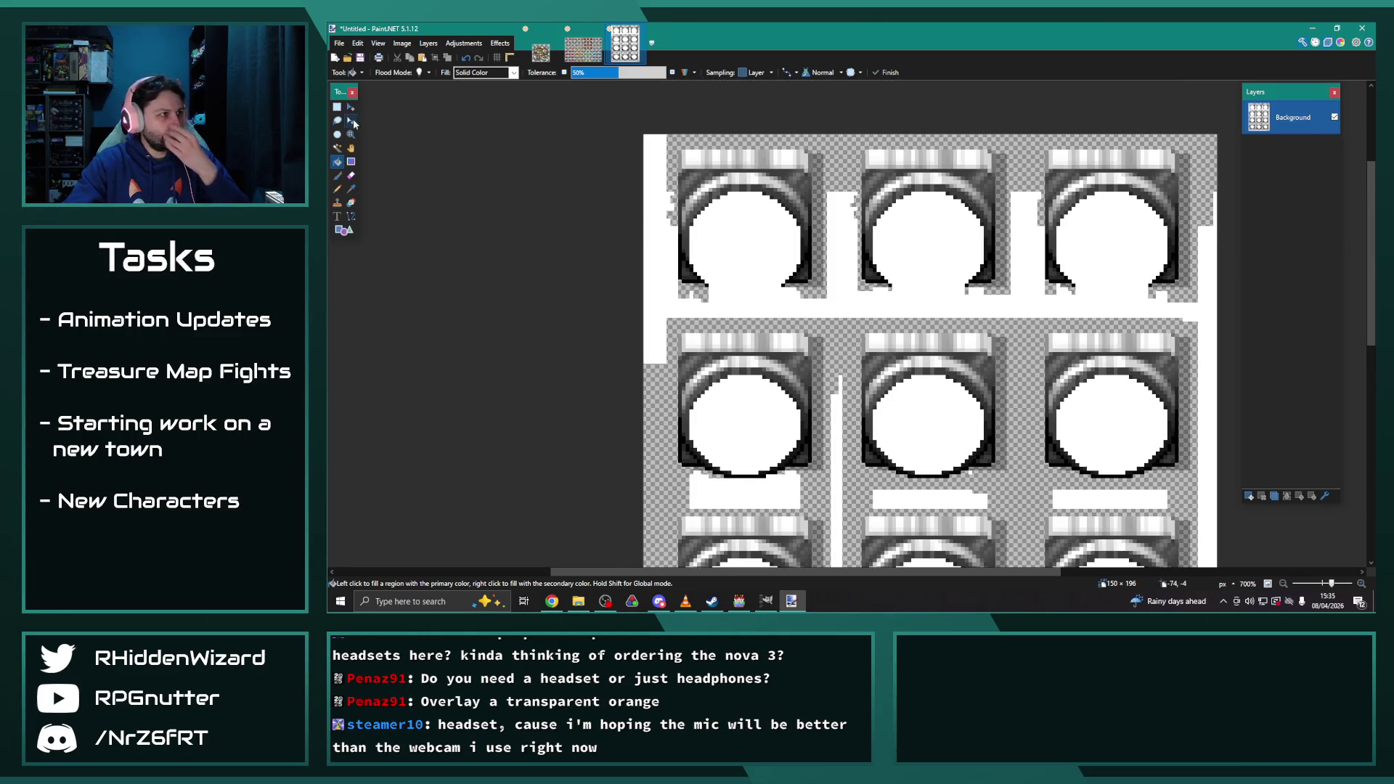
pyautogui.press('s')
pyautogui.moveTo(669, 138); pyautogui.dragTo(644, 365)
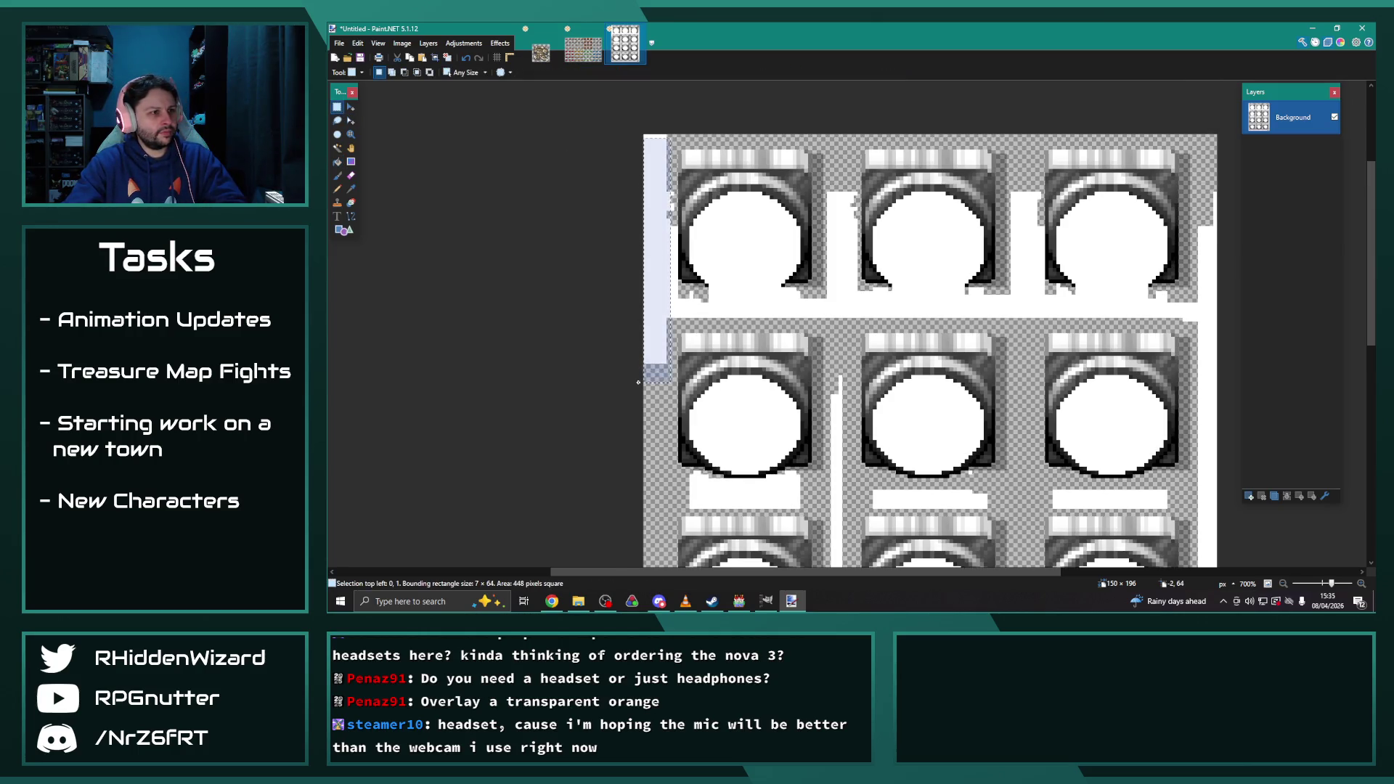
pyautogui.press('Delete')
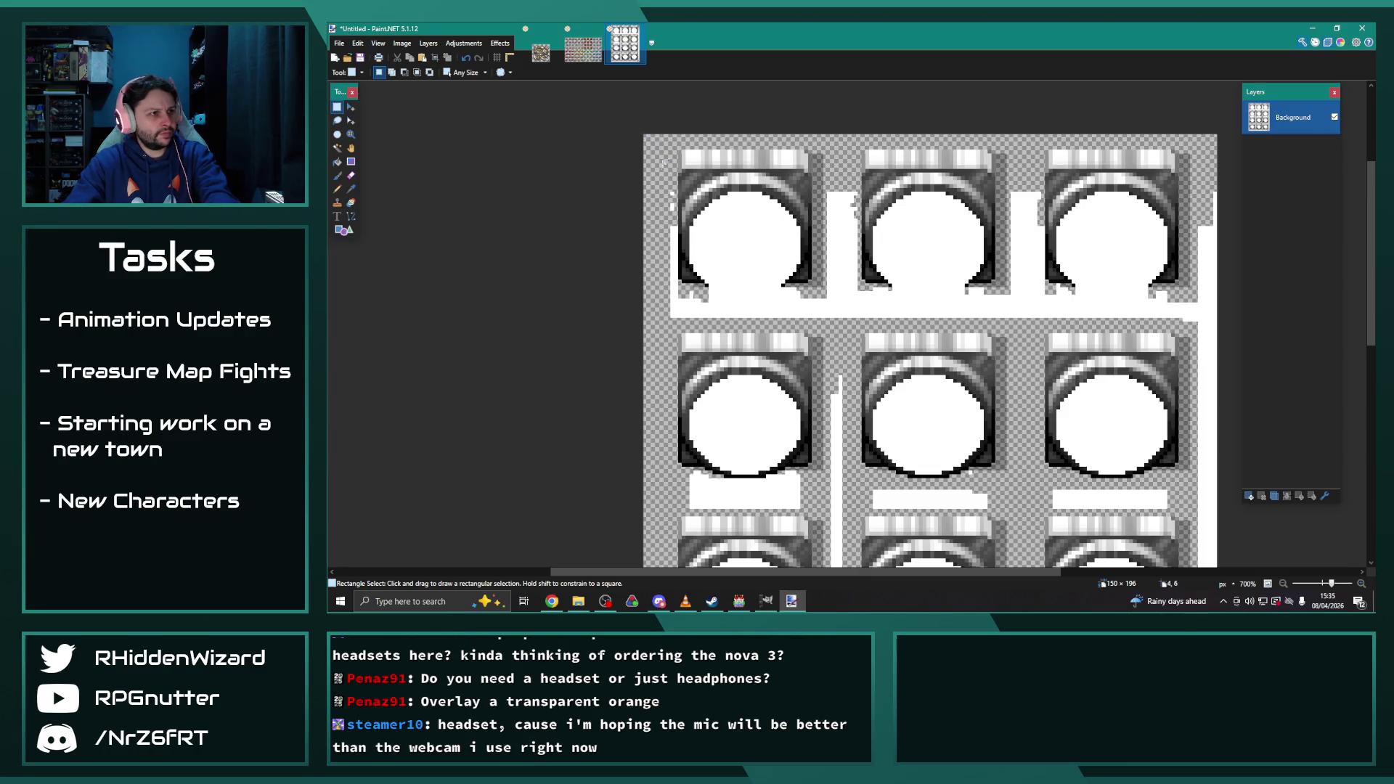
pyautogui.moveTo(658, 188); pyautogui.dragTo(674, 340)
pyautogui.click(675, 340)
# Erase the white gap between the first two tiles to transparency
pyautogui.moveTo(824, 188); pyautogui.dragTo(853, 332)
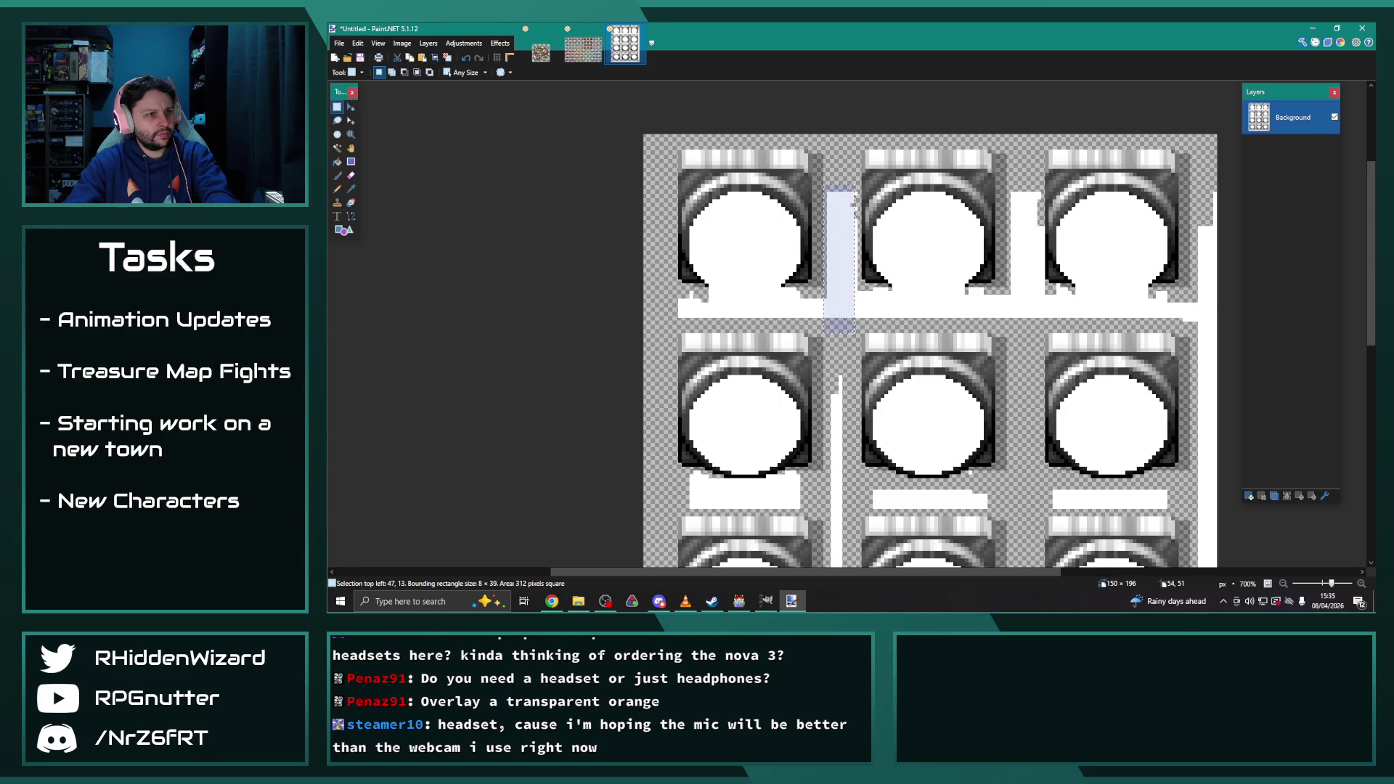
pyautogui.press('Delete')
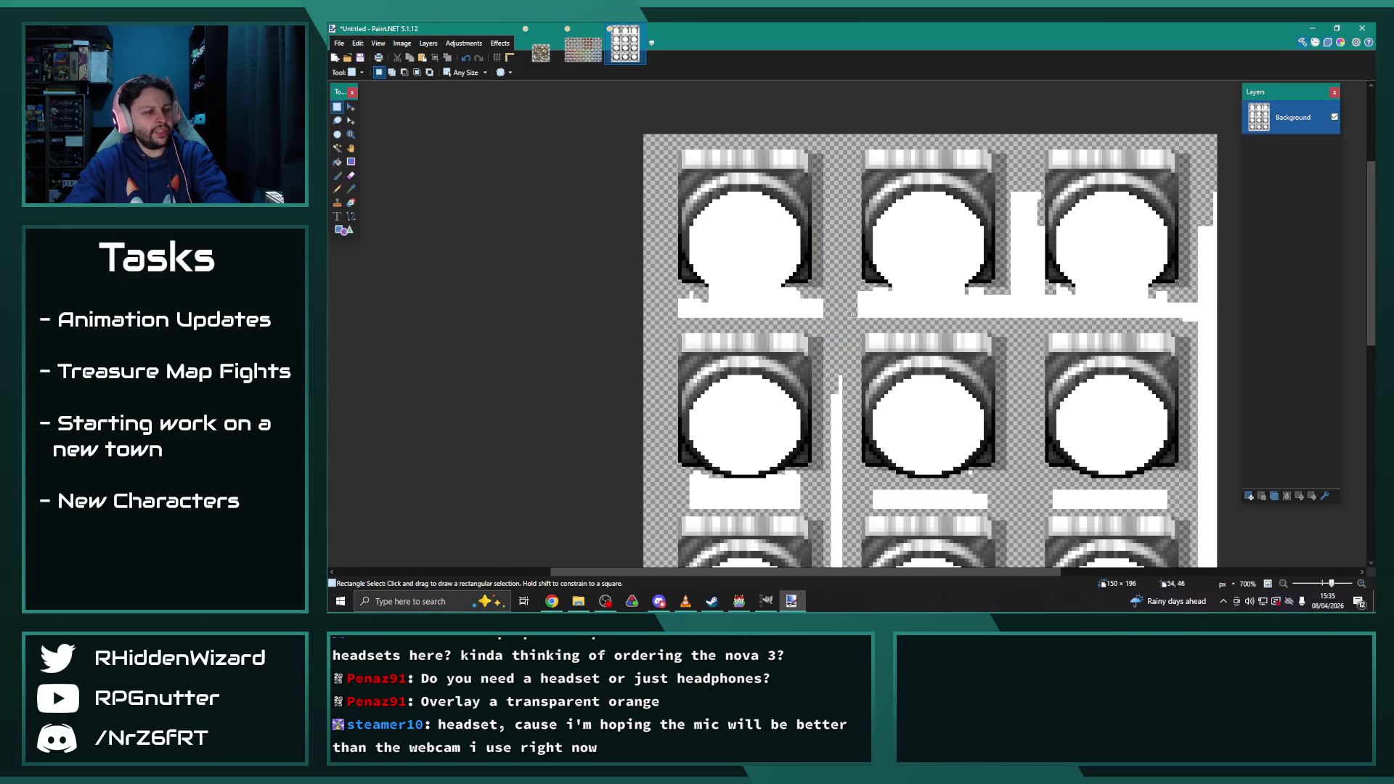
pyautogui.scroll(-3, 849, 309)
pyautogui.scroll(-3, 978, 388)
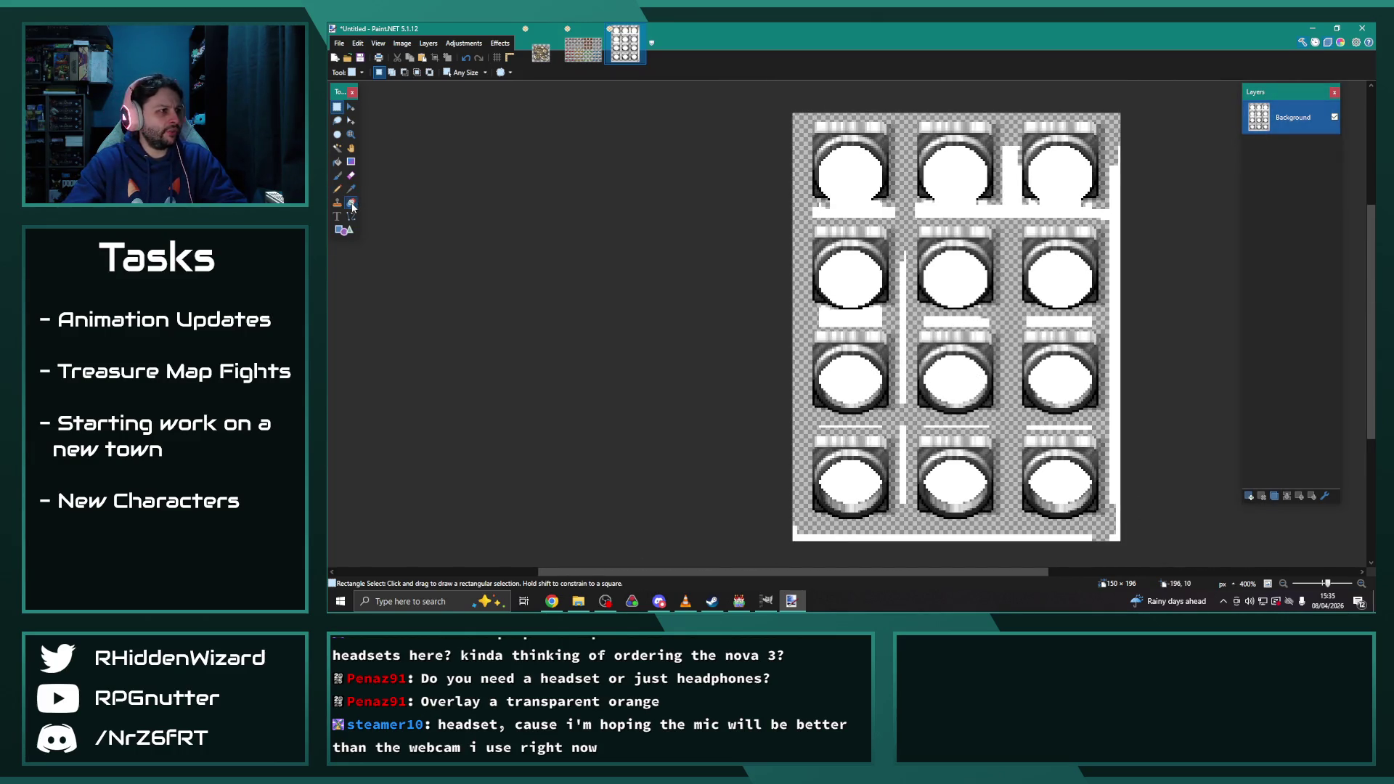
pyautogui.click(351, 204)
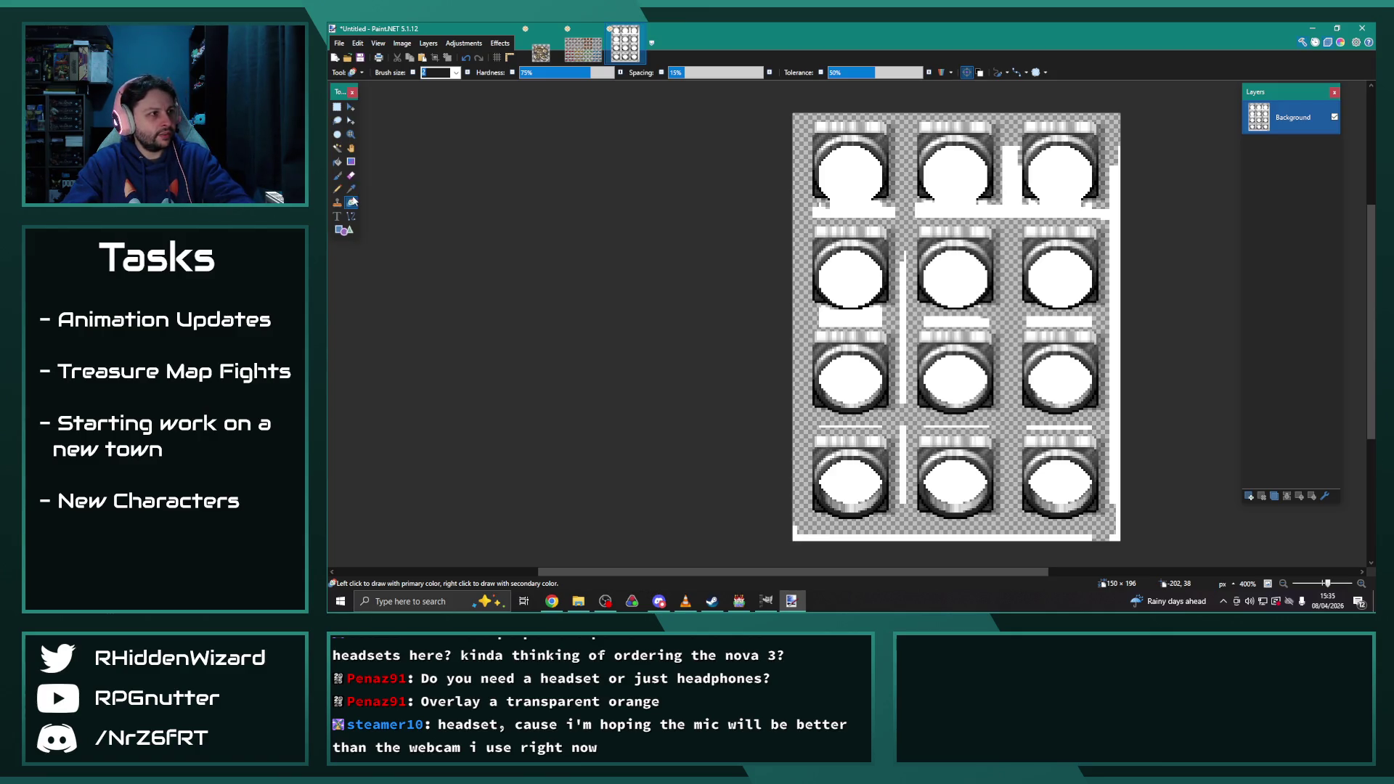
# Pick yellow as the paint colour and set the brush size to 45
pyautogui.press('F4')
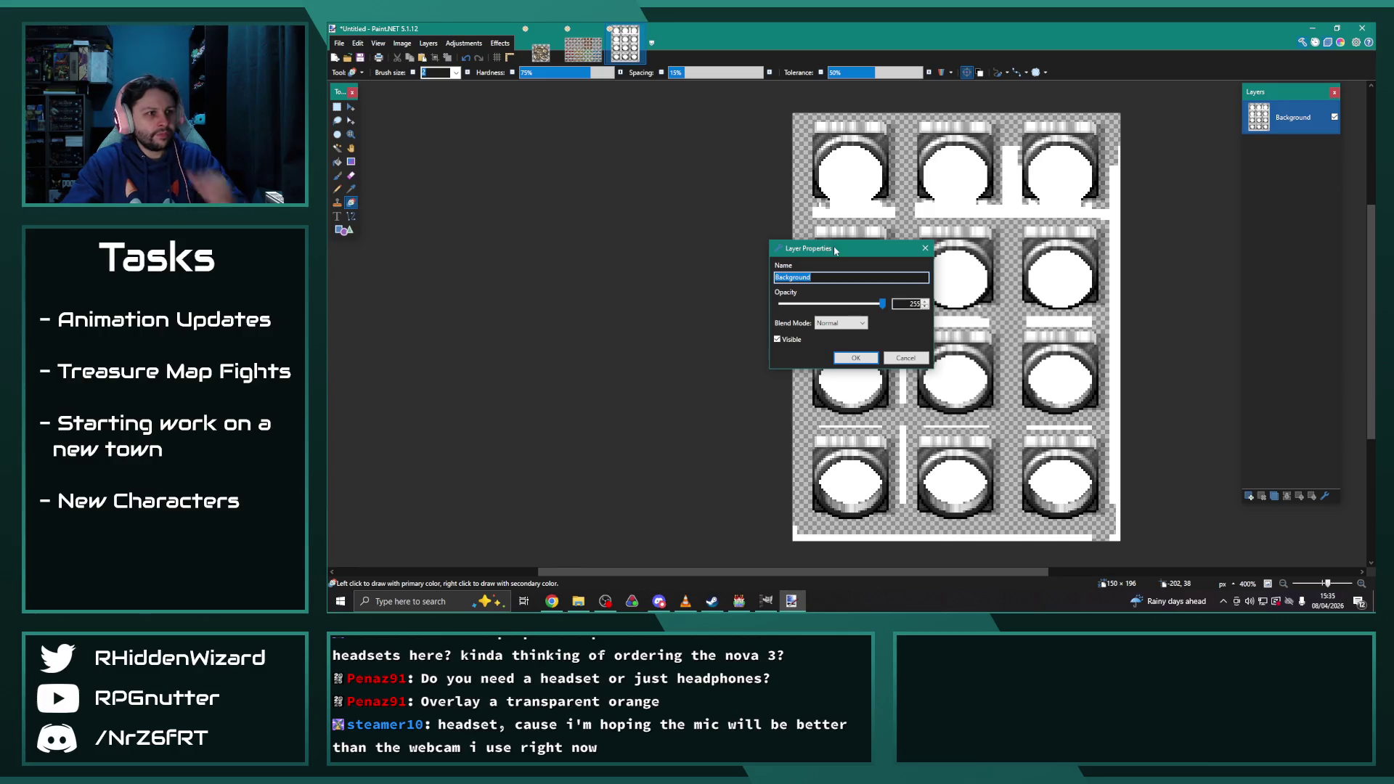
pyautogui.click(924, 249)
pyautogui.press('F8')
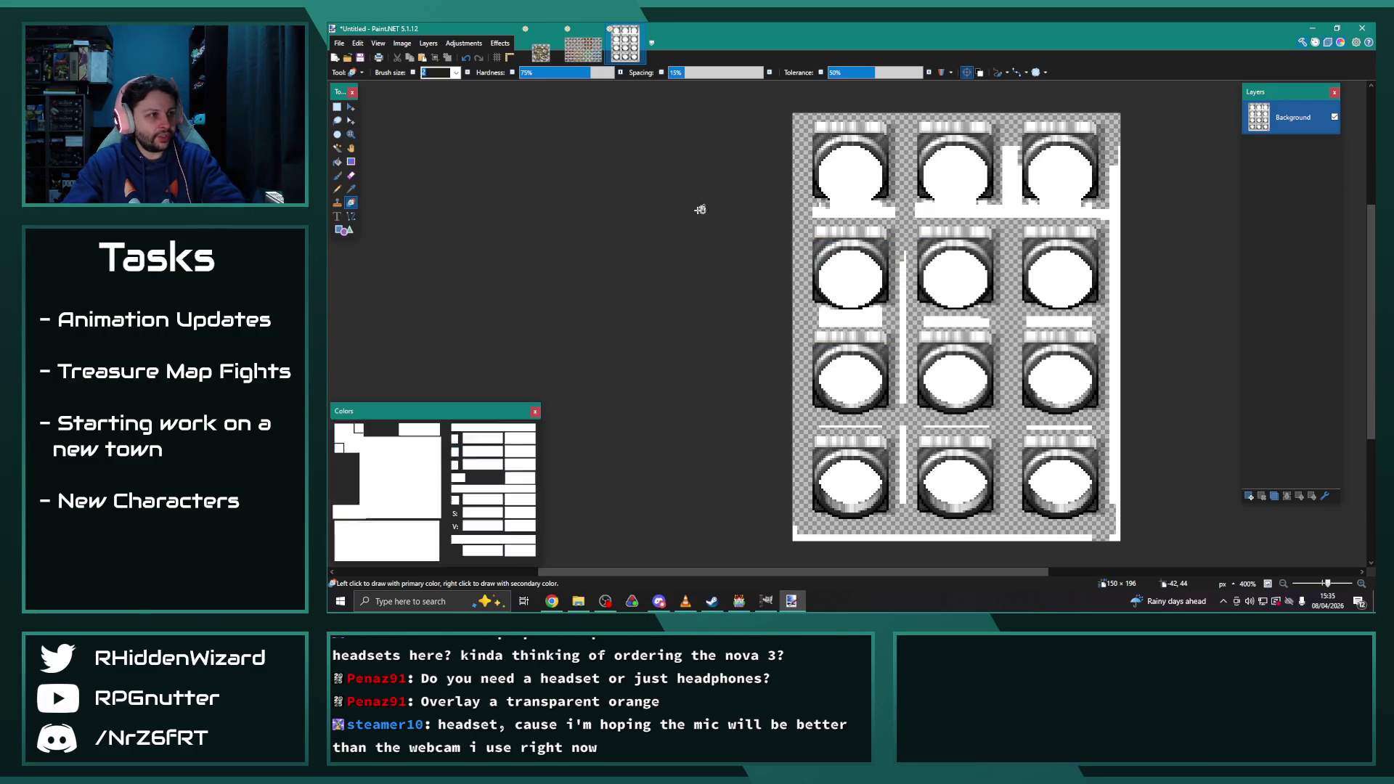
pyautogui.moveTo(427, 512); pyautogui.dragTo(421, 508)
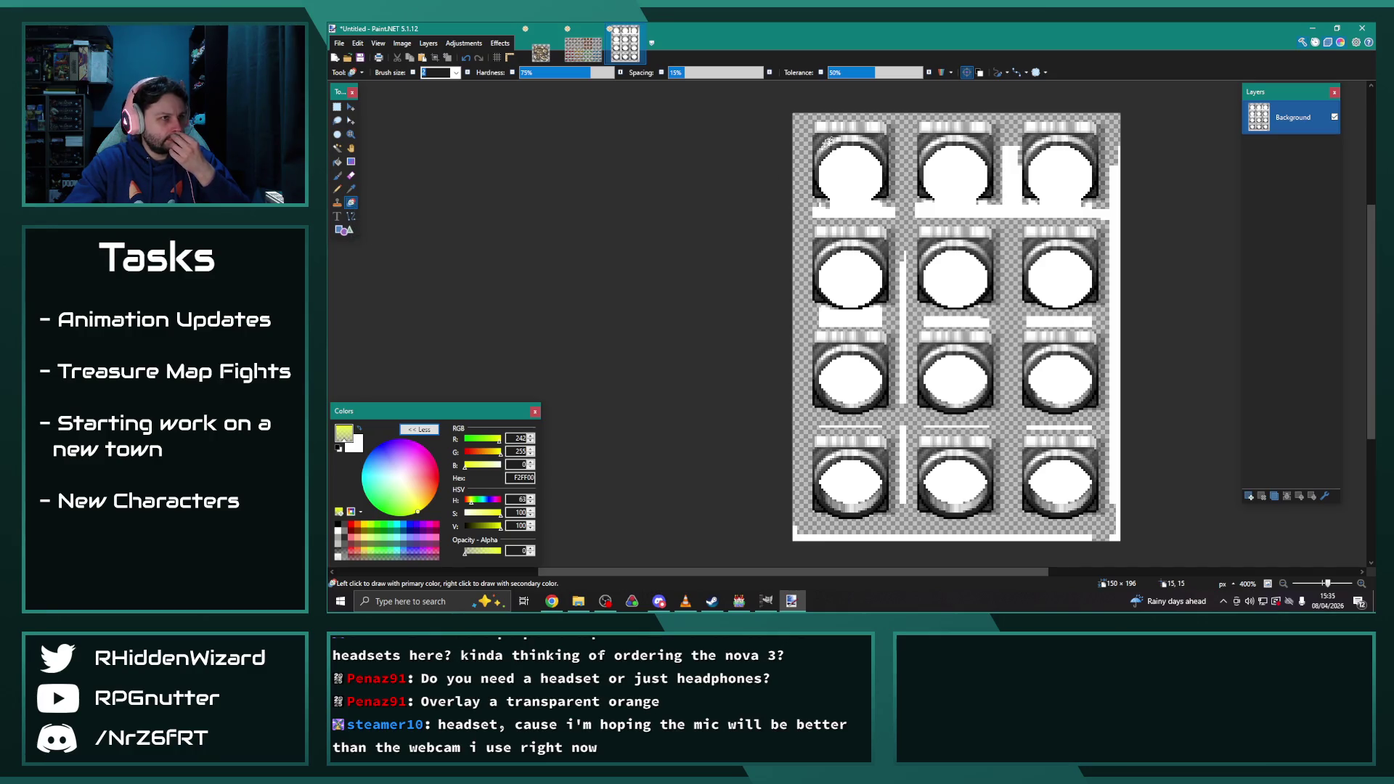
pyautogui.click(457, 72)
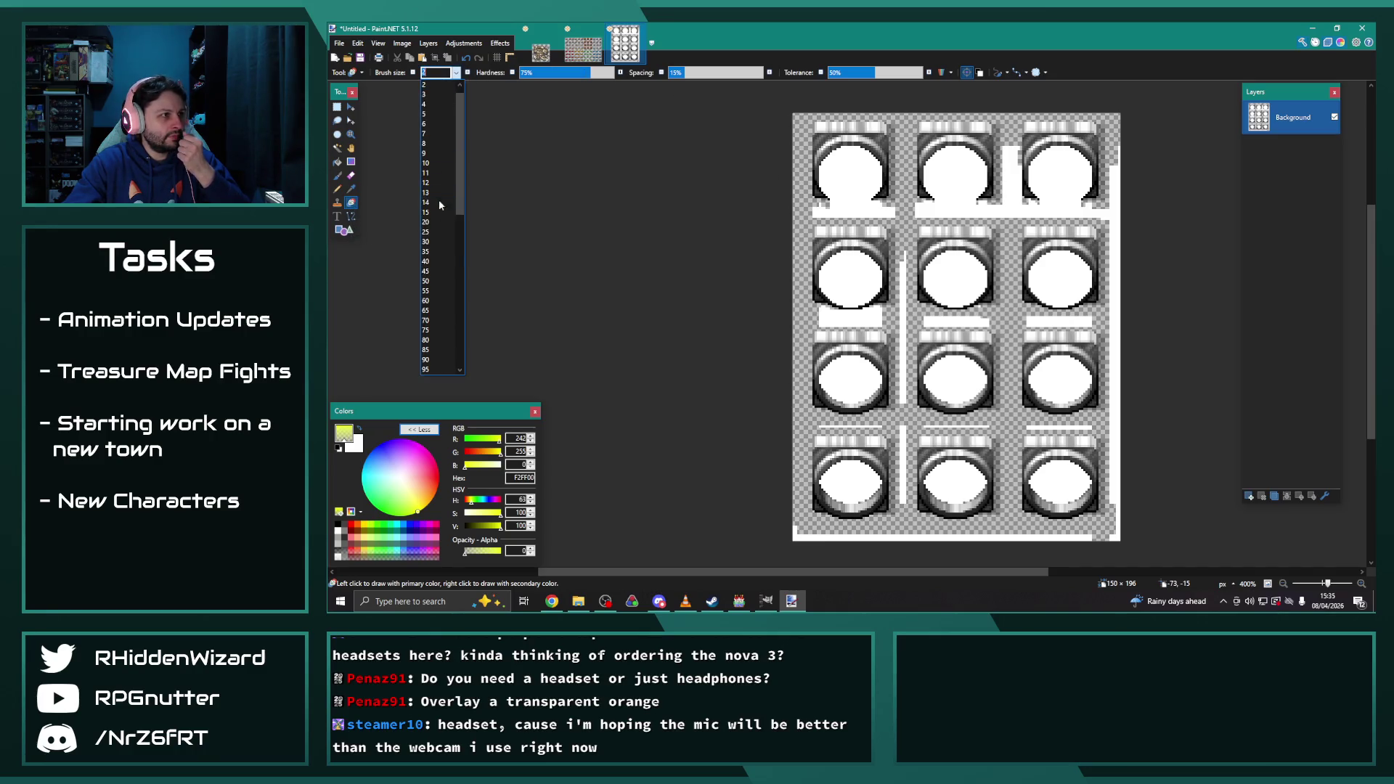
pyautogui.click(429, 271)
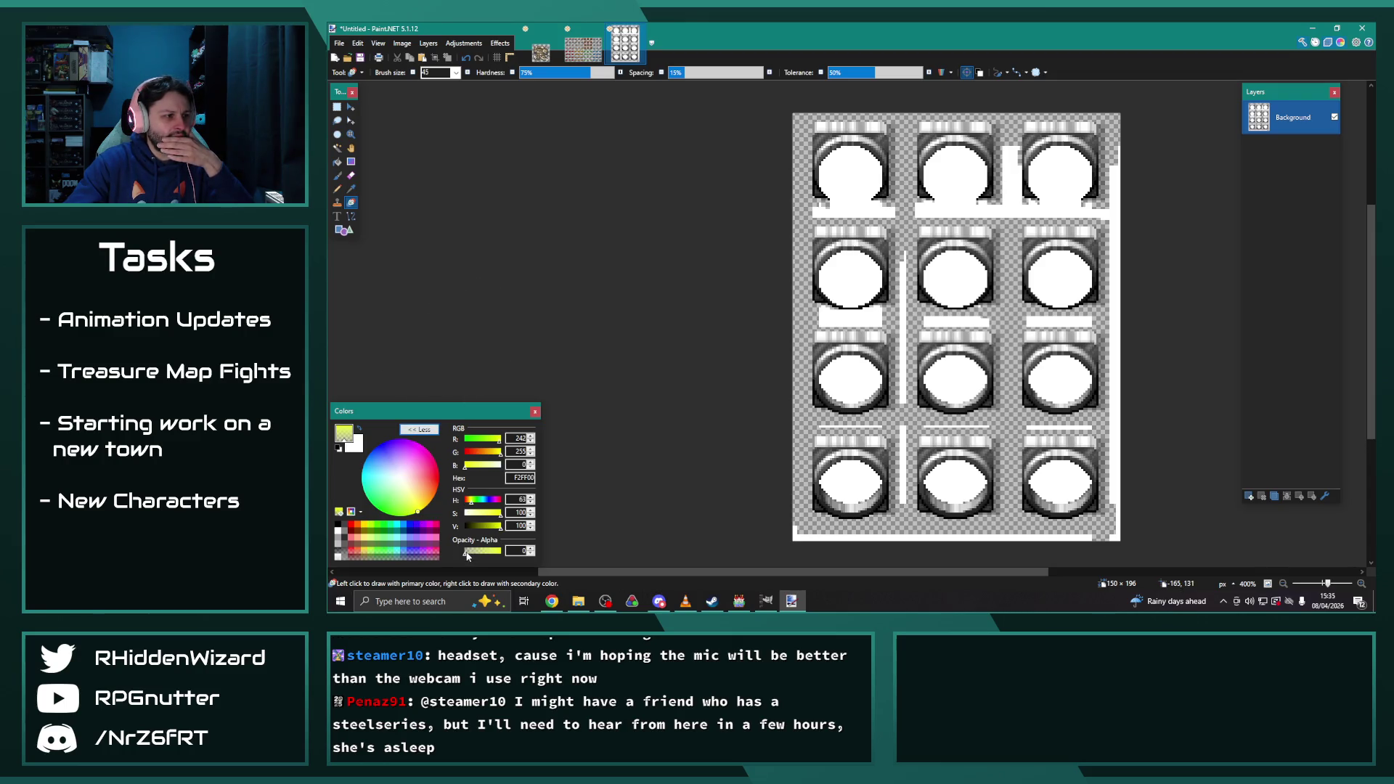
# Try yellow recolour strokes over the sprite frames, then undo them
pyautogui.moveTo(853, 261)
pyautogui.mouseDown()
pyautogui.moveTo(828, 190)
pyautogui.moveTo(779, 145)
pyautogui.moveTo(1104, 218)
pyautogui.moveTo(1130, 368)
pyautogui.moveTo(1104, 467)
pyautogui.moveTo(799, 501)
pyautogui.mouseUp()
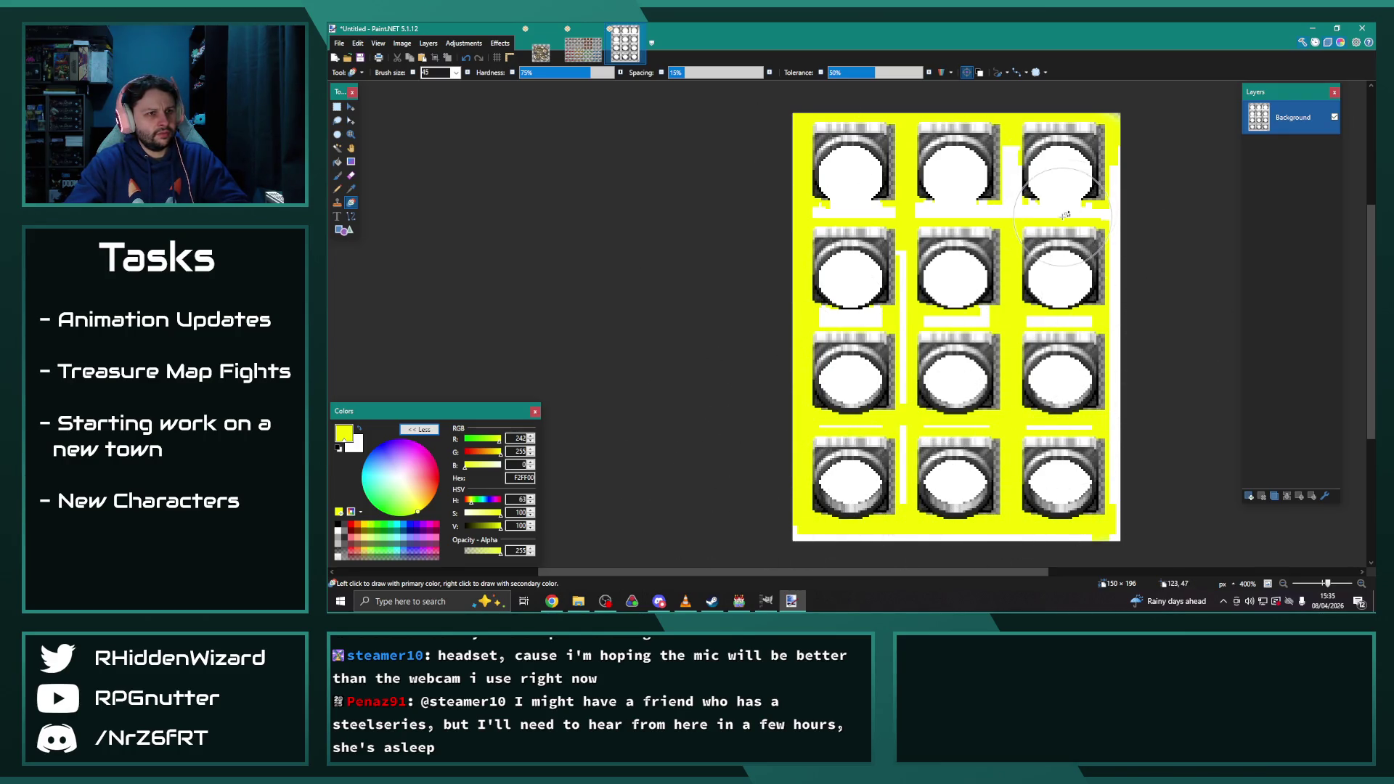
pyautogui.hotkey('ctrl', 'z')
pyautogui.moveTo(837, 348)
pyautogui.mouseDown()
pyautogui.moveTo(952, 374)
pyautogui.moveTo(839, 298)
pyautogui.moveTo(850, 479)
pyautogui.moveTo(944, 152)
pyautogui.moveTo(1082, 145)
pyautogui.moveTo(1002, 320)
pyautogui.mouseUp()
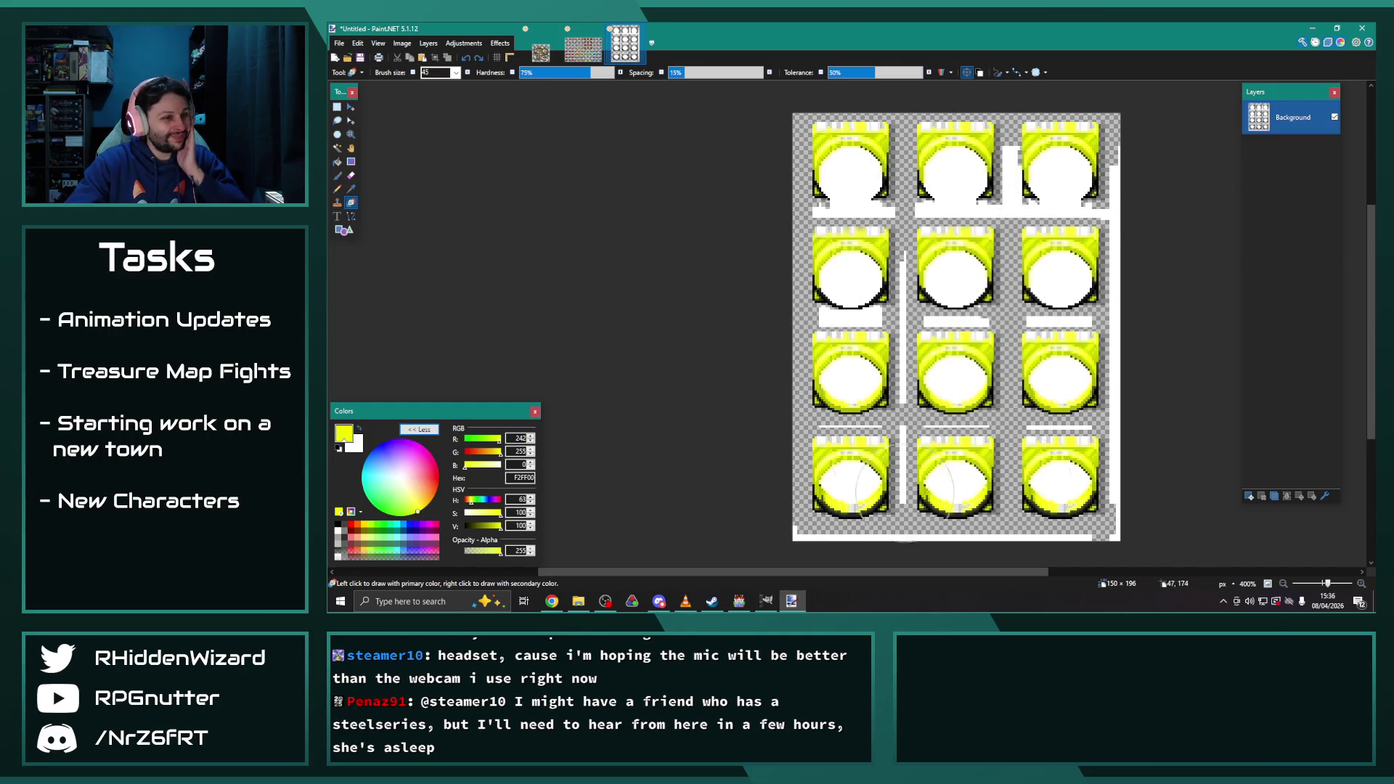
pyautogui.hotkey('ctrl', 'z')
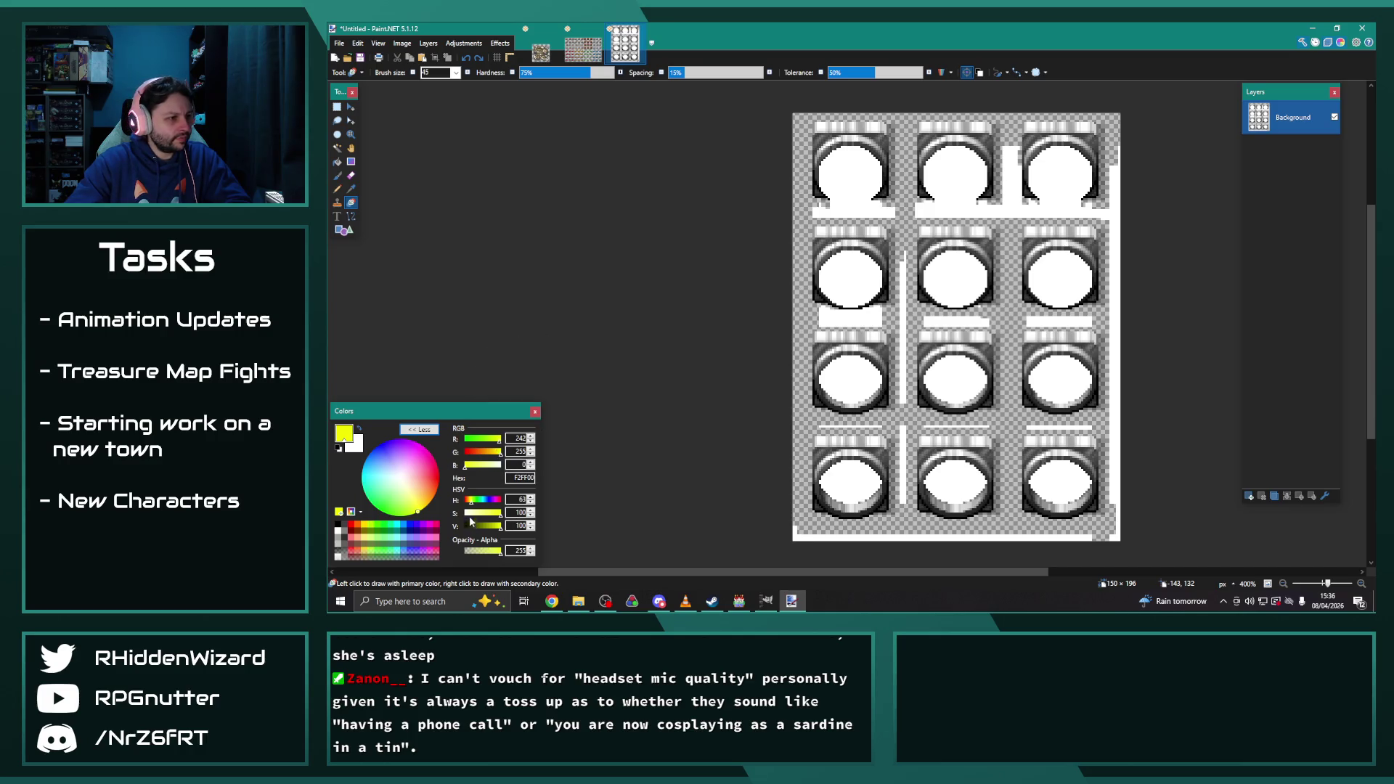
# Change the paint colour to orange and test recolouring row 2, undoing the strokes
pyautogui.moveTo(470, 505)
pyautogui.mouseDown()
pyautogui.moveTo(500, 506)
pyautogui.moveTo(434, 488)
pyautogui.moveTo(440, 500)
pyautogui.mouseUp()
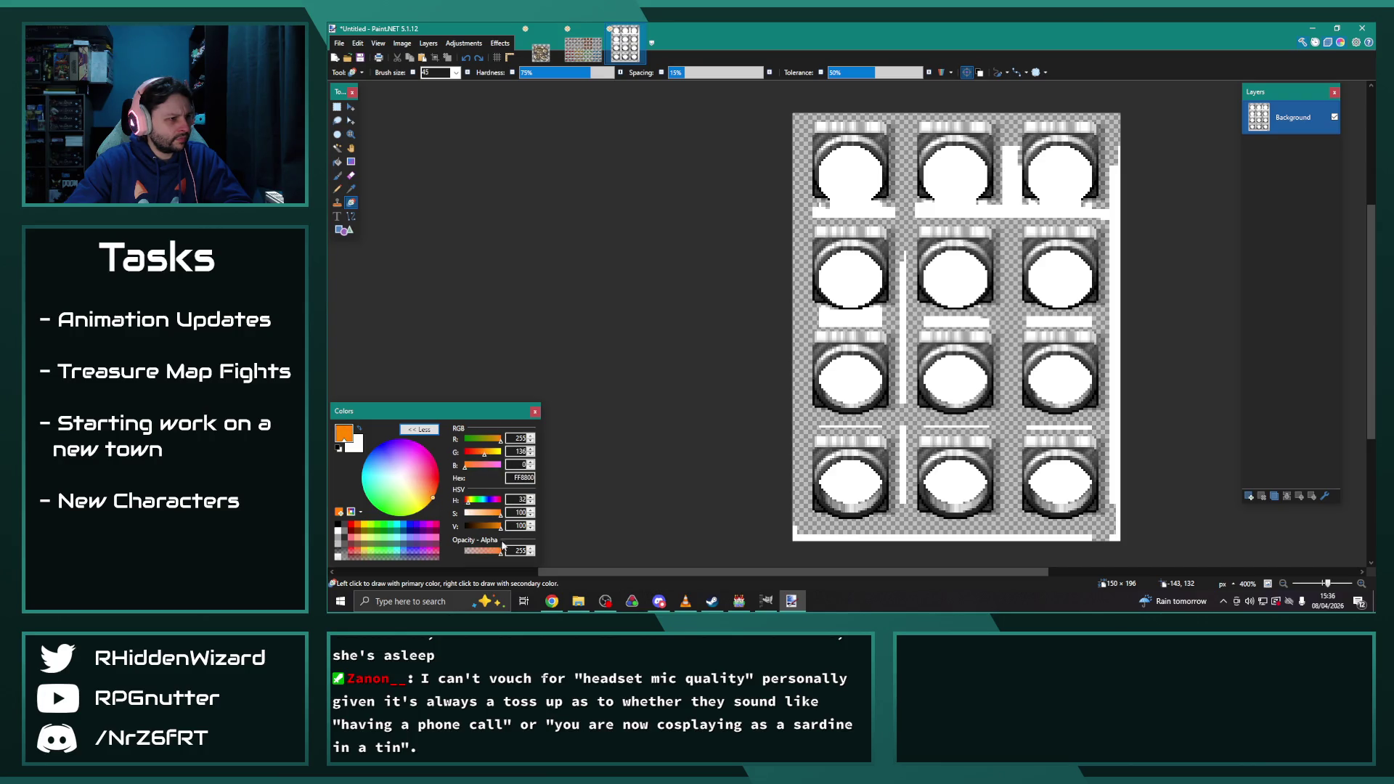
pyautogui.moveTo(843, 247); pyautogui.dragTo(1154, 258)
pyautogui.hotkey('ctrl', 'z')
pyautogui.moveTo(779, 295); pyautogui.dragTo(1155, 239)
pyautogui.hotkey('ctrl', 'z')
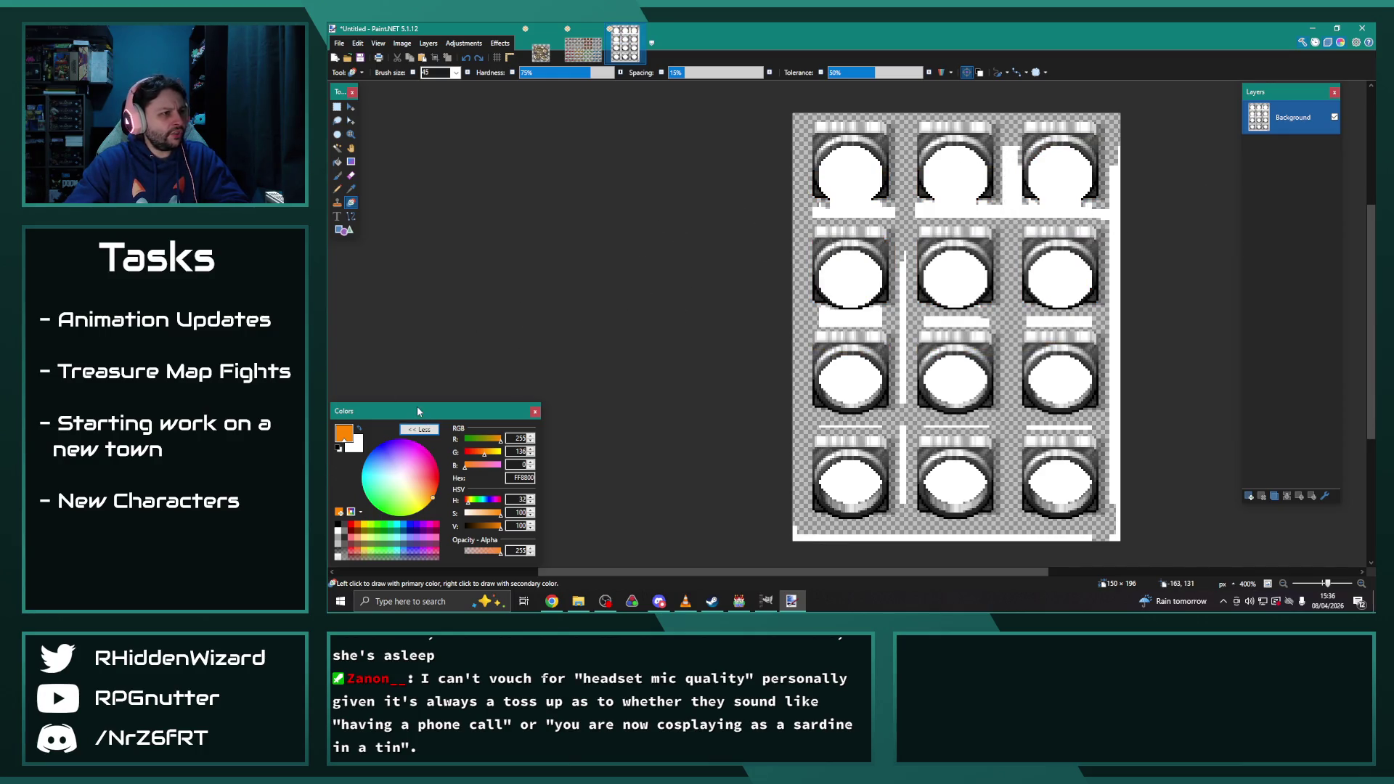
# Raise Recolor tolerance to 100% and recolour all twelve button frames orange
pyautogui.moveTo(825, 295)
pyautogui.mouseDown()
pyautogui.moveTo(1060, 276)
pyautogui.moveTo(1060, 167)
pyautogui.moveTo(1086, 247)
pyautogui.moveTo(1054, 363)
pyautogui.moveTo(1060, 480)
pyautogui.moveTo(1096, 487)
pyautogui.mouseUp()
pyautogui.hotkey('ctrl', 'z')
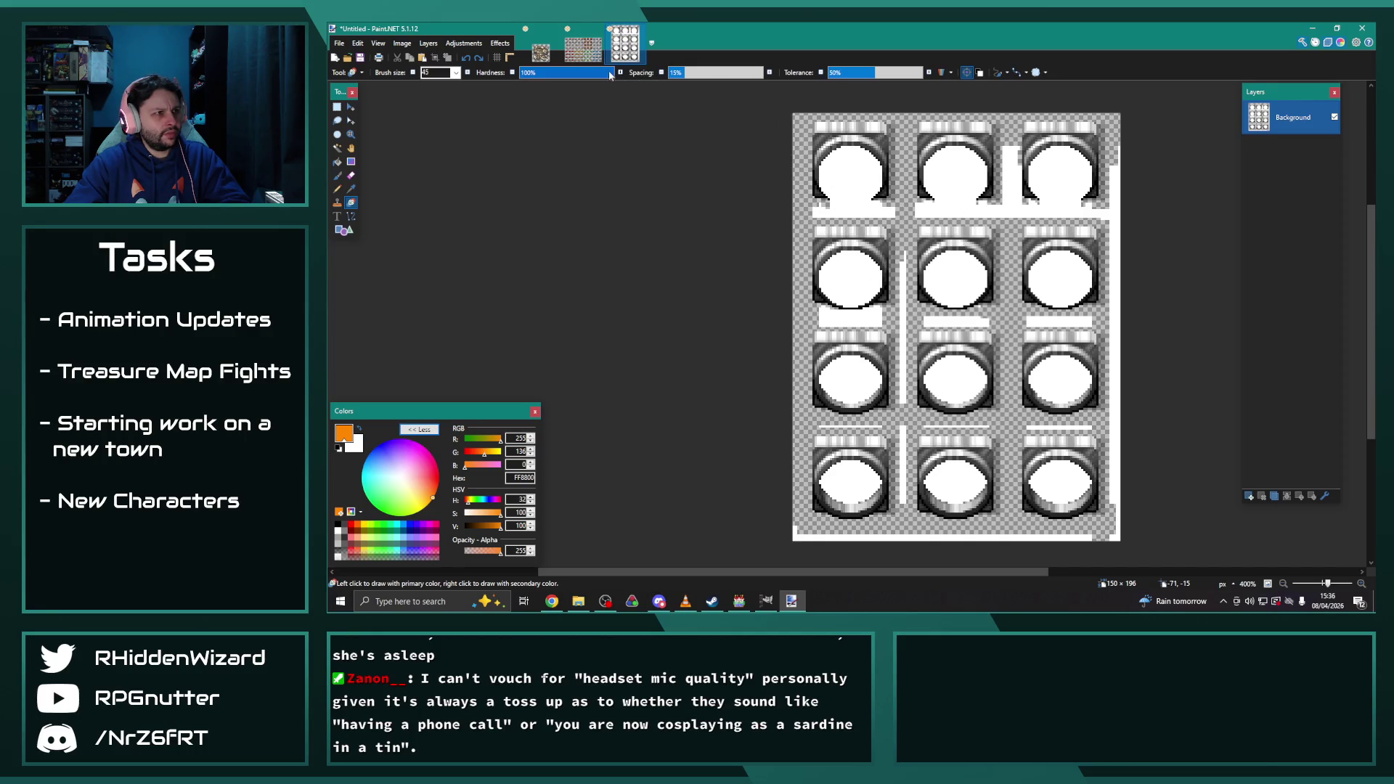
pyautogui.moveTo(871, 73); pyautogui.dragTo(923, 73)
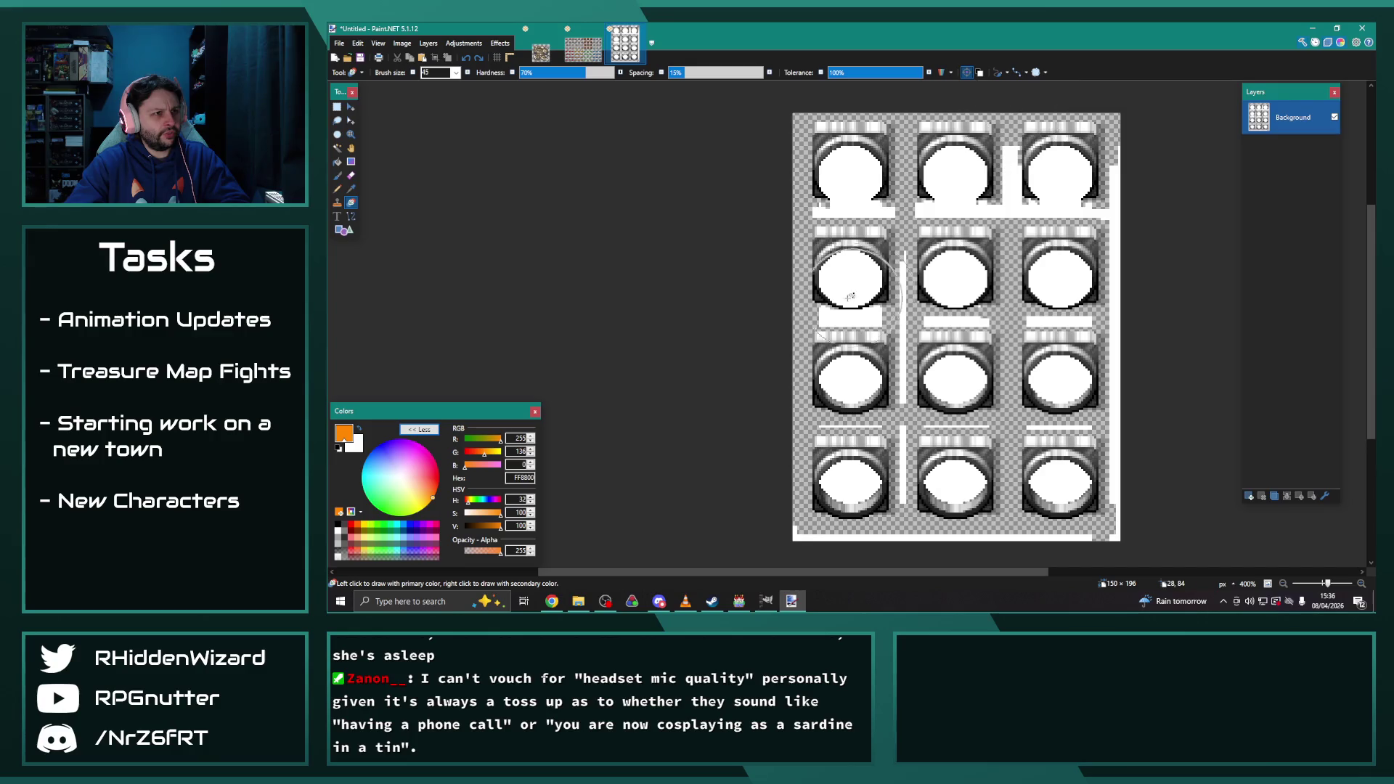
pyautogui.moveTo(821, 296)
pyautogui.mouseDown()
pyautogui.moveTo(826, 208)
pyautogui.moveTo(1061, 153)
pyautogui.moveTo(1060, 305)
pyautogui.moveTo(850, 378)
pyautogui.moveTo(677, 468)
pyautogui.moveTo(1205, 523)
pyautogui.mouseUp()
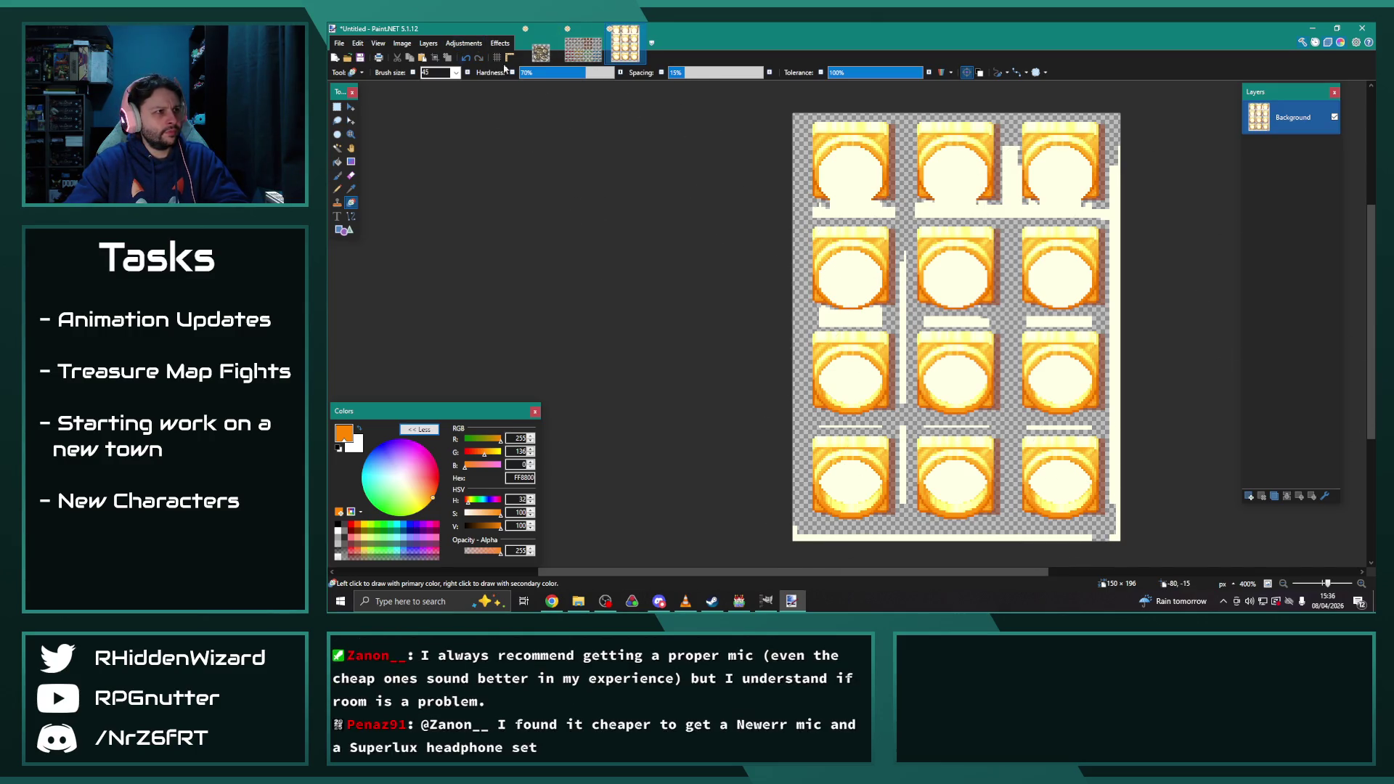
# Apply Hue/Saturation with saturation 50 and lightness -10 to mute the rings to tan
pyautogui.click(464, 43)
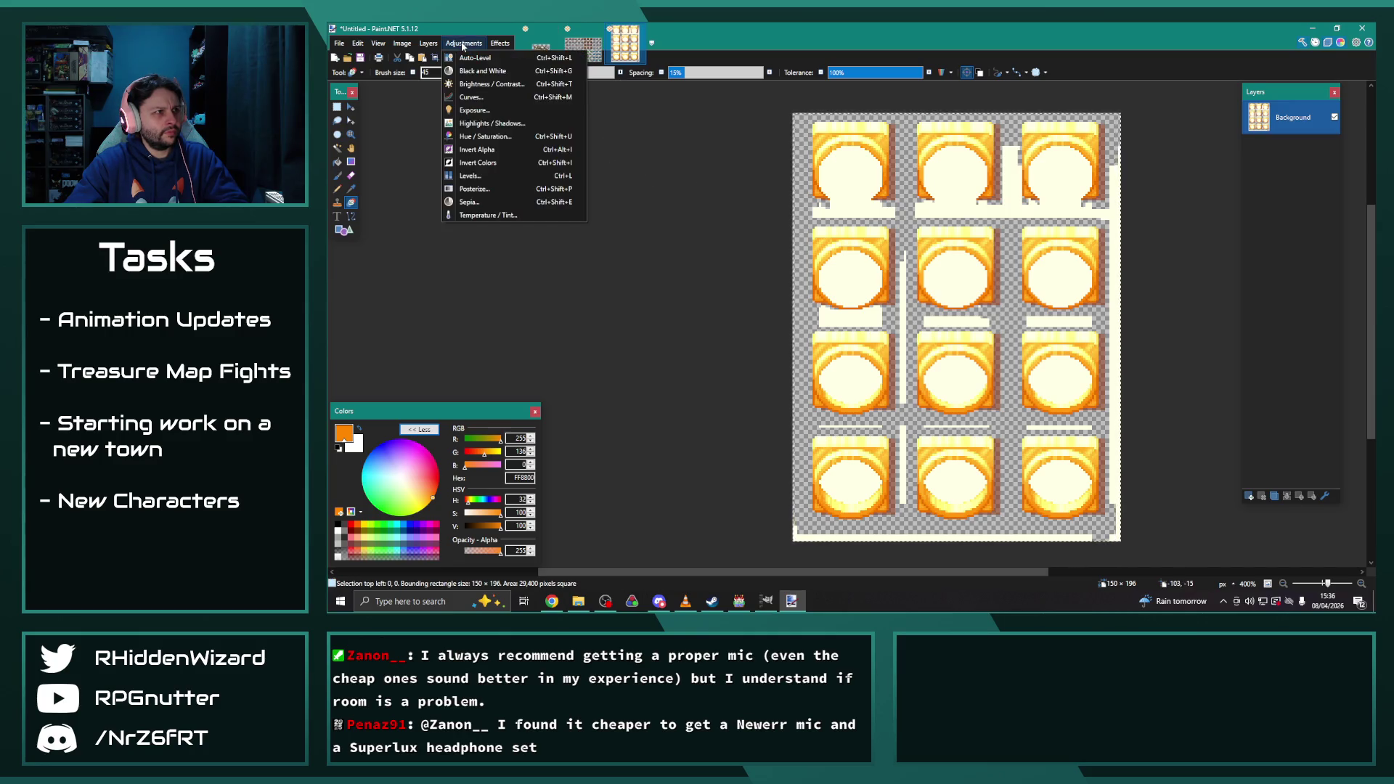
pyautogui.click(494, 138)
pyautogui.moveTo(835, 252); pyautogui.dragTo(563, 146)
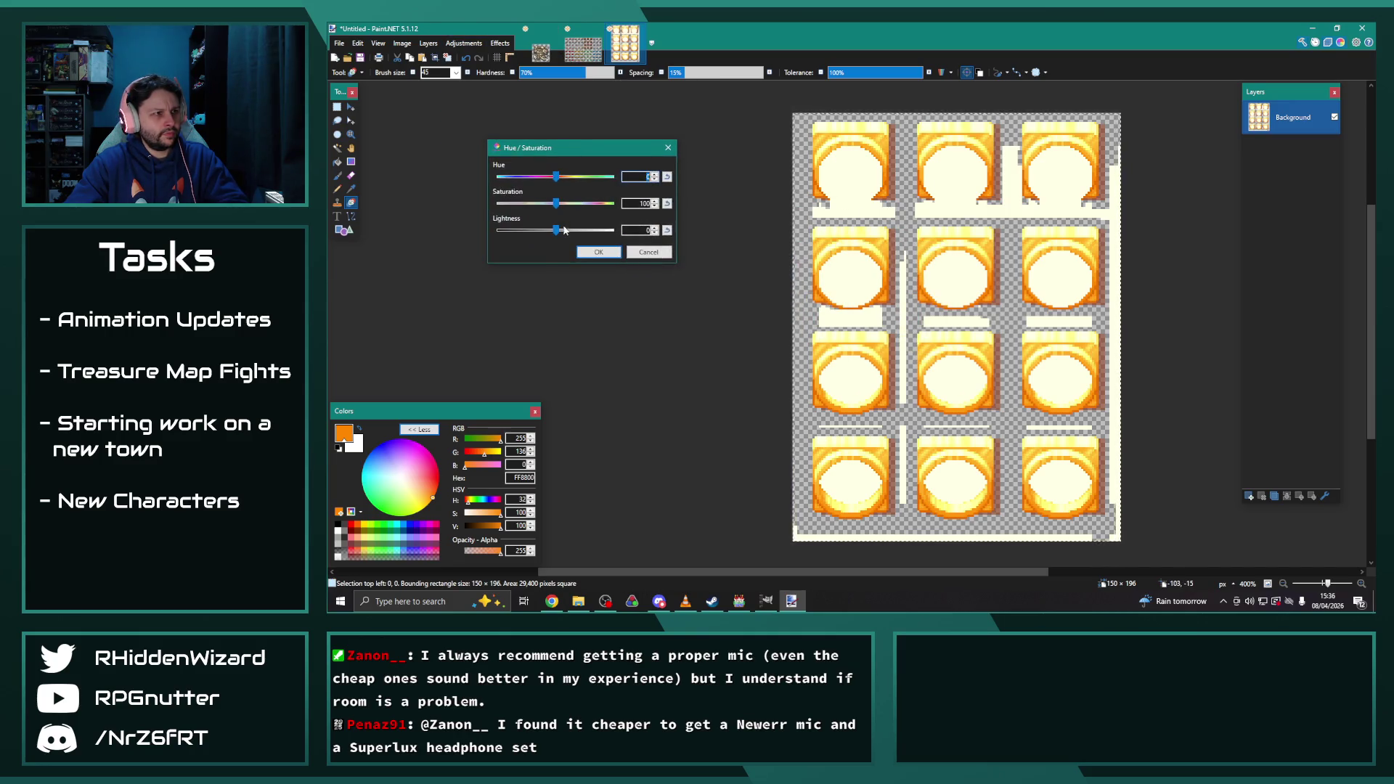
pyautogui.moveTo(557, 208)
pyautogui.mouseDown()
pyautogui.moveTo(526, 208)
pyautogui.moveTo(572, 178)
pyautogui.moveTo(519, 205)
pyautogui.moveTo(564, 231)
pyautogui.moveTo(543, 235)
pyautogui.moveTo(557, 234)
pyautogui.moveTo(531, 211)
pyautogui.mouseUp()
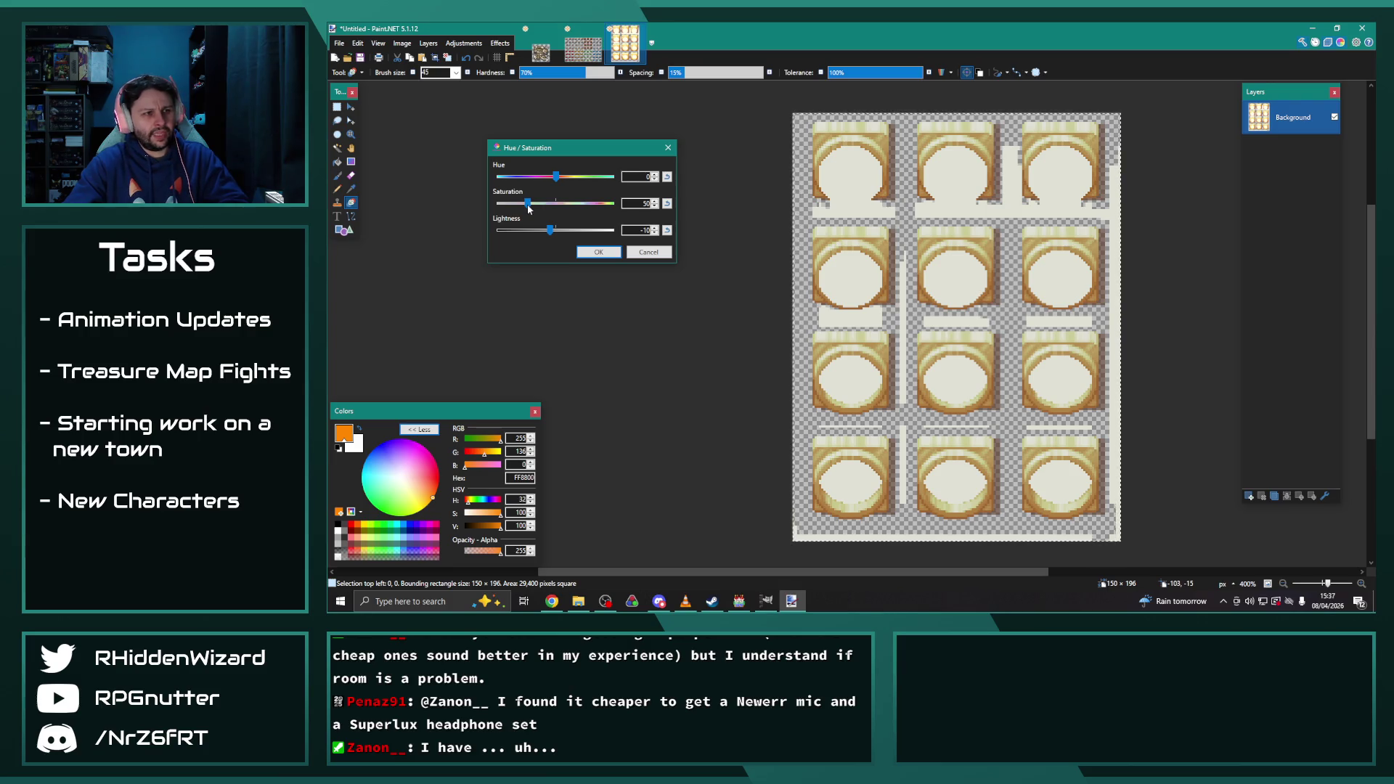
pyautogui.click(598, 251)
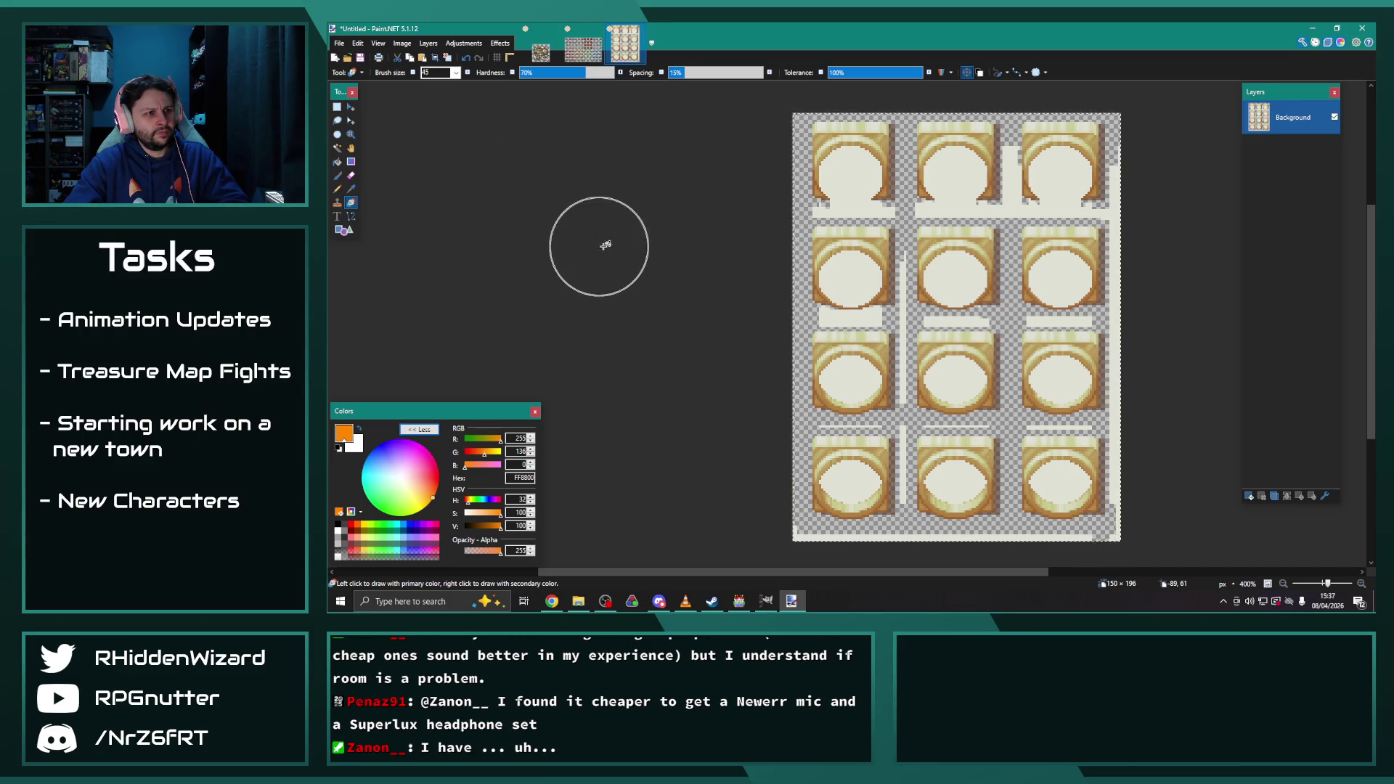
# Erase the leftover white strip on the sheet's left edge
pyautogui.scroll(2, 989, 335)
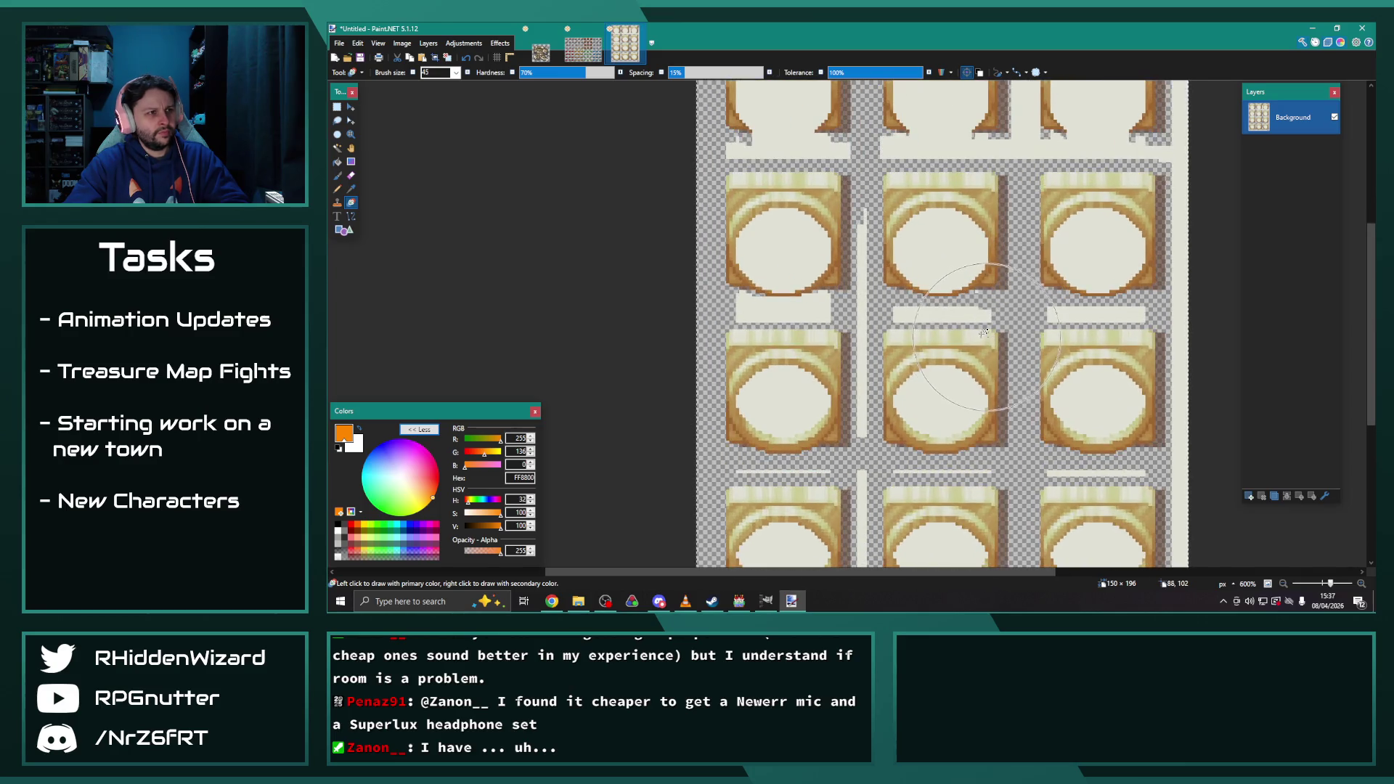
pyautogui.click(338, 108)
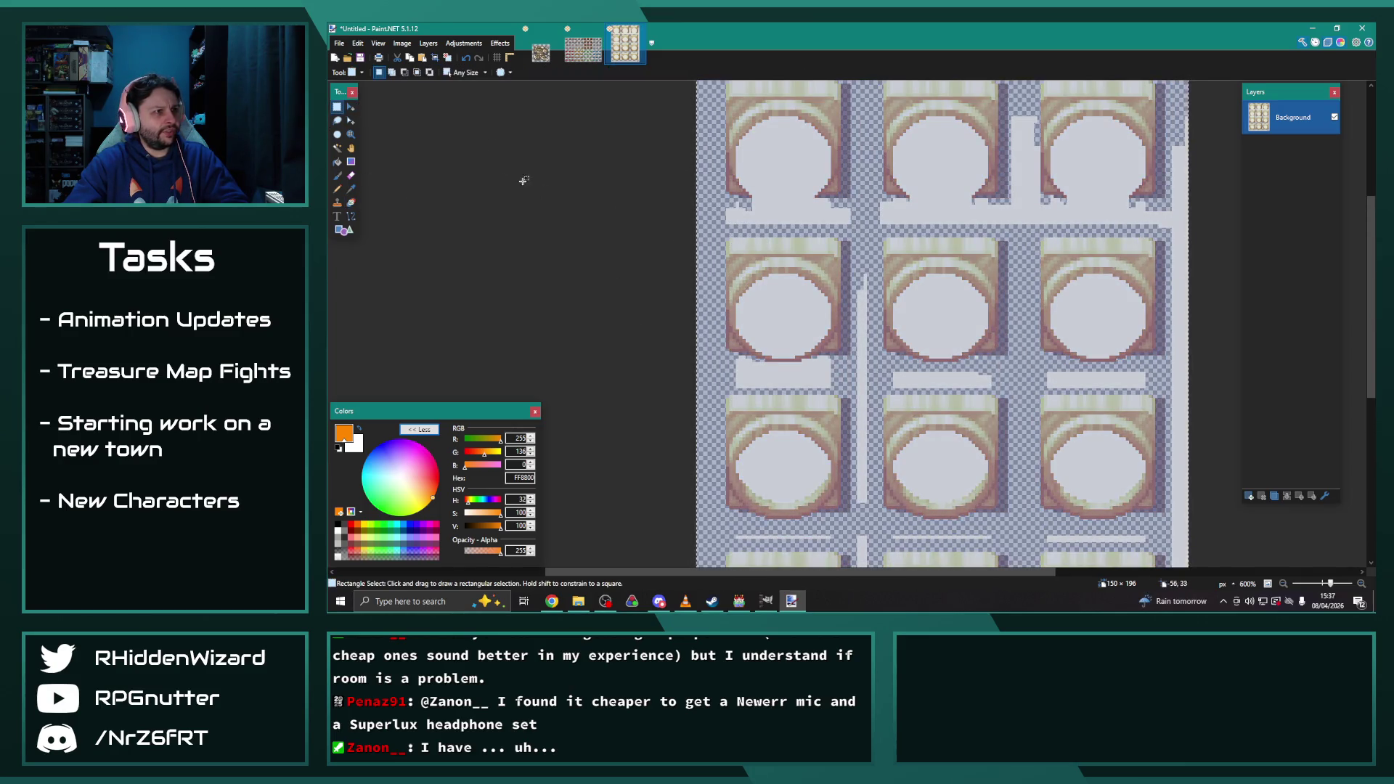
pyautogui.click(889, 207)
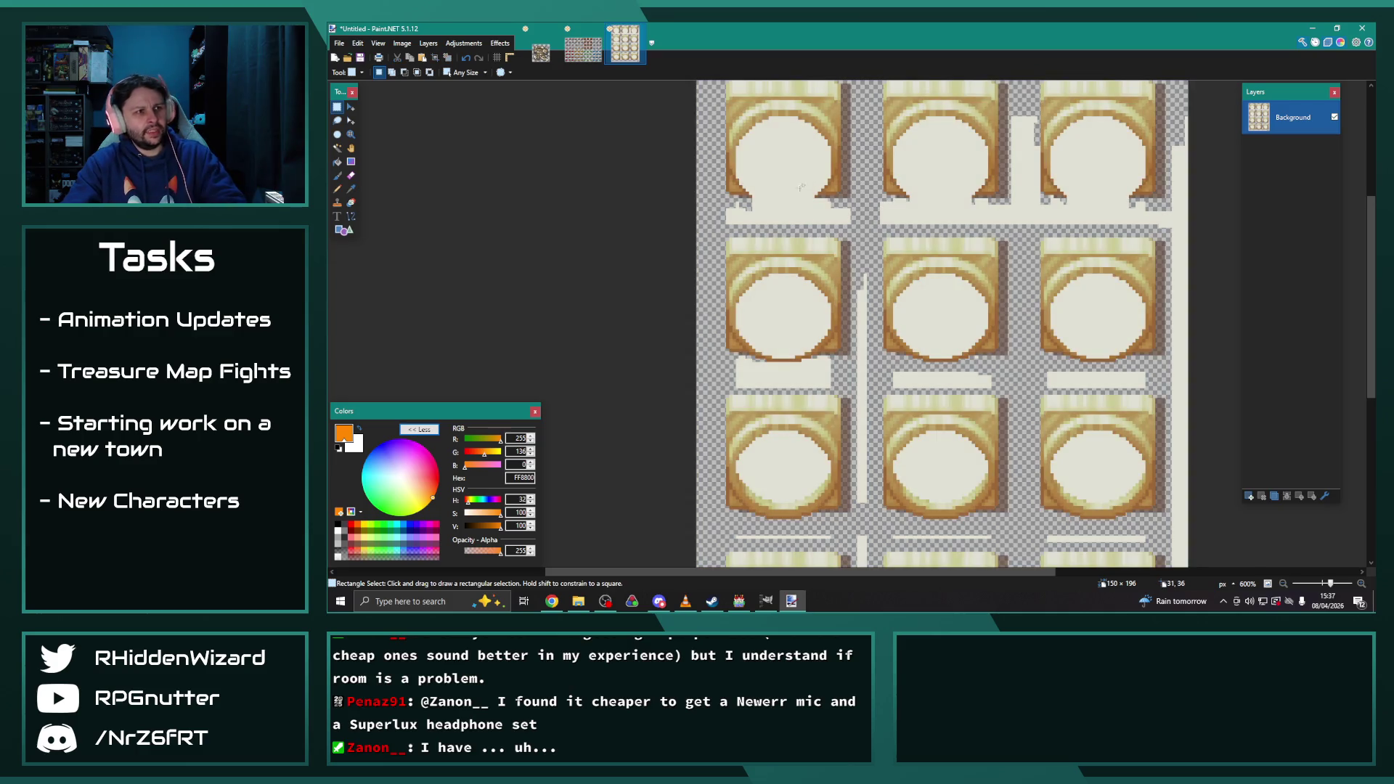
pyautogui.scroll(2, 889, 207)
pyautogui.moveTo(907, 244)
pyautogui.mouseDown()
pyautogui.moveTo(663, 212)
pyautogui.moveTo(658, 199)
pyautogui.mouseUp()
pyautogui.press('Delete')
pyautogui.scroll(1, 838, 235)
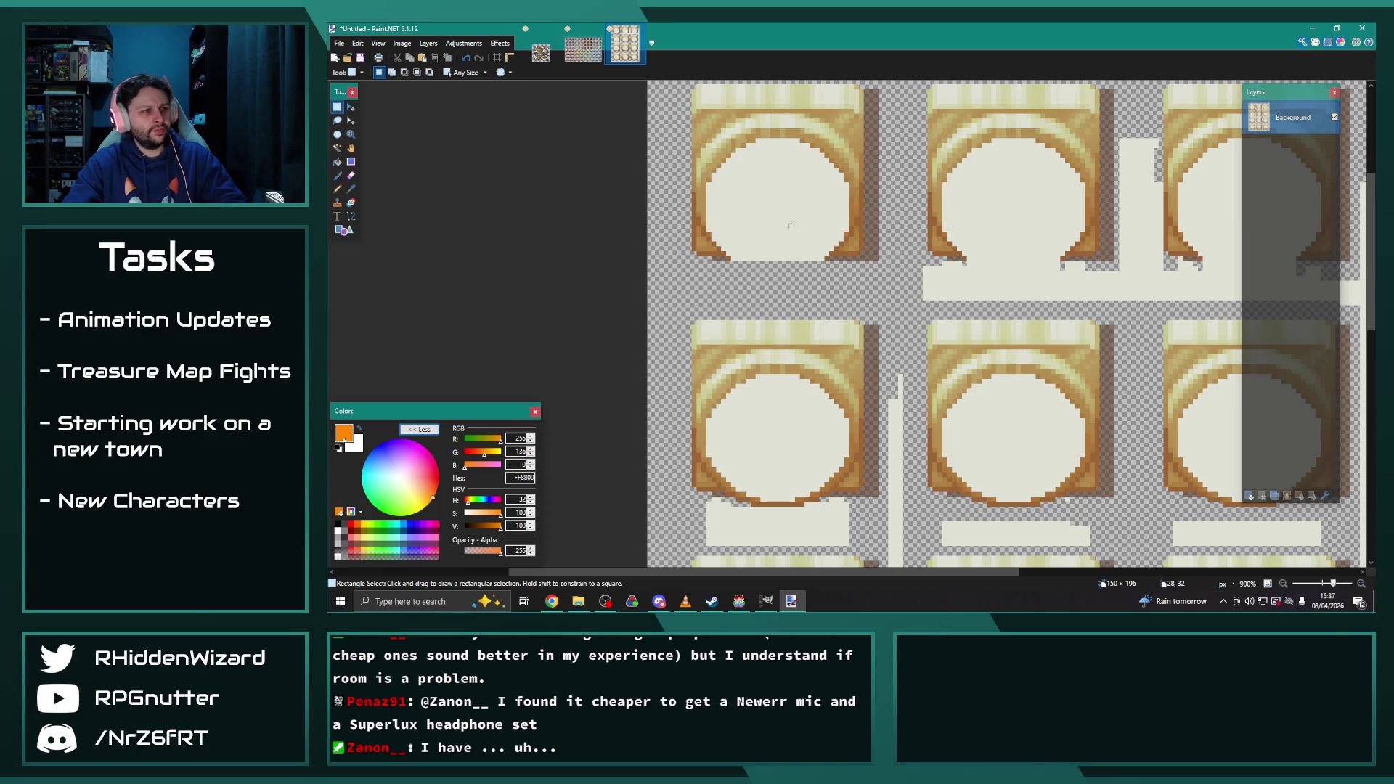
# Sample the cream colour and Magic Wand-select circle interiors and strips at lower tolerance
pyautogui.press('k')
pyautogui.click(762, 218)
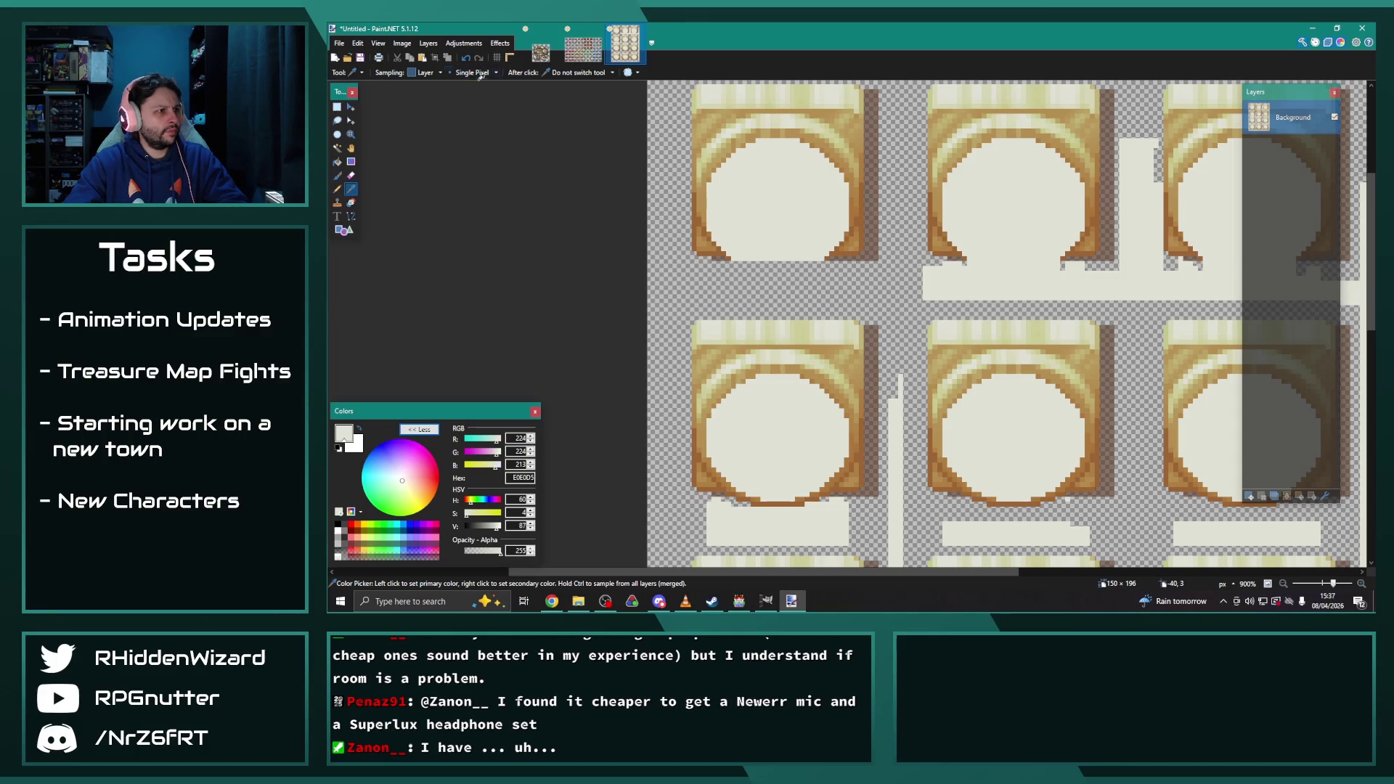
pyautogui.click(338, 149)
pyautogui.click(743, 199)
pyautogui.moveTo(639, 77); pyautogui.dragTo(586, 75)
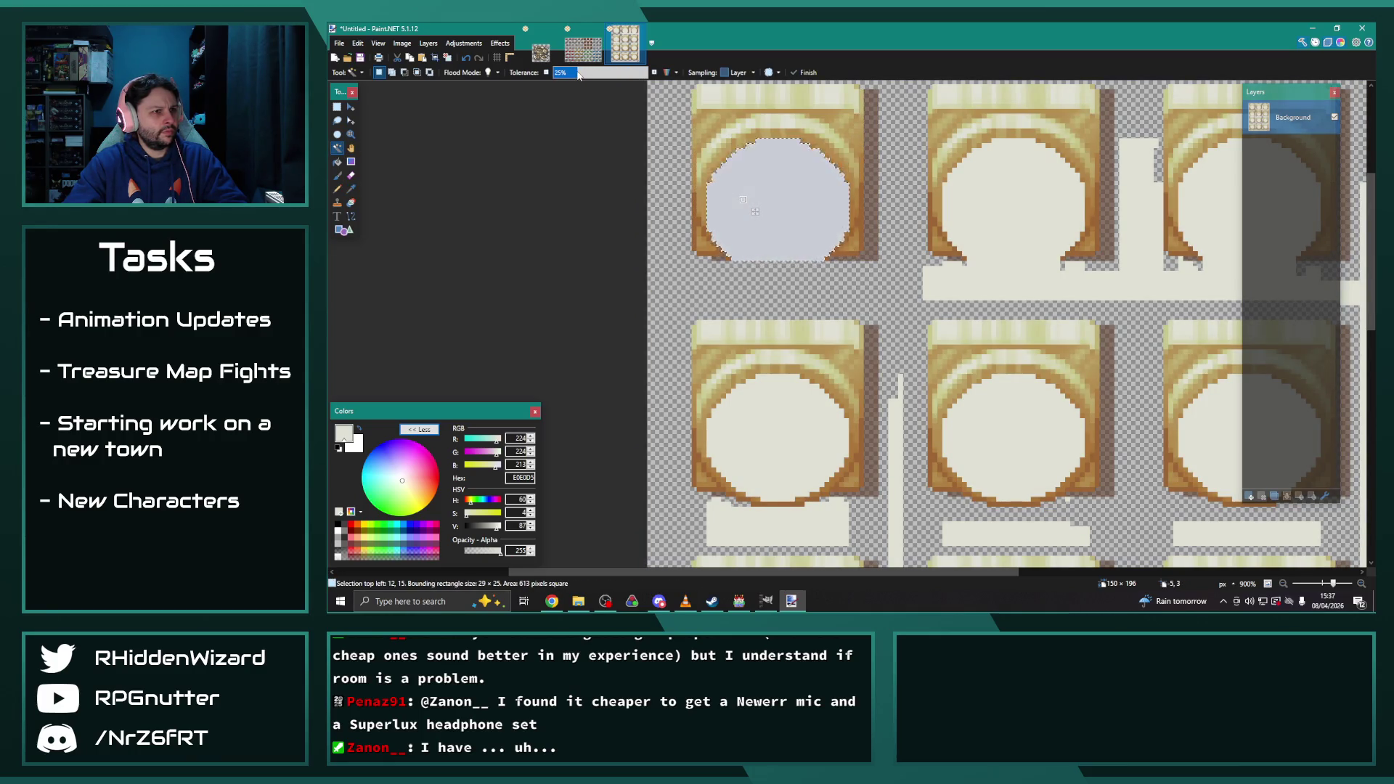
pyautogui.keyDown('ctrl'); pyautogui.click(1028, 205); pyautogui.keyUp('ctrl')
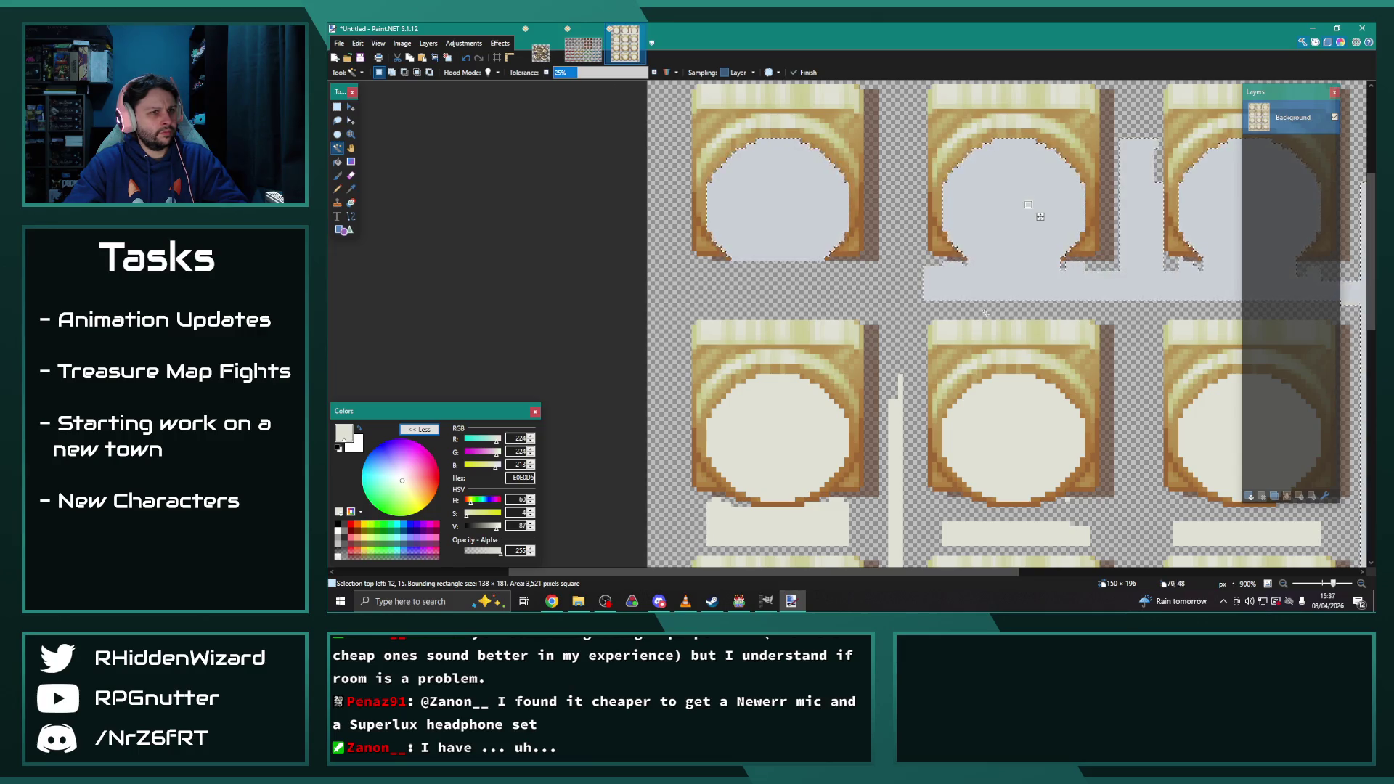
pyautogui.scroll(-3, 1027, 206)
pyautogui.keyDown('ctrl'); pyautogui.click(792, 331); pyautogui.keyUp('ctrl')
pyautogui.keyDown('ctrl'); pyautogui.click(777, 273); pyautogui.keyUp('ctrl')
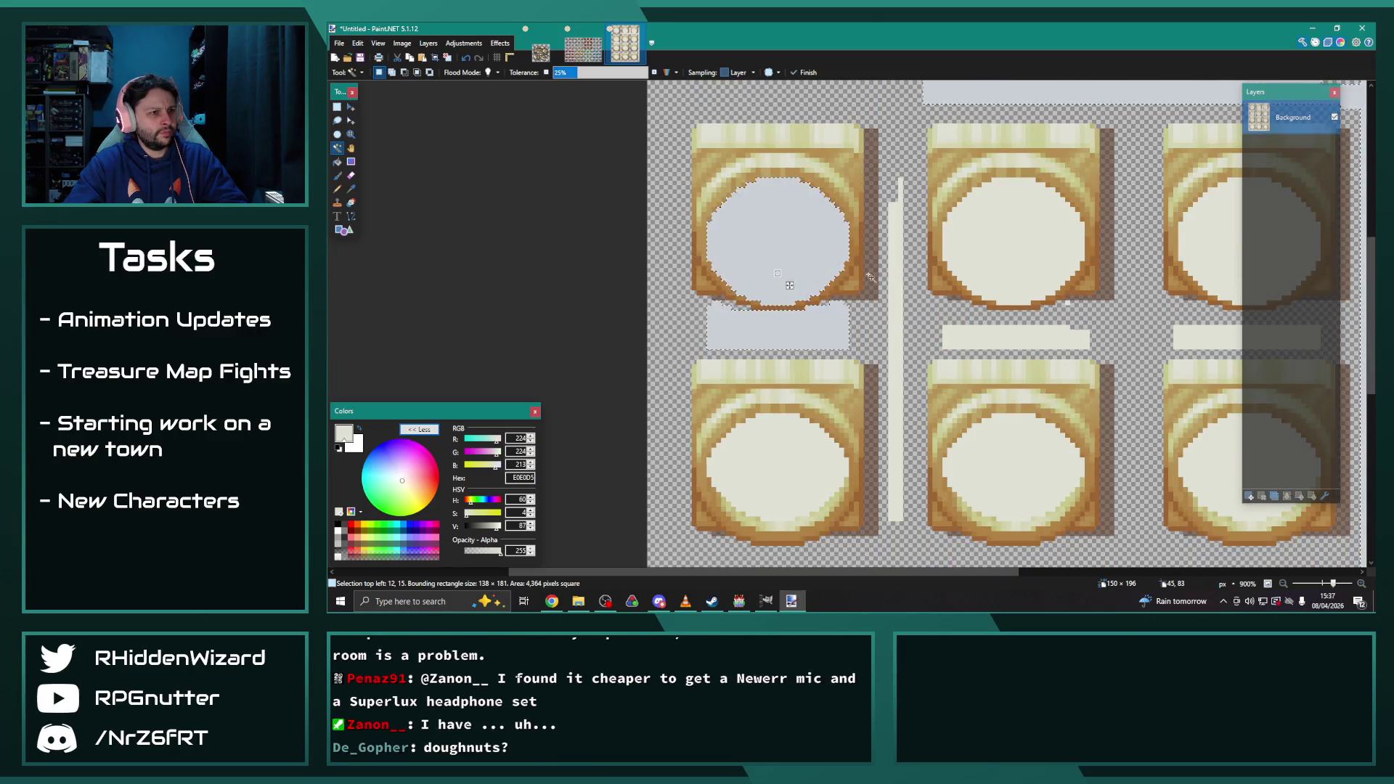
pyautogui.keyDown('ctrl'); pyautogui.click(896, 282); pyautogui.keyUp('ctrl')
pyautogui.keyDown('ctrl'); pyautogui.click(1009, 336); pyautogui.keyUp('ctrl')
pyautogui.keyDown('ctrl'); pyautogui.click(1014, 264); pyautogui.keyUp('ctrl')
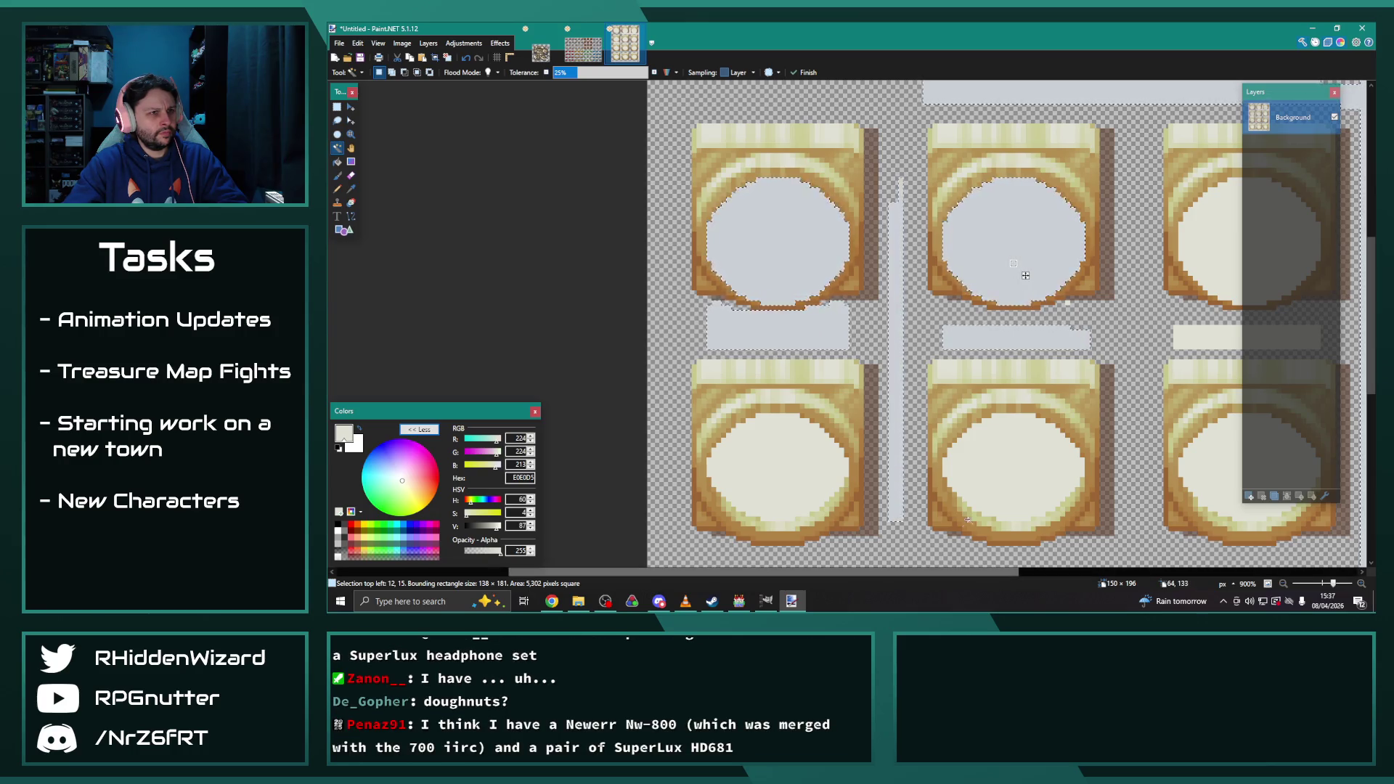
pyautogui.keyDown('ctrl'); pyautogui.click(803, 474); pyautogui.keyUp('ctrl')
pyautogui.moveTo(926, 574); pyautogui.dragTo(1075, 574)
pyautogui.keyDown('ctrl'); pyautogui.click(948, 472); pyautogui.keyUp('ctrl')
pyautogui.keyDown('ctrl'); pyautogui.click(712, 472); pyautogui.keyUp('ctrl')
pyautogui.keyDown('ctrl'); pyautogui.click(946, 342); pyautogui.keyUp('ctrl')
# Refine the Magic Wand selection by removing several circle interiors and pieces
pyautogui.scroll(-2, 946, 342)
pyautogui.keyDown('ctrl'); pyautogui.click(965, 370); pyautogui.keyUp('ctrl')
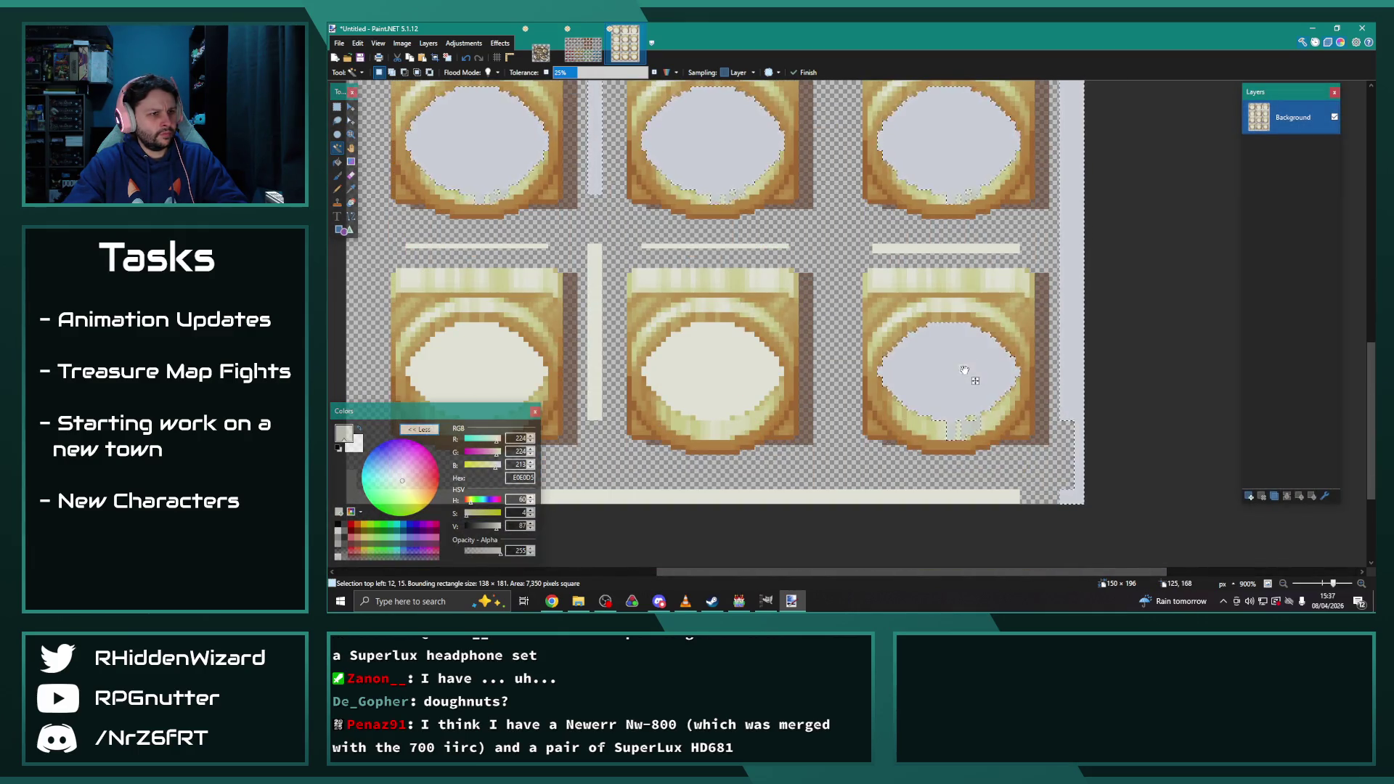
pyautogui.keyDown('alt'); pyautogui.click(967, 371); pyautogui.keyUp('alt')
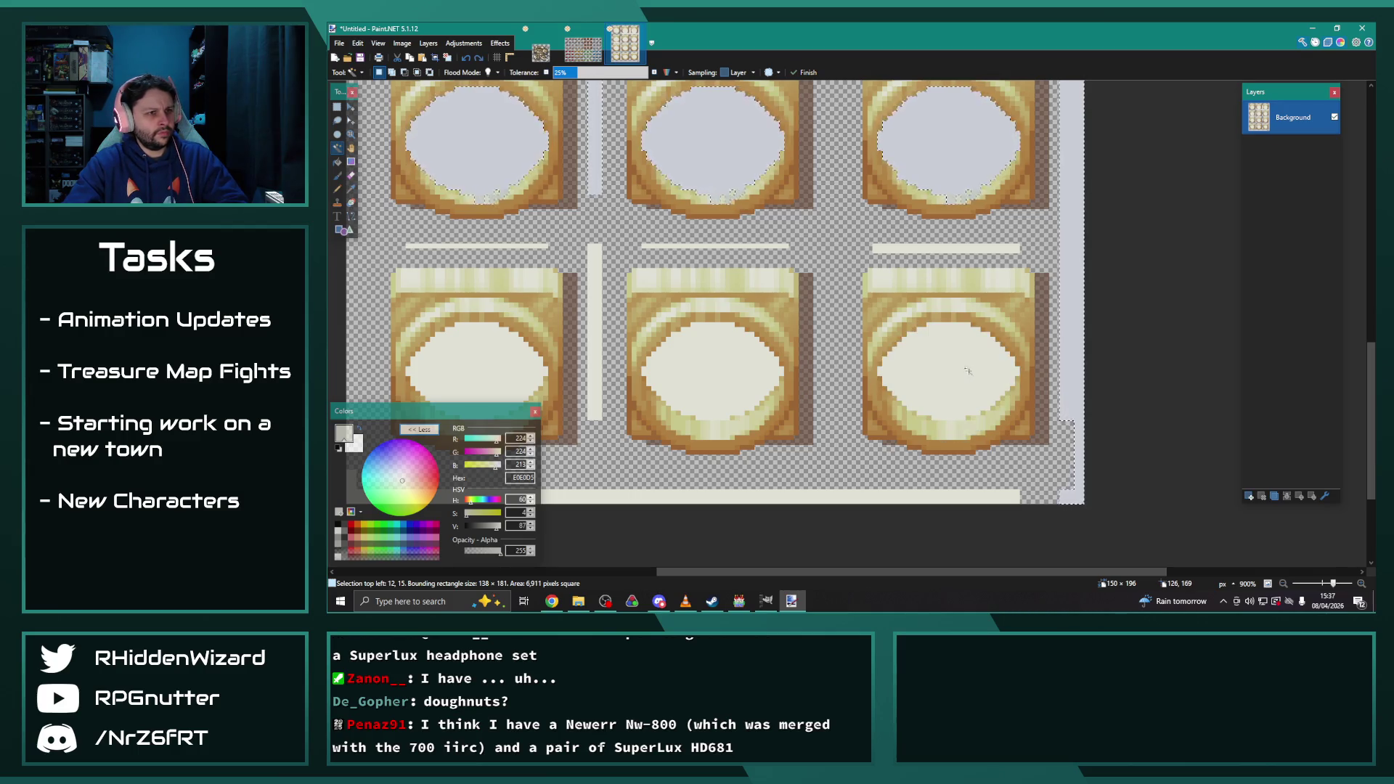
pyautogui.keyDown('alt'); pyautogui.click(711, 145); pyautogui.keyUp('alt')
pyautogui.keyDown('alt'); pyautogui.click(959, 162); pyautogui.keyUp('alt')
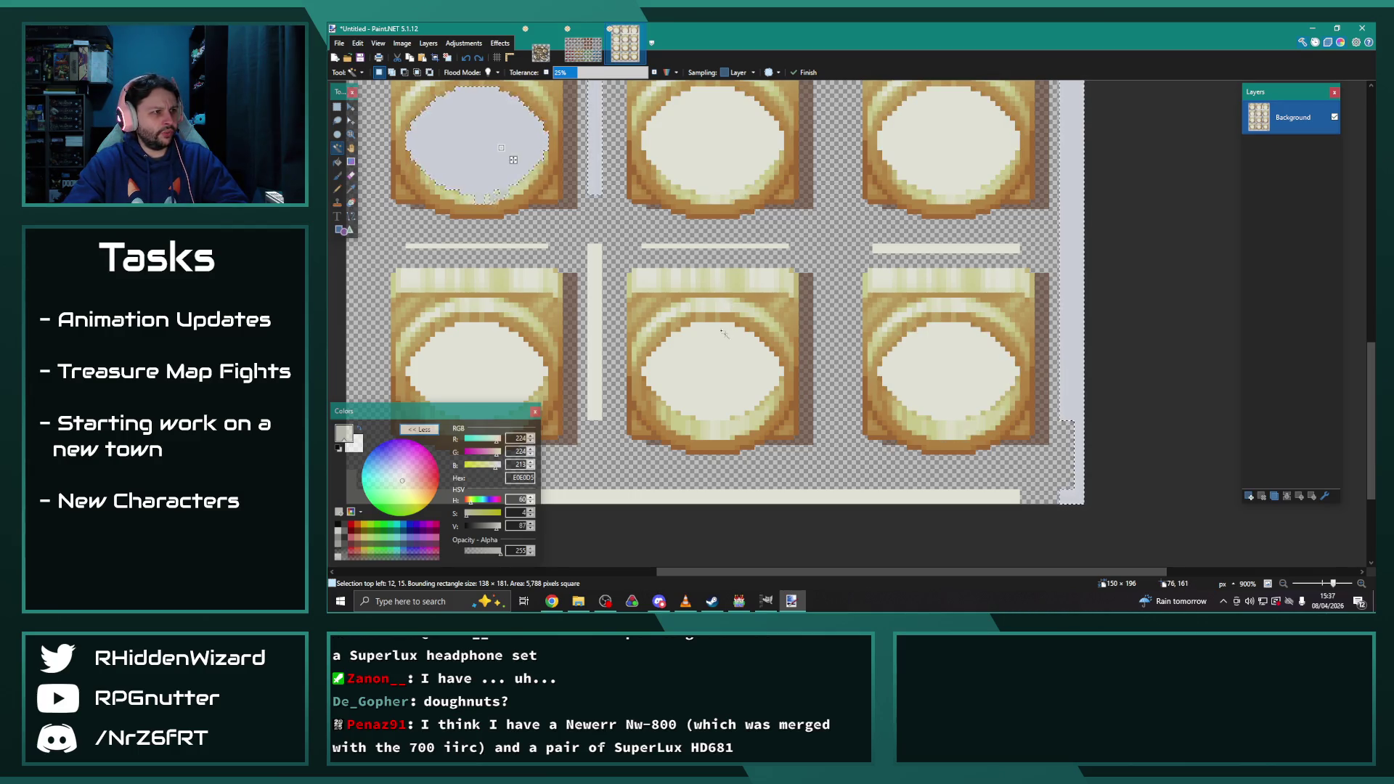
pyautogui.keyDown('alt'); pyautogui.click(477, 145); pyautogui.keyUp('alt')
pyautogui.scroll(-3, 712, 329)
pyautogui.keyDown('alt'); pyautogui.click(722, 291); pyautogui.keyUp('alt')
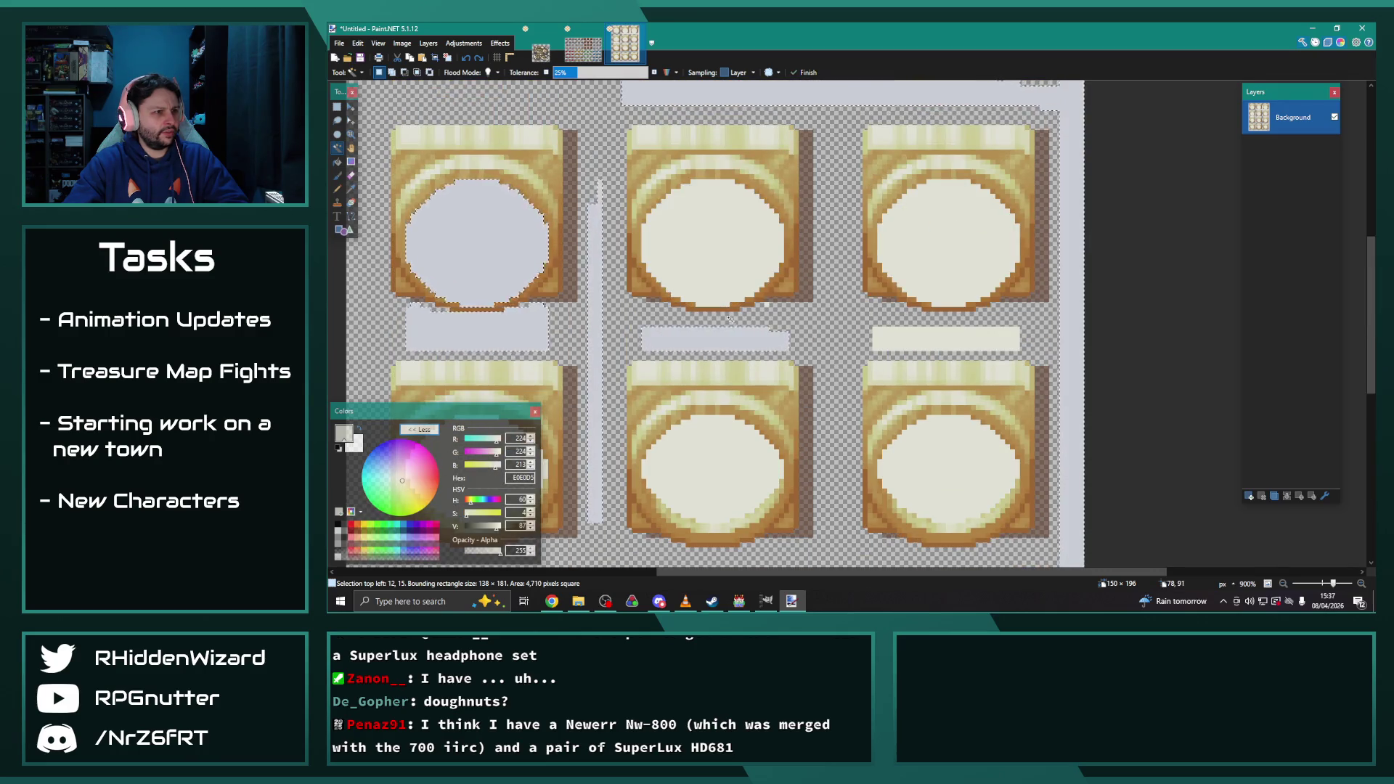
pyautogui.keyDown('alt'); pyautogui.click(719, 339); pyautogui.keyUp('alt')
pyautogui.keyDown('alt'); pyautogui.click(595, 349); pyautogui.keyUp('alt')
pyautogui.keyDown('alt'); pyautogui.click(477, 240); pyautogui.keyUp('alt')
pyautogui.keyDown('alt'); pyautogui.click(477, 327); pyautogui.keyUp('alt')
pyautogui.scroll(3, 748, 149)
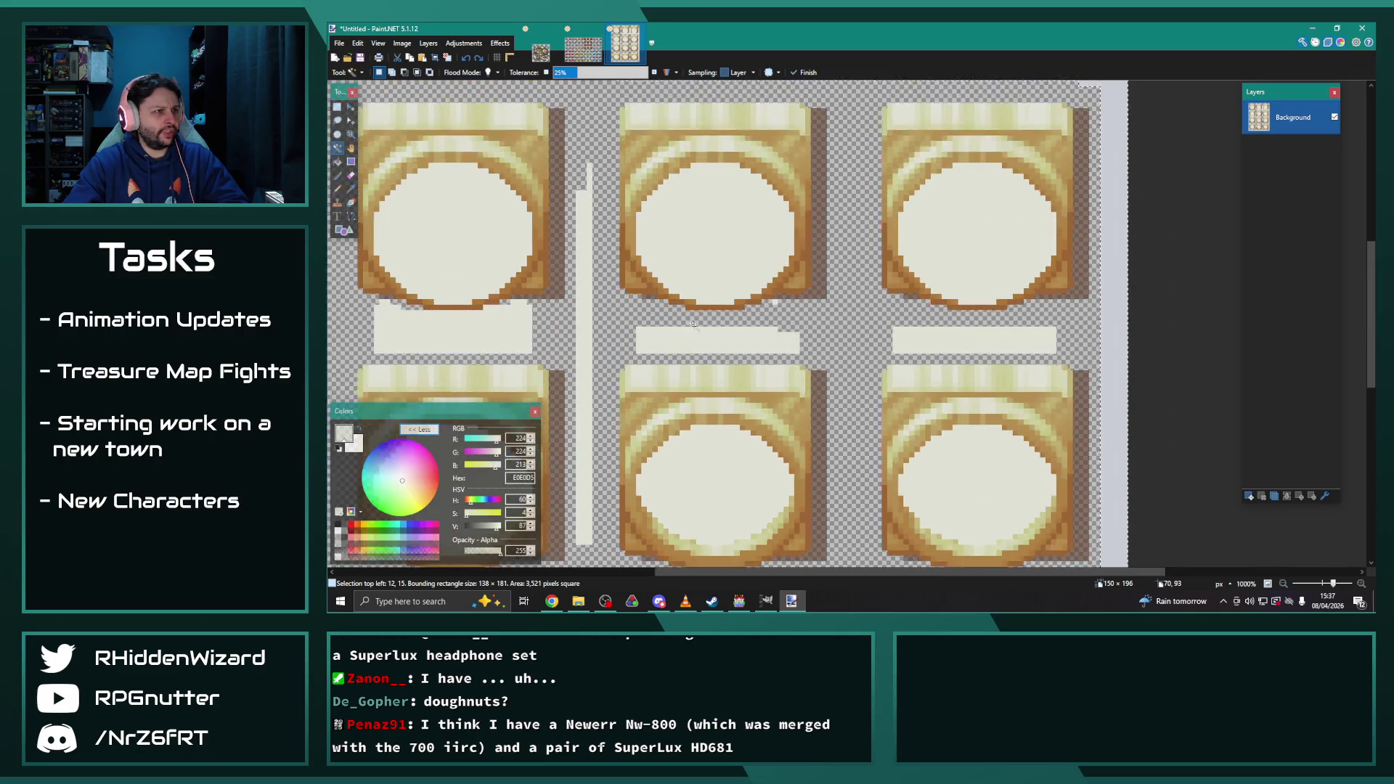
pyautogui.scroll(-2, 695, 326)
pyautogui.click(530, 203)
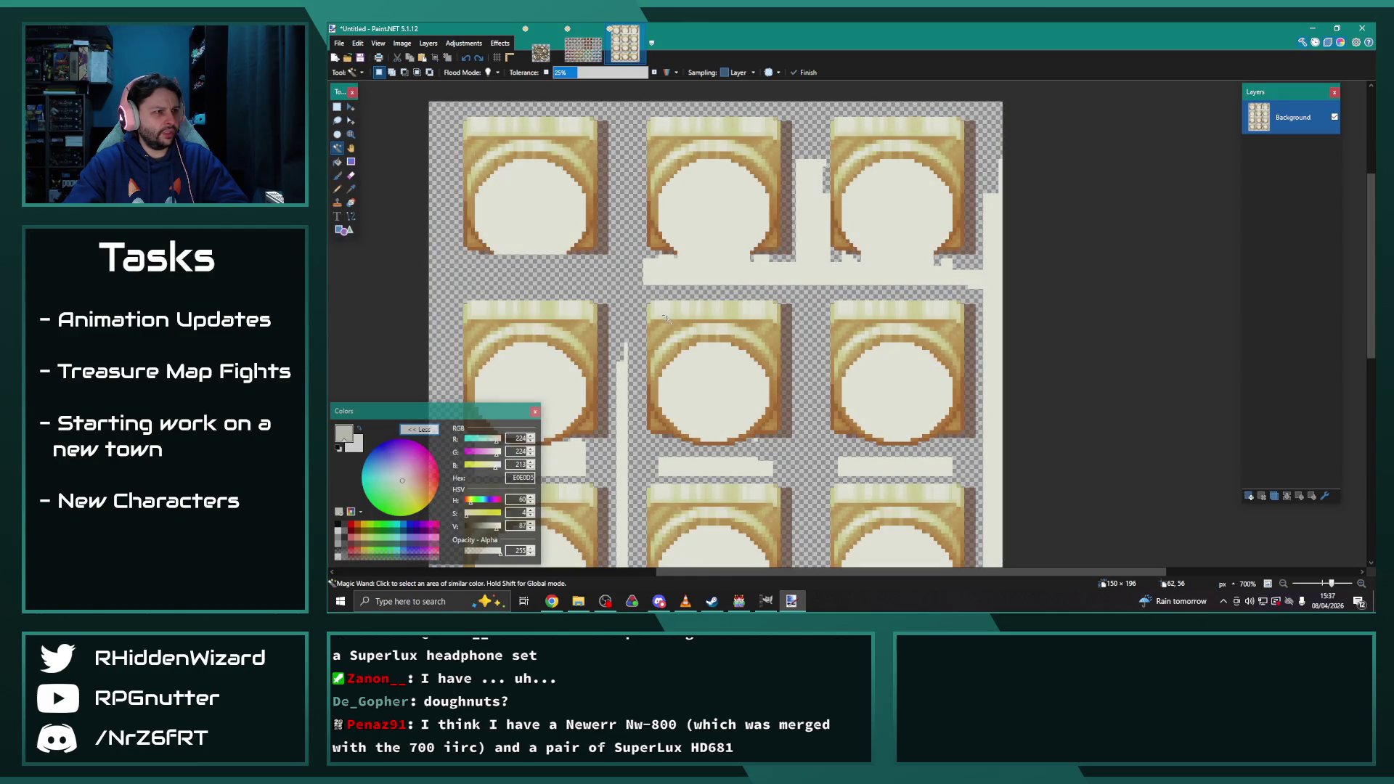
pyautogui.click(523, 275)
# Restart the selection, adding the cream circle interiors and connecting strips one by one
pyautogui.hotkey('ctrl', 'd')
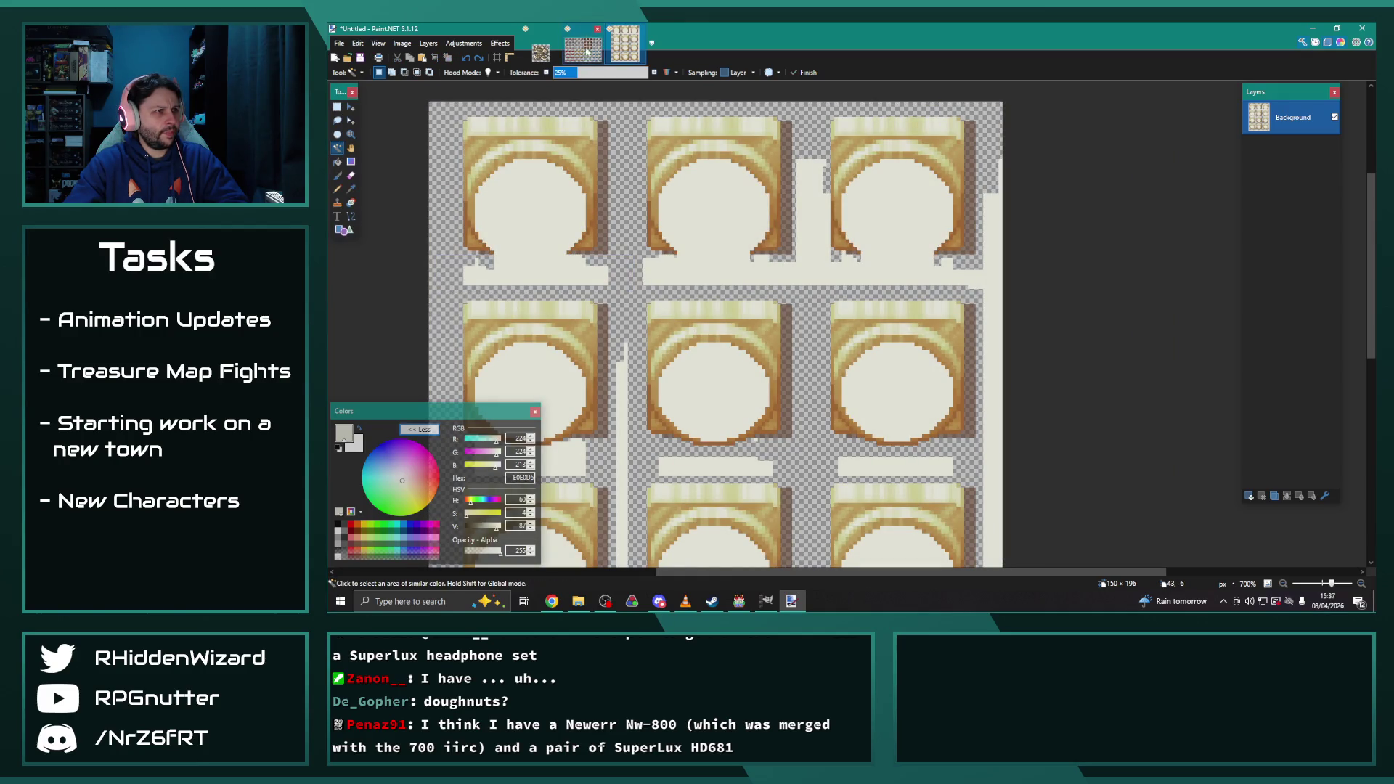
pyautogui.click(682, 378)
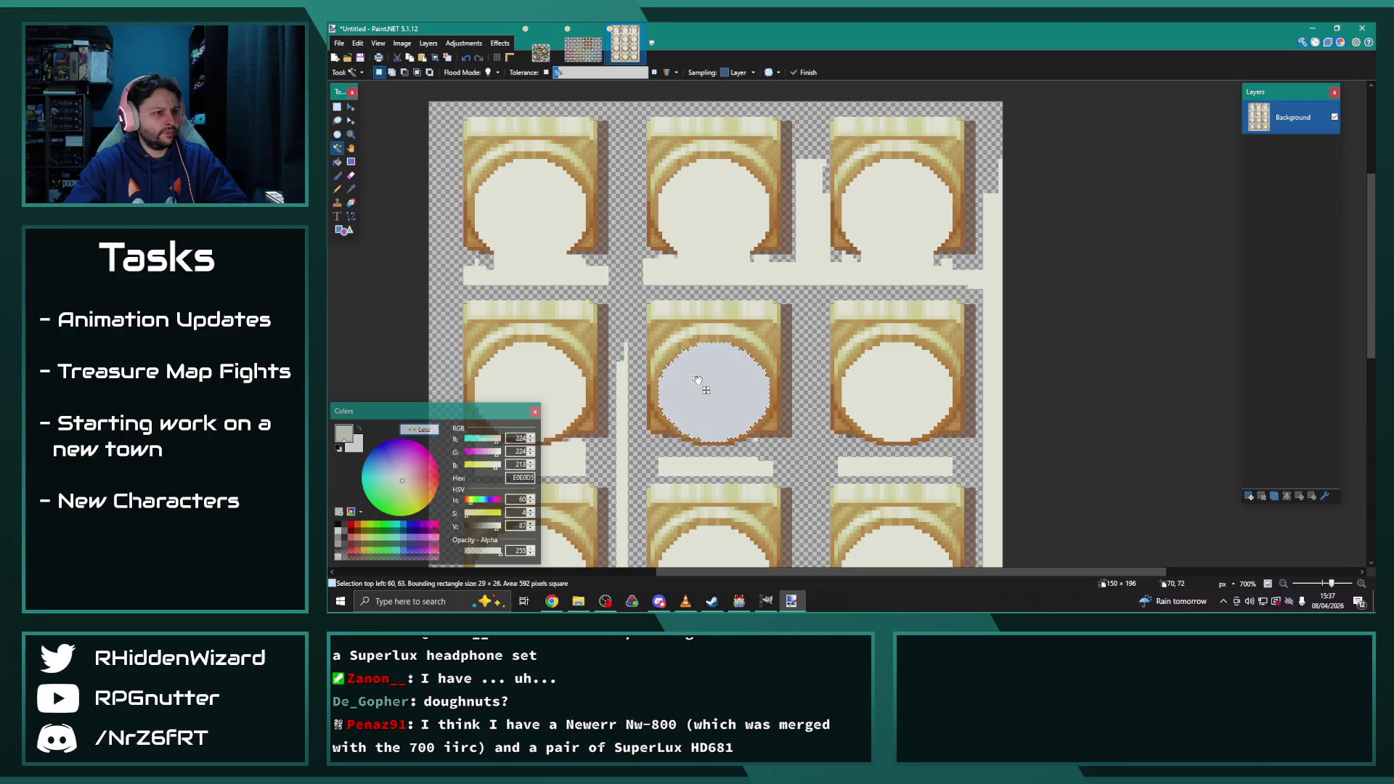
pyautogui.scroll(-4, 700, 381)
pyautogui.keyDown('ctrl'); pyautogui.click(715, 422); pyautogui.keyUp('ctrl')
pyautogui.keyDown('ctrl'); pyautogui.click(900, 439); pyautogui.keyUp('ctrl')
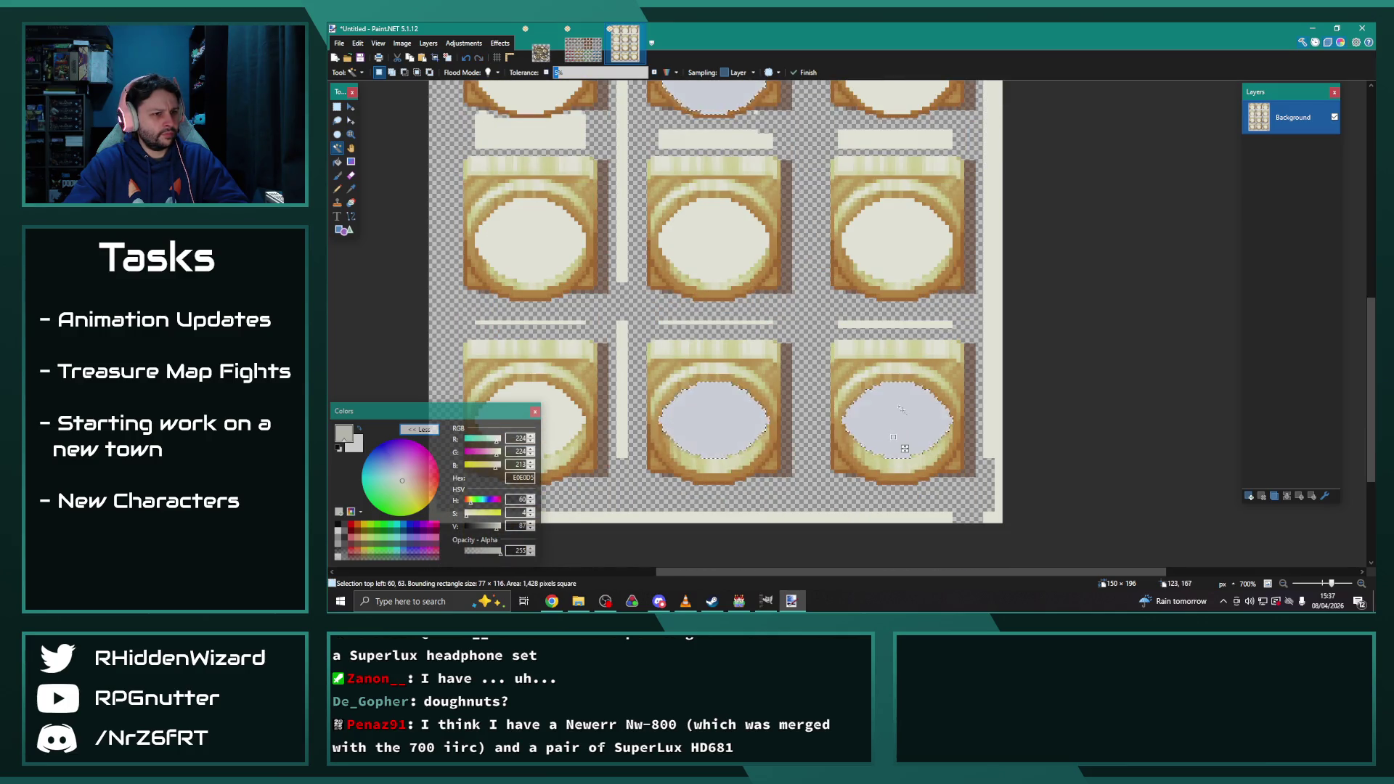
pyautogui.keyDown('ctrl'); pyautogui.click(897, 243); pyautogui.keyUp('ctrl')
pyautogui.keyDown('ctrl'); pyautogui.click(760, 249); pyautogui.keyUp('ctrl')
pyautogui.keyDown('ctrl'); pyautogui.click(556, 250); pyautogui.keyUp('ctrl')
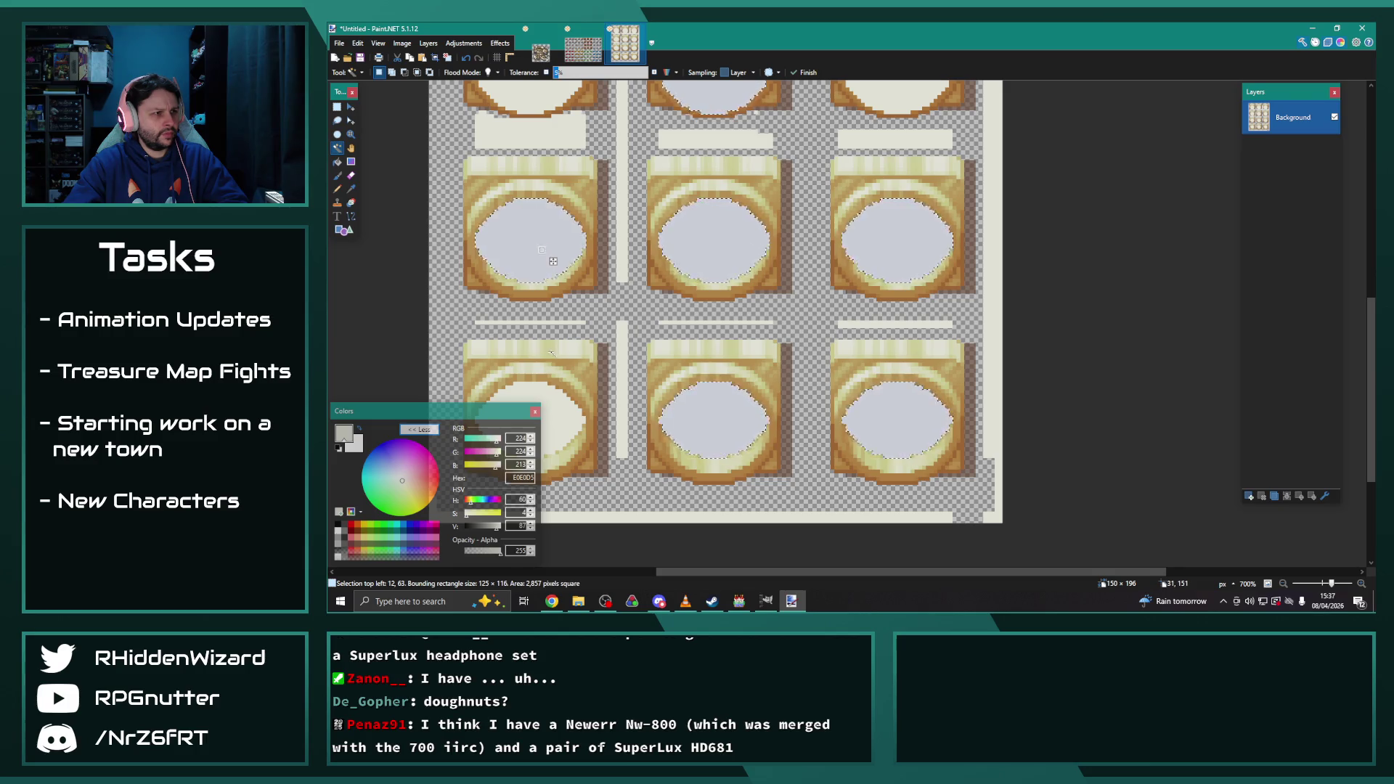
pyautogui.scroll(-3, 556, 250)
pyautogui.keyDown('ctrl'); pyautogui.click(539, 232); pyautogui.keyUp('ctrl')
pyautogui.keyDown('ctrl'); pyautogui.click(555, 321); pyautogui.keyUp('ctrl')
pyautogui.keyDown('ctrl'); pyautogui.click(622, 240); pyautogui.keyUp('ctrl')
pyautogui.keyDown('ctrl'); pyautogui.click(998, 200); pyautogui.keyUp('ctrl')
pyautogui.keyDown('ctrl'); pyautogui.click(880, 125); pyautogui.keyUp('ctrl')
pyautogui.keyDown('ctrl'); pyautogui.click(879, 126); pyautogui.keyUp('ctrl')
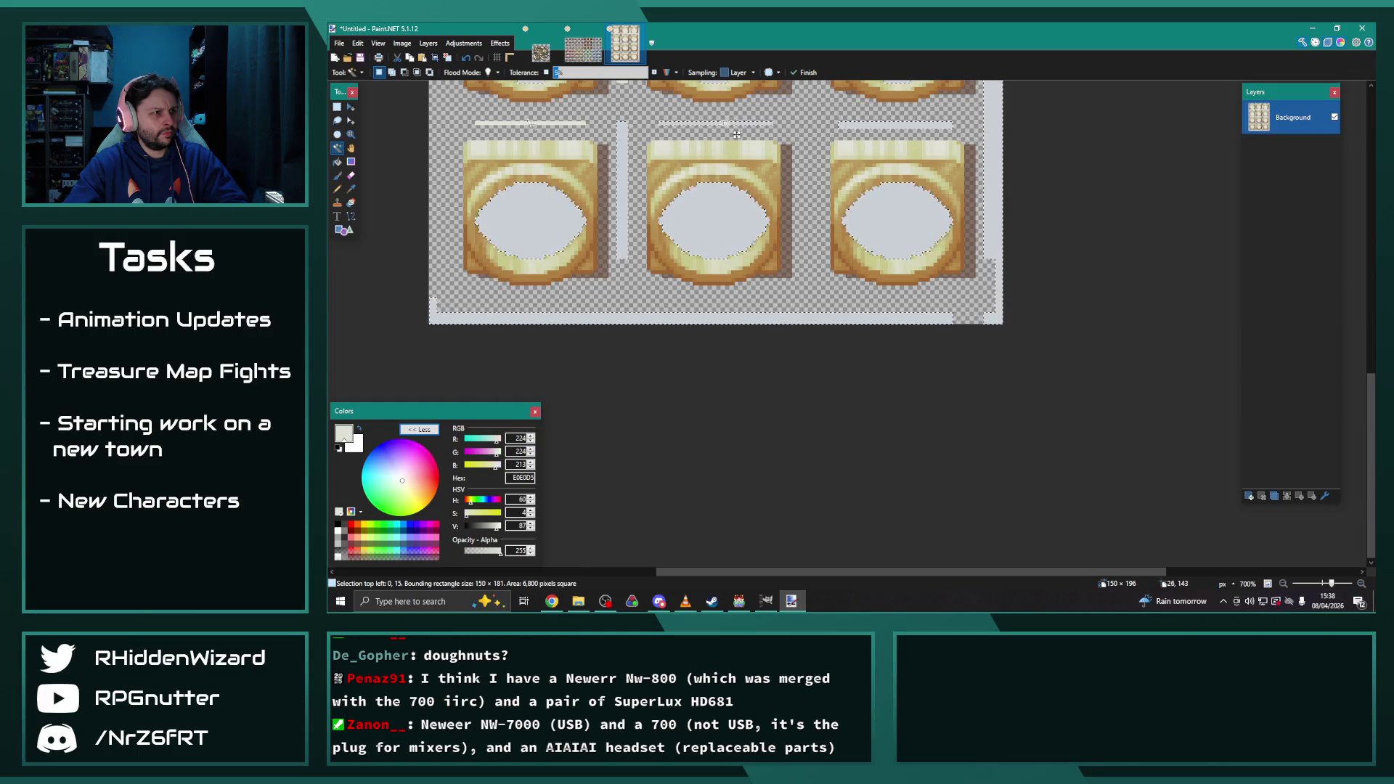
pyautogui.keyDown('ctrl'); pyautogui.click(538, 123); pyautogui.keyUp('ctrl')
# Add the remaining top strips and interiors, then delete the selection and deselect
pyautogui.scroll(1, 538, 189)
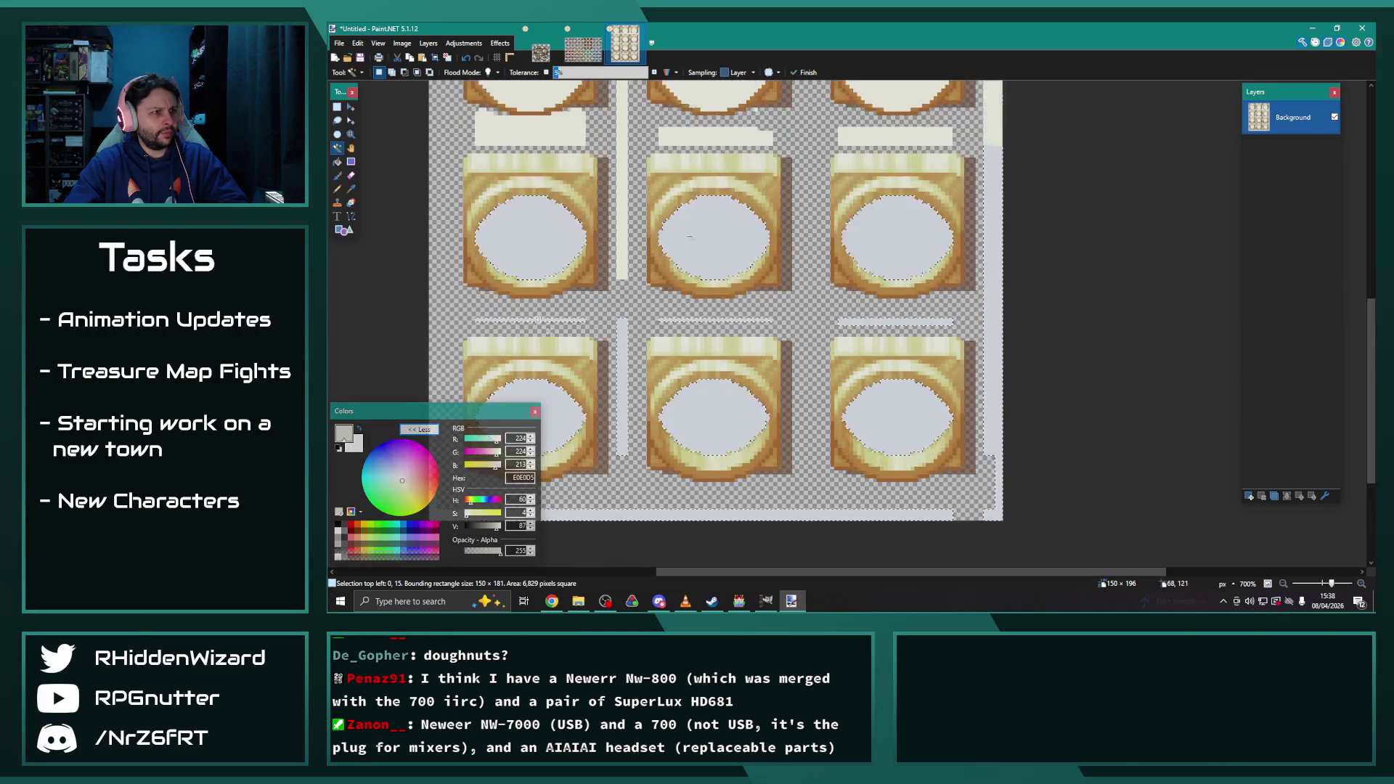
pyautogui.scroll(1, 552, 197)
pyautogui.keyDown('ctrl'); pyautogui.click(572, 202); pyautogui.keyUp('ctrl')
pyautogui.keyDown('ctrl'); pyautogui.click(716, 204); pyautogui.keyUp('ctrl')
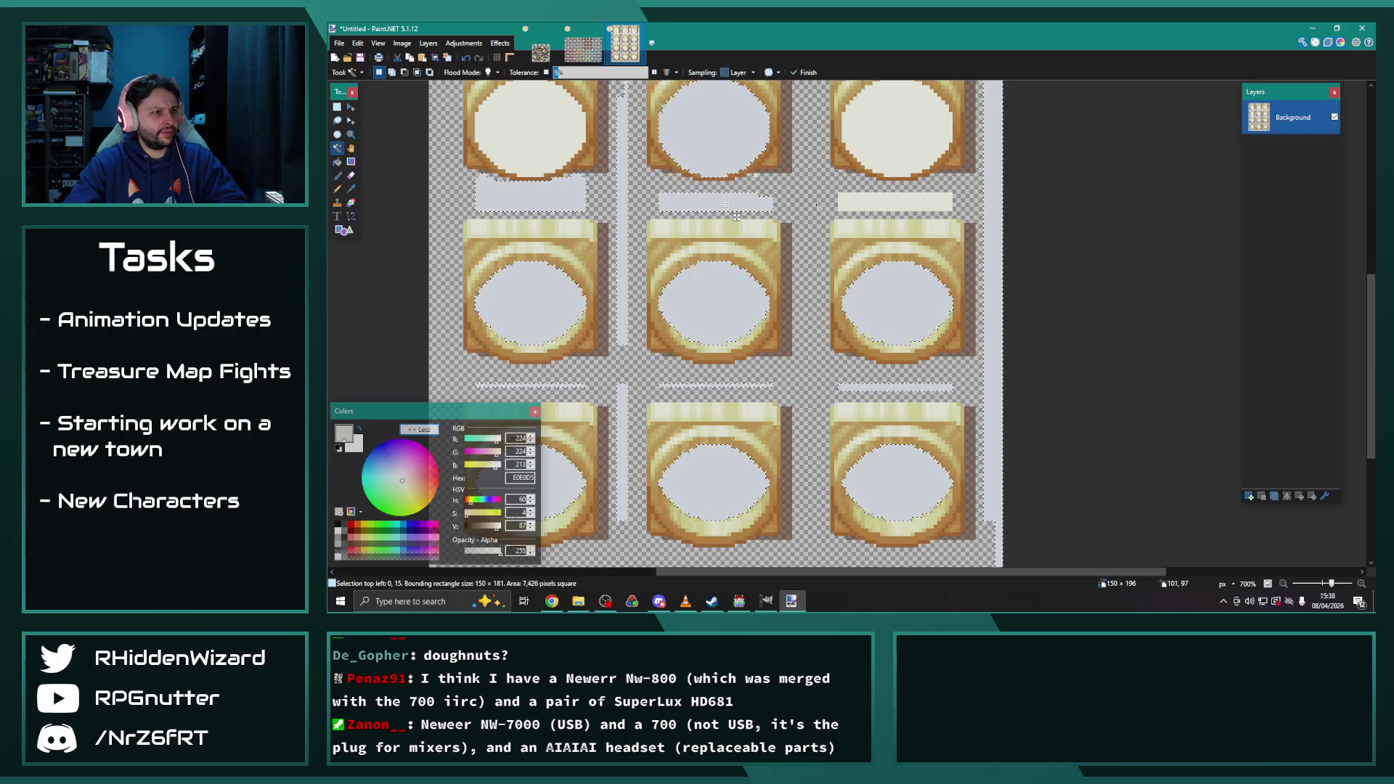
pyautogui.keyDown('ctrl'); pyautogui.click(893, 204); pyautogui.keyUp('ctrl')
pyautogui.keyDown('ctrl'); pyautogui.click(897, 131); pyautogui.keyUp('ctrl')
pyautogui.keyDown('ctrl'); pyautogui.click(584, 140); pyautogui.keyUp('ctrl')
pyautogui.scroll(4, 700, 232)
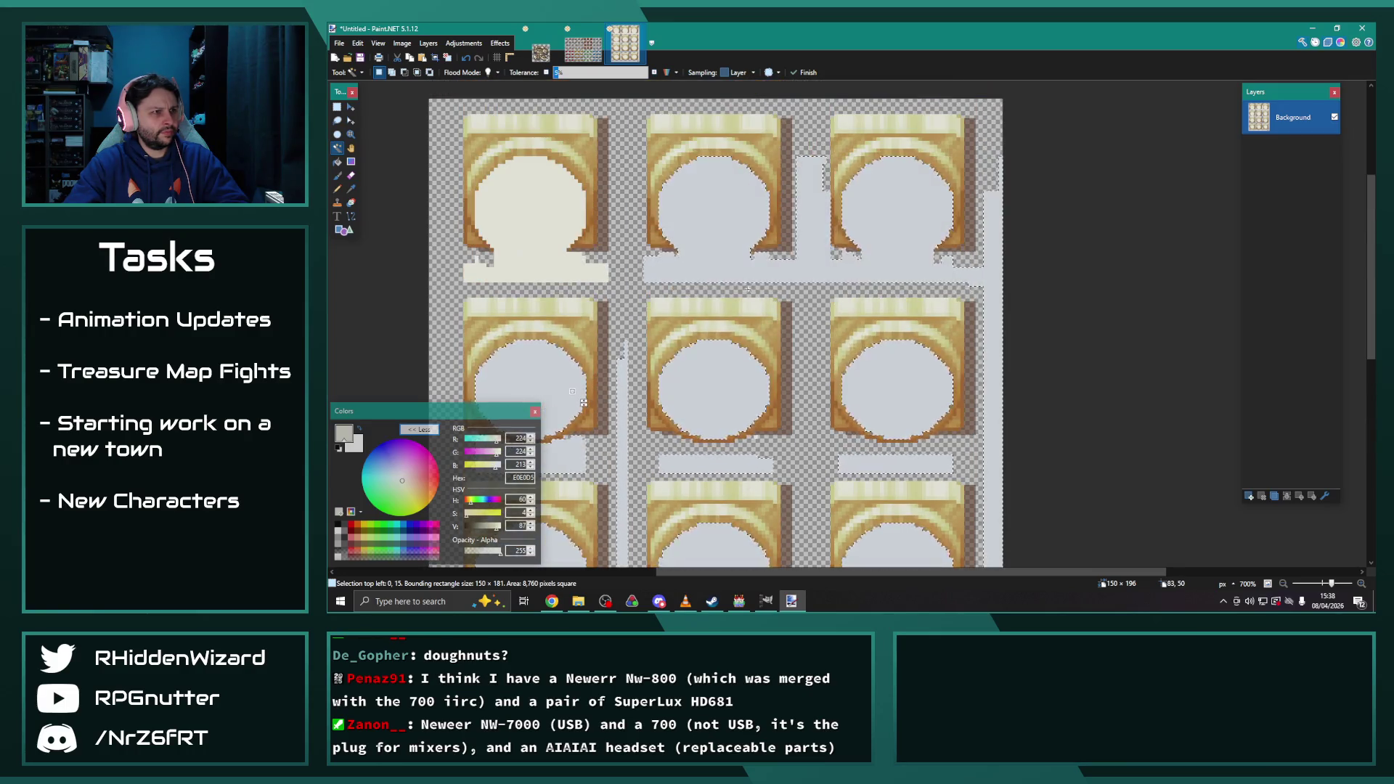
pyautogui.press('Delete')
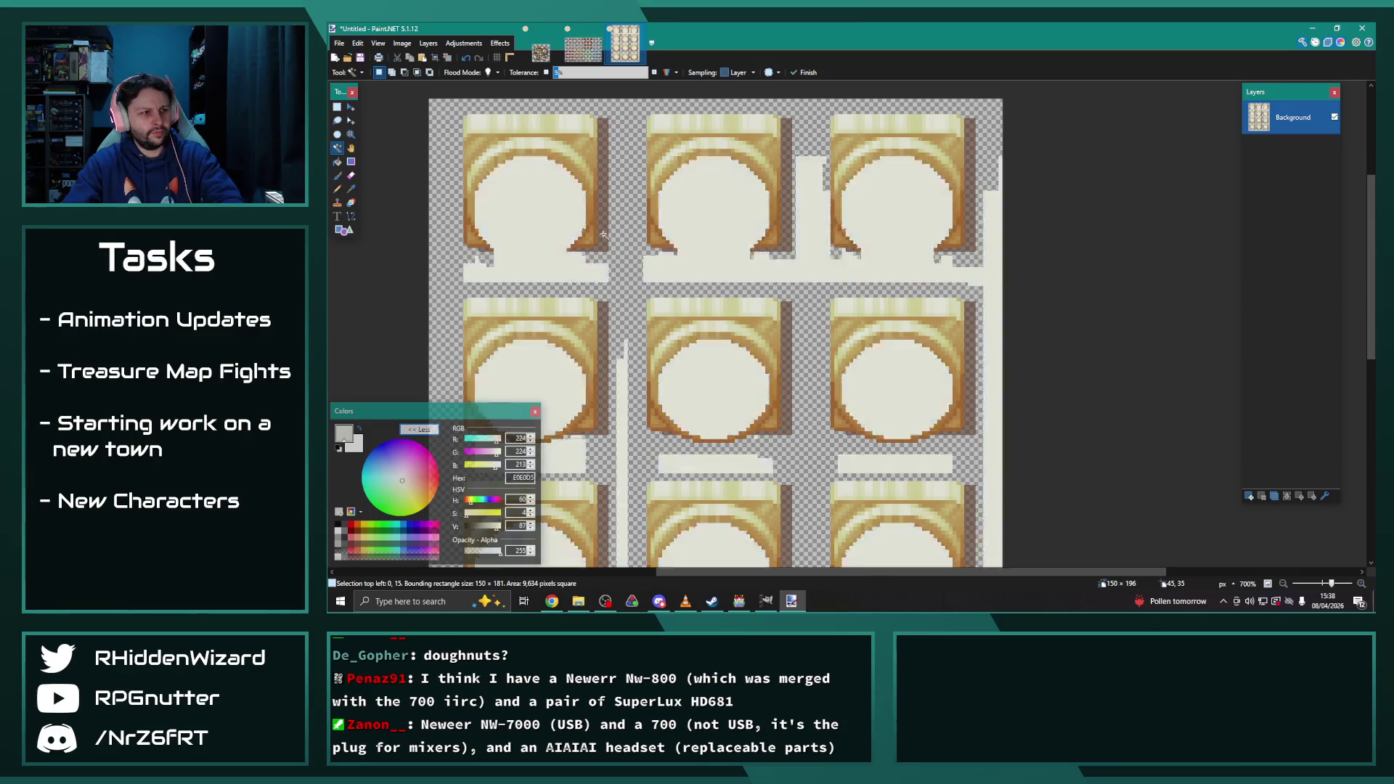
pyautogui.hotkey('ctrl', 'd')
pyautogui.scroll(-5, 866, 343)
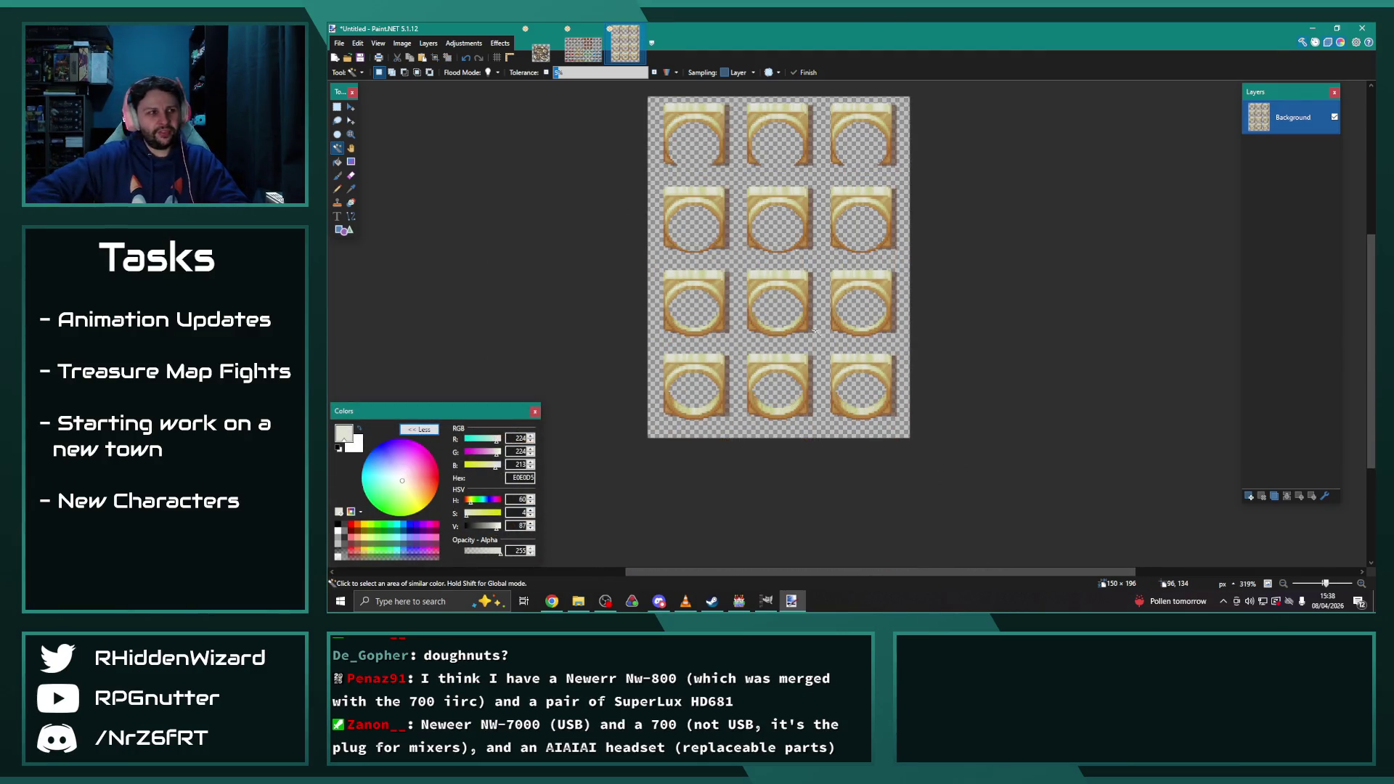
pyautogui.hotkey('ctrl', 'a')
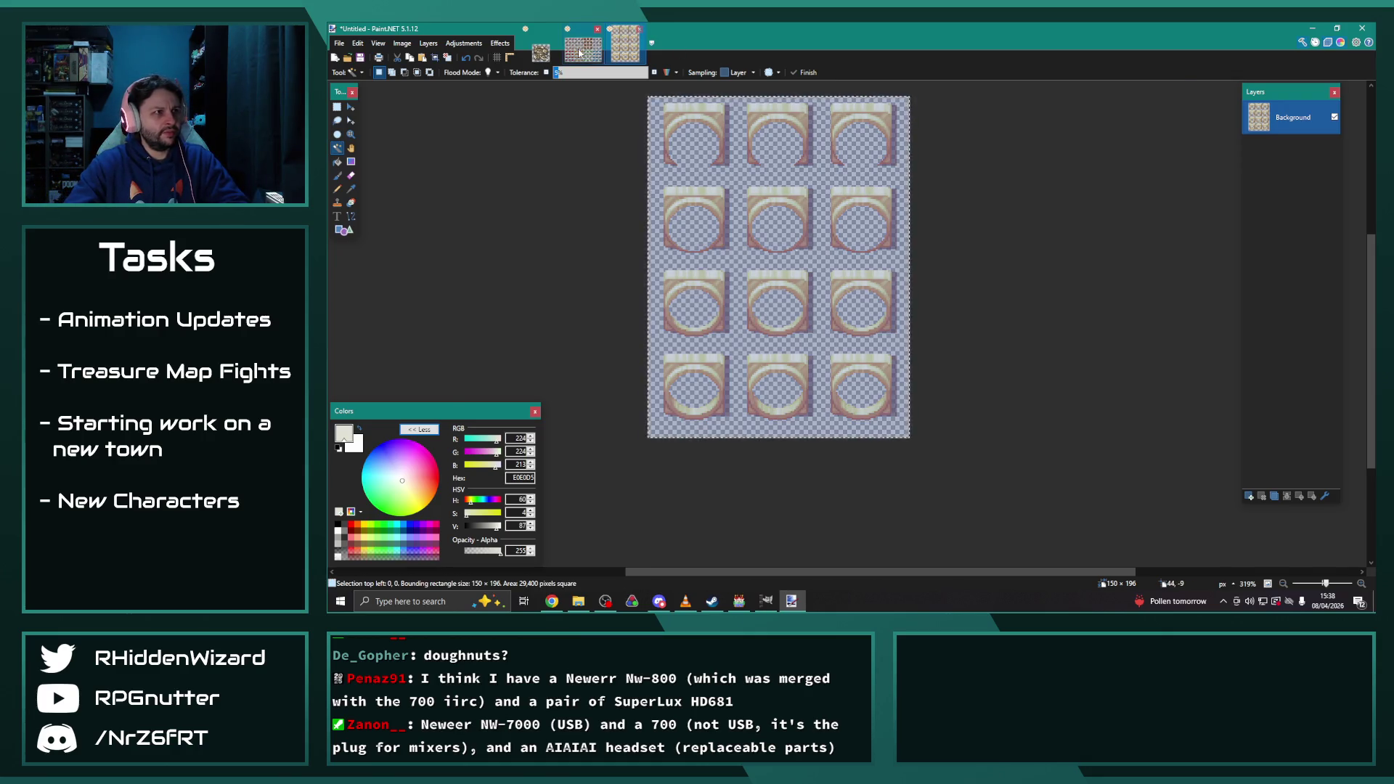
pyautogui.click(583, 49)
pyautogui.scroll(-1, 617, 304)
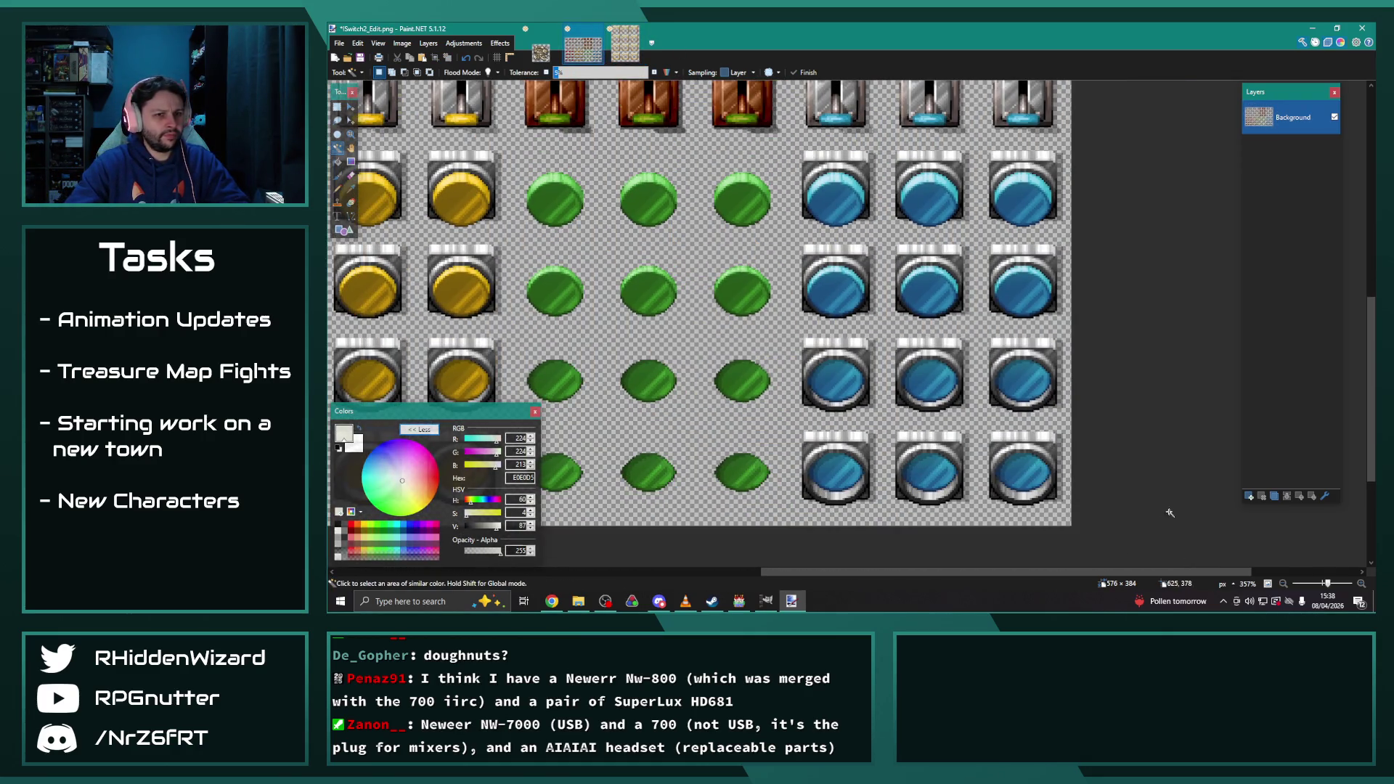
pyautogui.click(1249, 498)
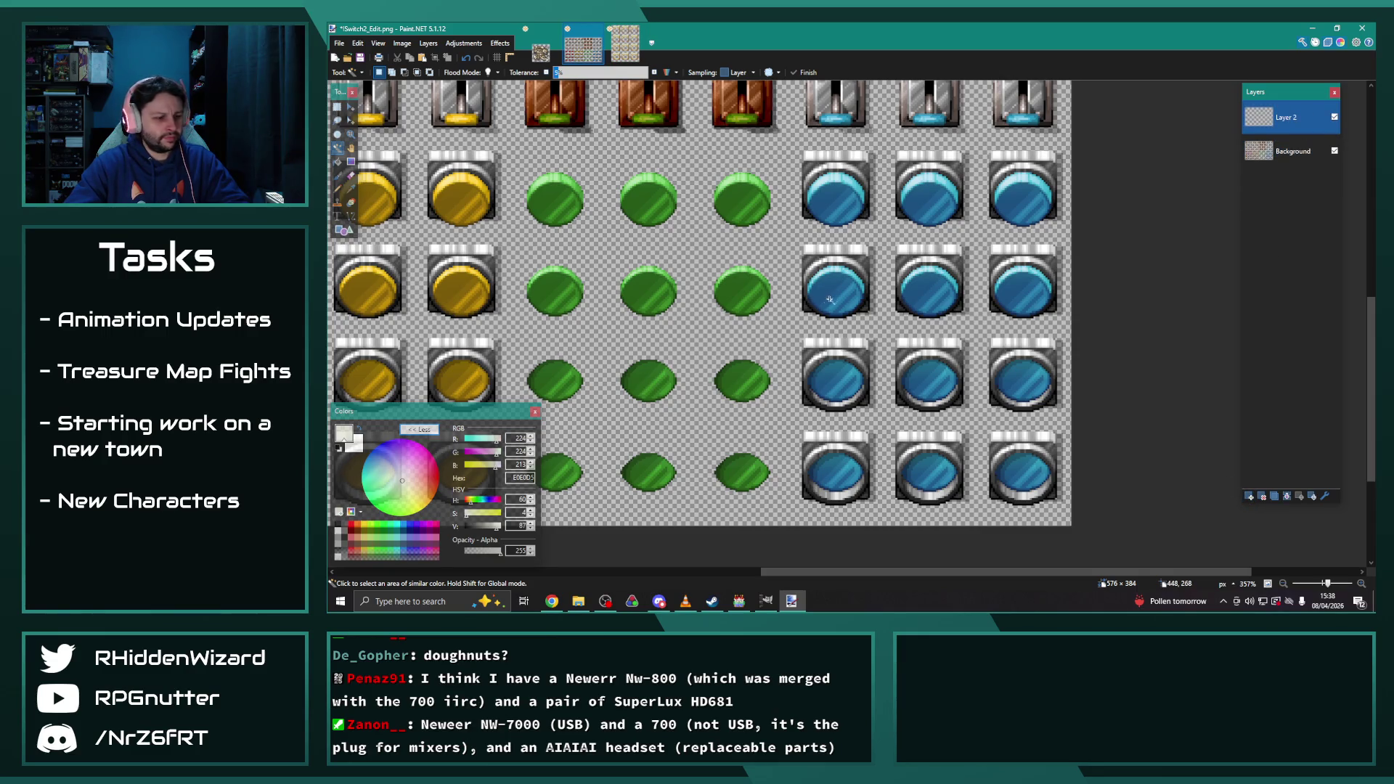
pyautogui.hotkey('ctrl', 'v')
pyautogui.moveTo(583, 188); pyautogui.dragTo(689, 253)
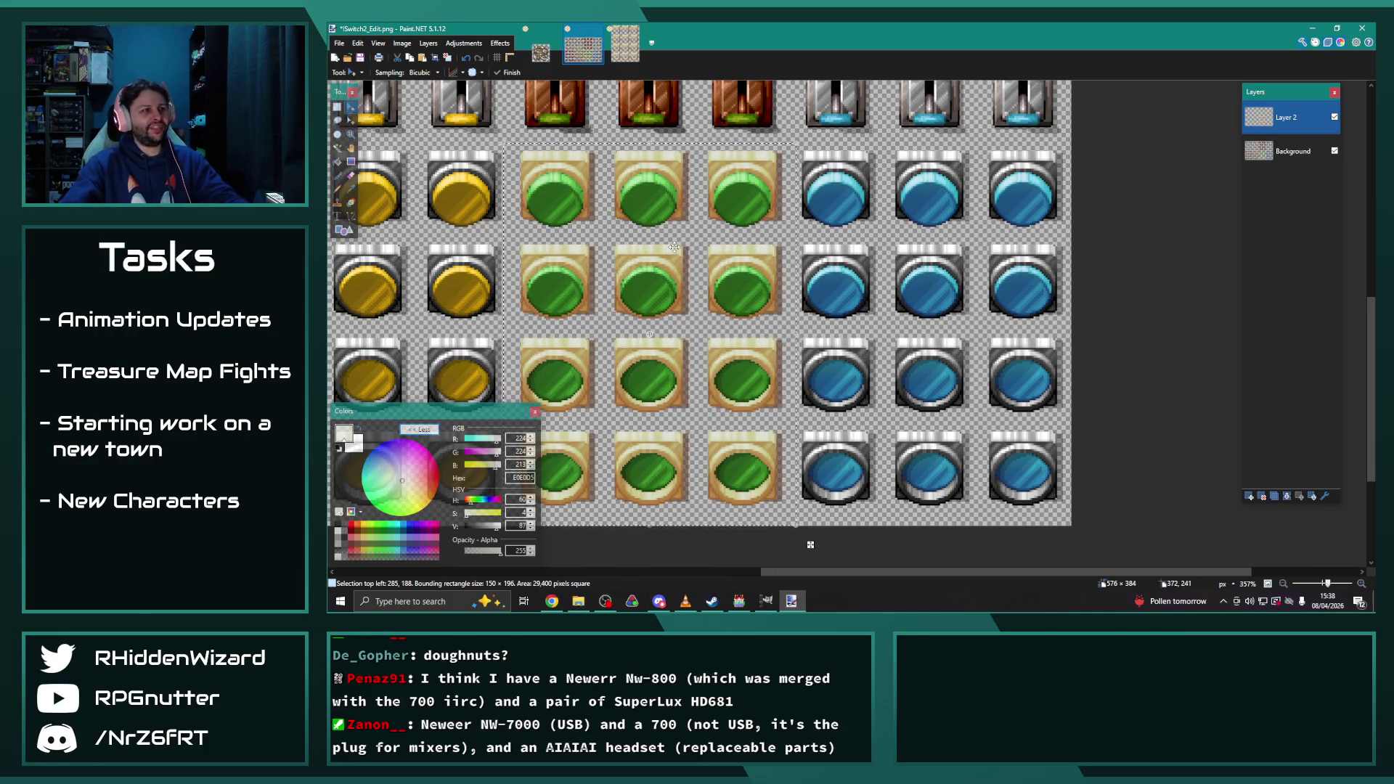
pyautogui.scroll(1, 649, 266)
pyautogui.scroll(1, 649, 266)
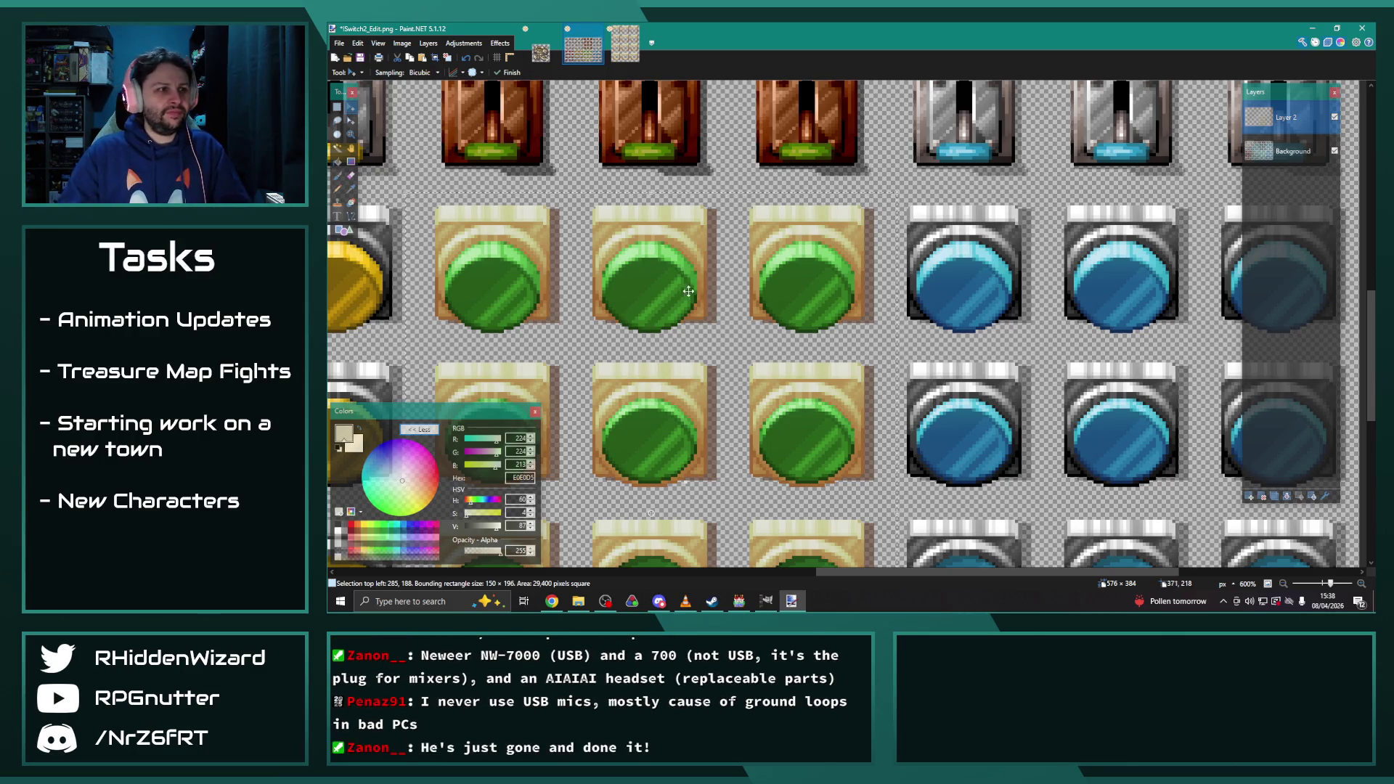
pyautogui.scroll(1, 726, 291)
pyautogui.scroll(-2, 748, 289)
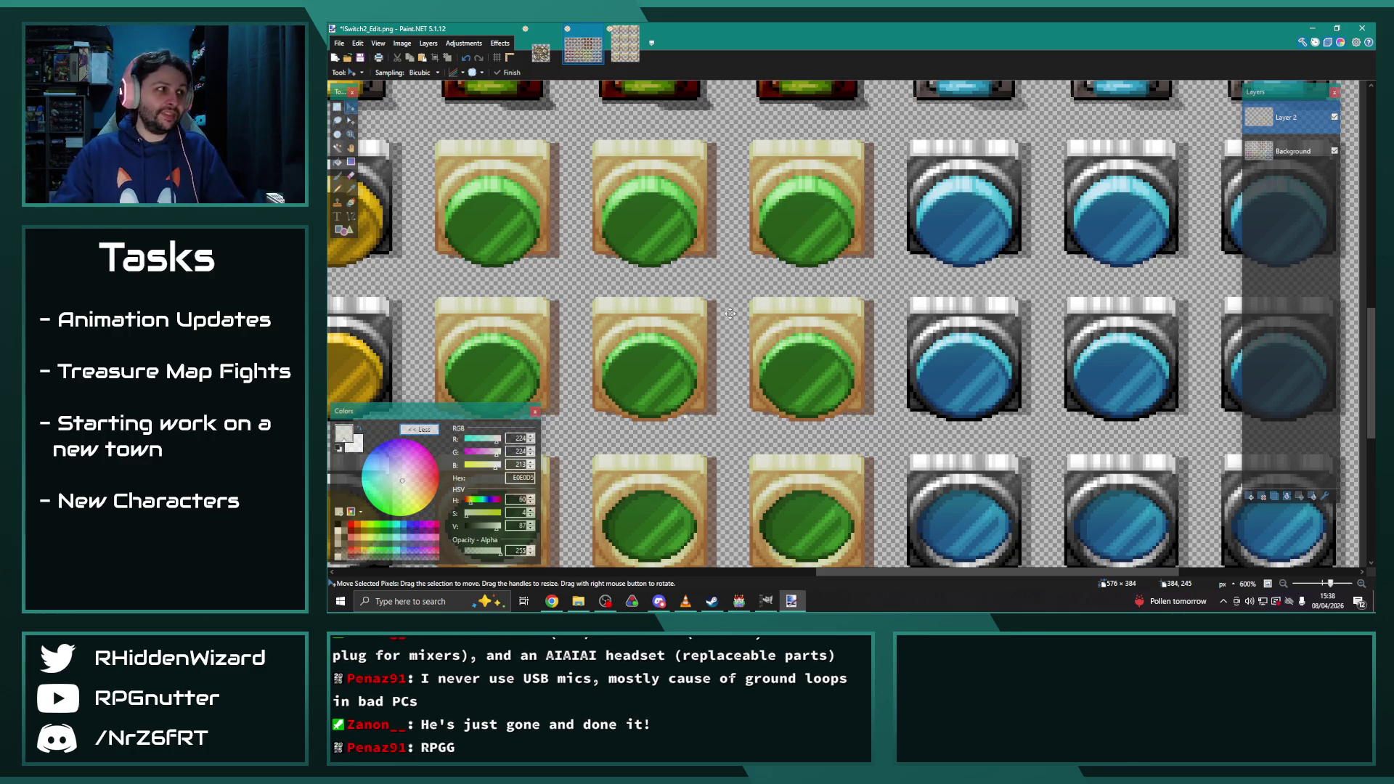
pyautogui.scroll(-2, 591, 459)
pyautogui.scroll(2, 618, 444)
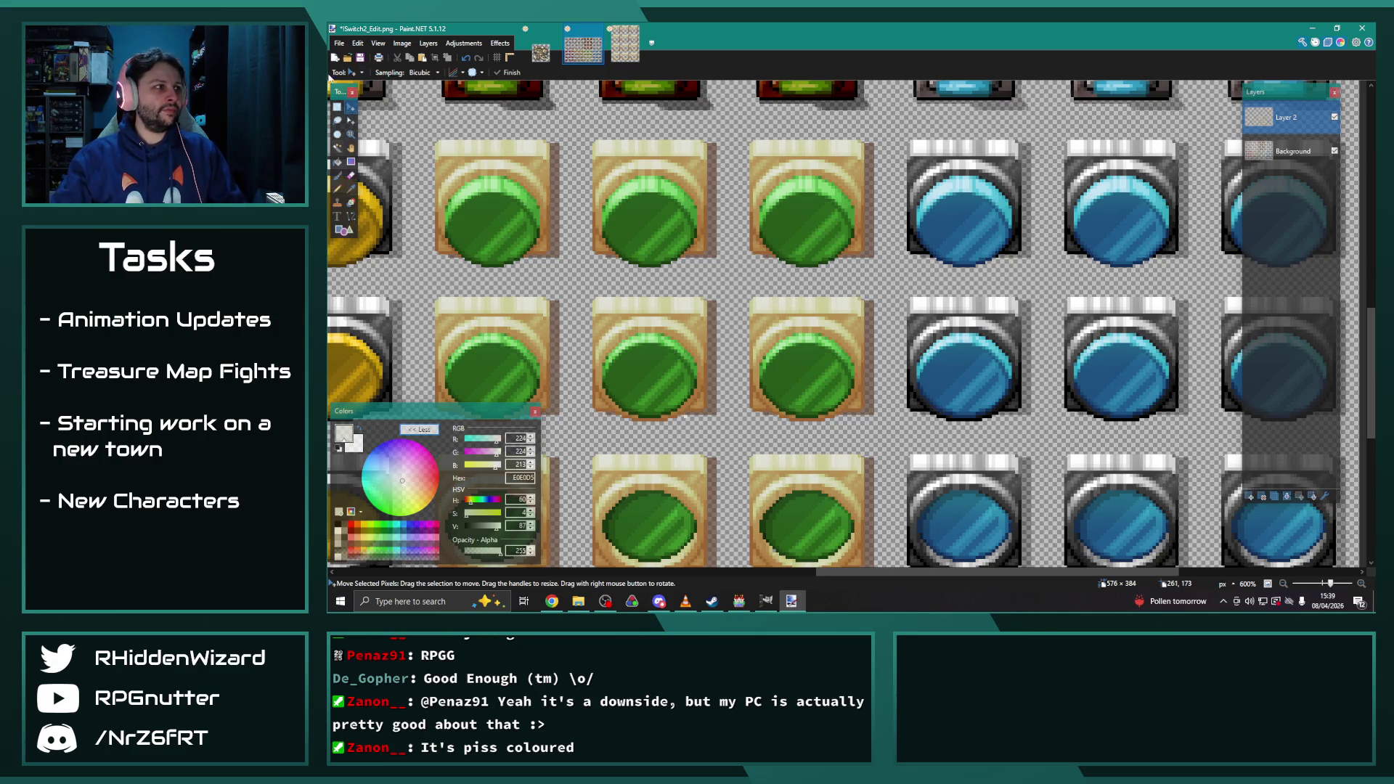
# Open Save As for the sprite sheet and choose PNG as the file format
pyautogui.click(340, 45)
pyautogui.click(361, 126)
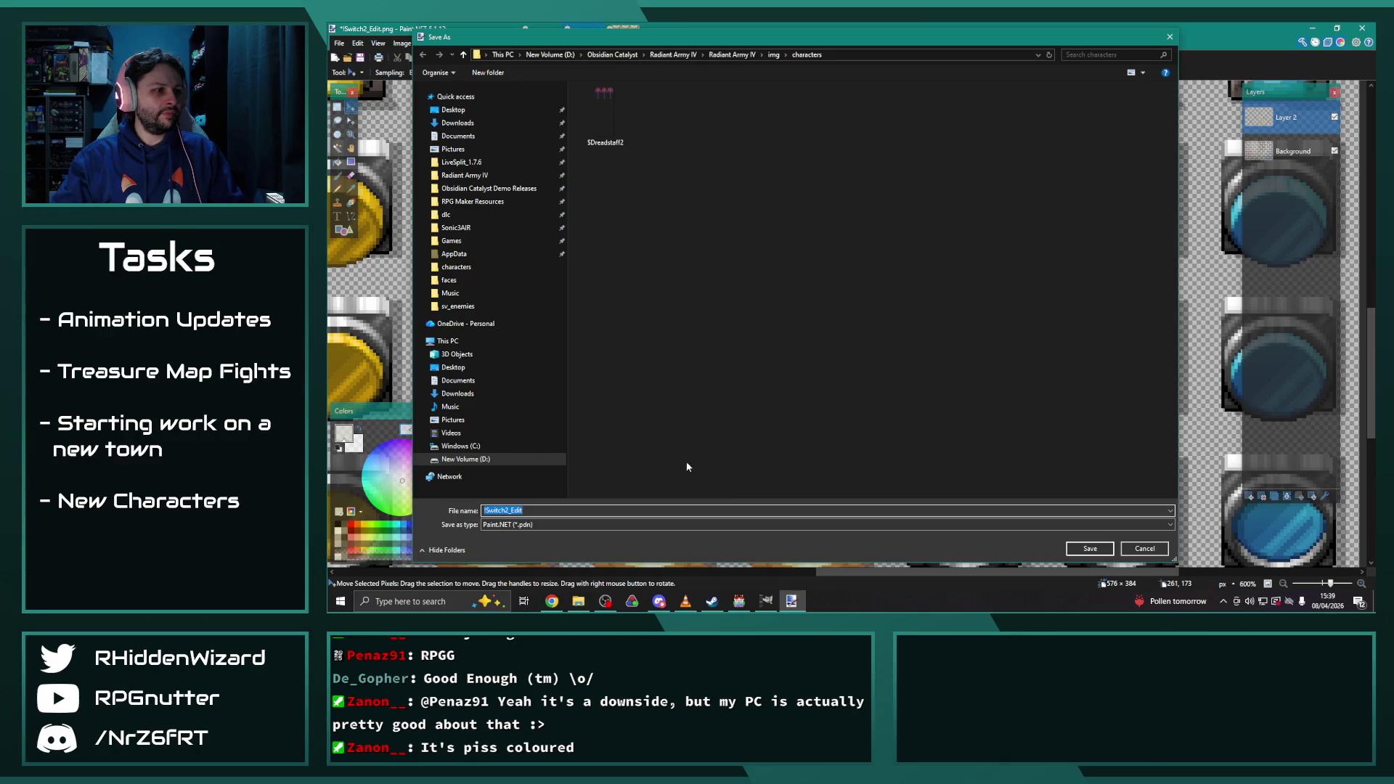
pyautogui.press('Escape')
pyautogui.click(339, 43)
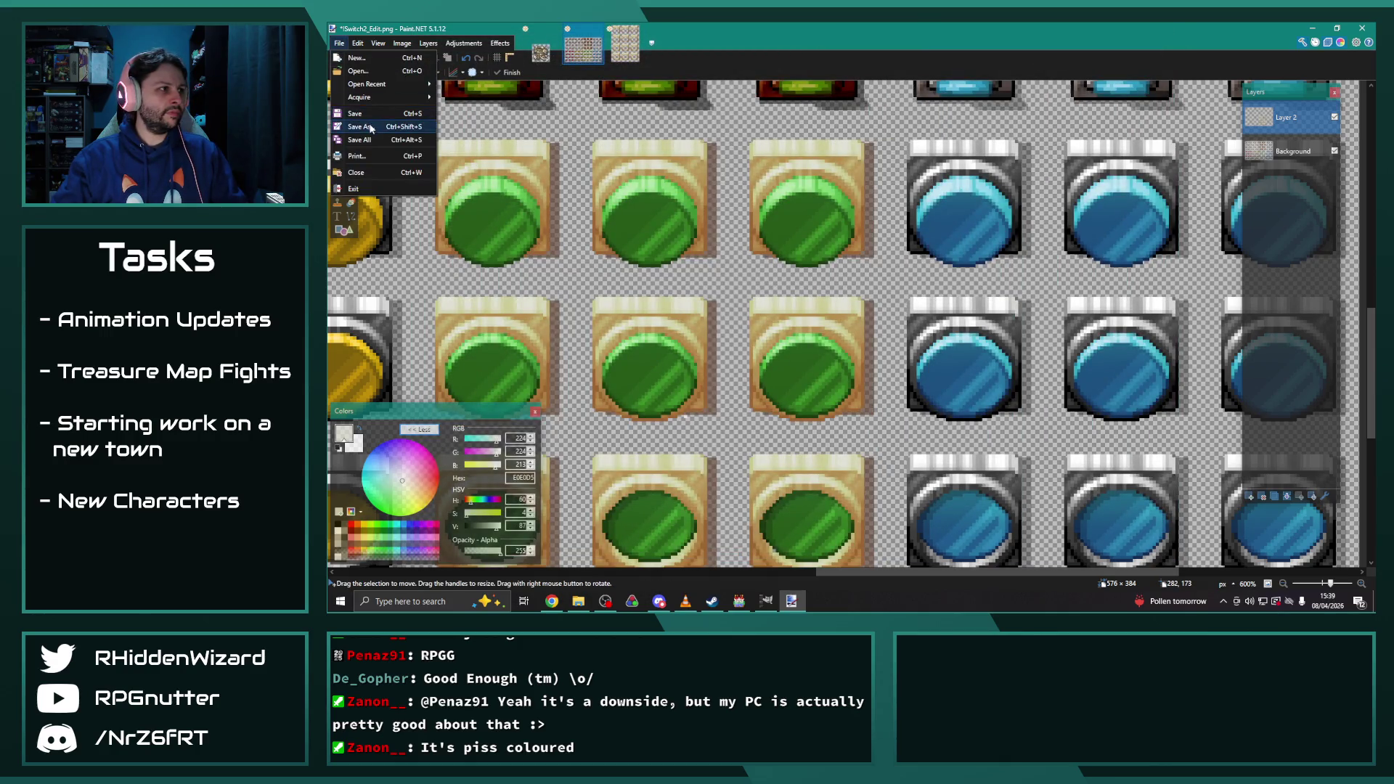
pyautogui.click(370, 128)
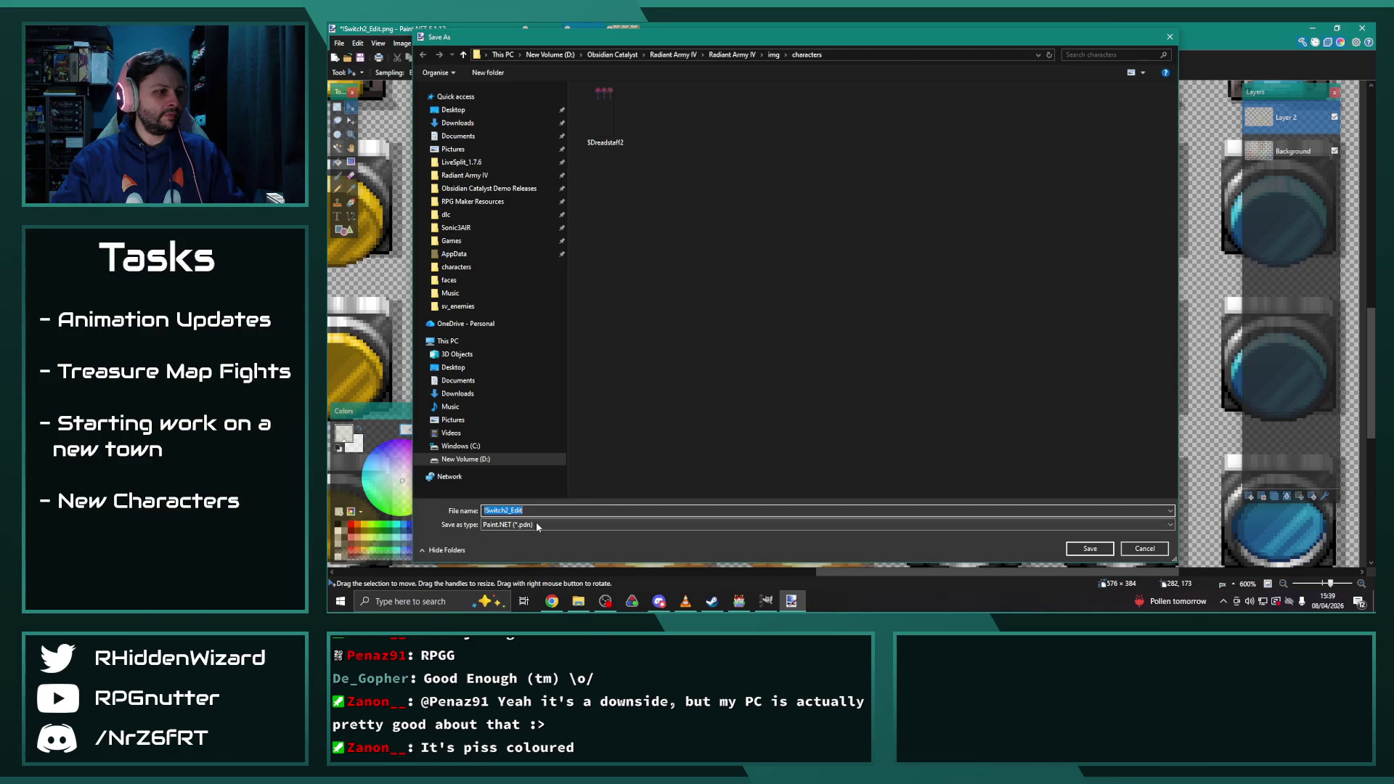
pyautogui.click(536, 523)
pyautogui.click(517, 426)
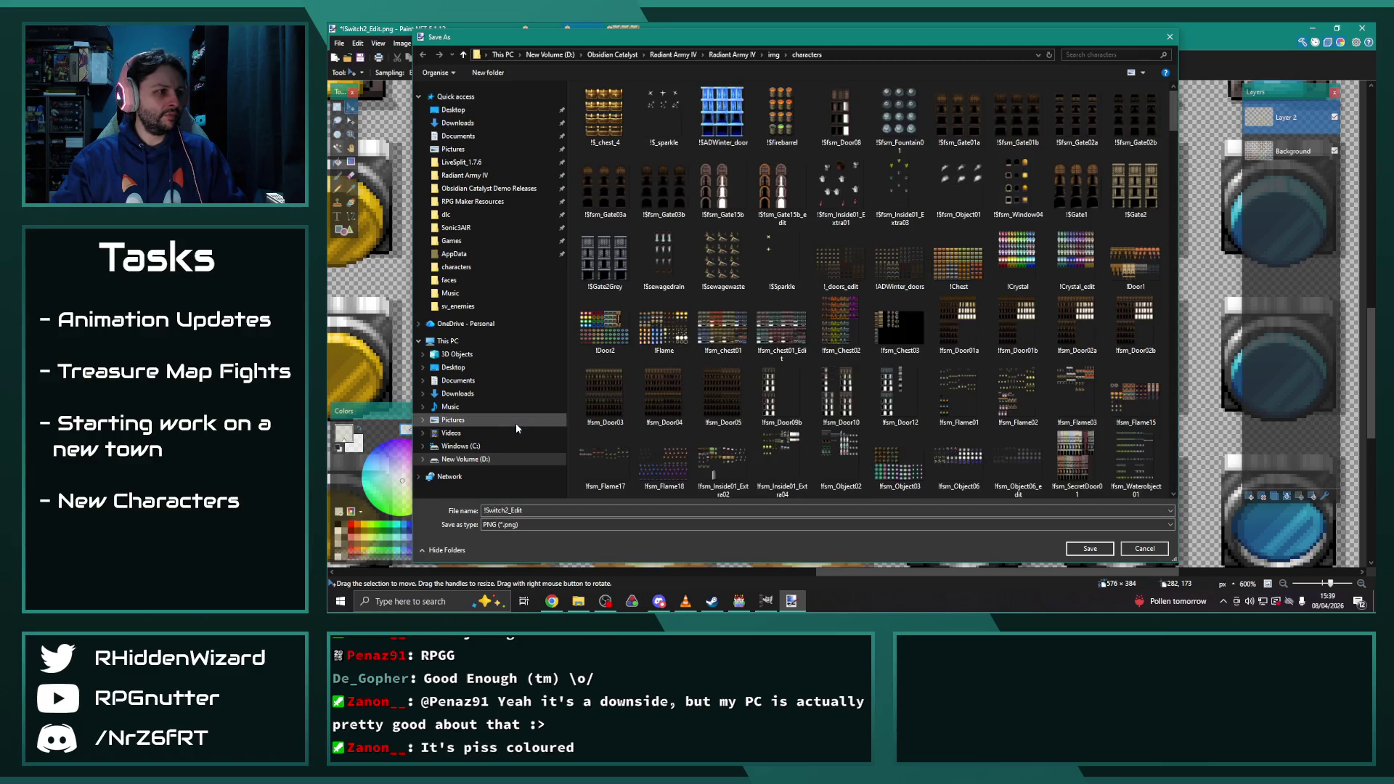
# Save as Switch2_Edit.png, replacing the existing file and flattening the layers
pyautogui.click(1067, 547)
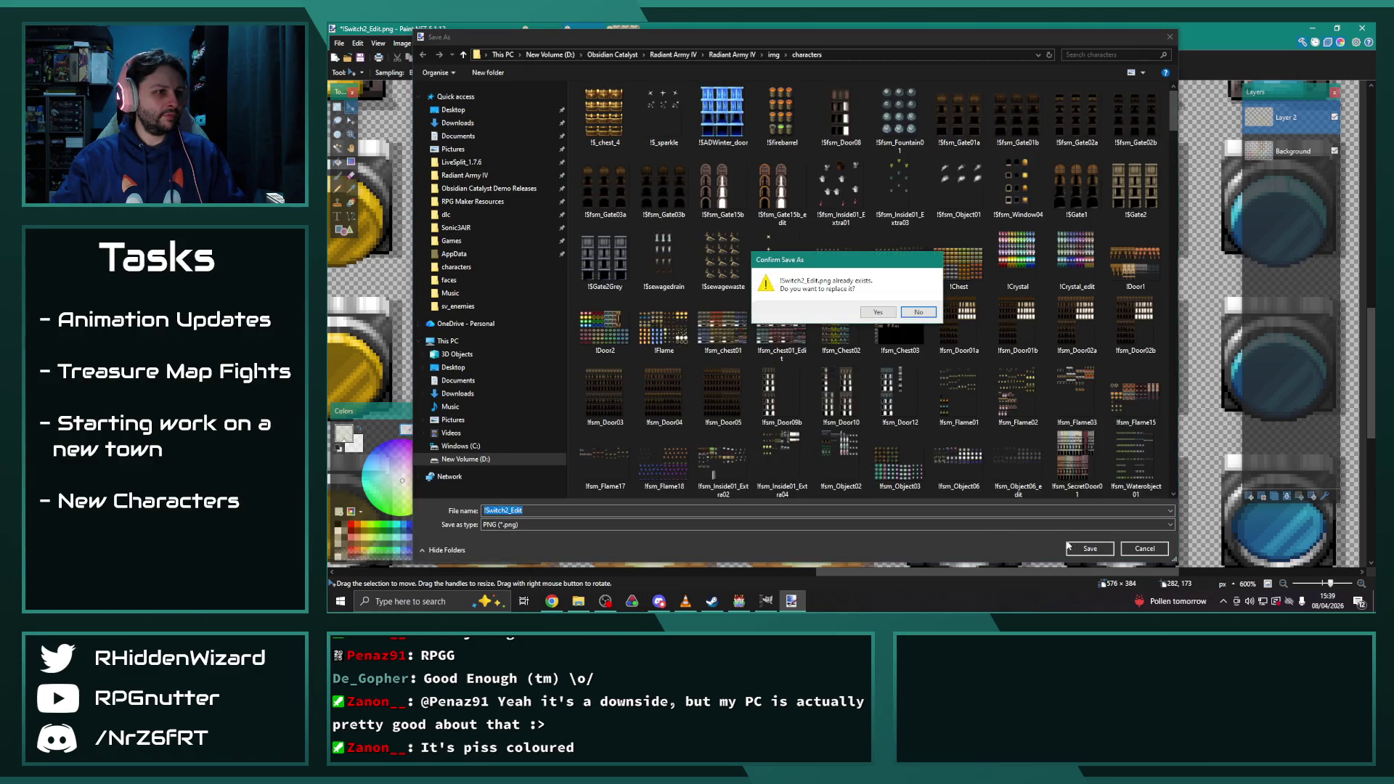
pyautogui.click(878, 313)
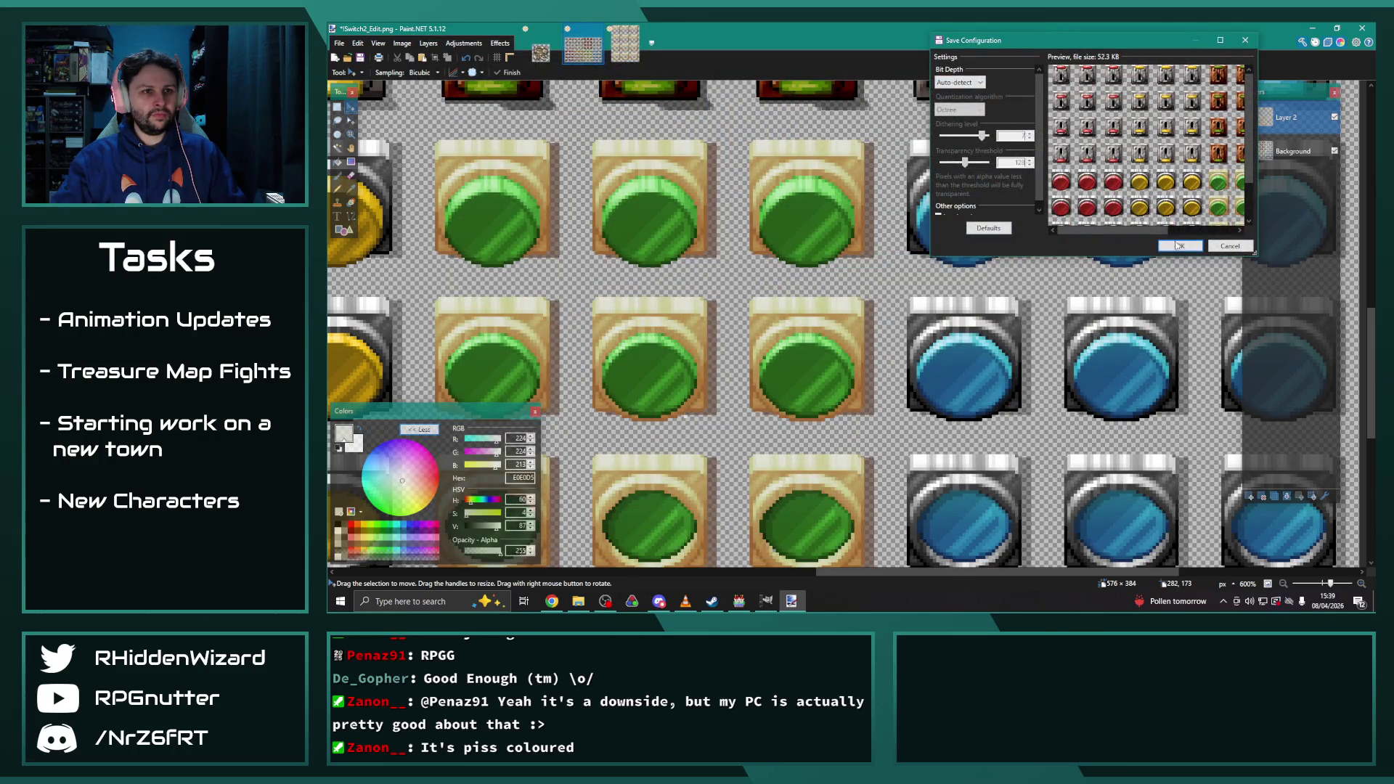
pyautogui.click(1178, 246)
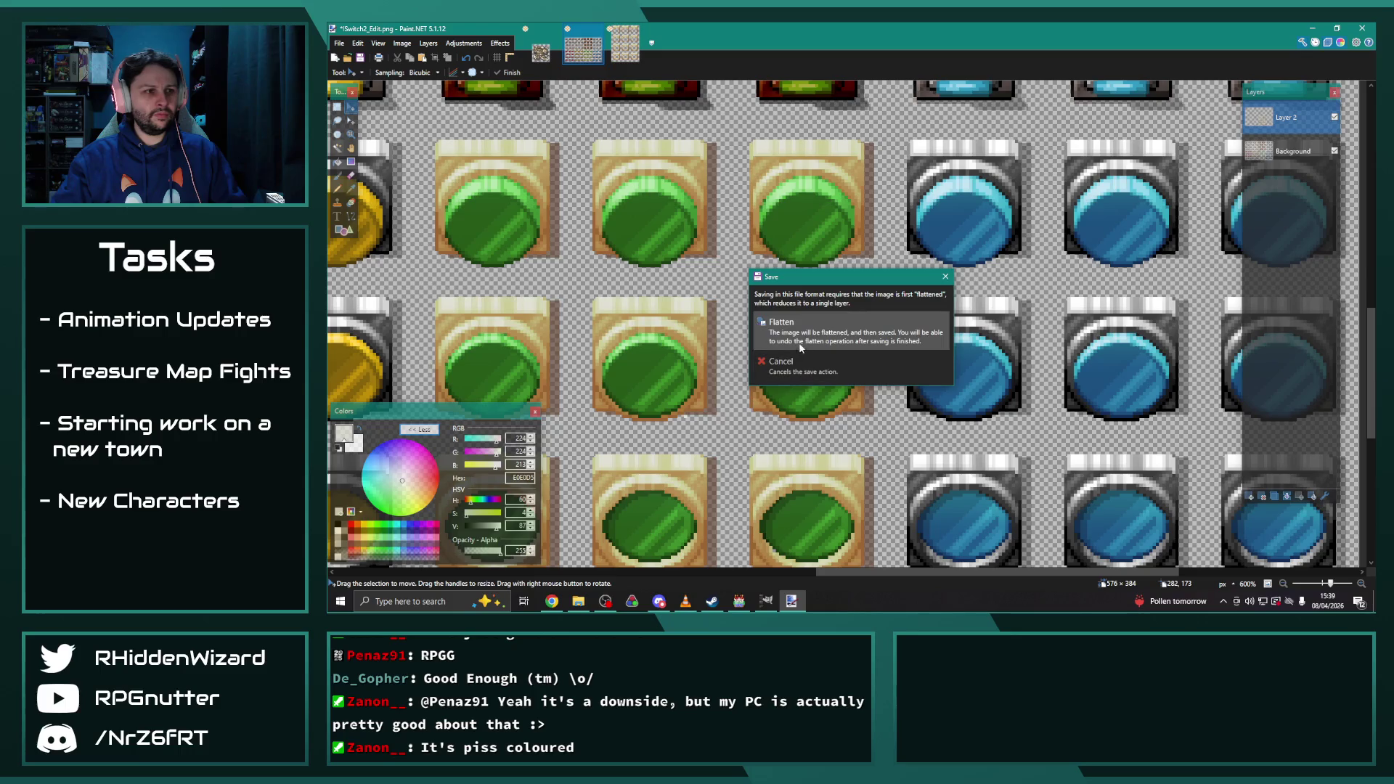
pyautogui.click(799, 346)
pyautogui.keyDown('ctrl'); pyautogui.scroll(-4, 844, 419); pyautogui.keyUp('ctrl')
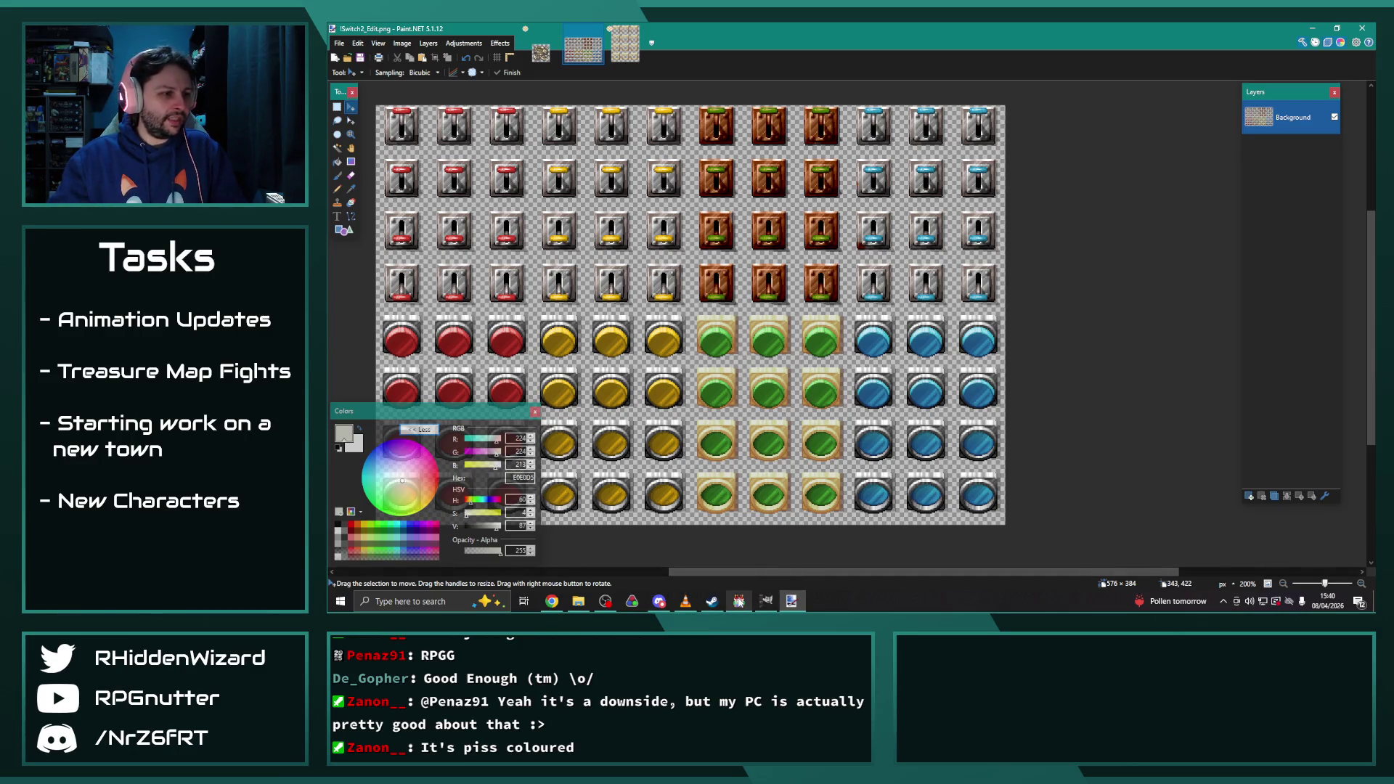
# Return to RPG Maker MV in event mode, and open and close the chest event at tile 8,3
pyautogui.moveTo(738, 602)
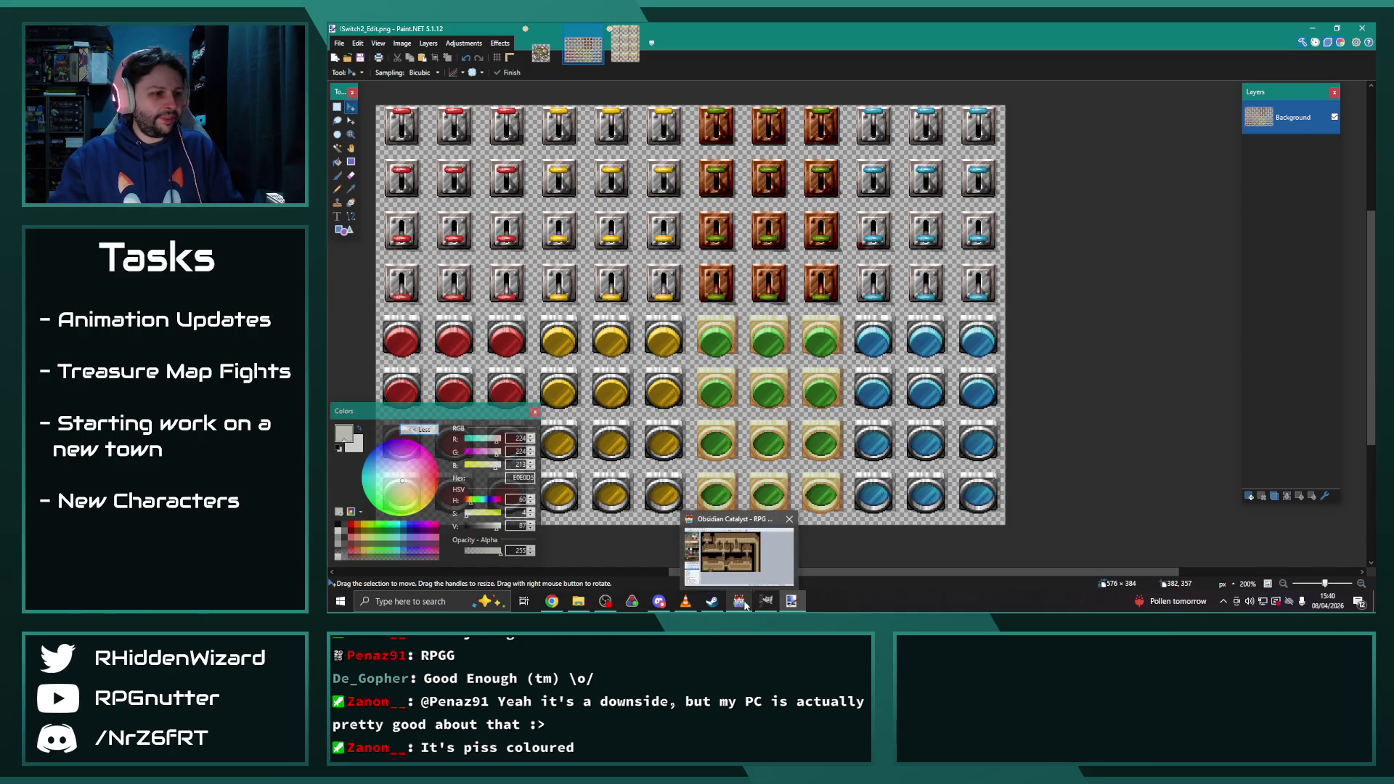
pyautogui.click(739, 602)
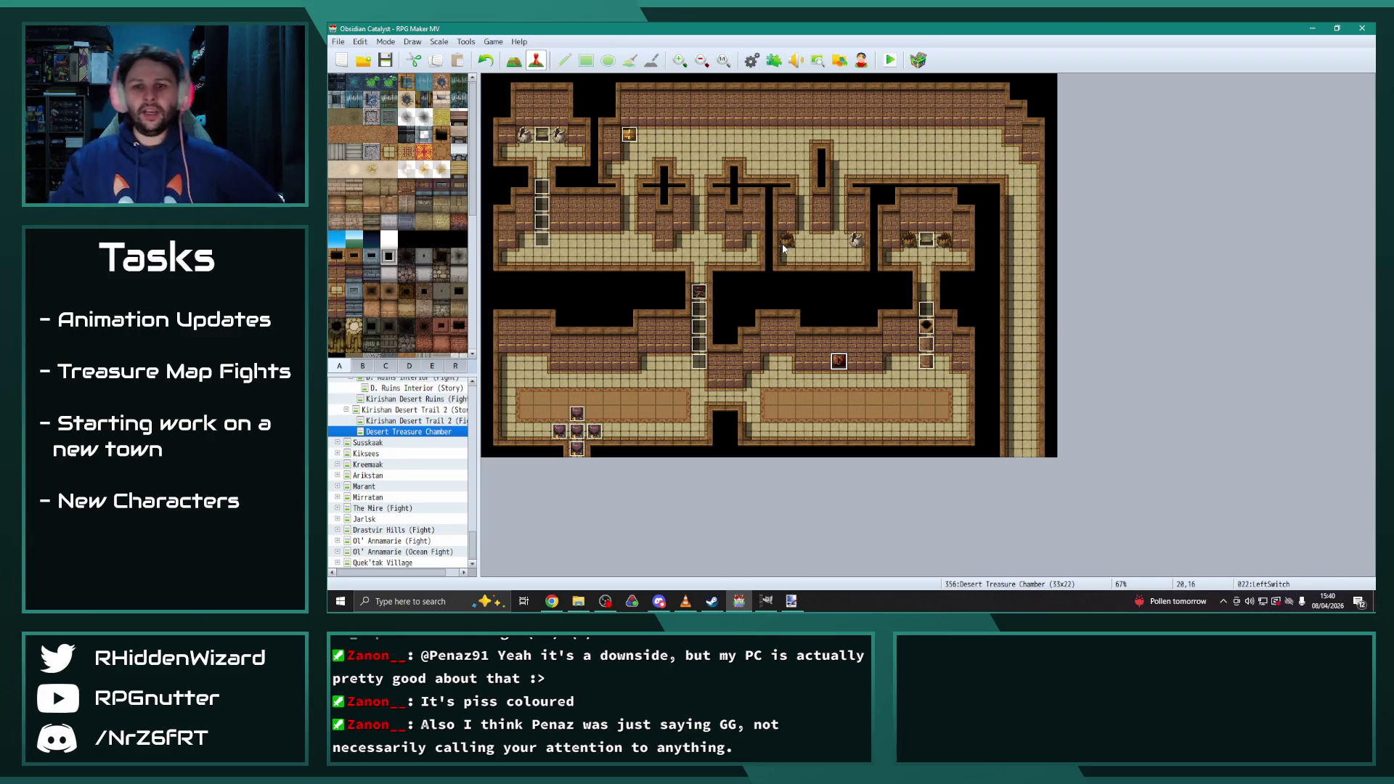
pyautogui.click(515, 61)
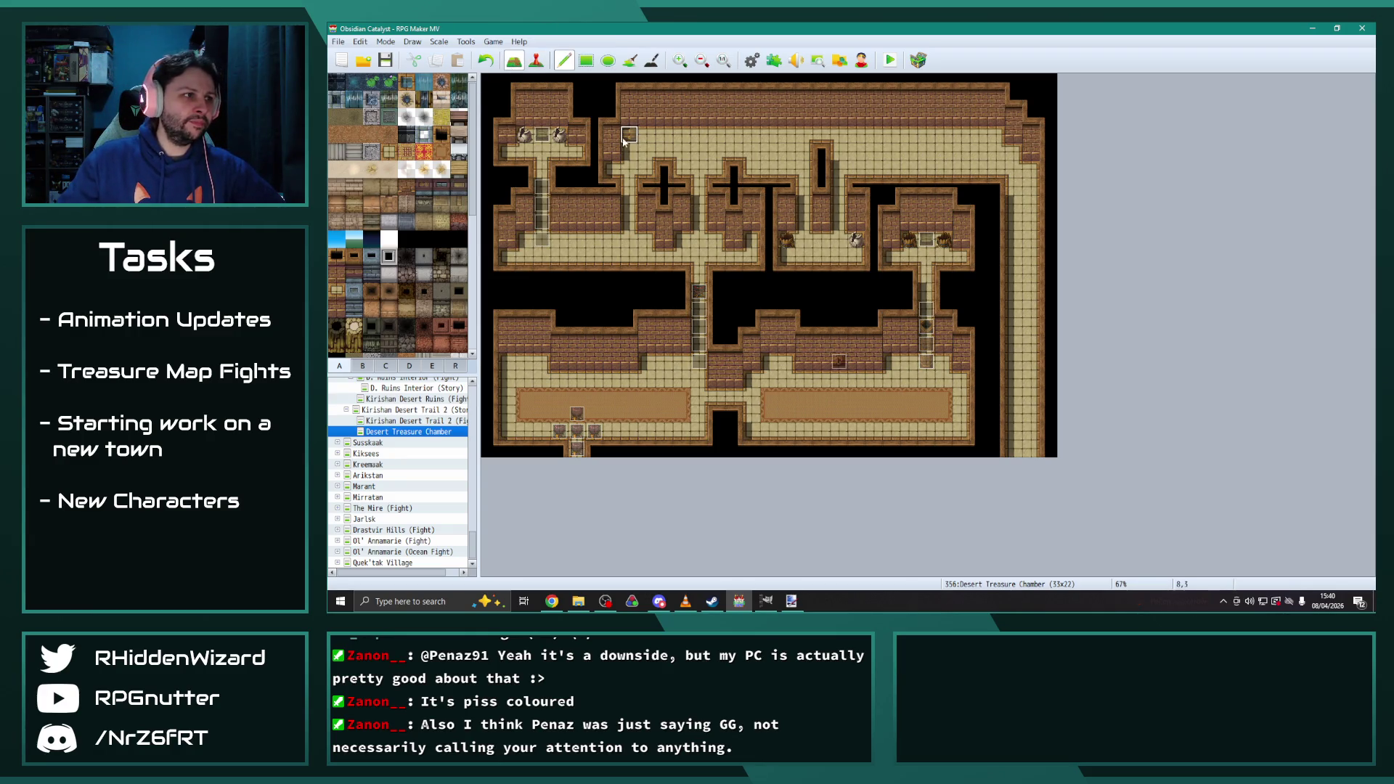
pyautogui.click(536, 61)
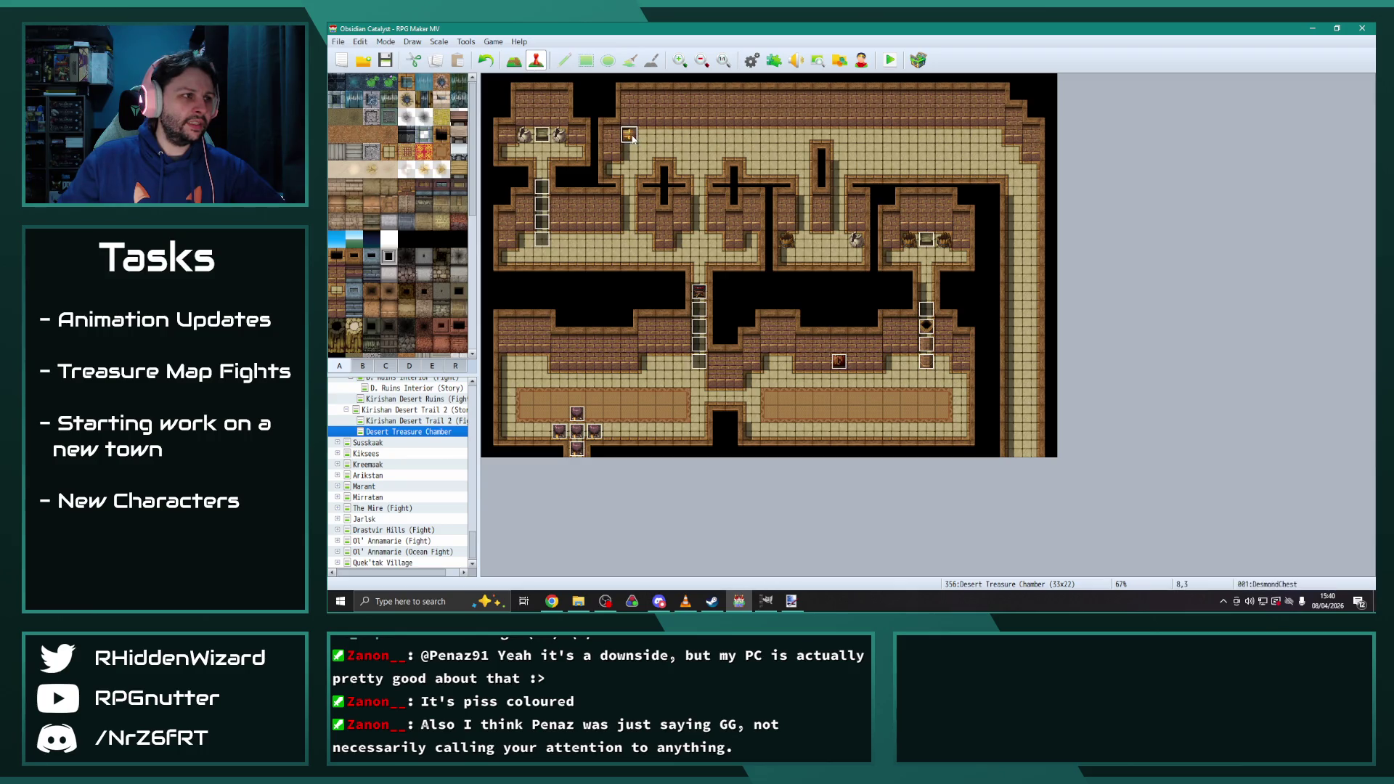
pyautogui.doubleClick(629, 135)
pyautogui.click(998, 495)
# Change chest event EV009 at tile 25,9 to the chest sprite two rows lower
pyautogui.doubleClick(1014, 322)
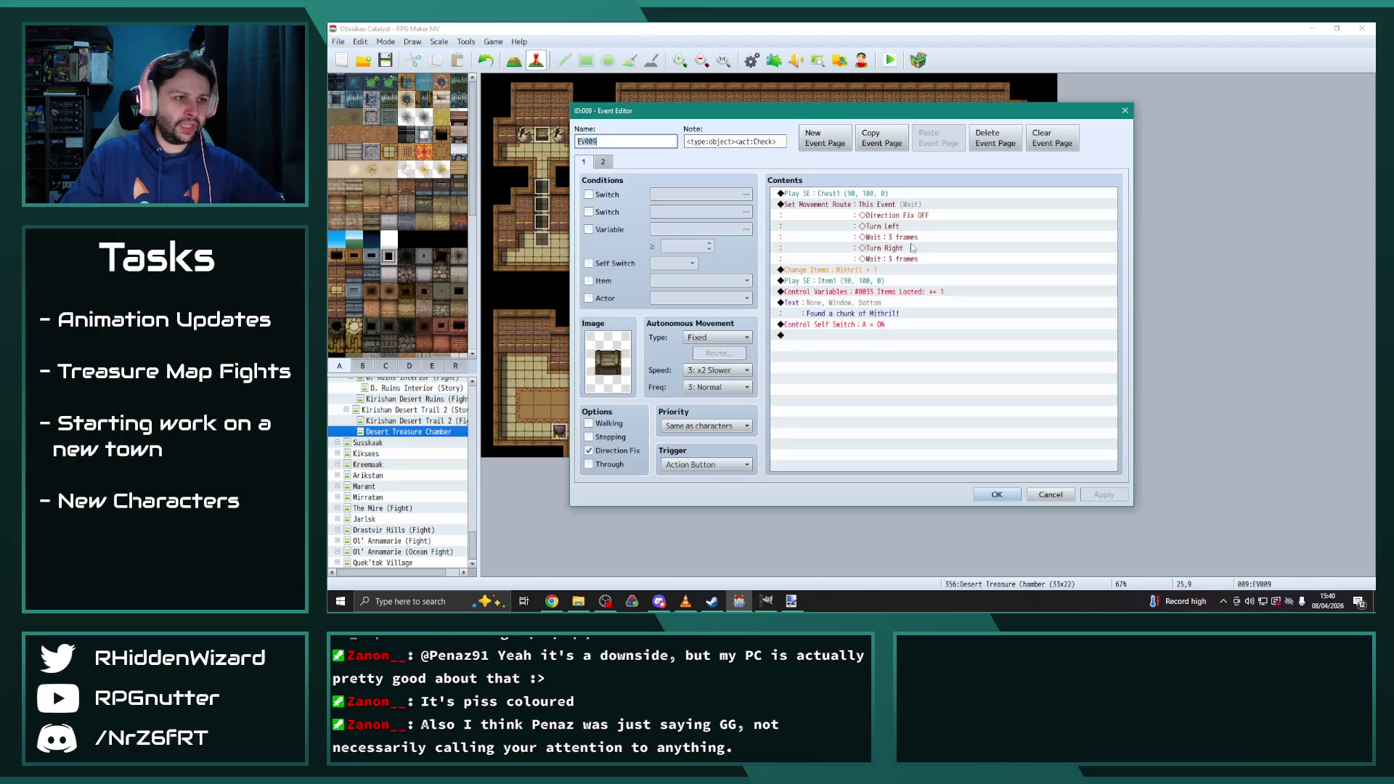
pyautogui.click(898, 216)
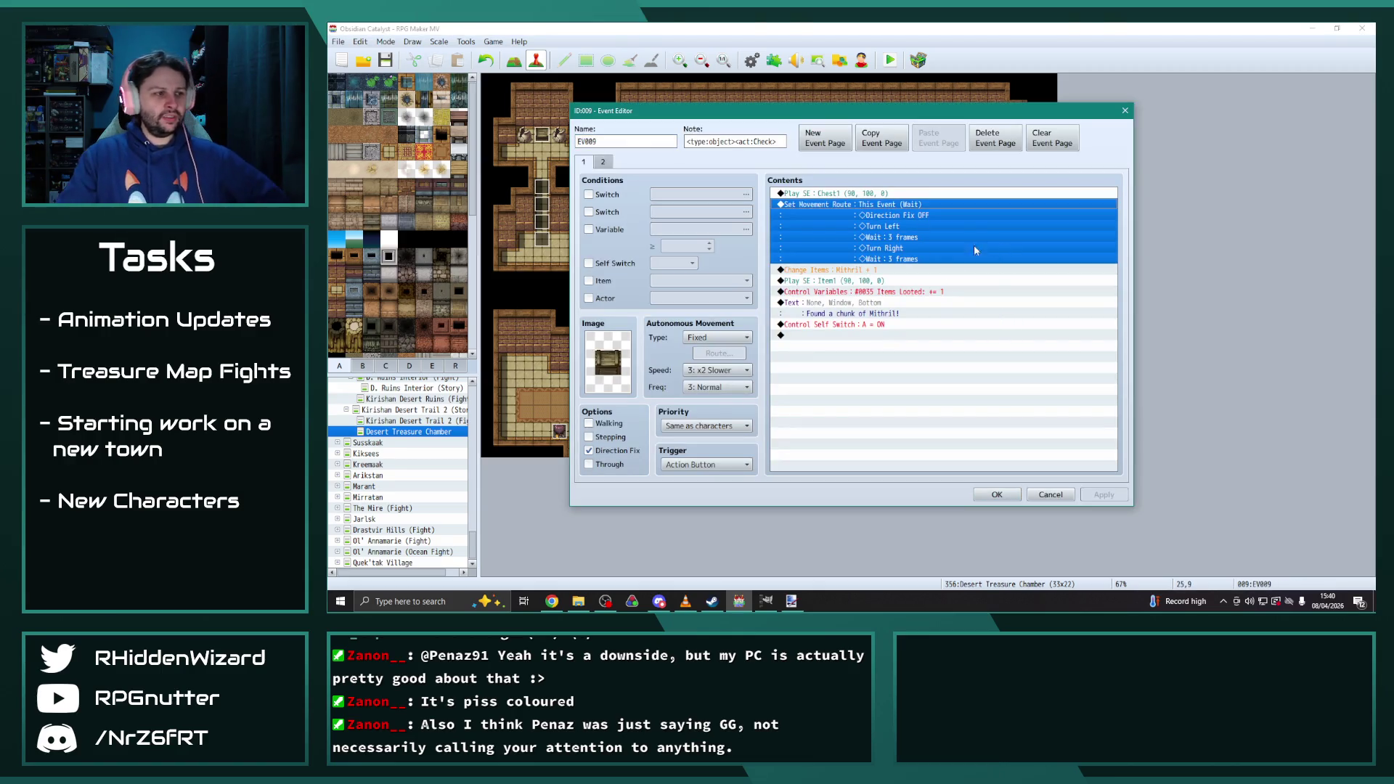
pyautogui.doubleClick(608, 361)
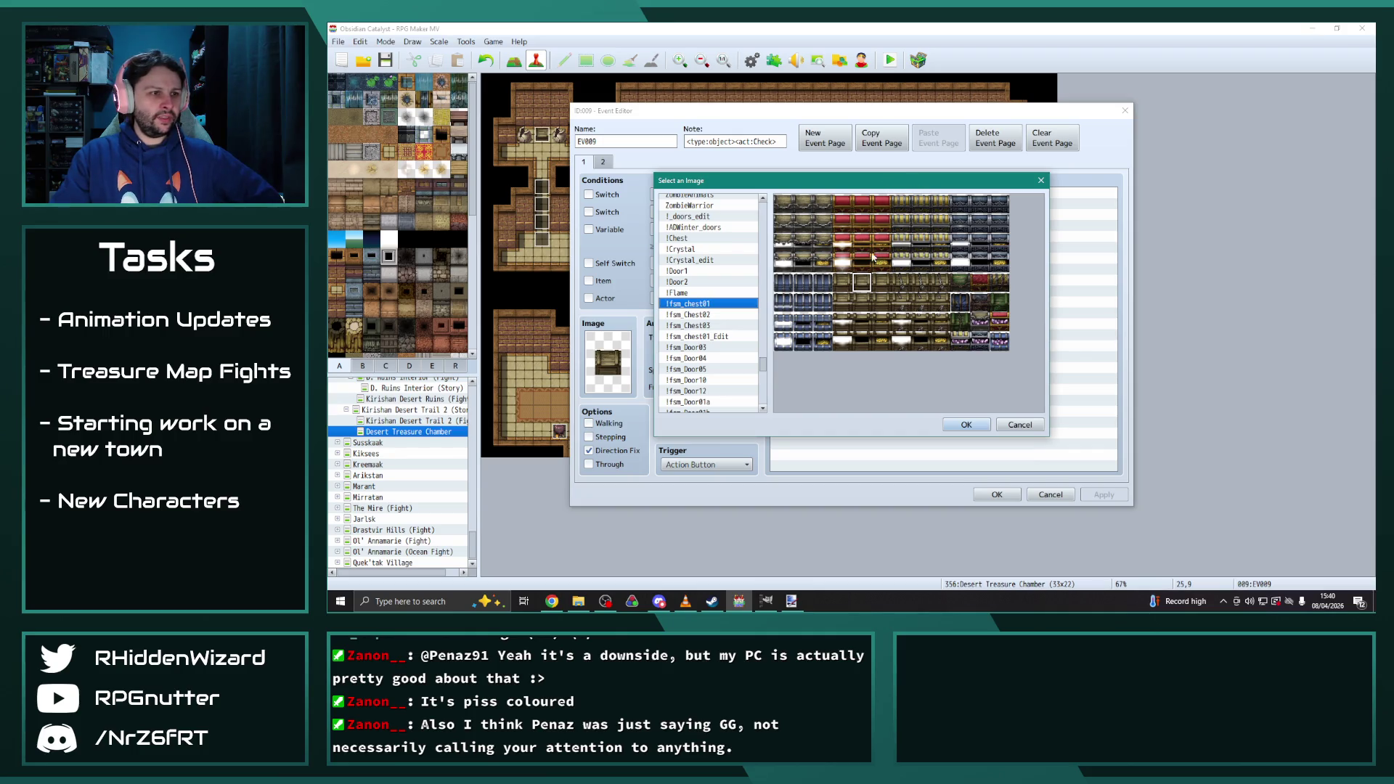
pyautogui.click(960, 426)
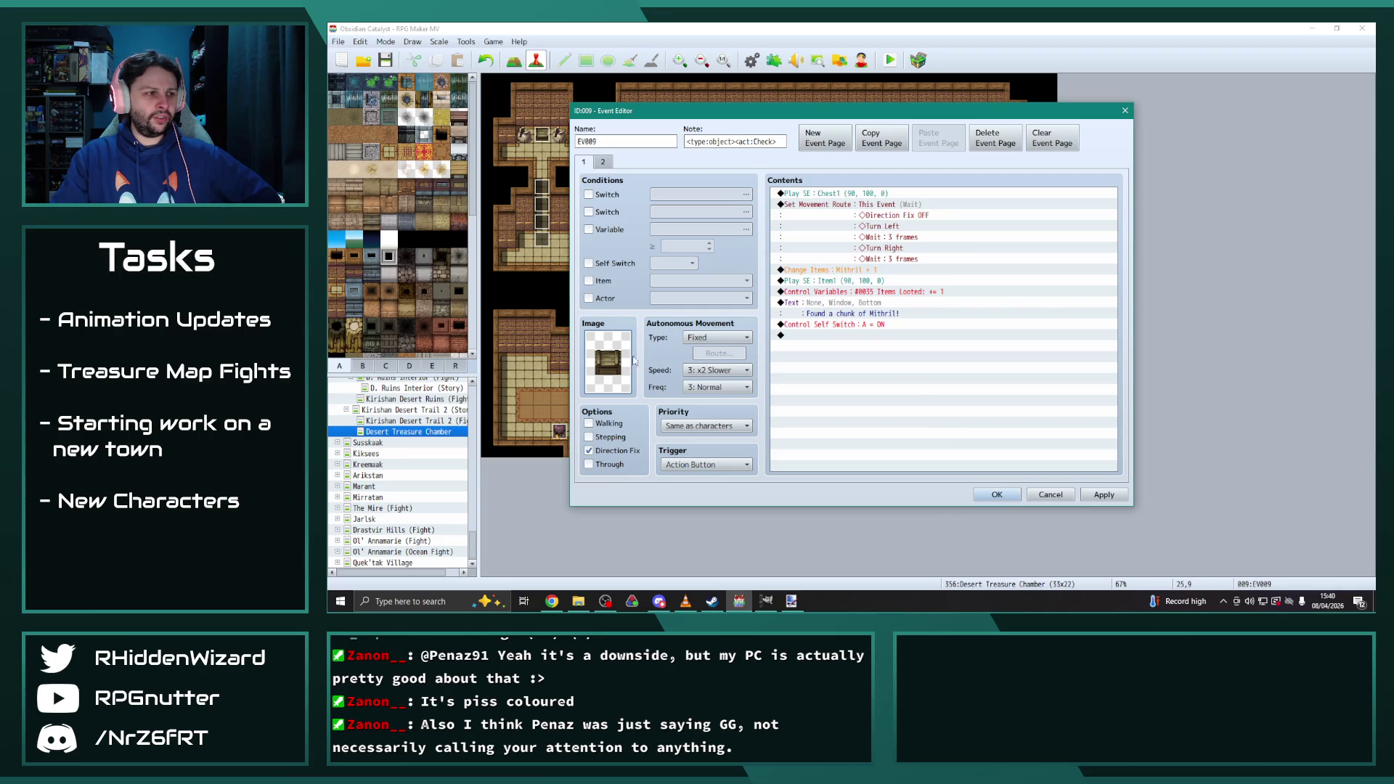
pyautogui.doubleClick(608, 361)
pyautogui.click(862, 302)
pyautogui.click(862, 321)
pyautogui.click(959, 425)
# Check EV009's second page, then apply and save the chest event
pyautogui.click(605, 163)
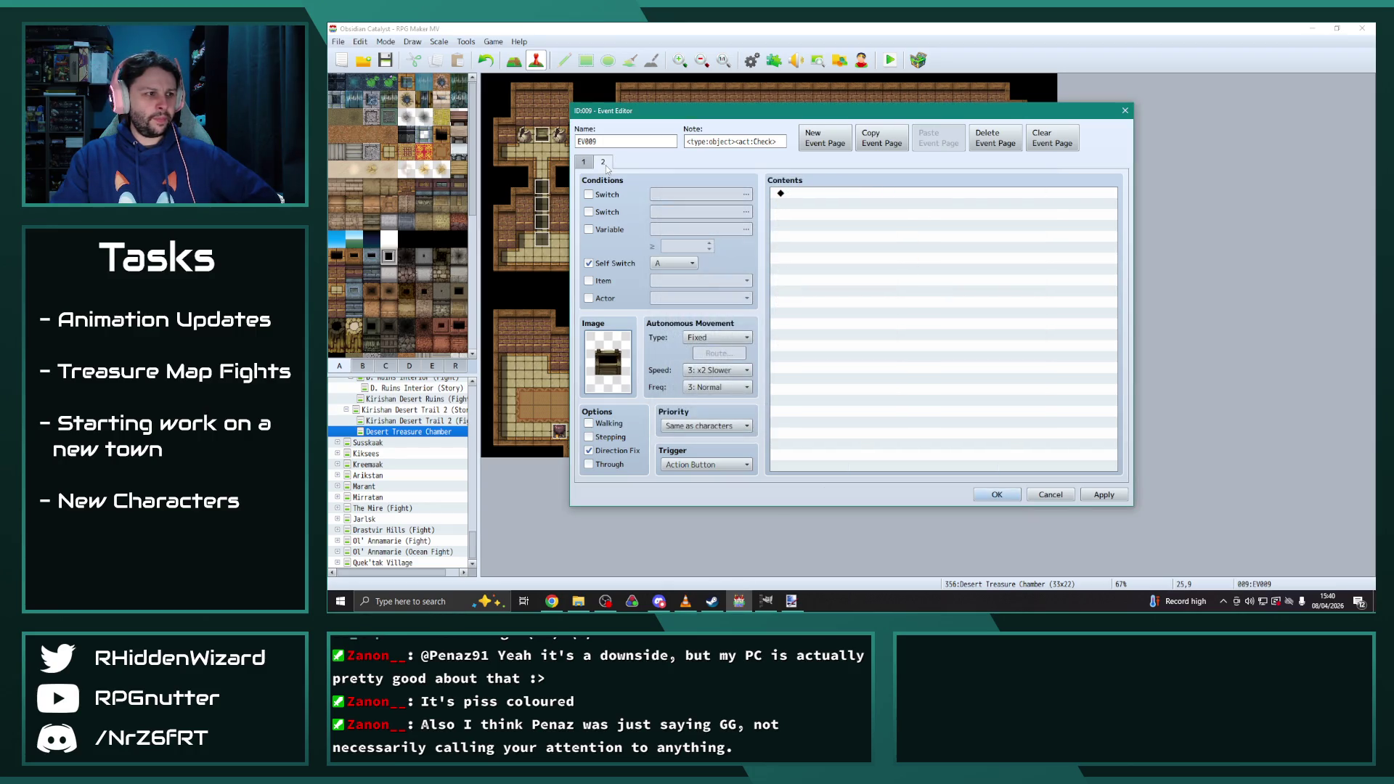
pyautogui.click(585, 164)
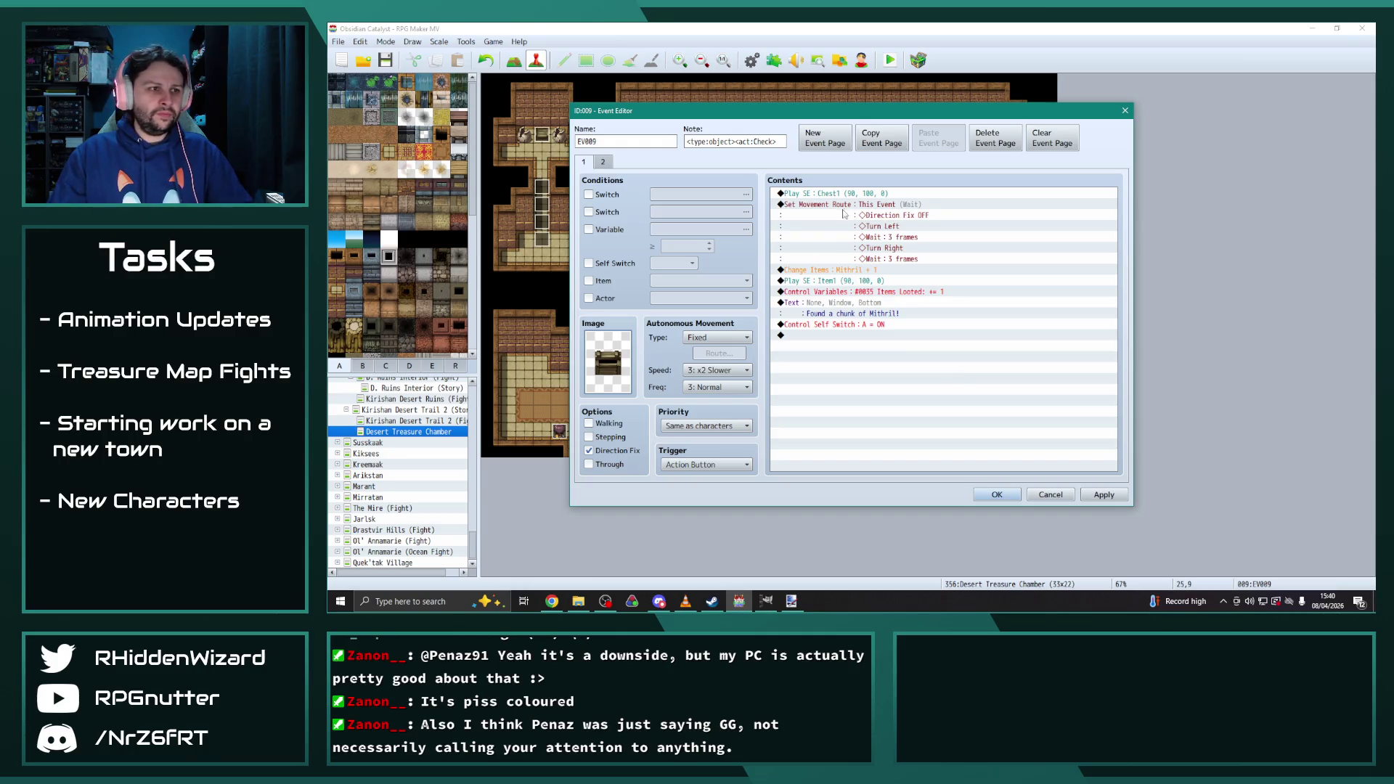
pyautogui.click(867, 207)
pyautogui.click(1104, 495)
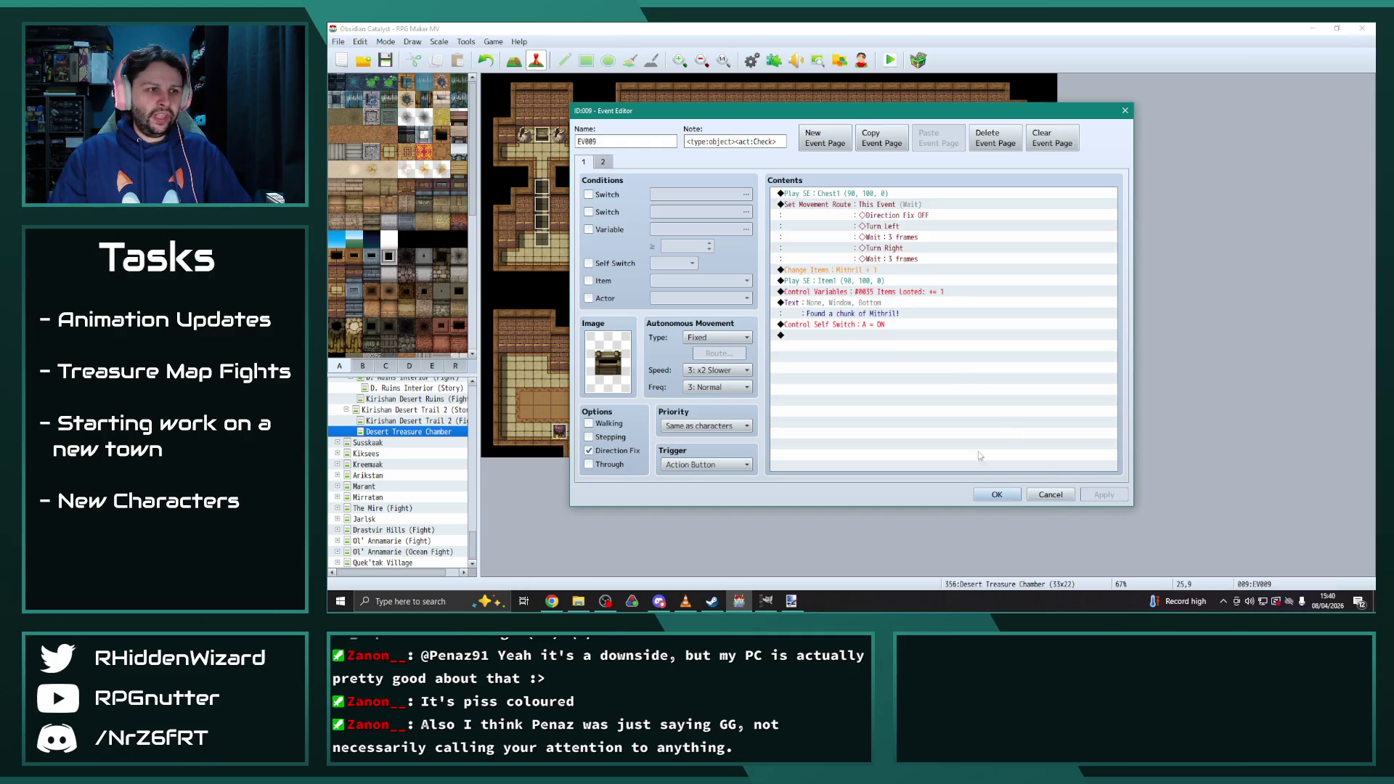
pyautogui.click(999, 496)
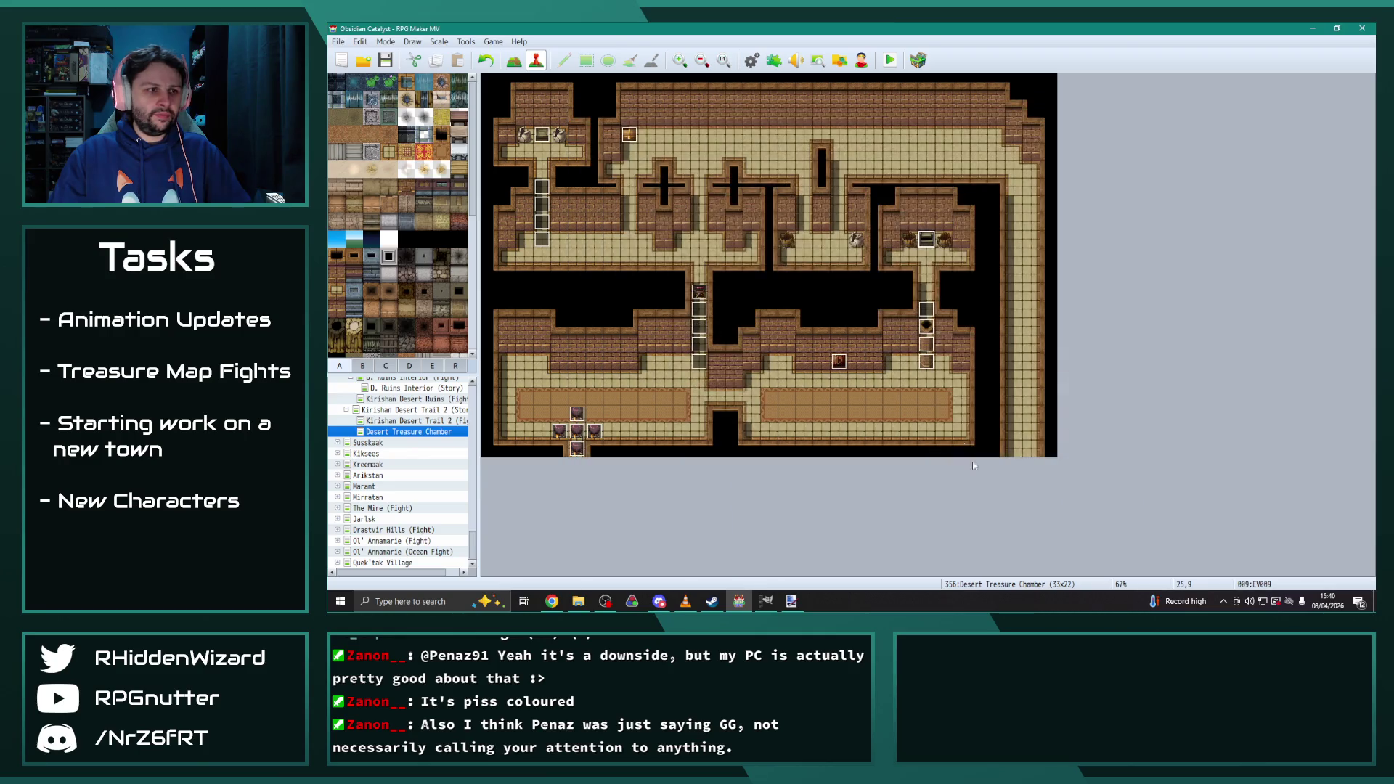
# Set the LeftSwitch event's page-two image from the !Switch2_Edit sheet and close the event
pyautogui.doubleClick(840, 362)
pyautogui.click(603, 161)
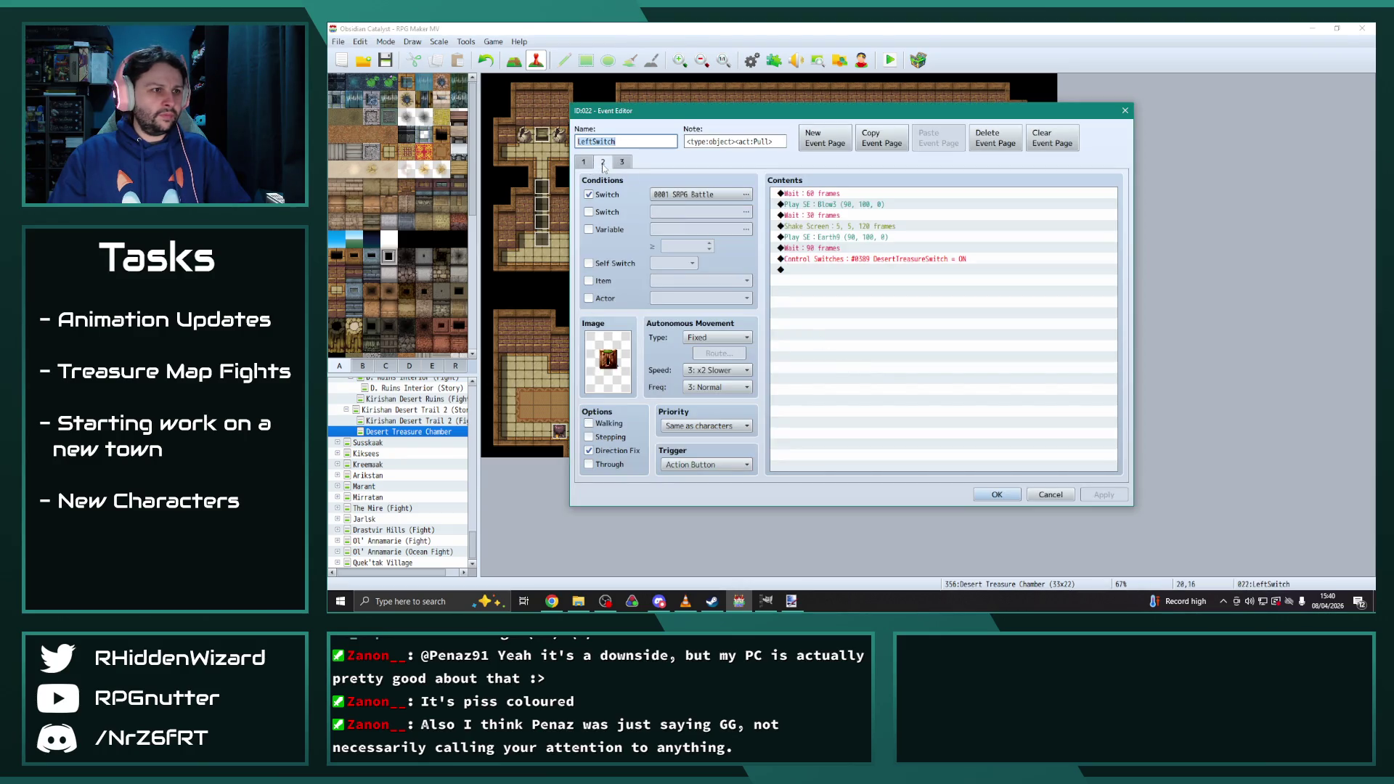
pyautogui.doubleClick(608, 361)
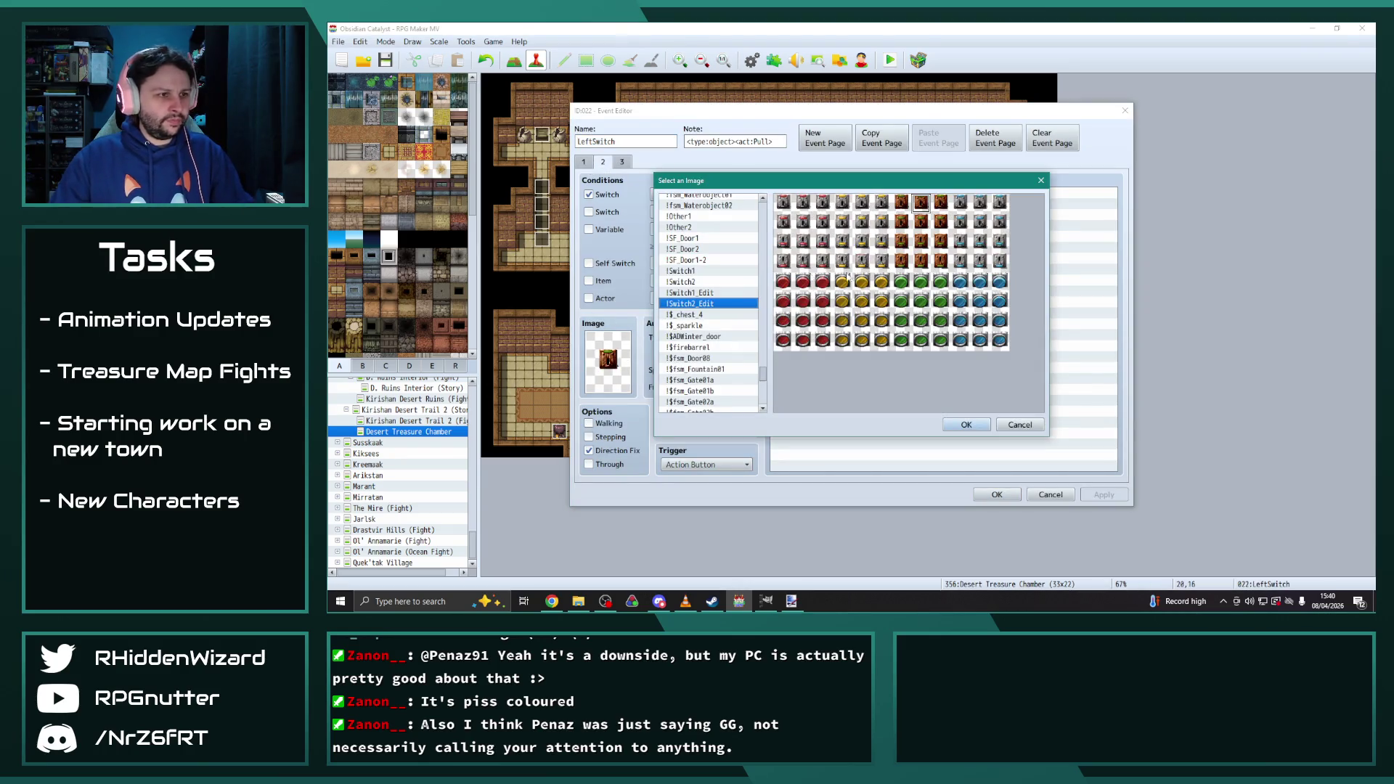
pyautogui.click(699, 294)
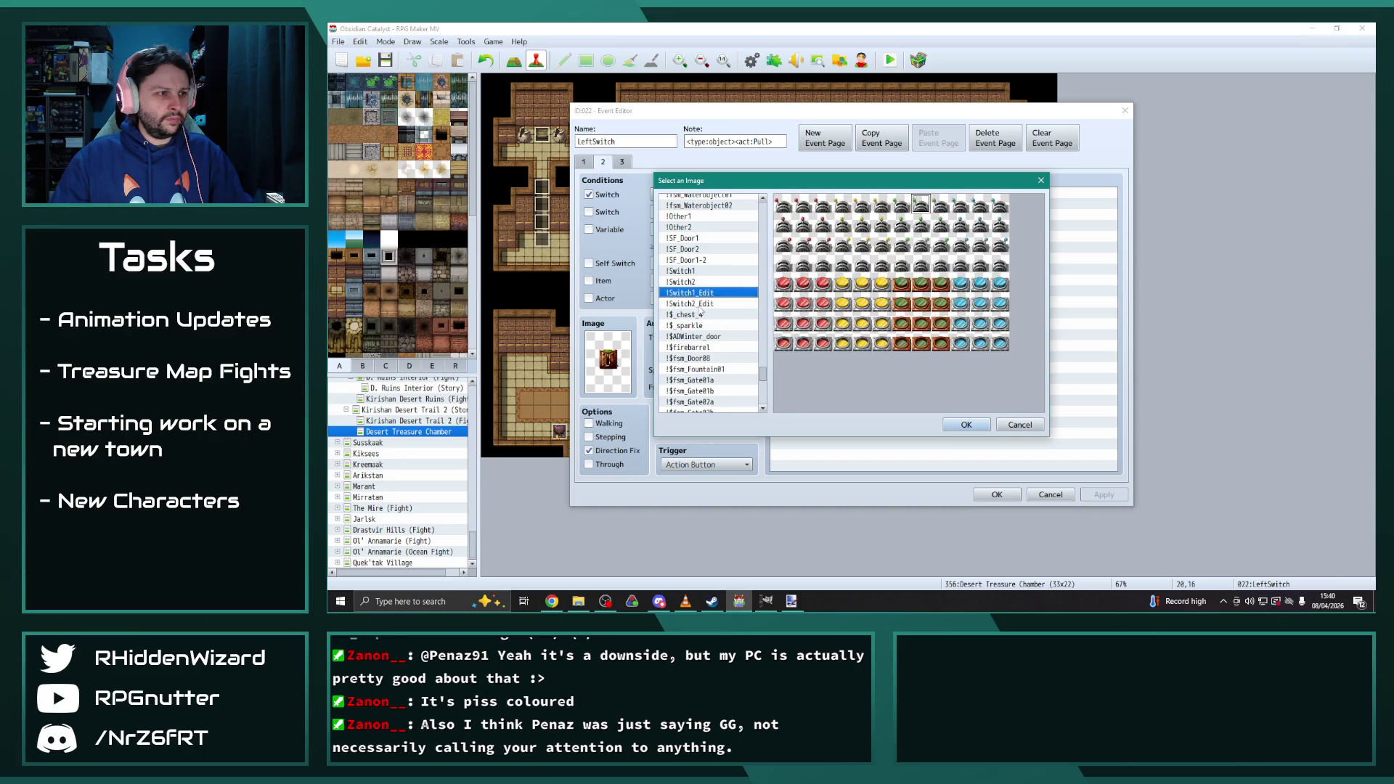
pyautogui.click(700, 305)
pyautogui.click(700, 314)
pyautogui.click(700, 304)
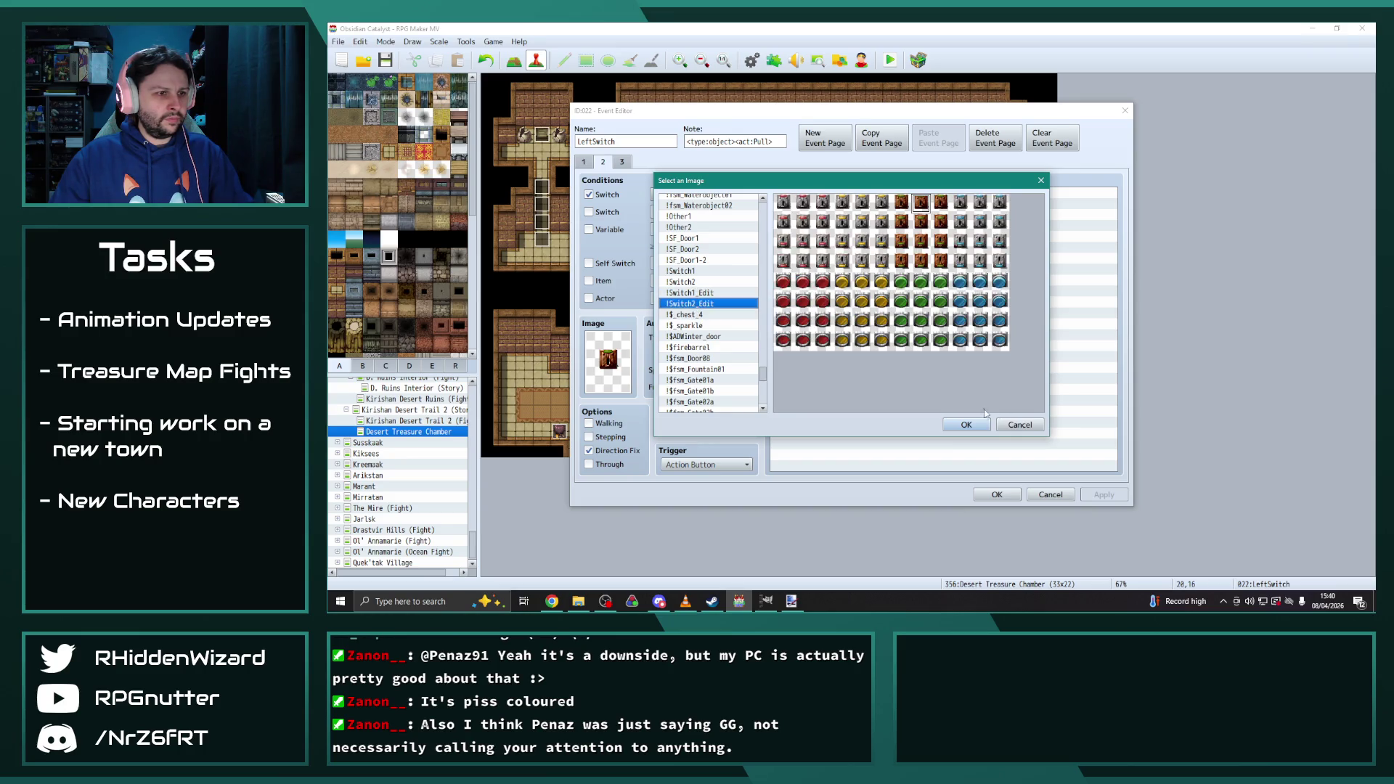
pyautogui.click(957, 425)
pyautogui.click(997, 494)
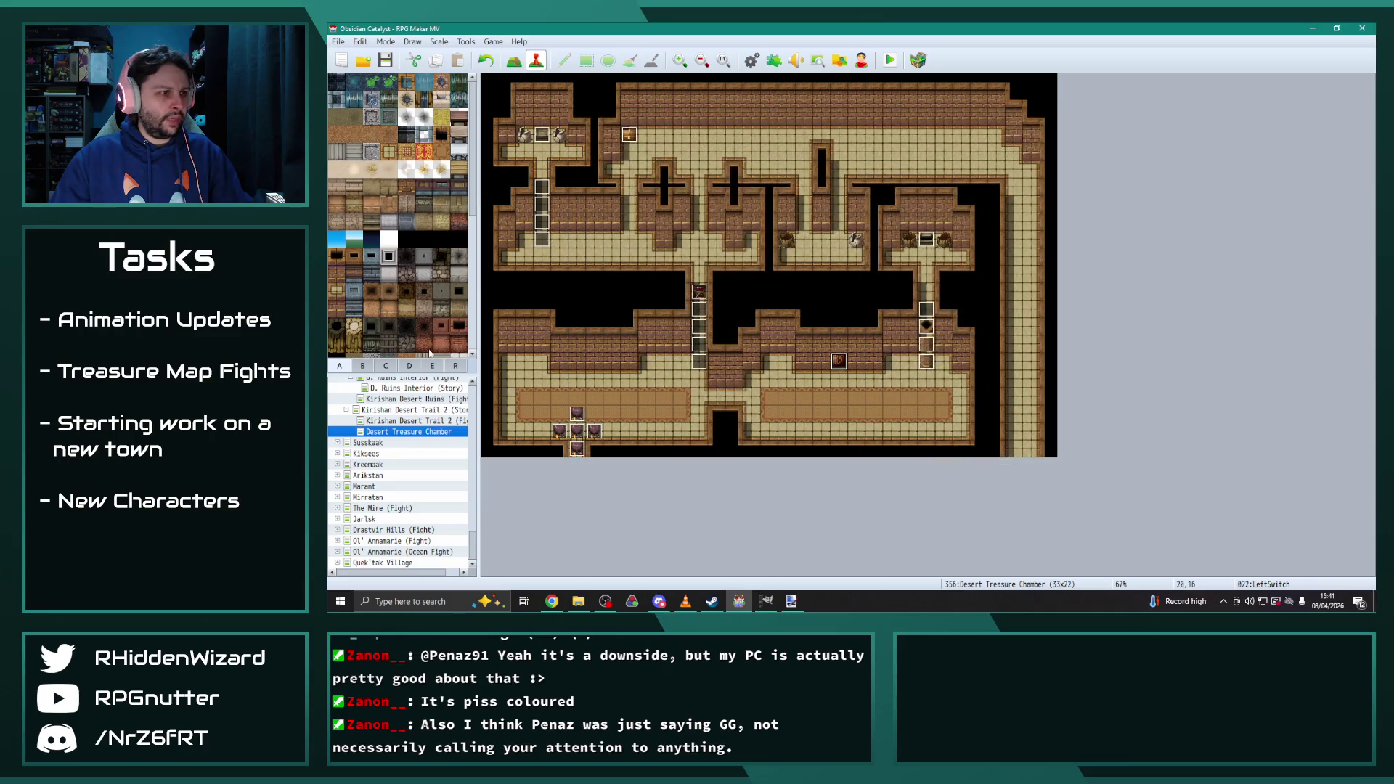
# Reopen LeftSwitch, compare the !Switch1, !Switch2 and !Switch1_Edit sheets, and keep !Switch2_Edit
pyautogui.click(417, 421)
pyautogui.click(419, 432)
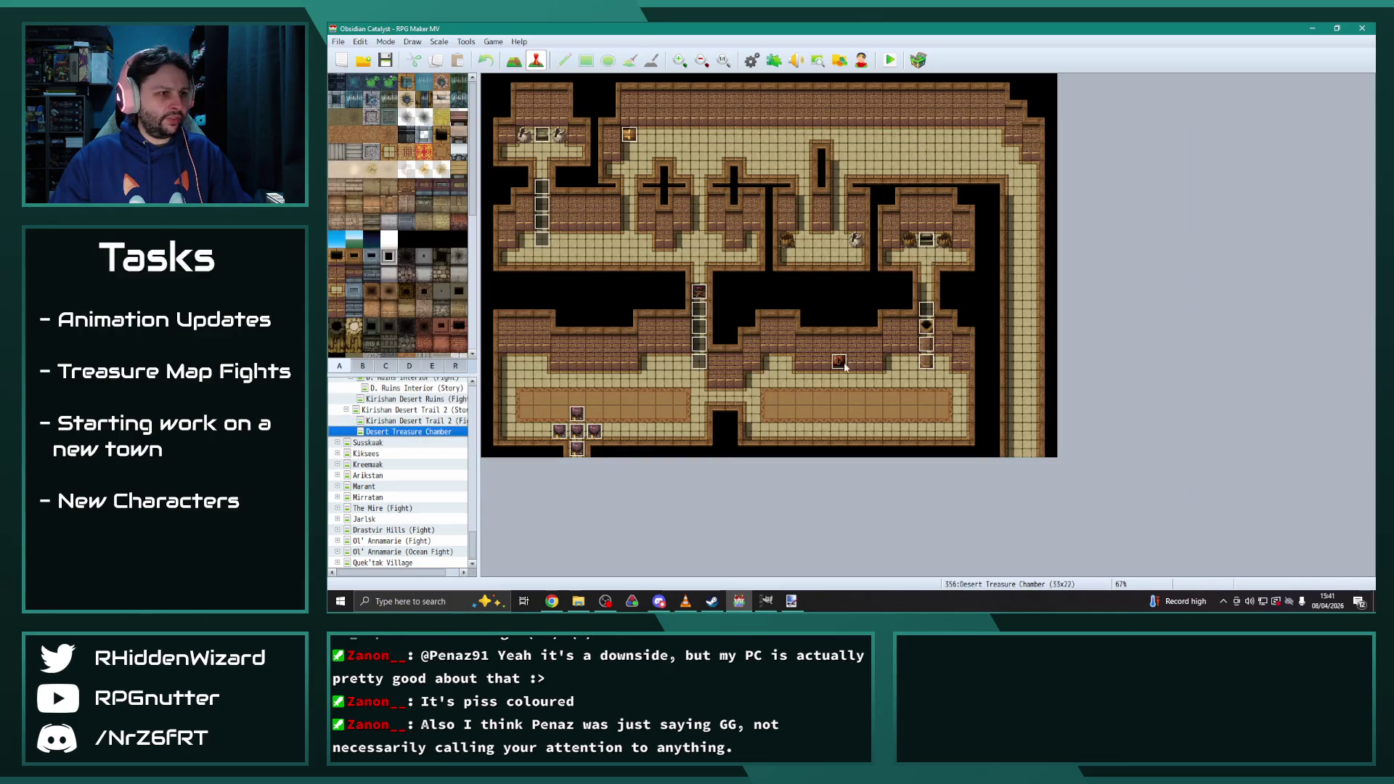
pyautogui.doubleClick(838, 360)
pyautogui.doubleClick(623, 351)
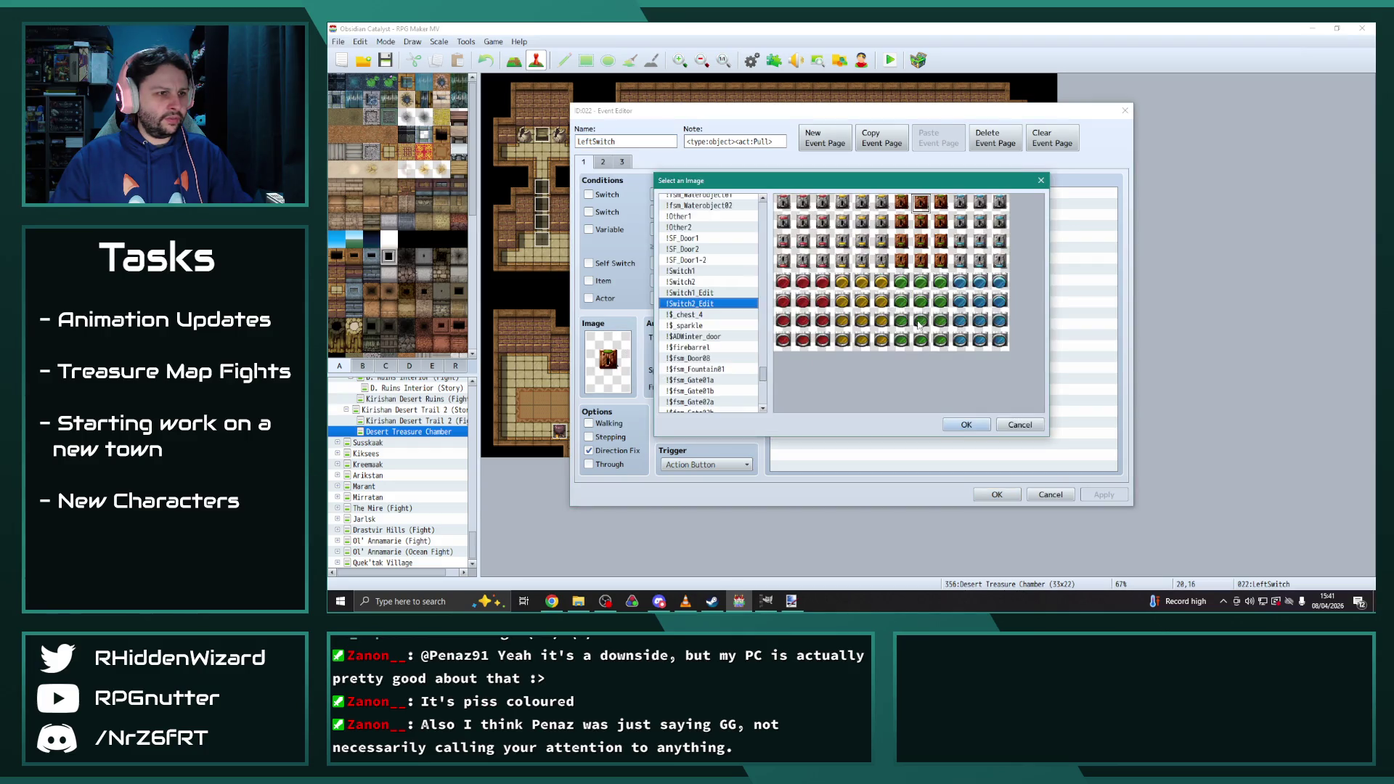
pyautogui.click(708, 292)
pyautogui.click(706, 304)
pyautogui.click(693, 282)
pyautogui.click(691, 272)
pyautogui.press('Down')
pyautogui.press('Down')
pyautogui.press('Down')
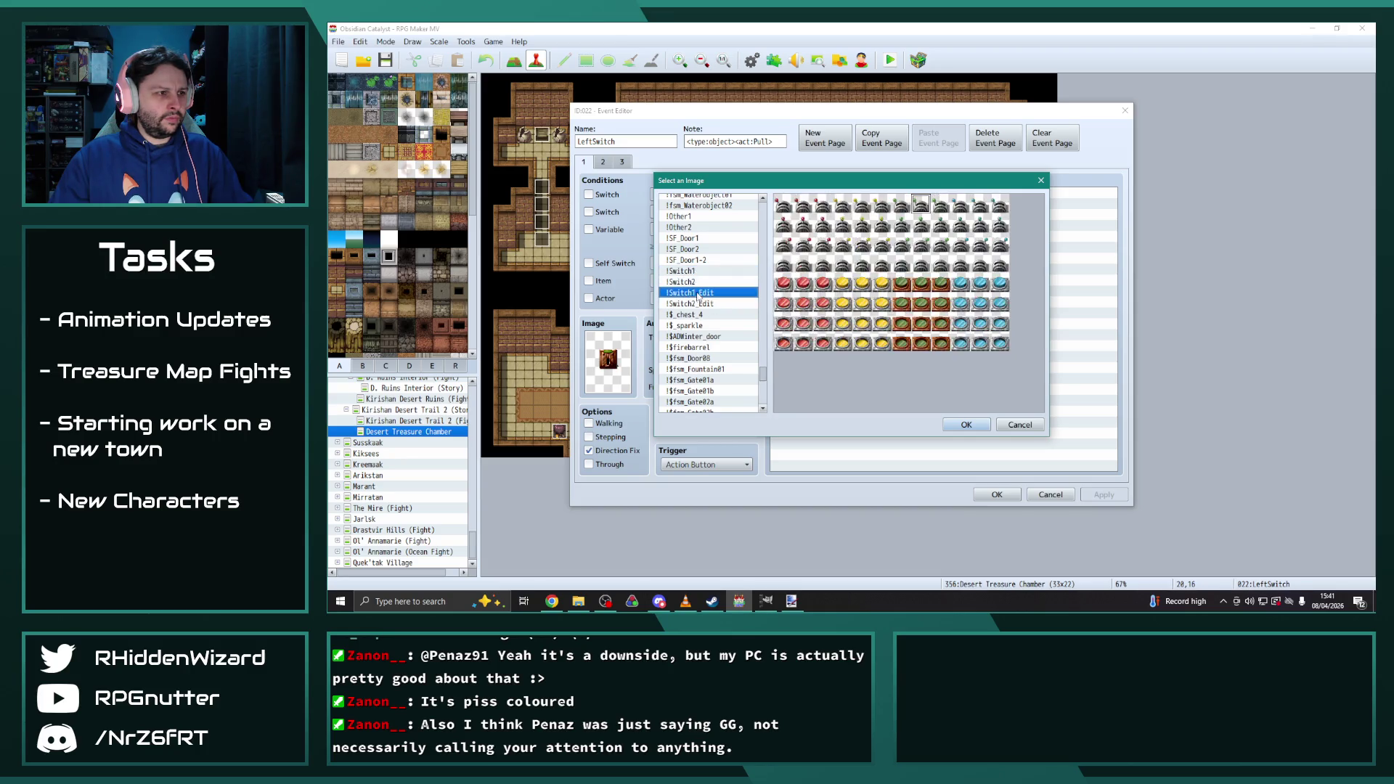
pyautogui.click(966, 425)
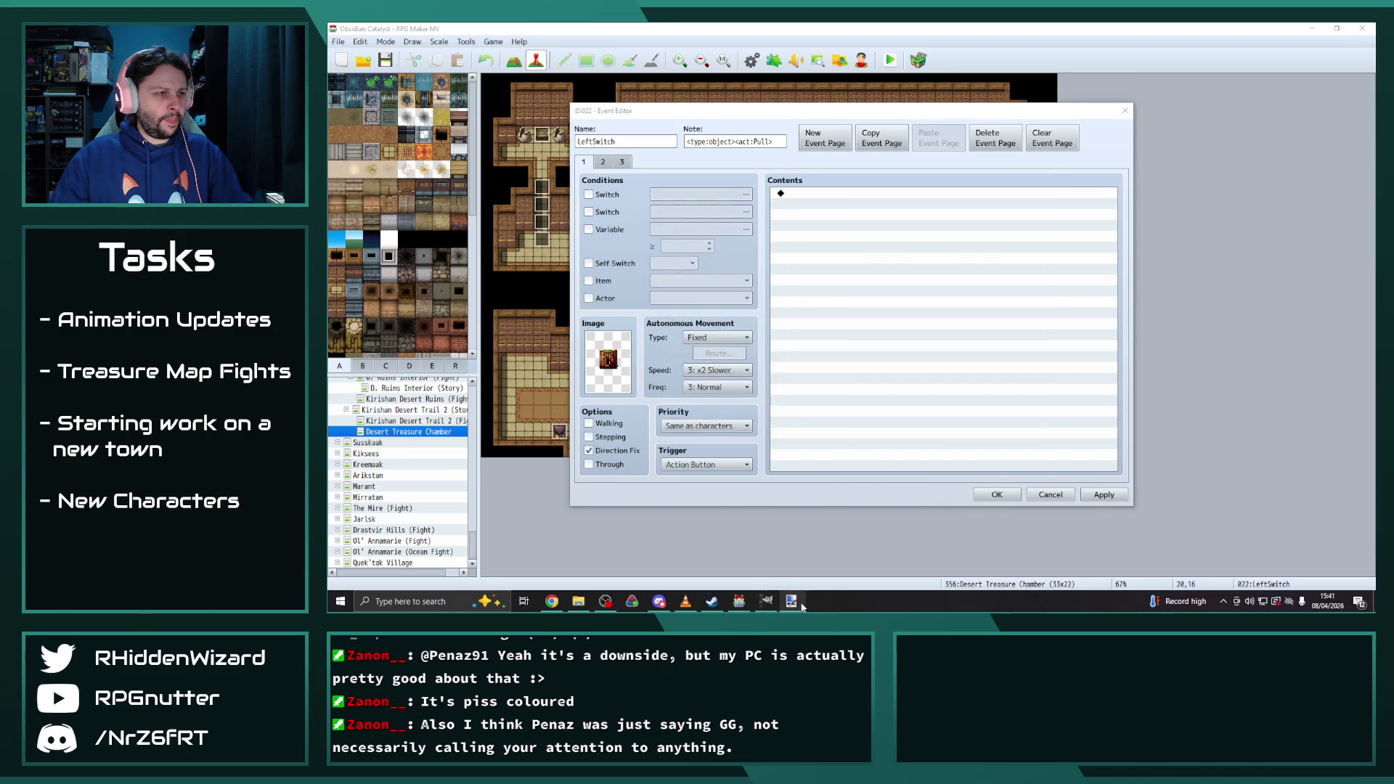
# Check the sprite sheet in Paint.NET, close the event, and reopen the Desert Treasure Chamber map
pyautogui.click(798, 604)
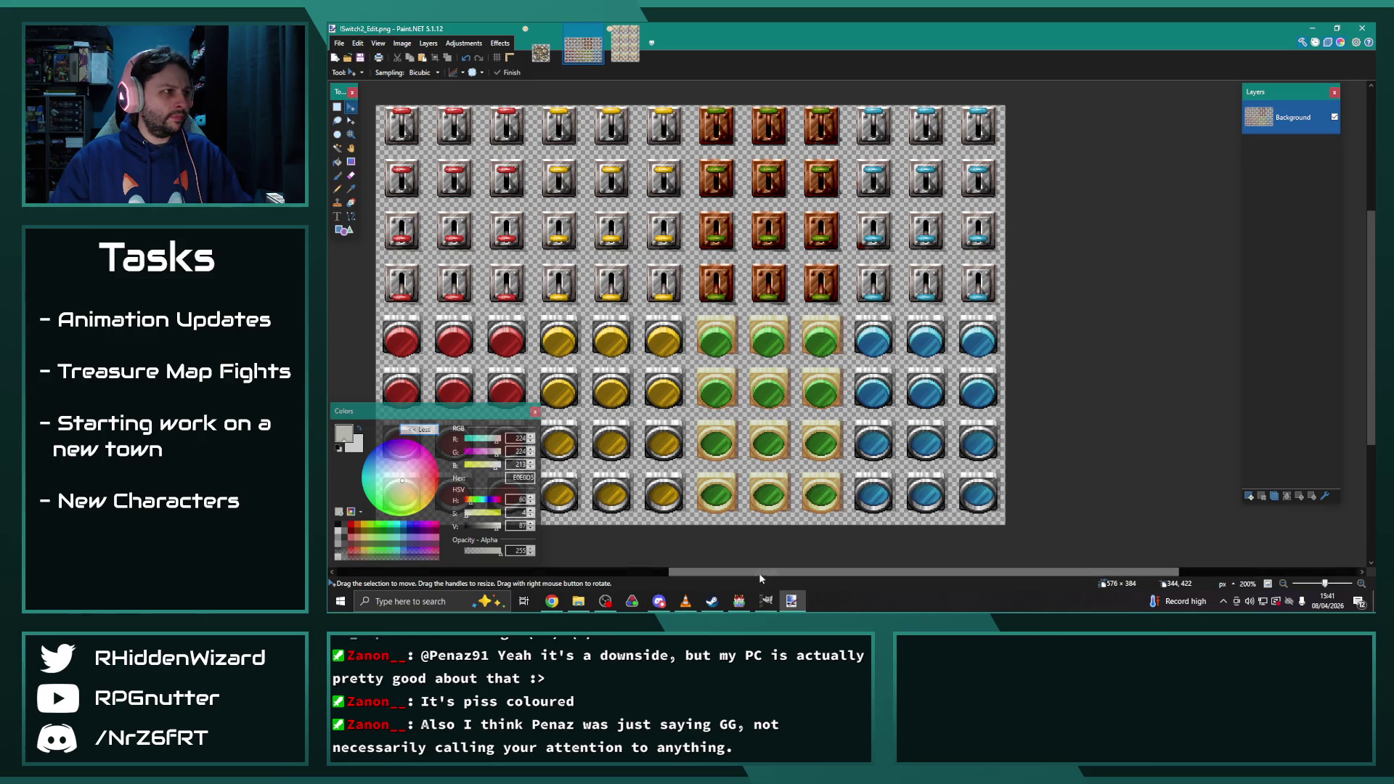
pyautogui.click(739, 601)
pyautogui.click(997, 494)
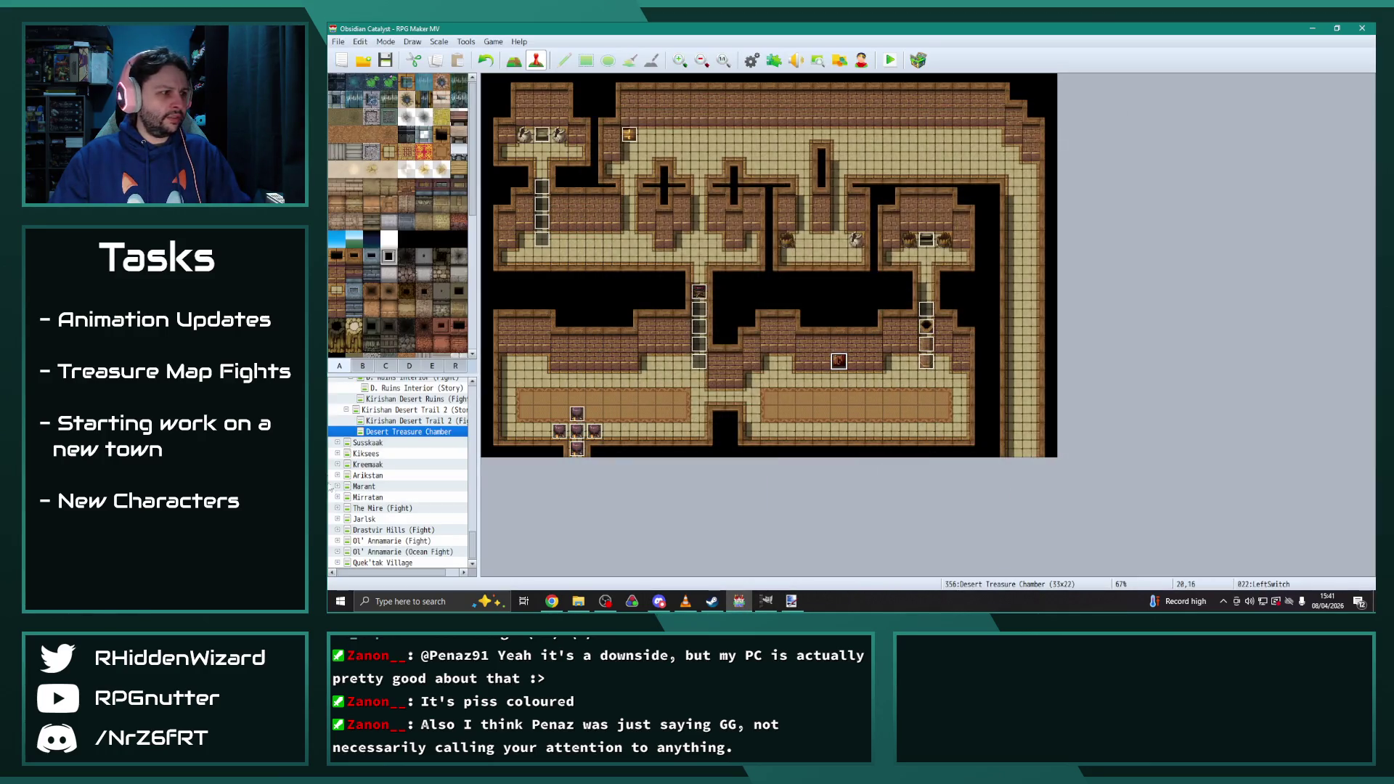
pyautogui.click(393, 420)
pyautogui.click(408, 431)
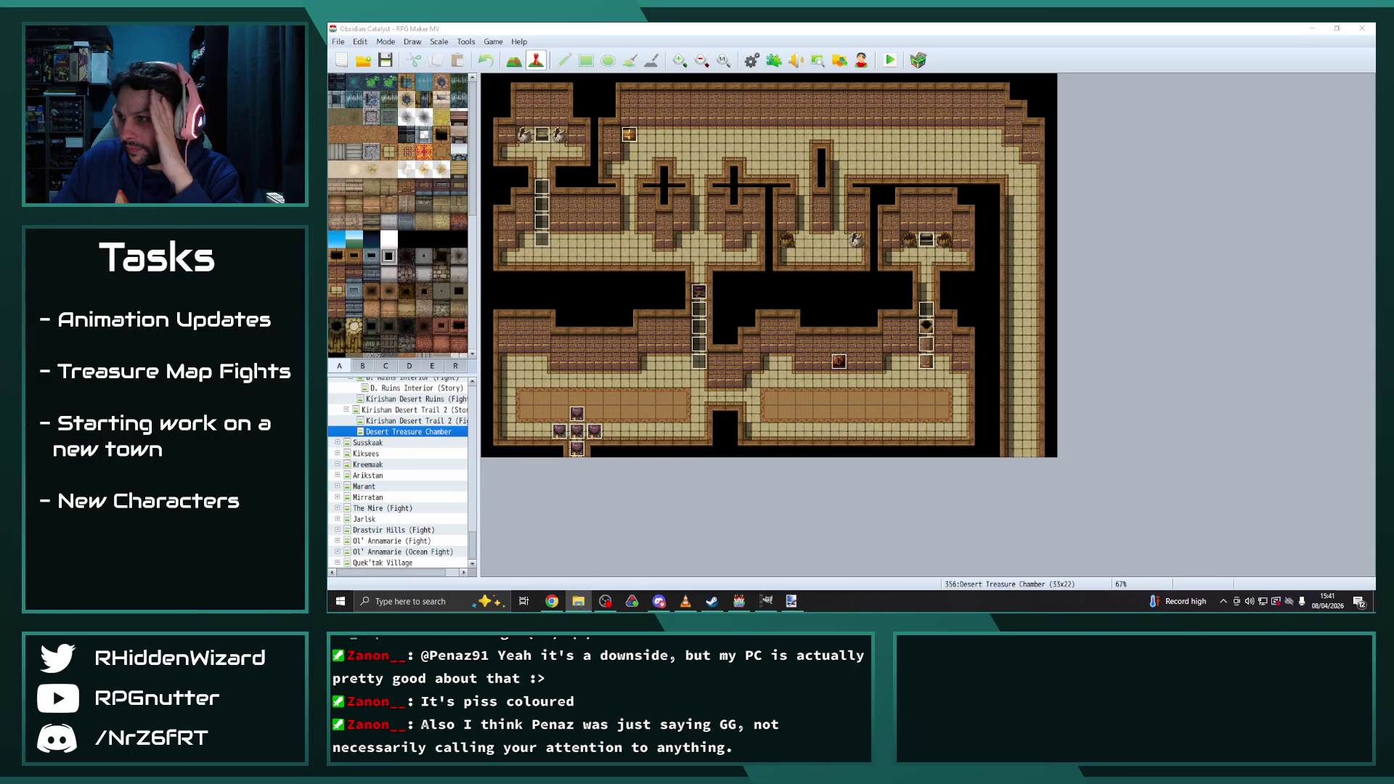
# Give LeftSwitch the green orb image from !Switch2_Edit and apply it
pyautogui.doubleClick(840, 361)
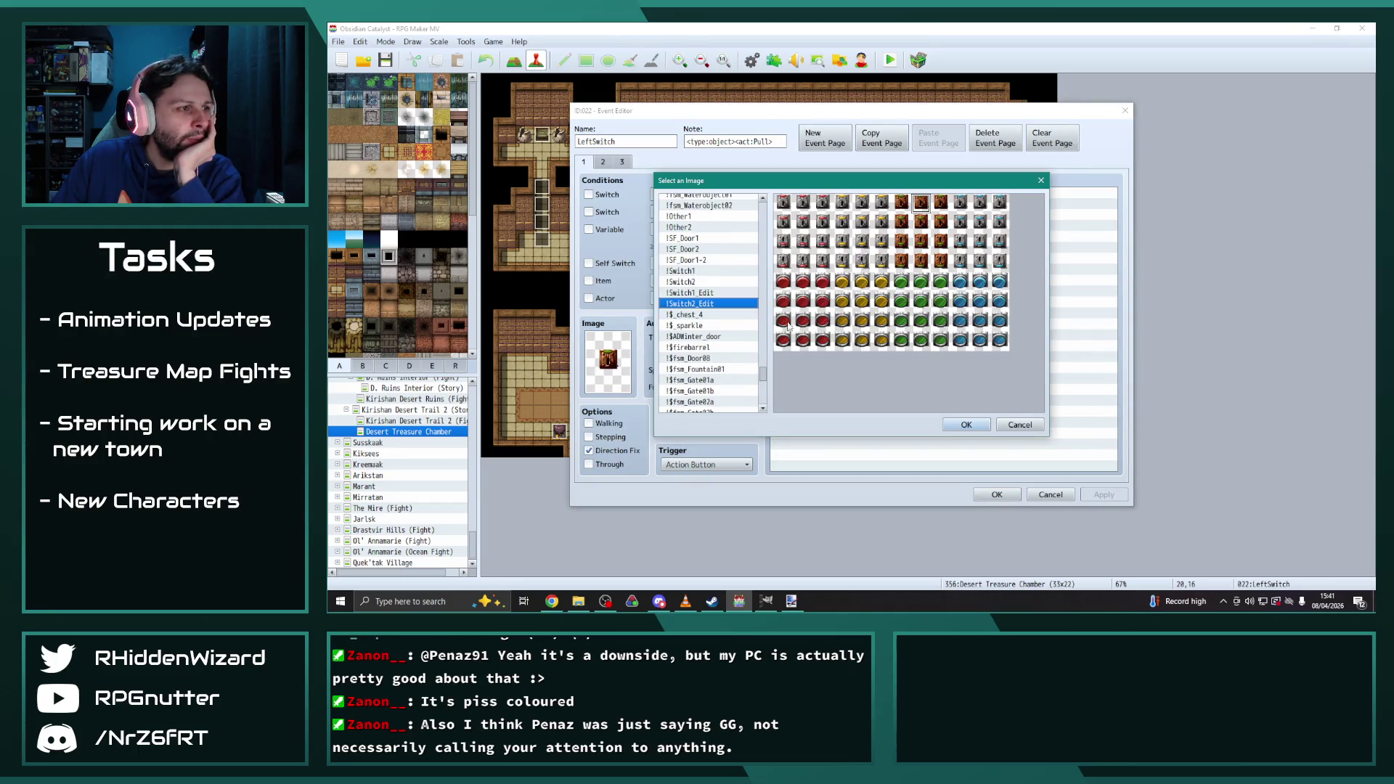
pyautogui.click(921, 281)
pyautogui.click(967, 425)
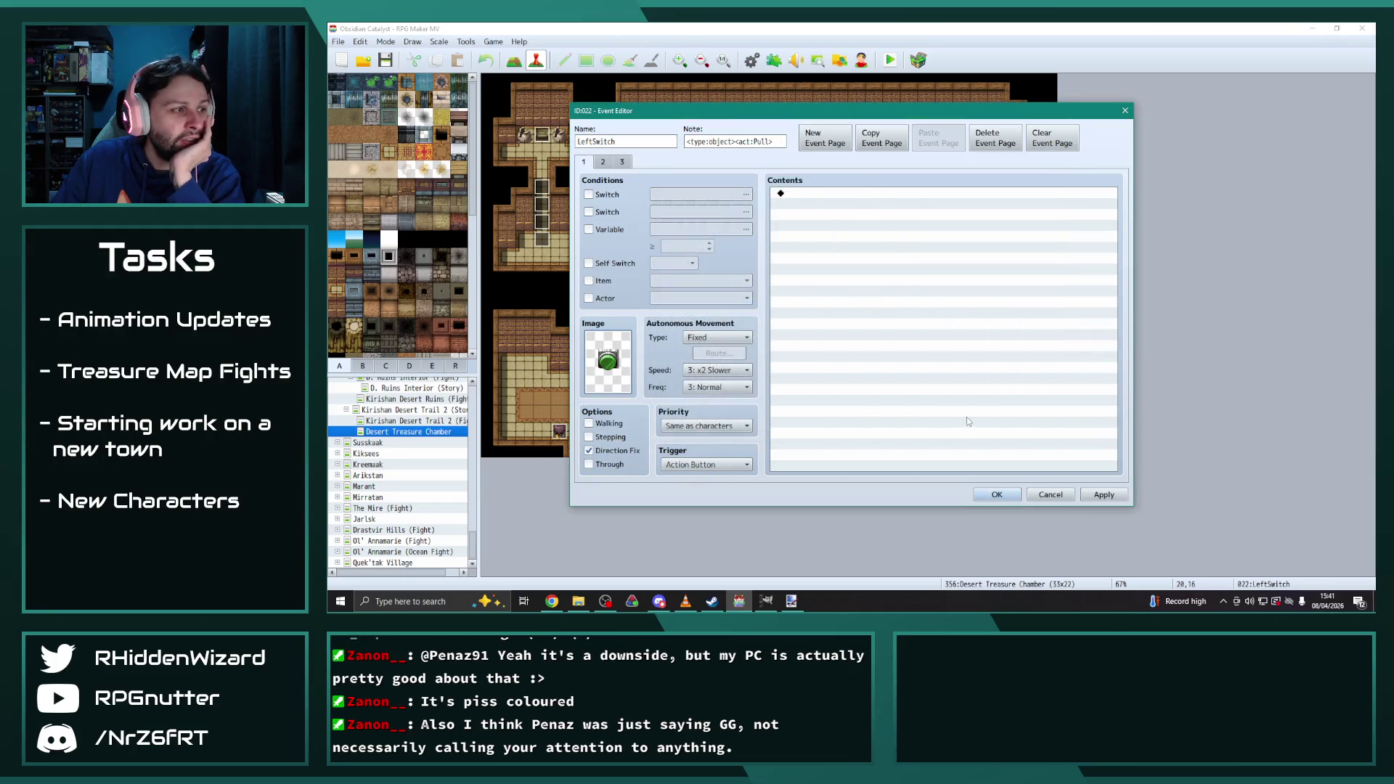
pyautogui.click(1103, 495)
pyautogui.click(997, 495)
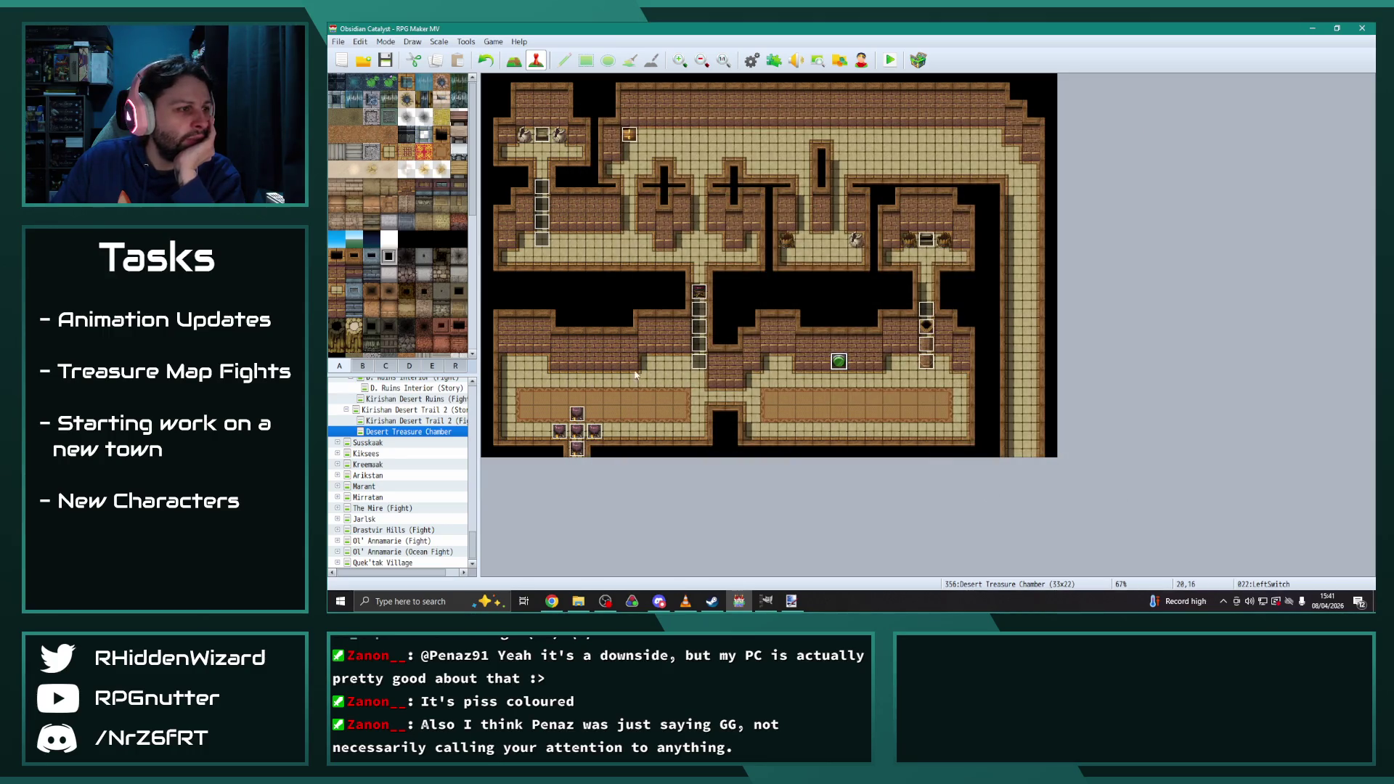
# Start a new event EV023 at tile 19,14 and browse its image list
pyautogui.doubleClick(822, 326)
pyautogui.doubleClick(609, 361)
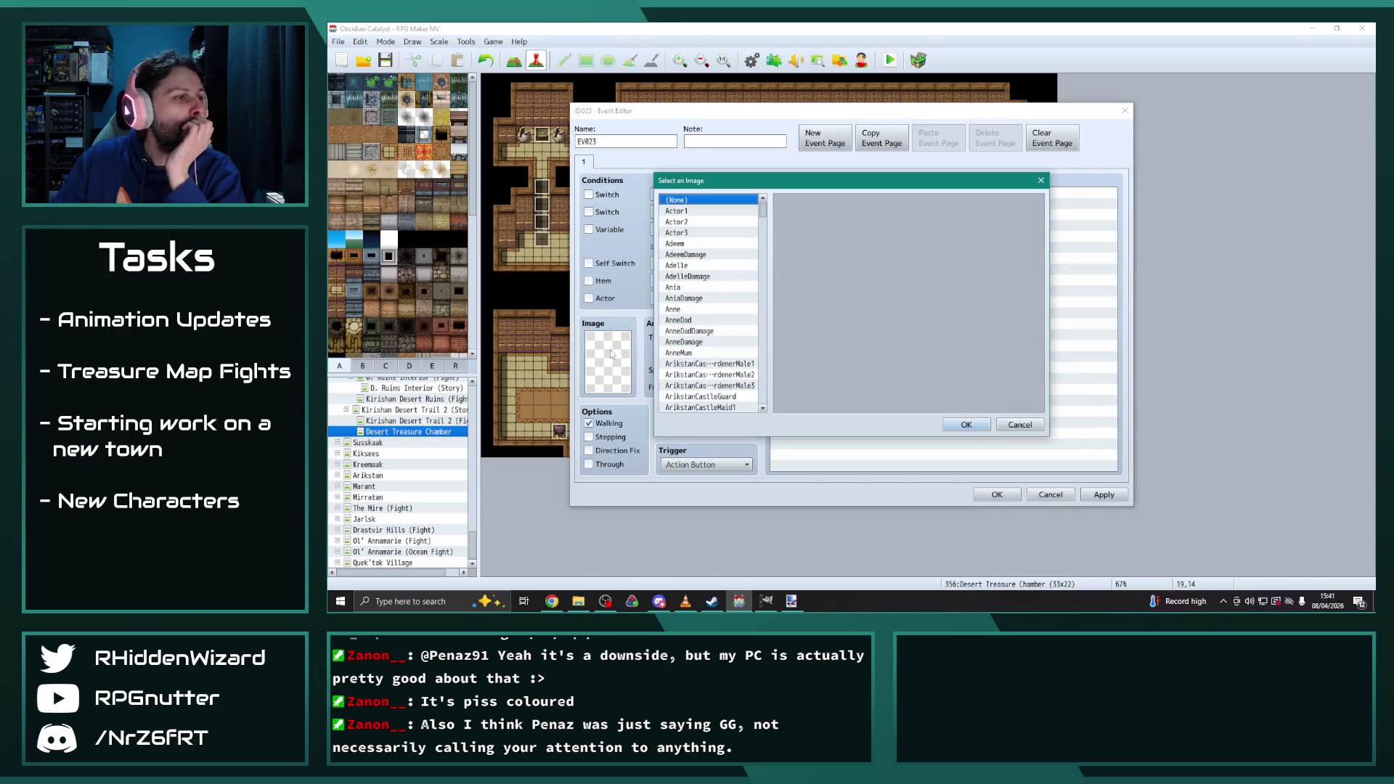
pyautogui.scroll(-20, 754, 225)
pyautogui.scroll(3, 705, 367)
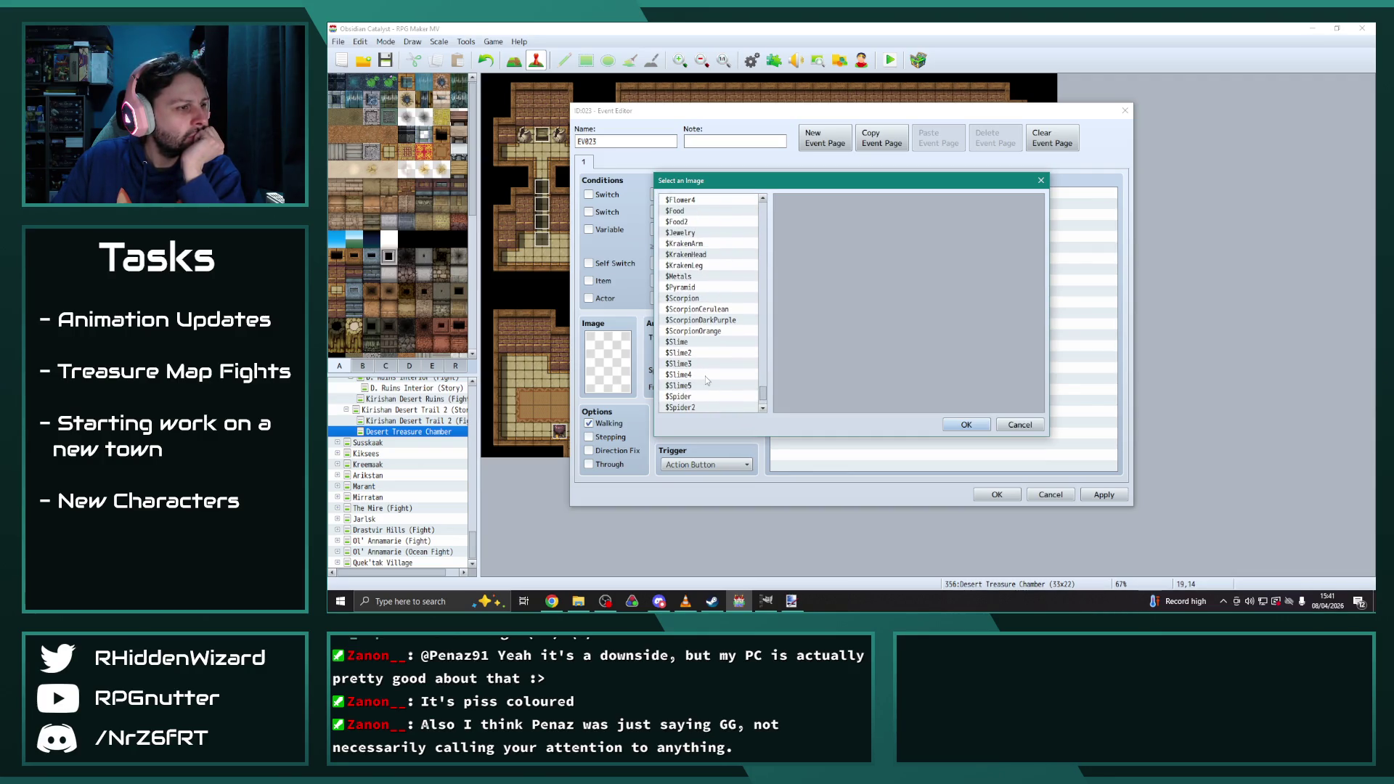
pyautogui.scroll(2, 705, 385)
pyautogui.scroll(20, 705, 392)
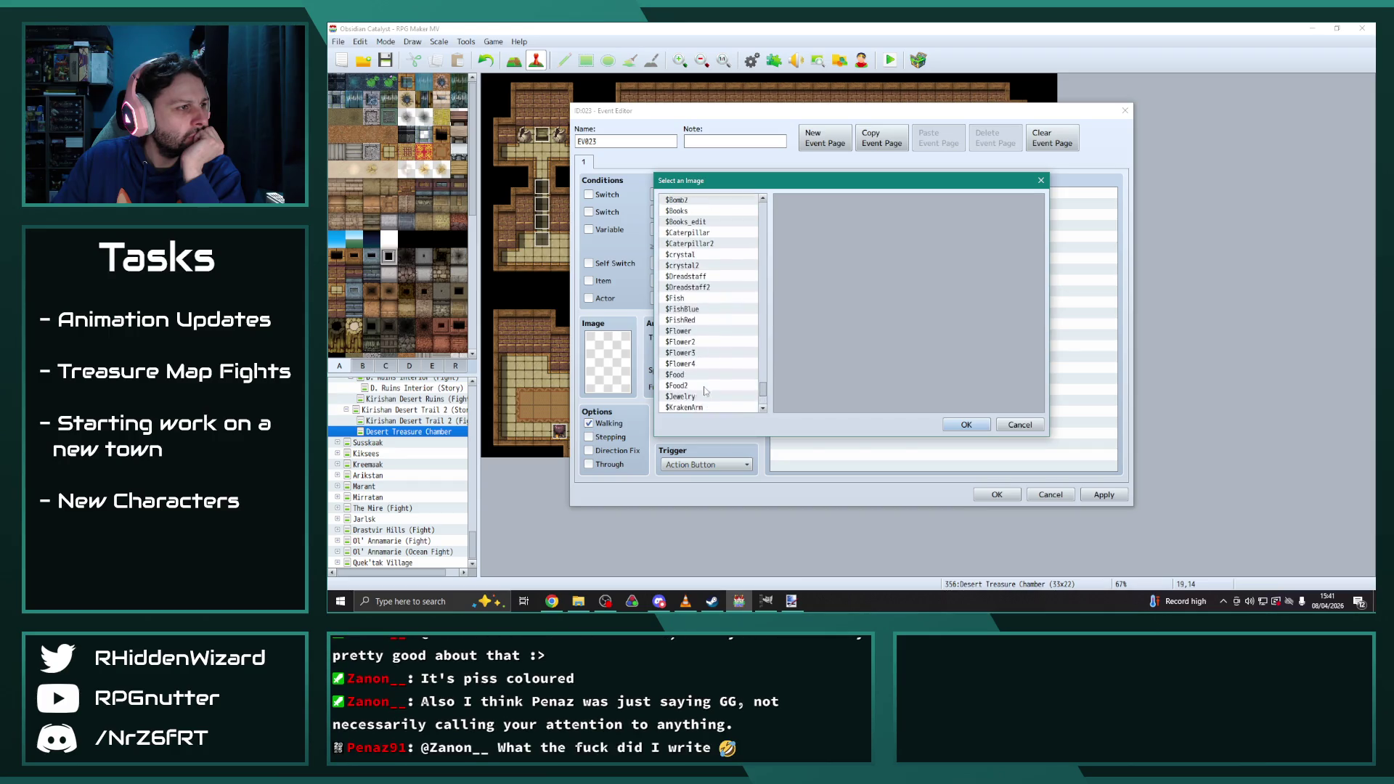
pyautogui.scroll(3, 708, 390)
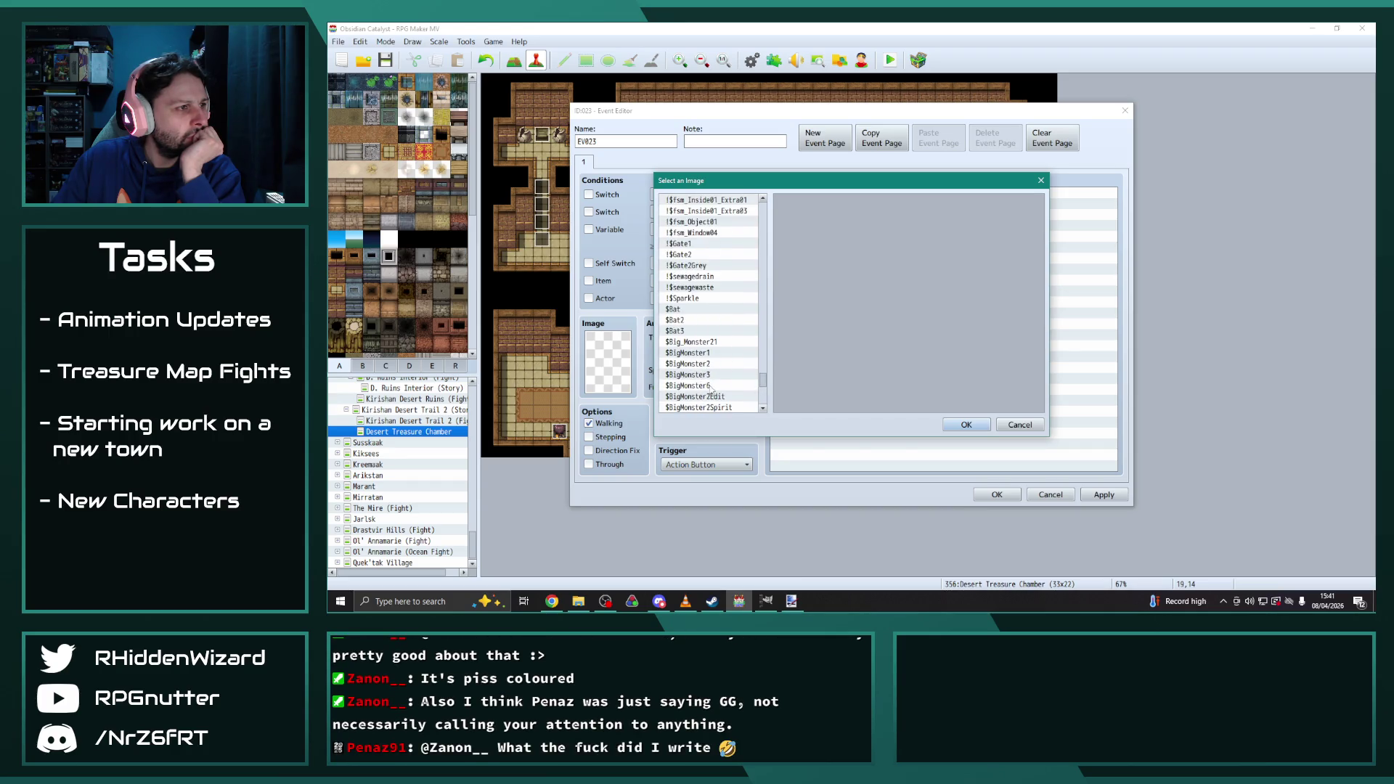
pyautogui.scroll(10, 698, 347)
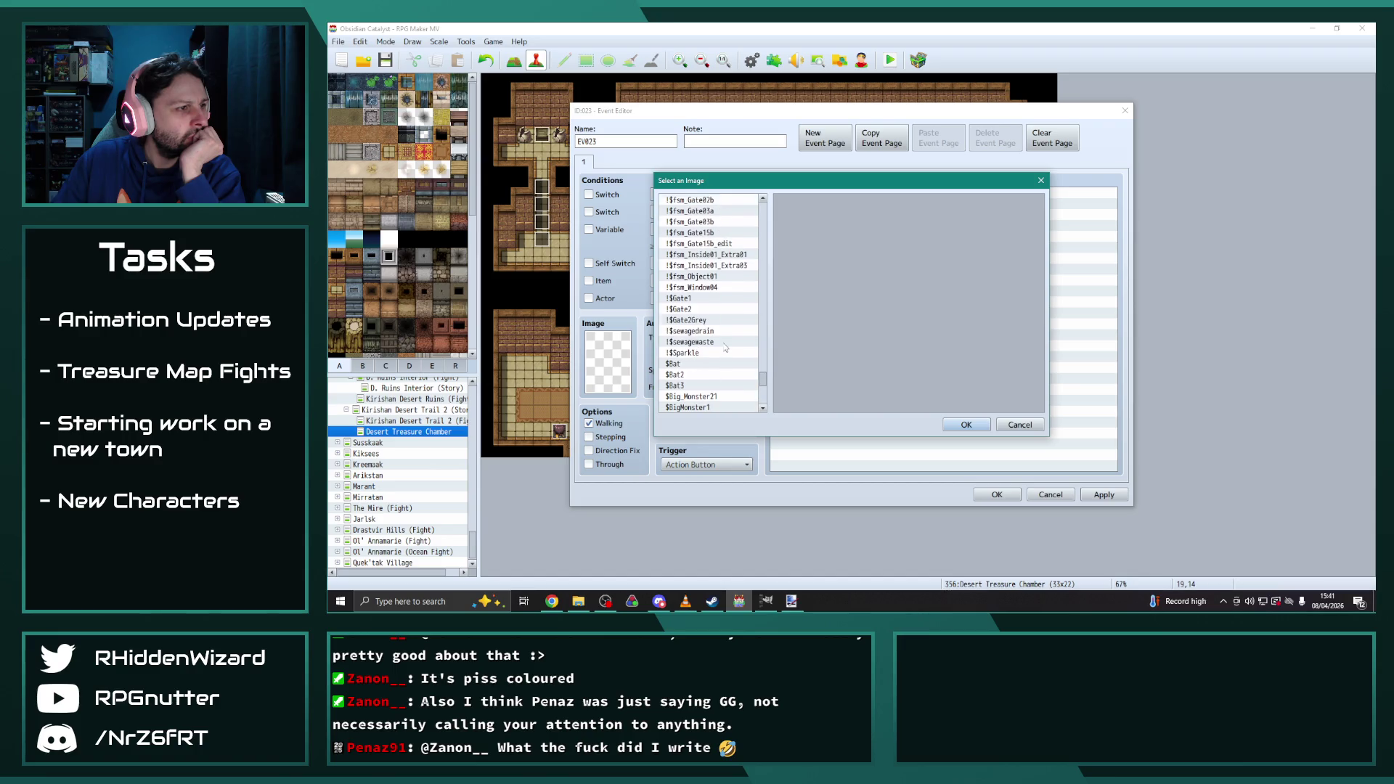
# Preview the !Switch2_Edit green orb and a chest image, then cancel the new event
pyautogui.click(697, 255)
pyautogui.click(698, 246)
pyautogui.click(701, 255)
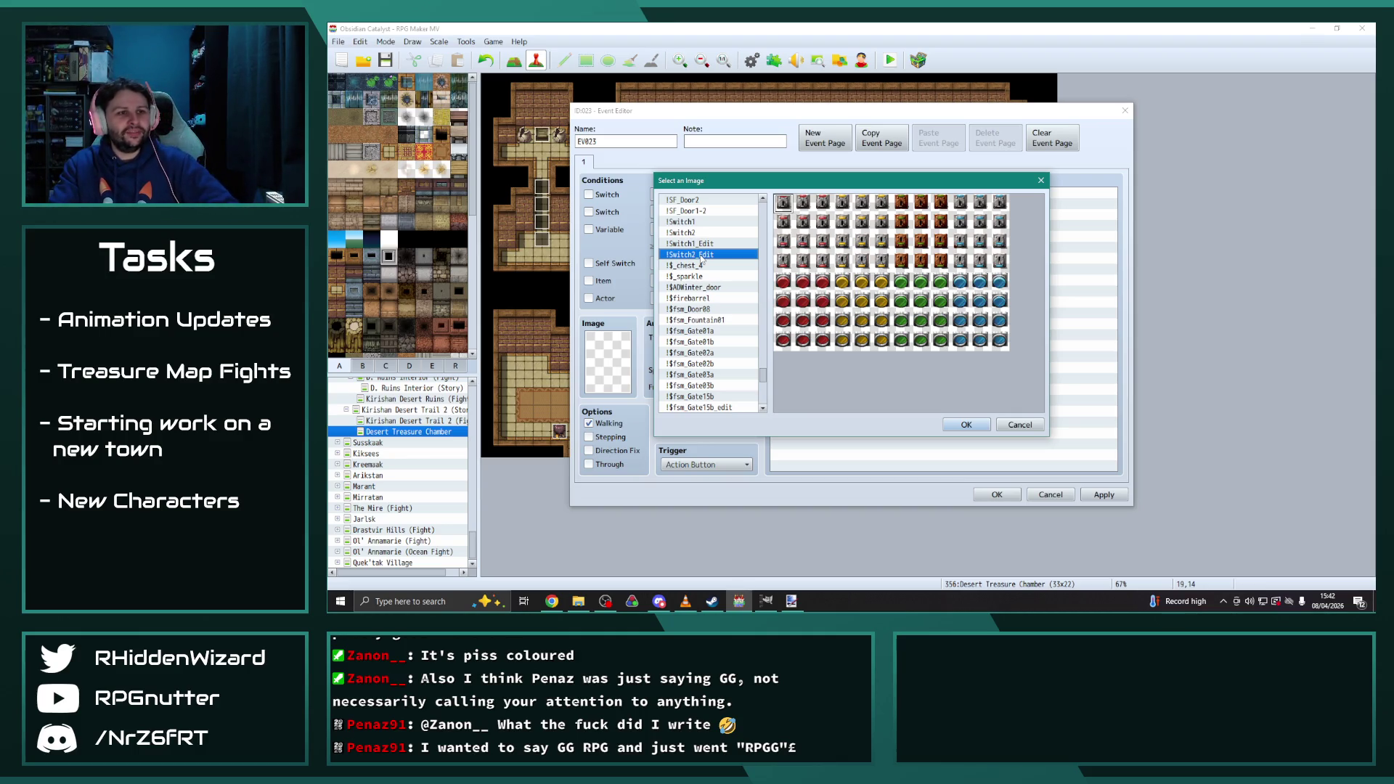
pyautogui.click(921, 281)
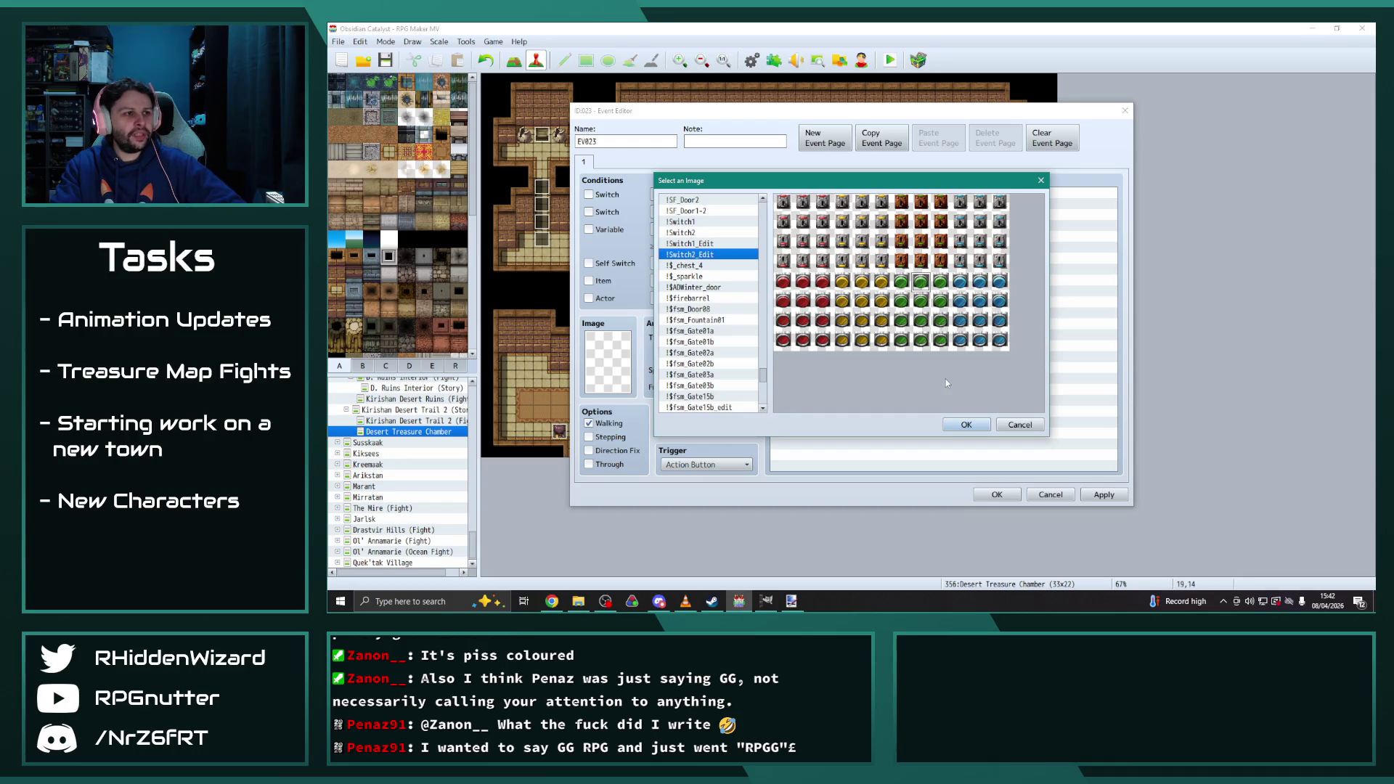
pyautogui.click(685, 265)
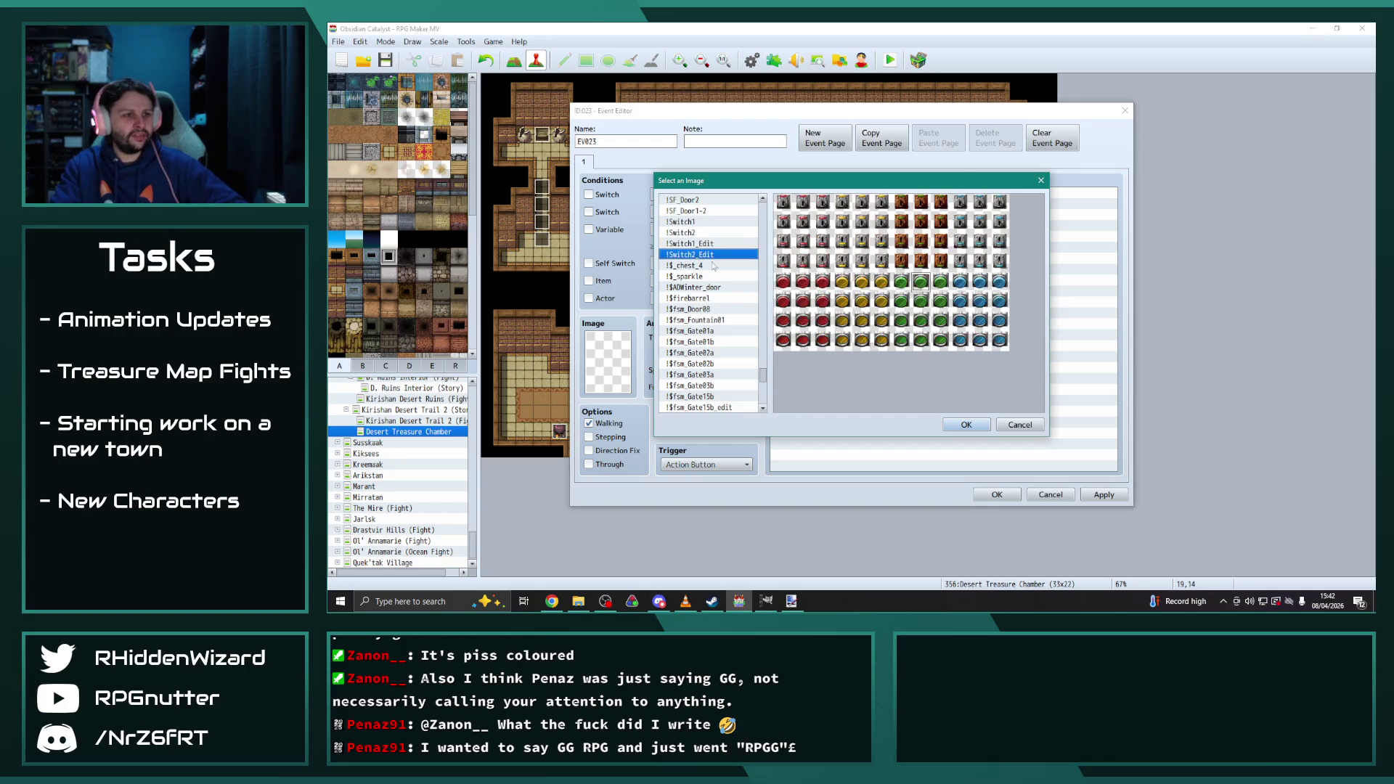
pyautogui.click(1020, 425)
pyautogui.click(1066, 493)
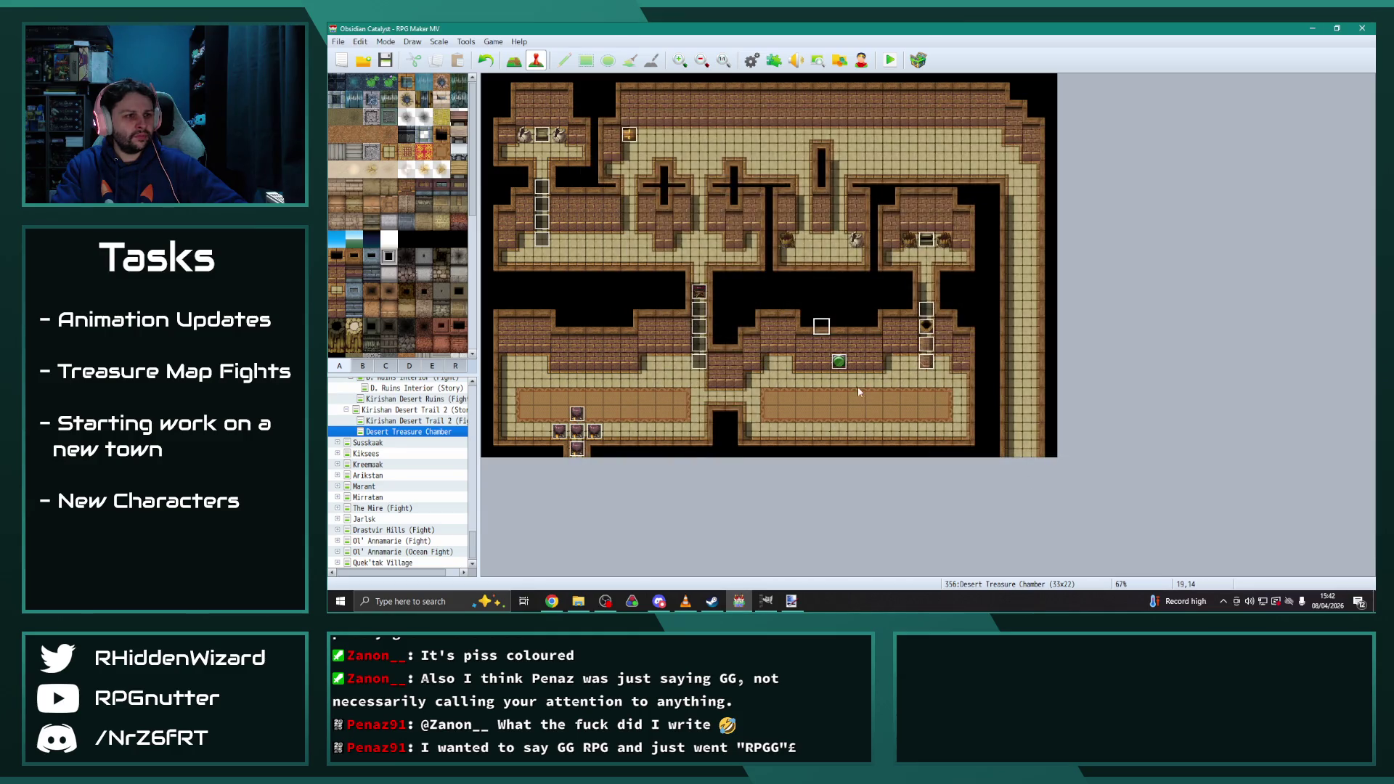
pyautogui.click(834, 350)
# Save the project and close RPG Maker MV
pyautogui.click(390, 63)
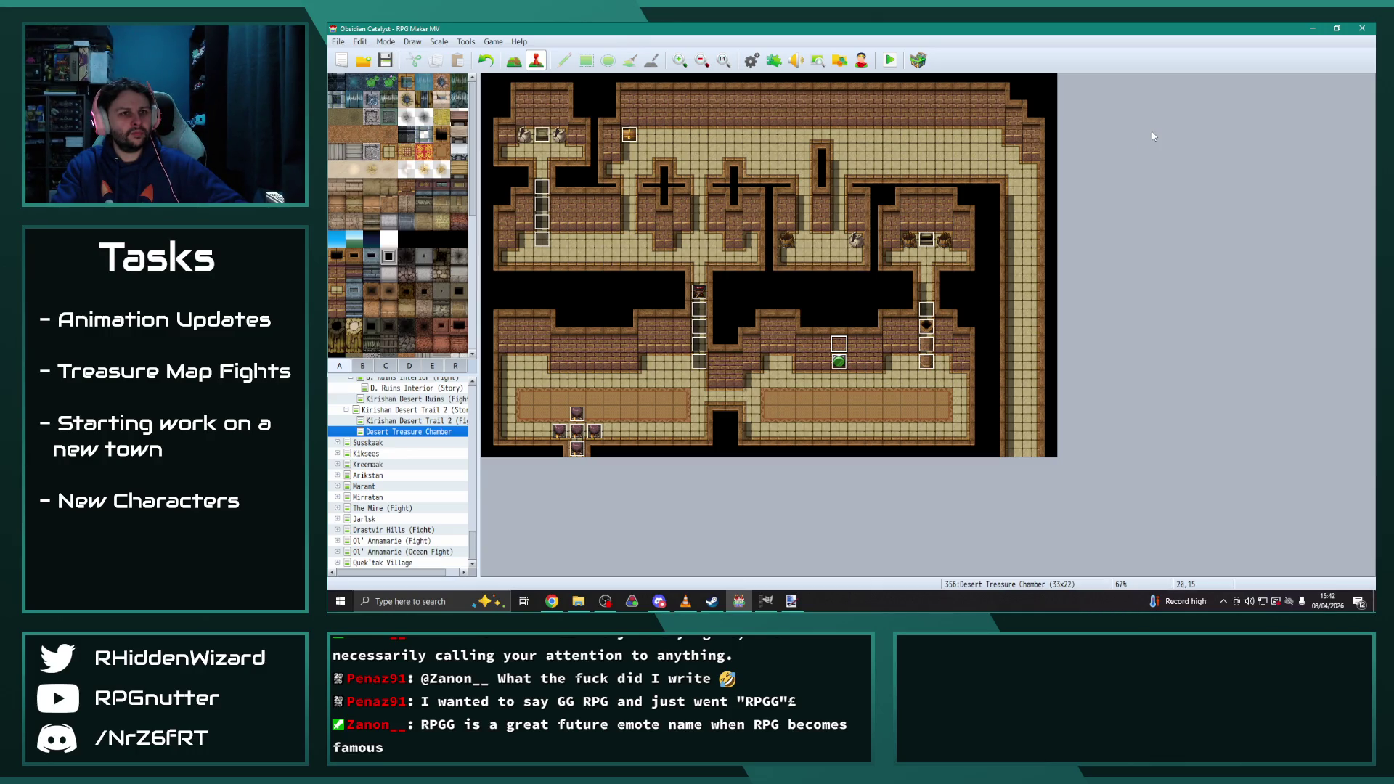
pyautogui.click(1365, 32)
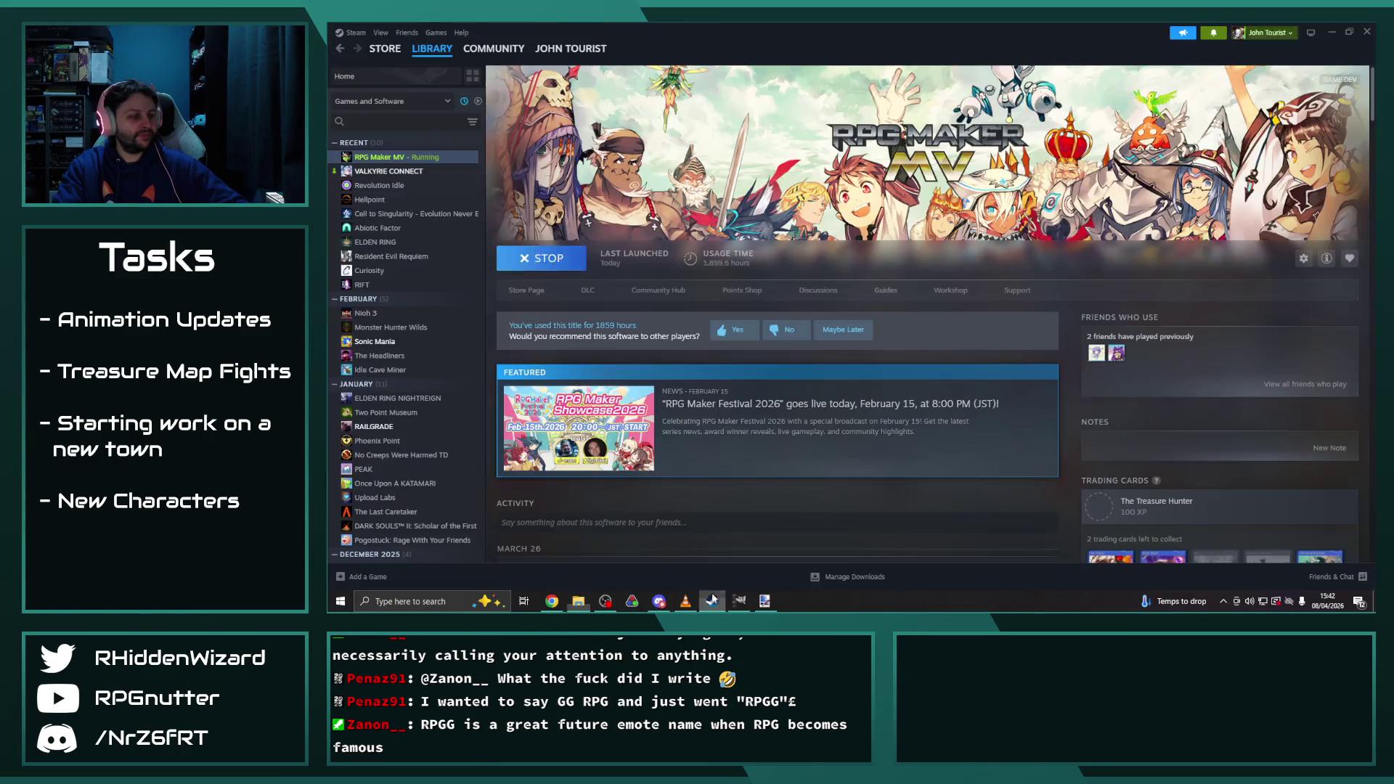
# Launch RPG Maker MV from the Steam Library, maximize it, and select the green LeftSwitch event
pyautogui.click(712, 602)
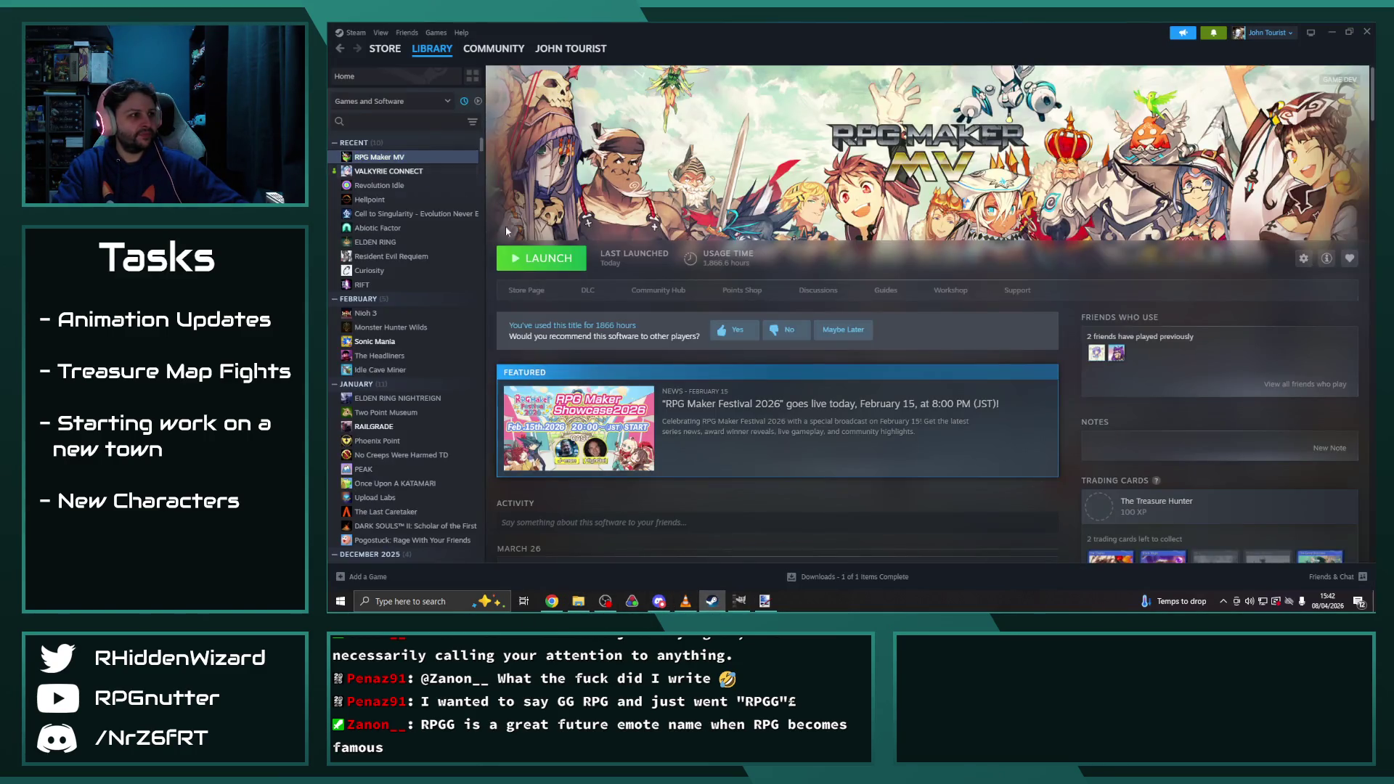
pyautogui.click(559, 263)
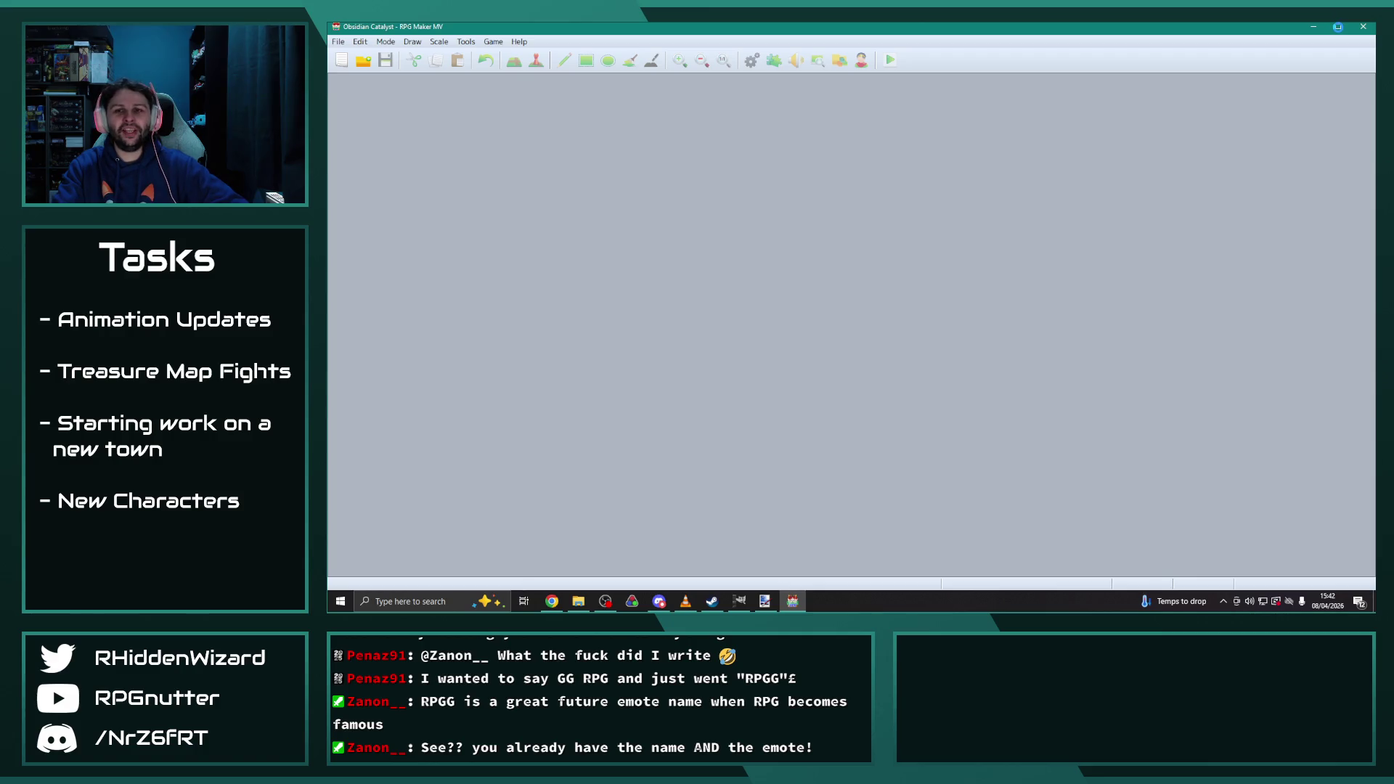
pyautogui.click(1340, 30)
pyautogui.click(885, 400)
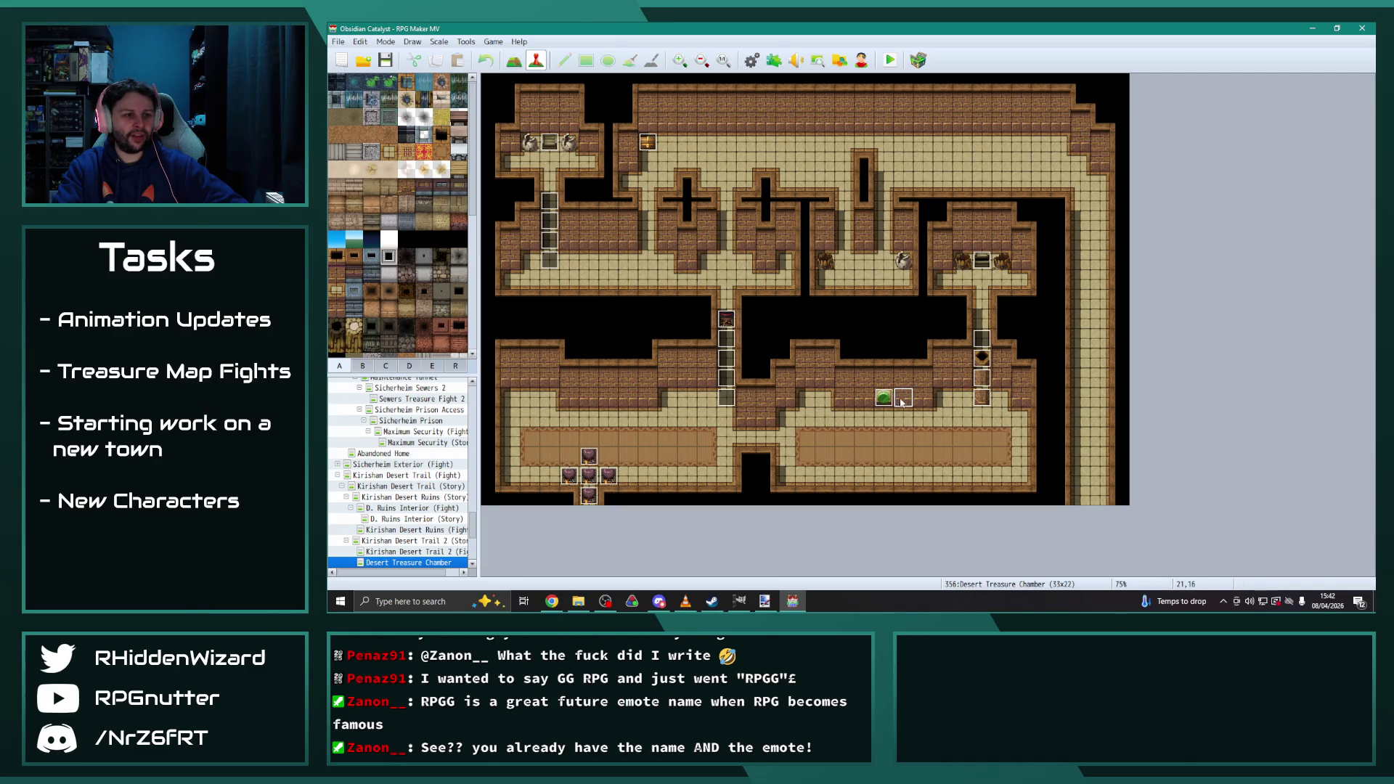
# Open and close LeftSwitch, then paint a trial tile row above it in Map mode and undo it
pyautogui.doubleClick(885, 400)
pyautogui.click(996, 495)
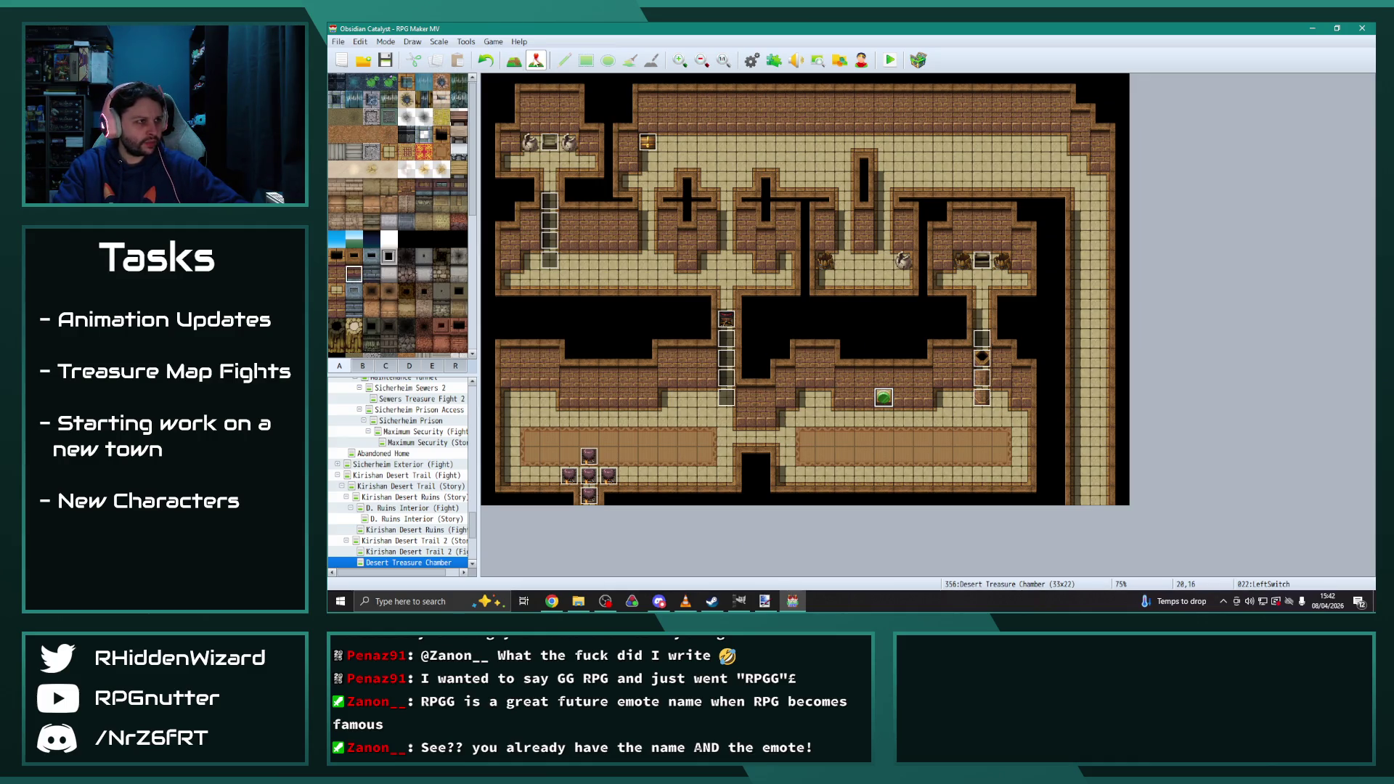
pyautogui.click(564, 60)
pyautogui.moveTo(844, 399); pyautogui.dragTo(924, 401)
pyautogui.hotkey('ctrl', 'z')
# Try two other tiles and a sandy floor patch above the switch, undoing each one
pyautogui.click(373, 312)
pyautogui.moveTo(844, 405); pyautogui.dragTo(924, 399)
pyautogui.hotkey('ctrl', 'z')
pyautogui.click(390, 308)
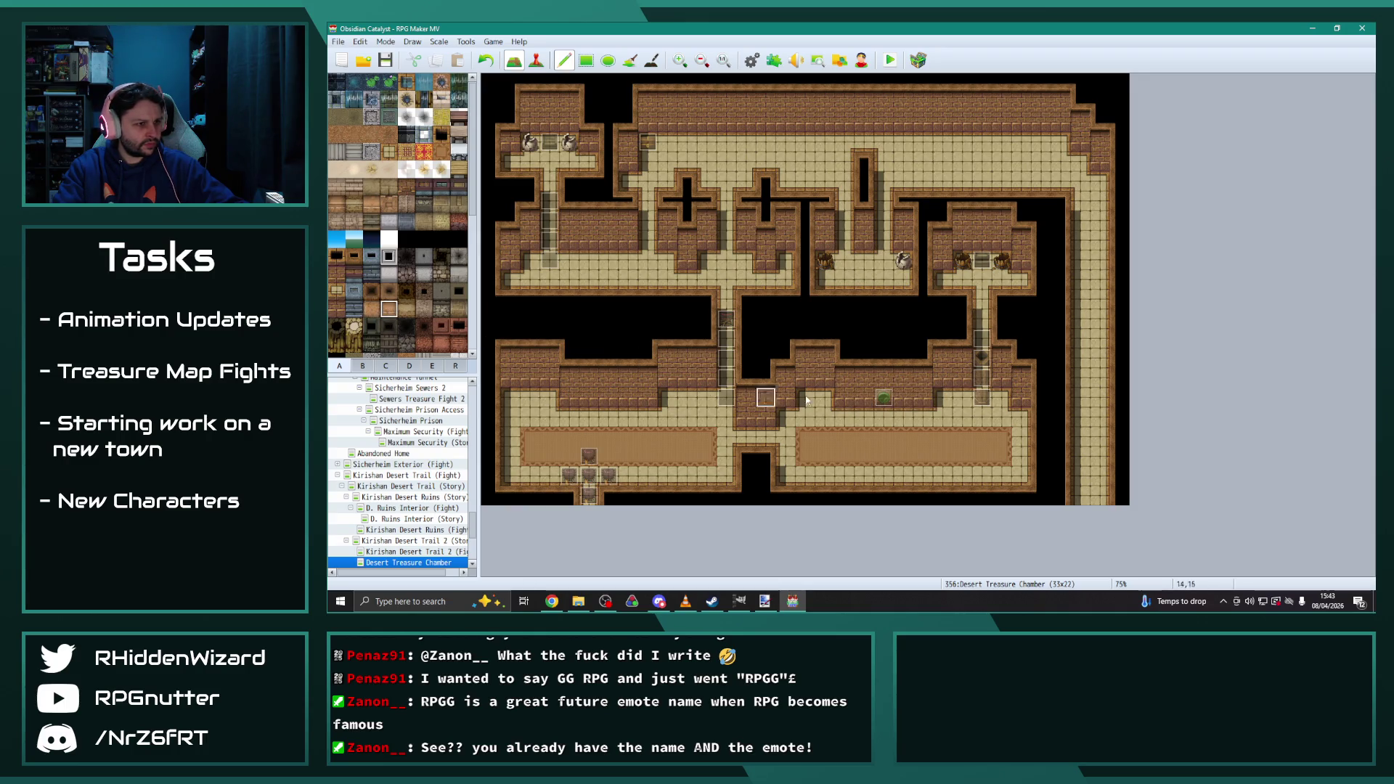
pyautogui.moveTo(837, 405); pyautogui.dragTo(922, 404)
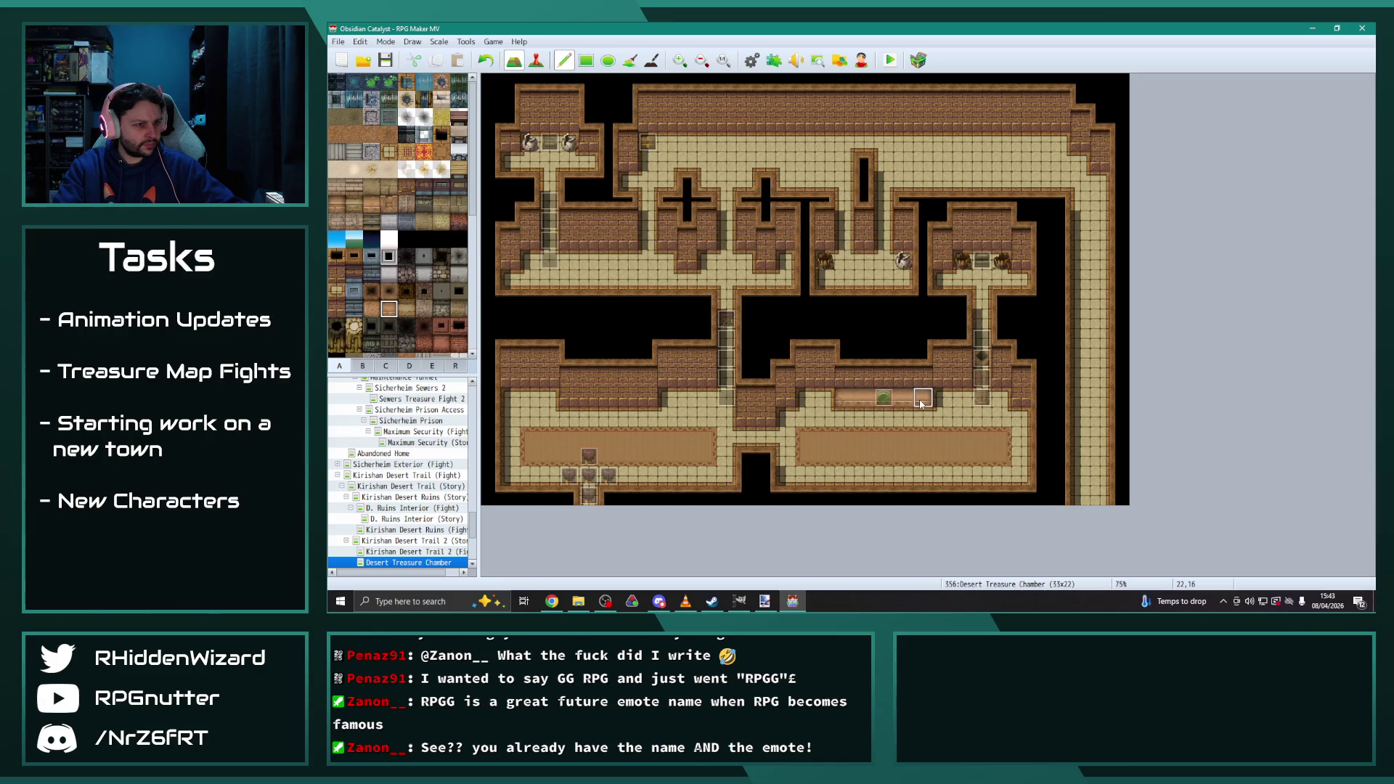
pyautogui.hotkey('ctrl', 'z')
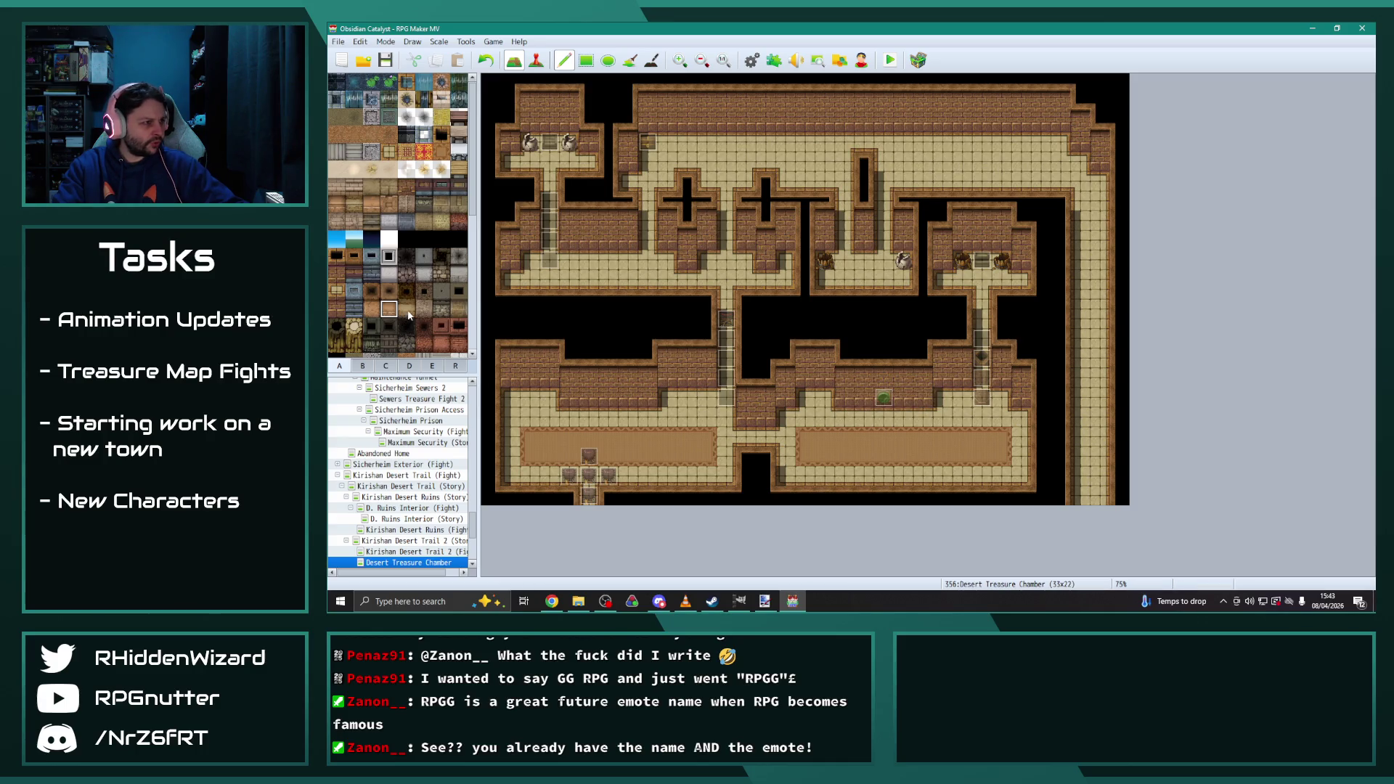
pyautogui.moveTo(845, 386)
pyautogui.mouseDown()
pyautogui.moveTo(929, 386)
pyautogui.moveTo(847, 386)
pyautogui.mouseUp()
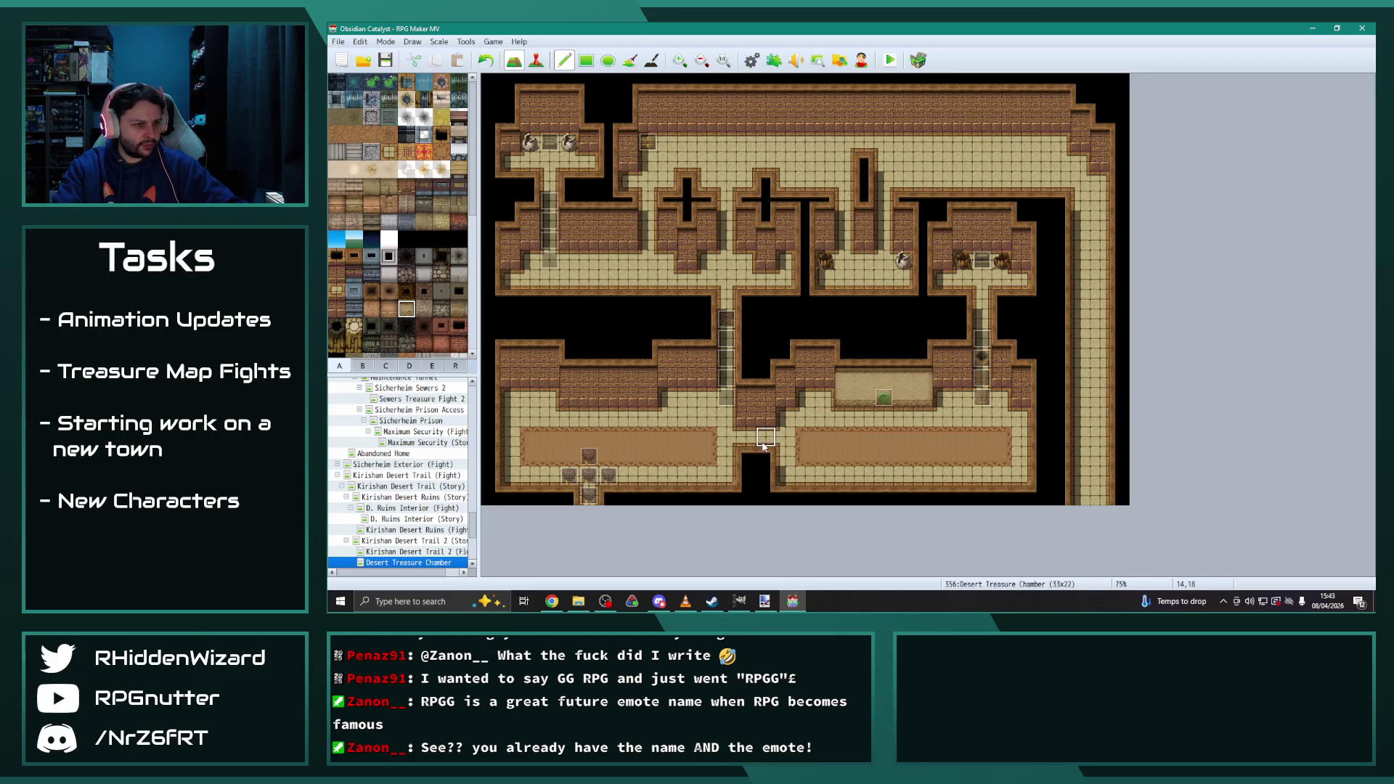
pyautogui.hotkey('ctrl', 'z')
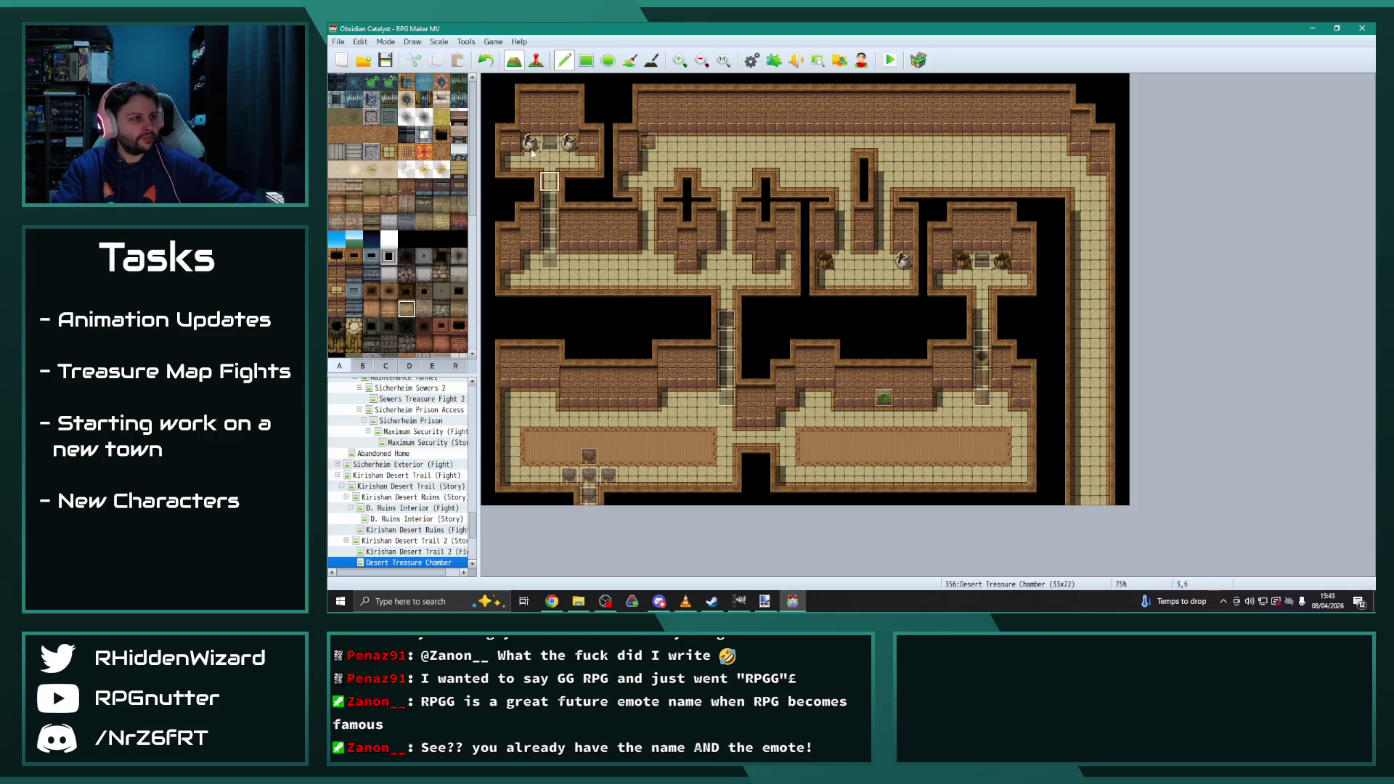
pyautogui.click(536, 60)
# In the LeftSwitch event, retype the end of the note's Pull action word as 'ush'
pyautogui.doubleClick(883, 399)
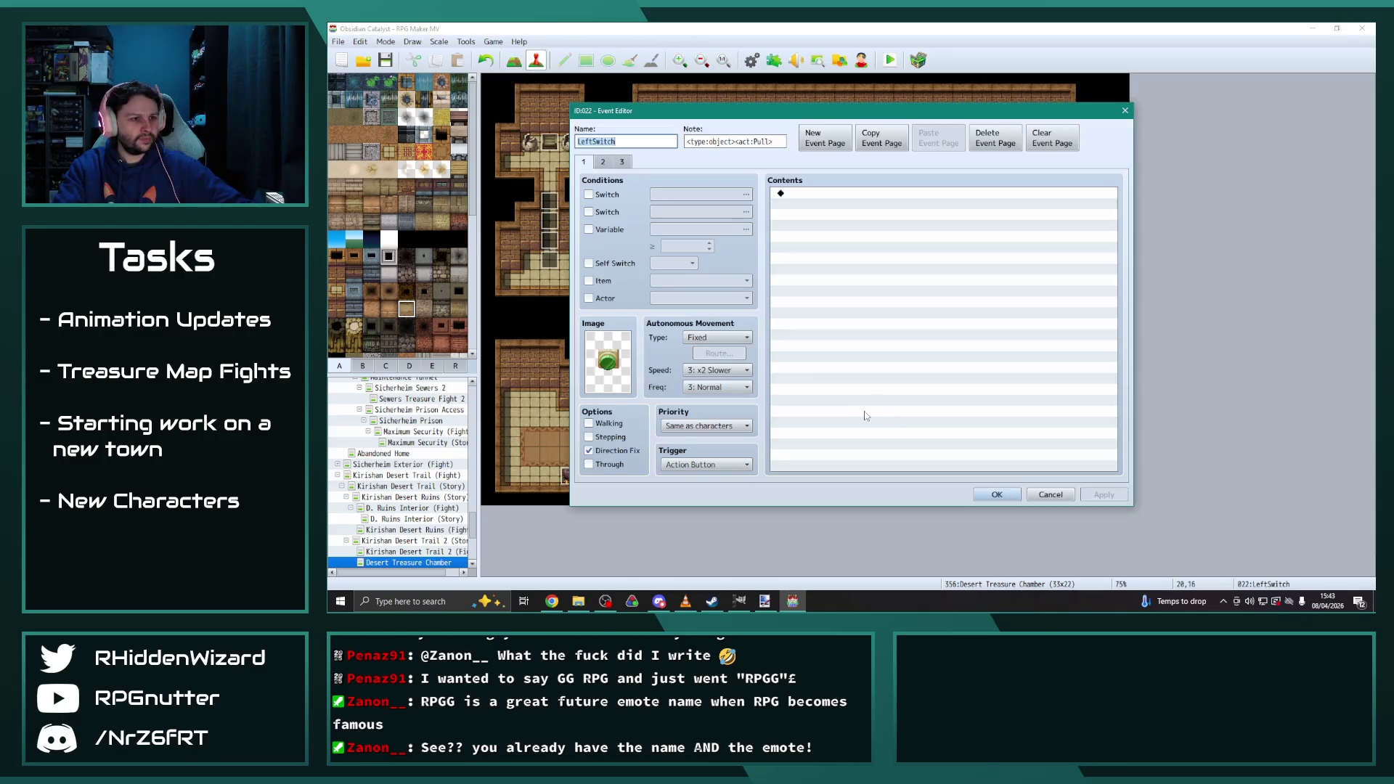
pyautogui.click(769, 142)
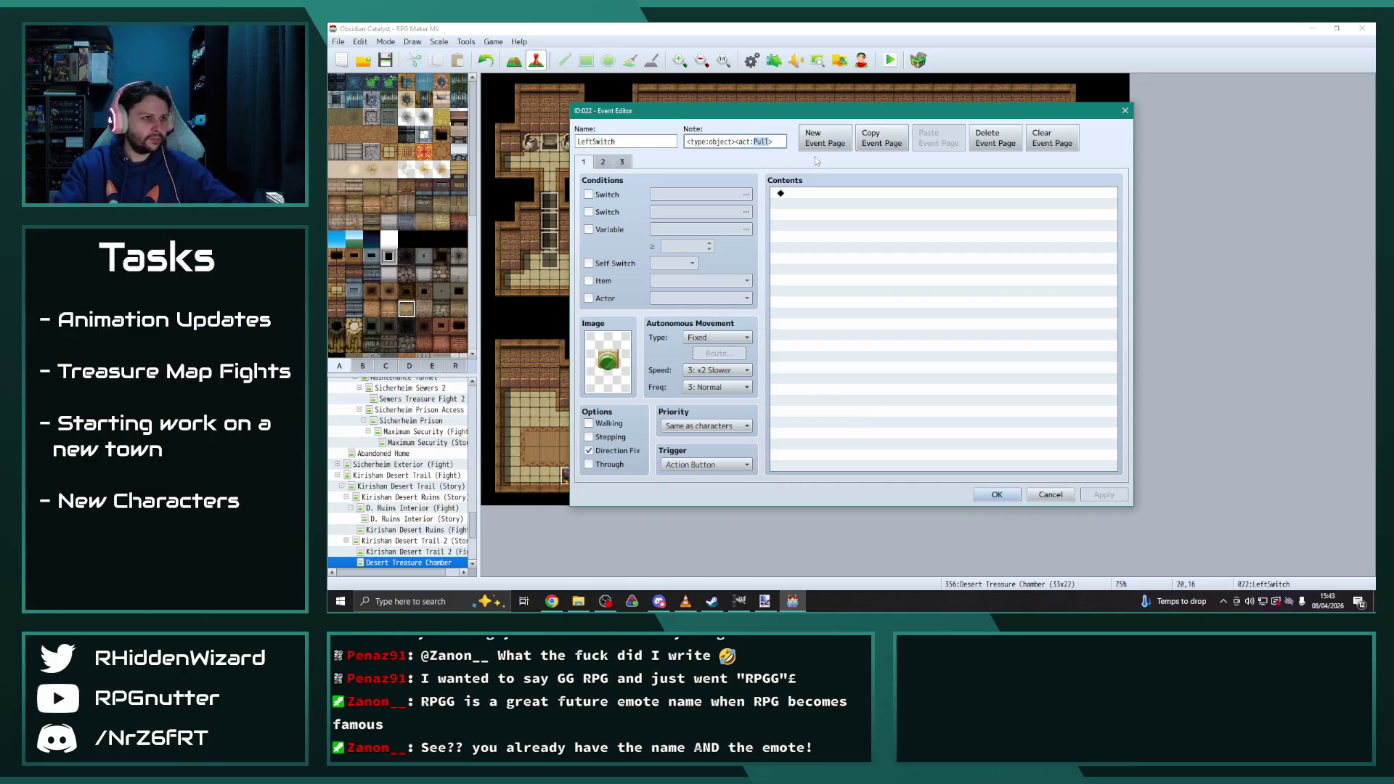
pyautogui.press('BackSpace')
pyautogui.press('BackSpace')
pyautogui.press('BackSpace')
pyautogui.write('ush')
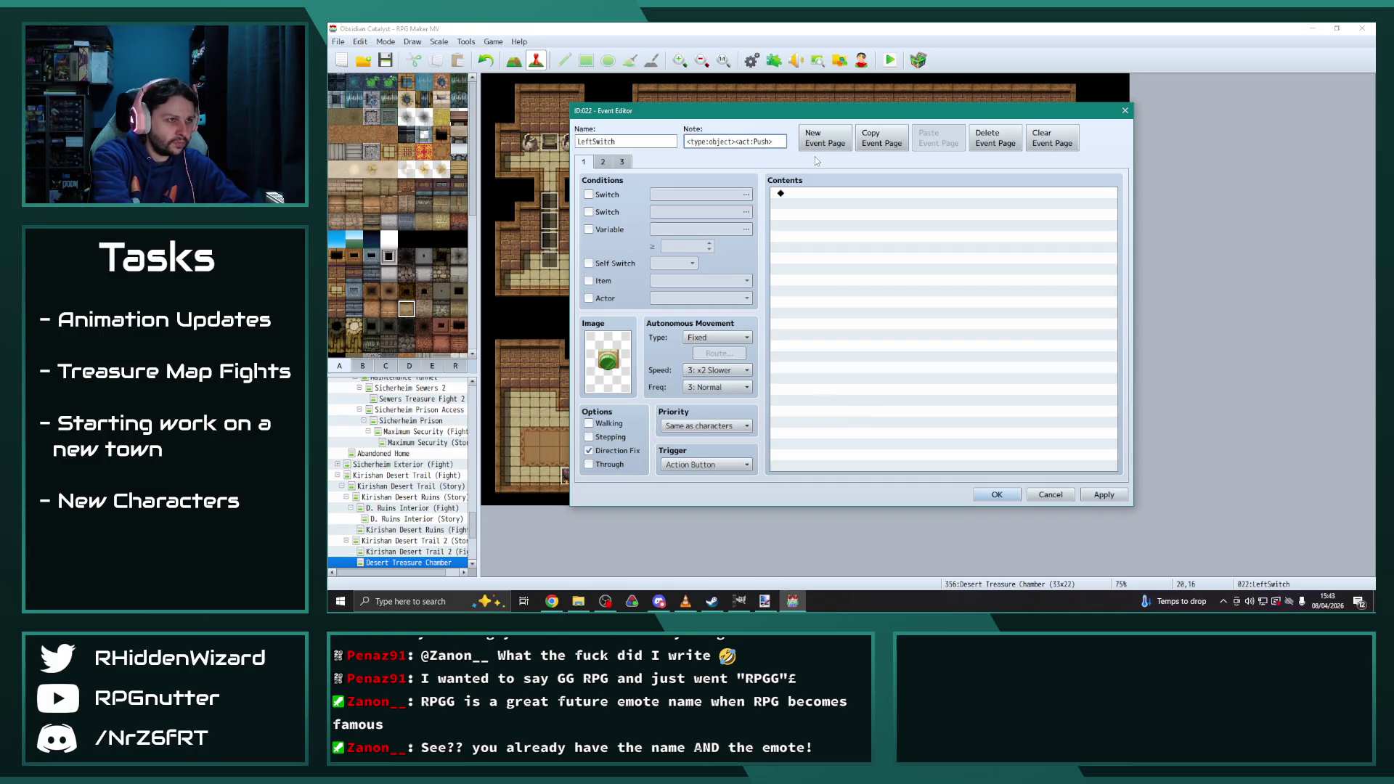
# Set LeftSwitch's second-page image to the green switch and close the event
pyautogui.click(605, 163)
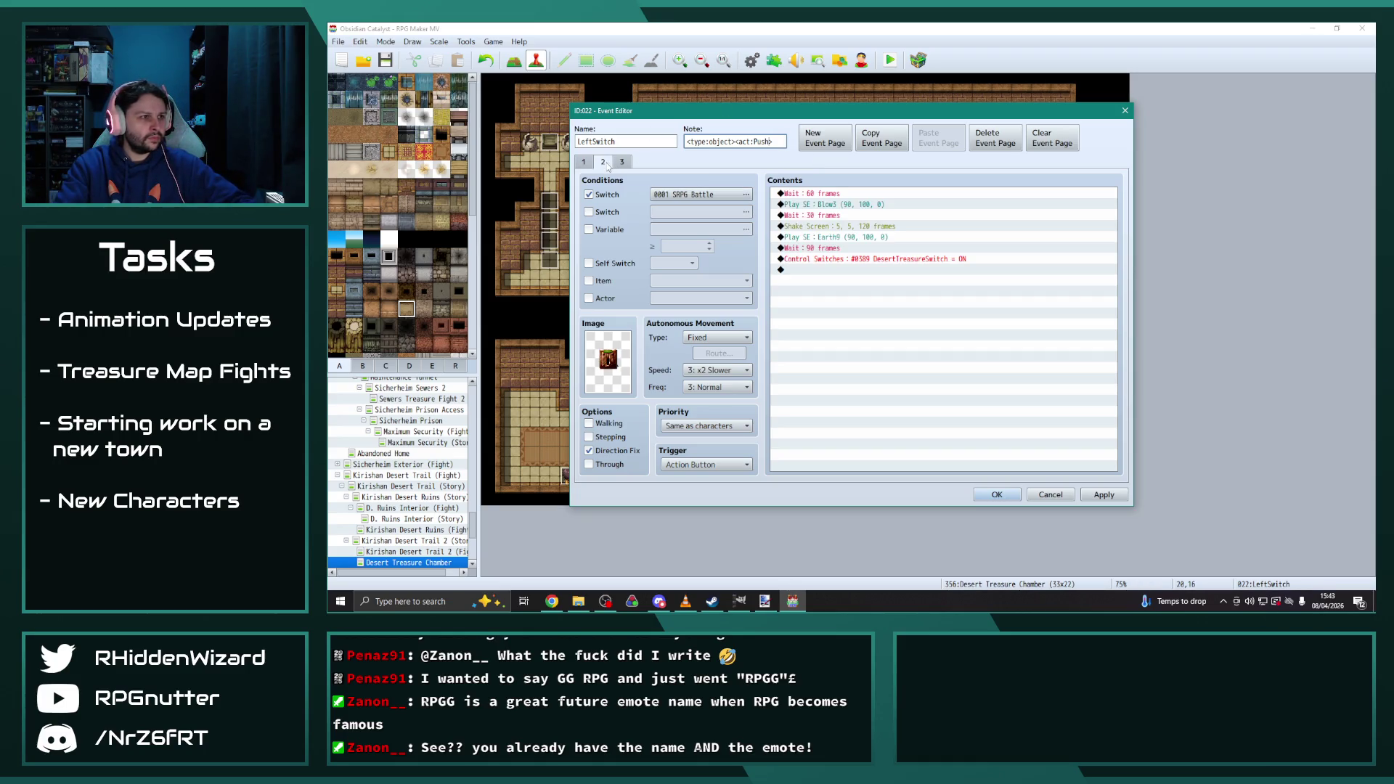
pyautogui.doubleClick(609, 379)
pyautogui.doubleClick(922, 284)
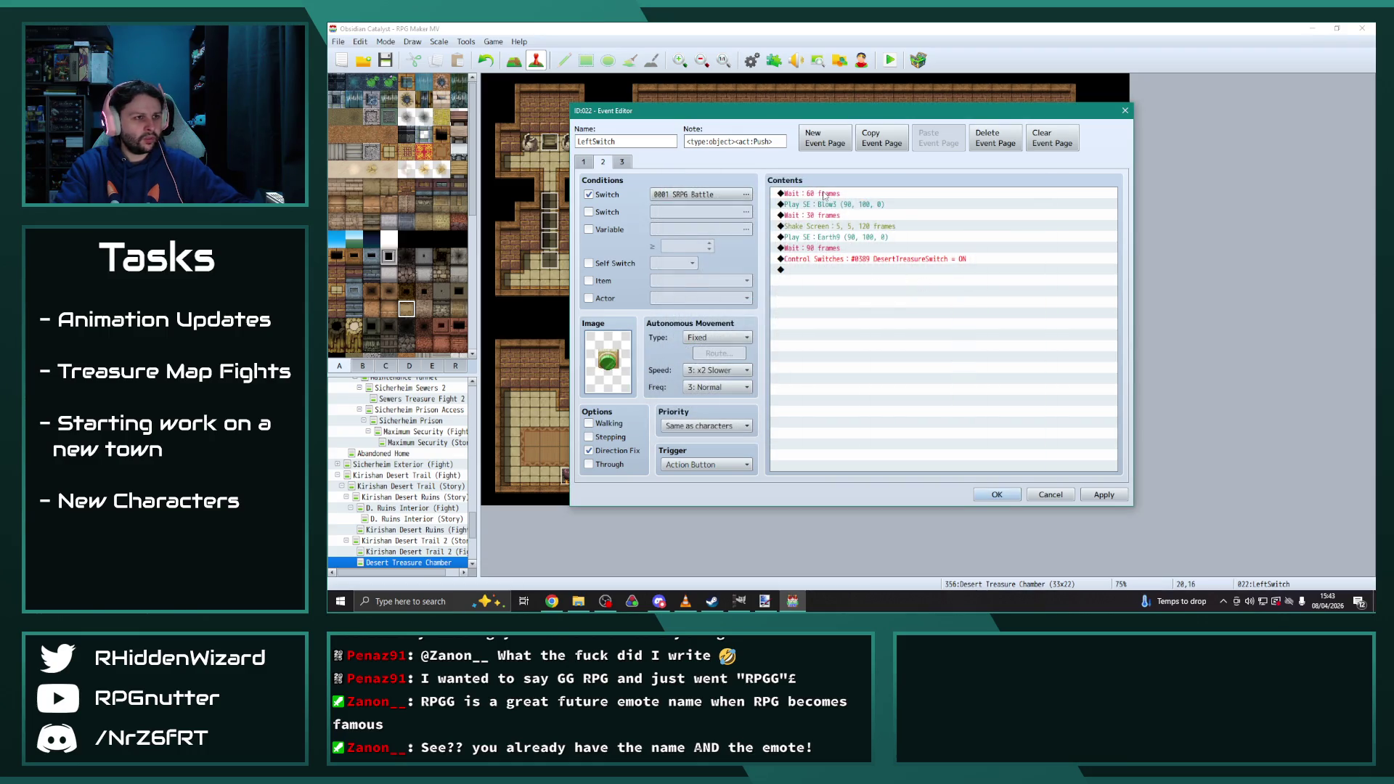
pyautogui.click(998, 495)
# Inspect the chest event's movement route command, then close the chest event
pyautogui.doubleClick(982, 261)
pyautogui.click(995, 226)
pyautogui.click(997, 494)
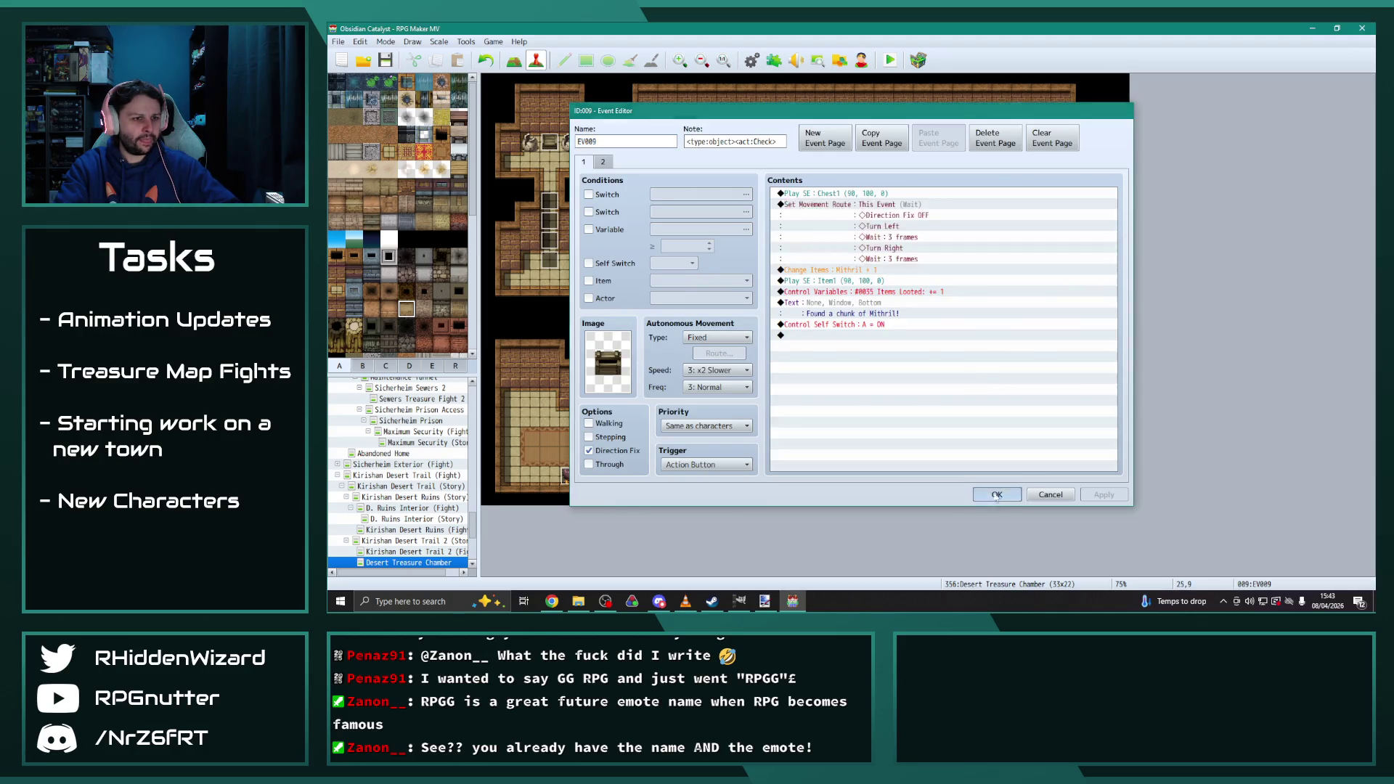
pyautogui.click(997, 495)
# Paste the copied movement route above the 'Wait : 60 frames' on LeftSwitch's page two
pyautogui.doubleClick(982, 260)
pyautogui.click(614, 164)
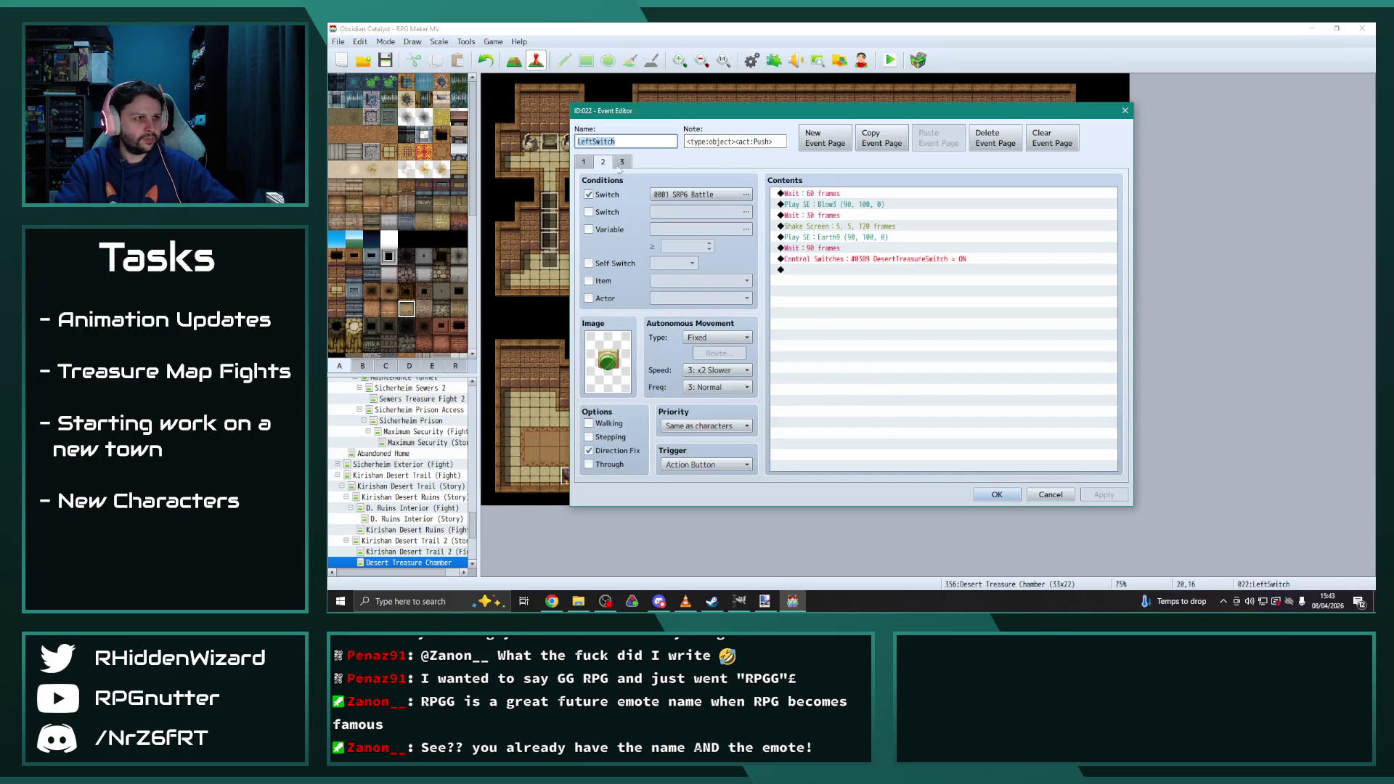
pyautogui.click(833, 194)
pyautogui.hotkey('ctrl', 'v')
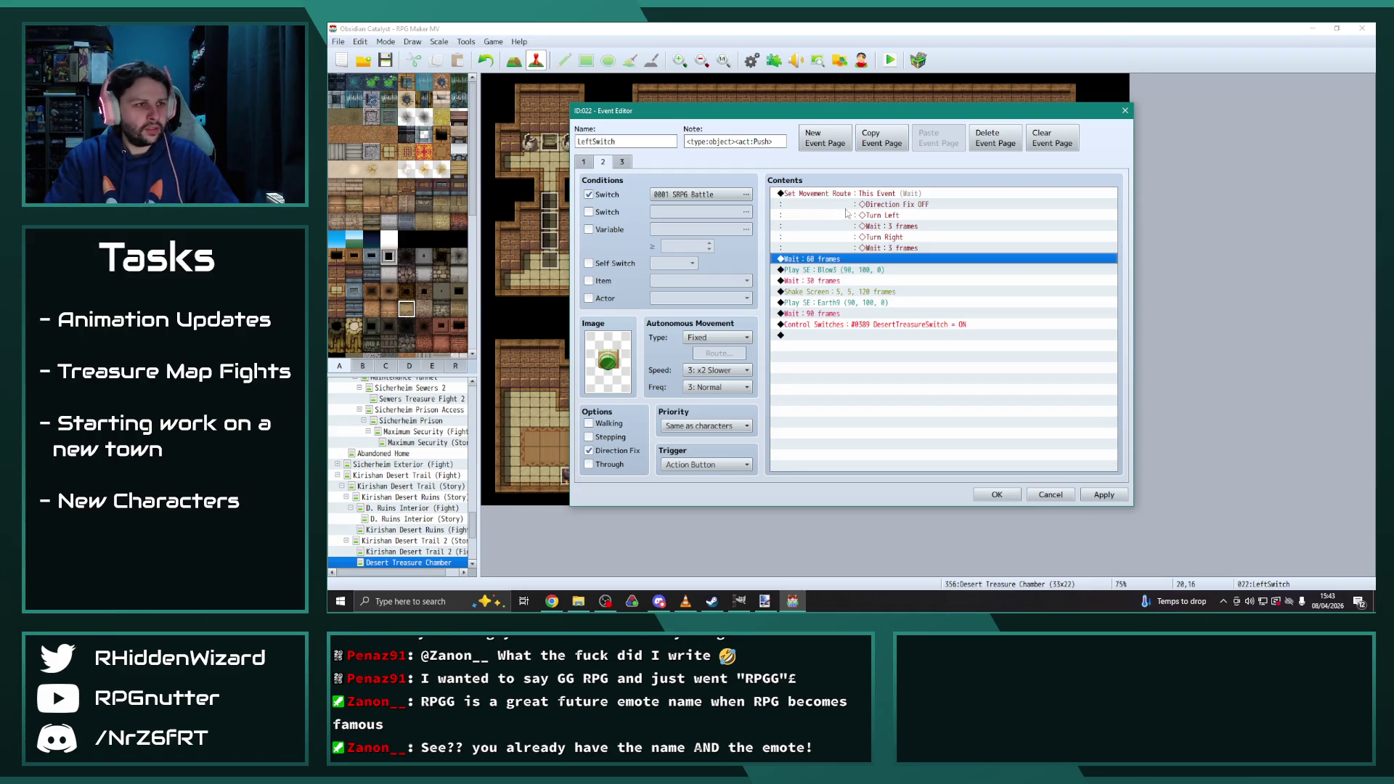
pyautogui.click(881, 194)
pyautogui.press('Insert')
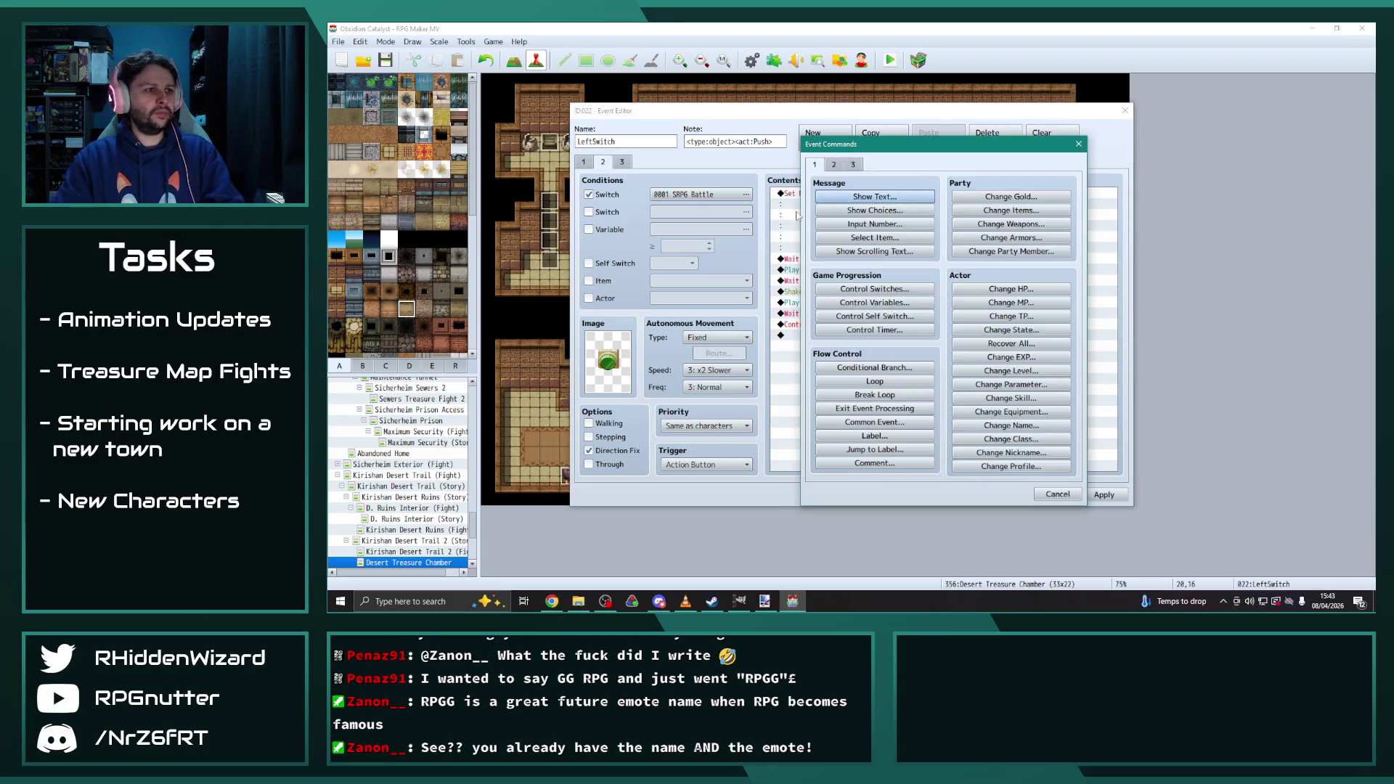
# Preview several sound effects, then add Play SE Open1 to LeftSwitch's movement route
pyautogui.click(1079, 144)
pyautogui.doubleClick(881, 195)
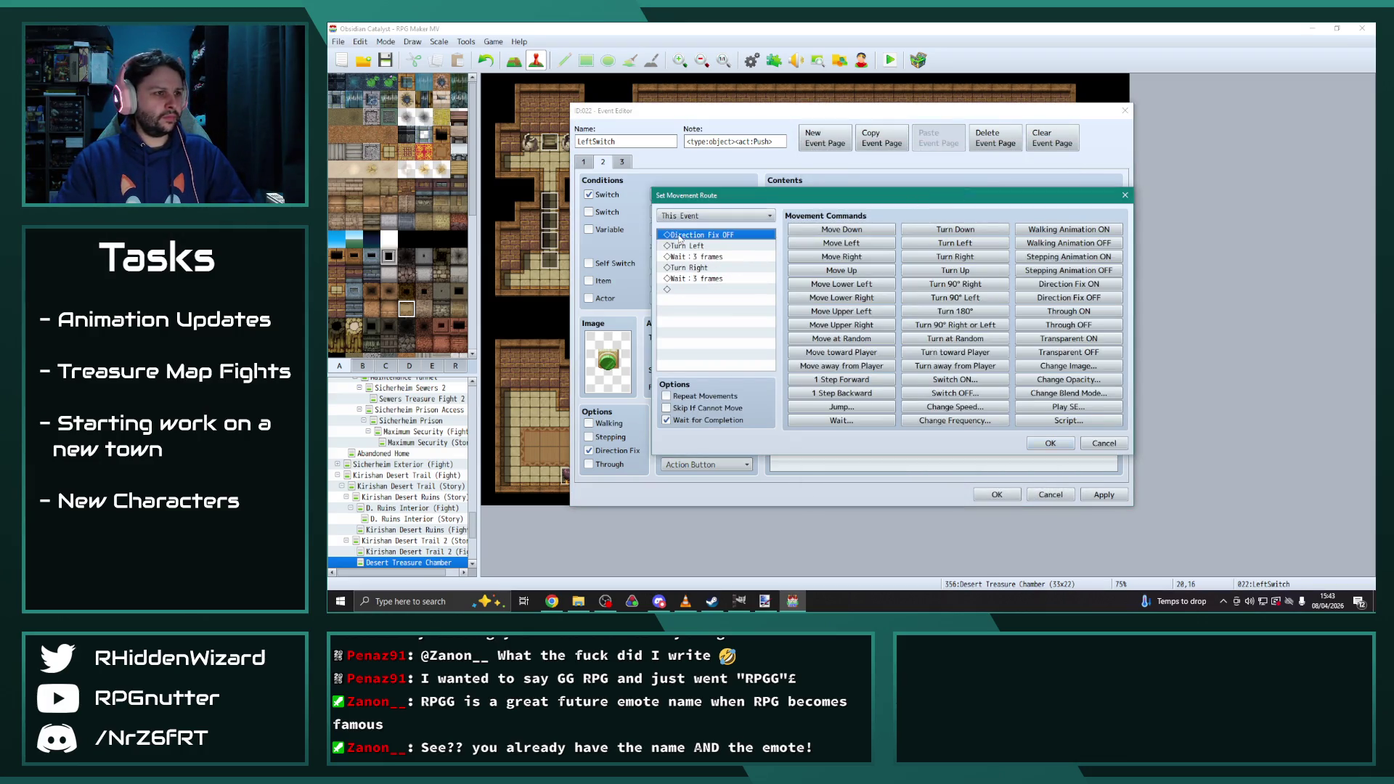
pyautogui.click(1068, 407)
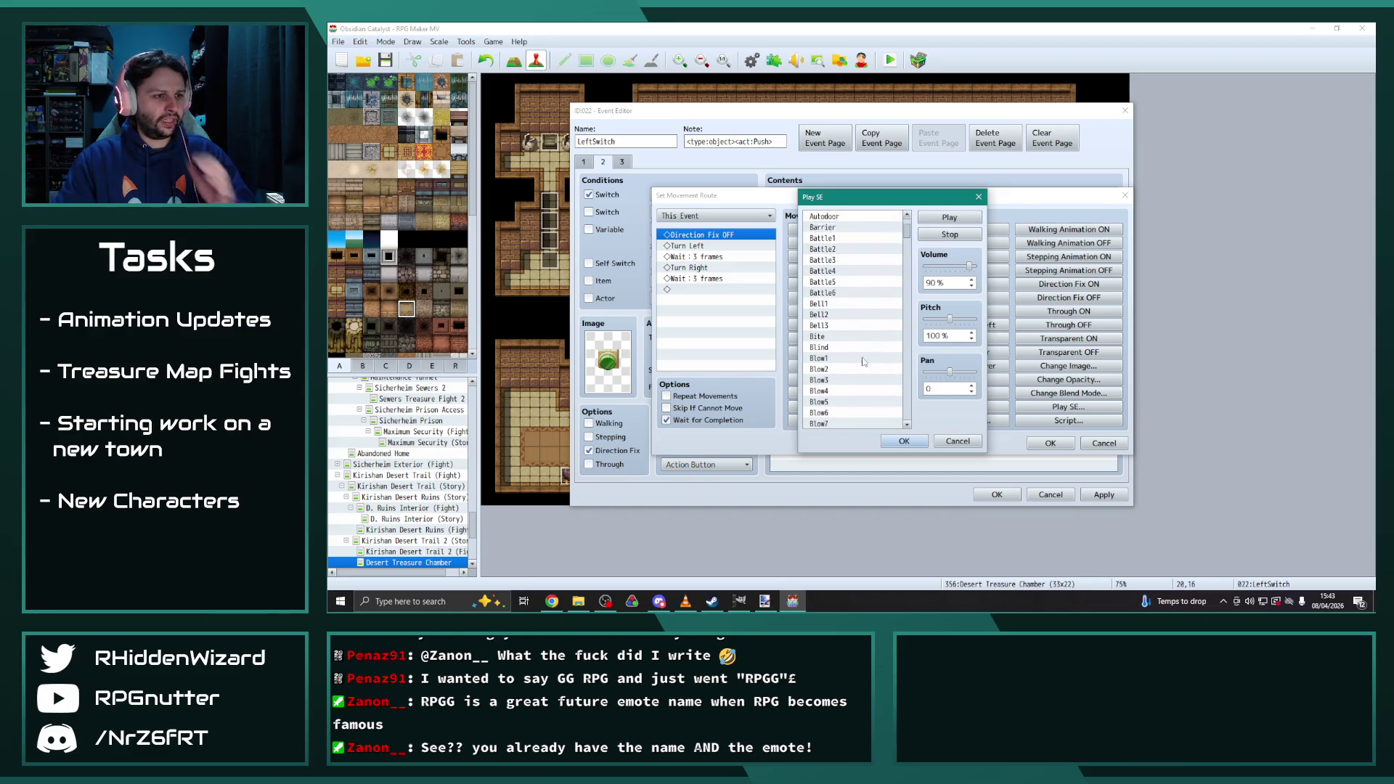
pyautogui.scroll(-8, 862, 361)
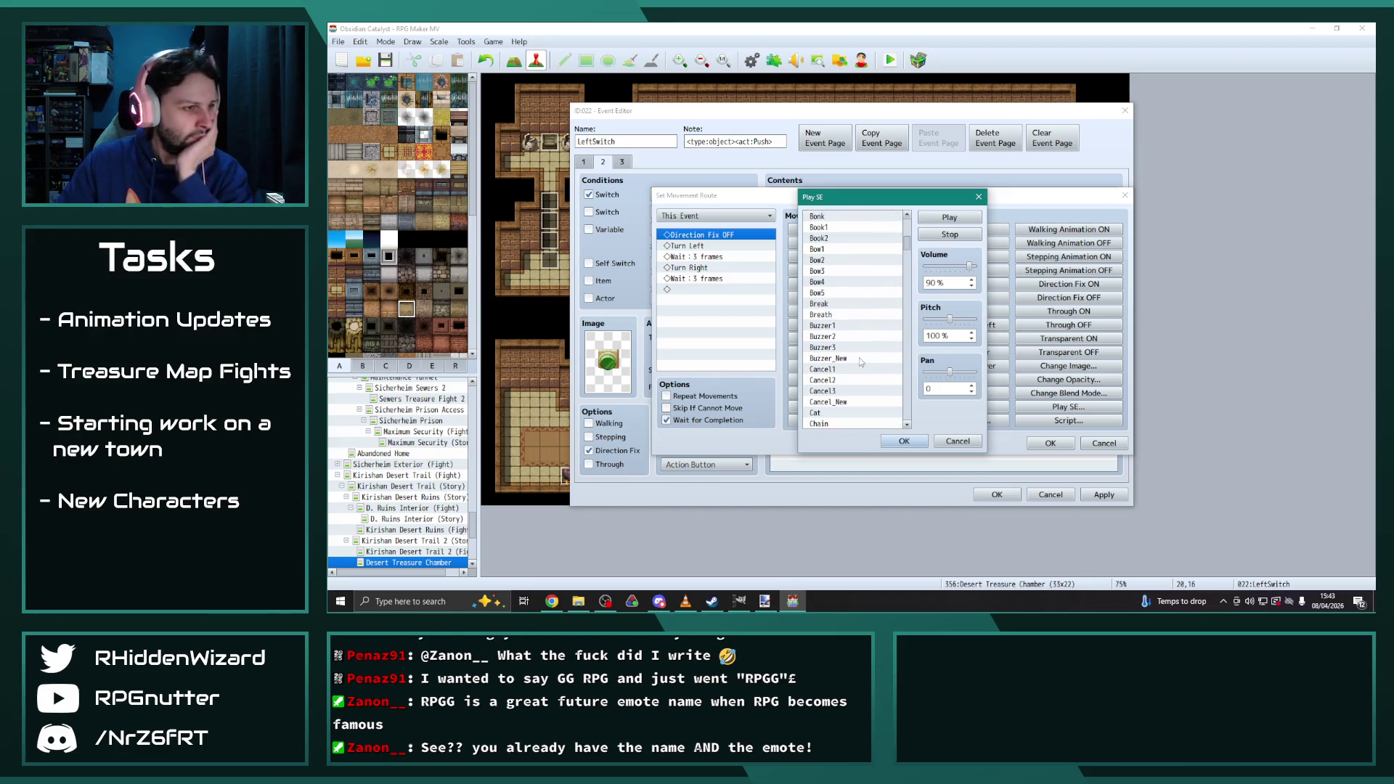
pyautogui.scroll(-3, 858, 356)
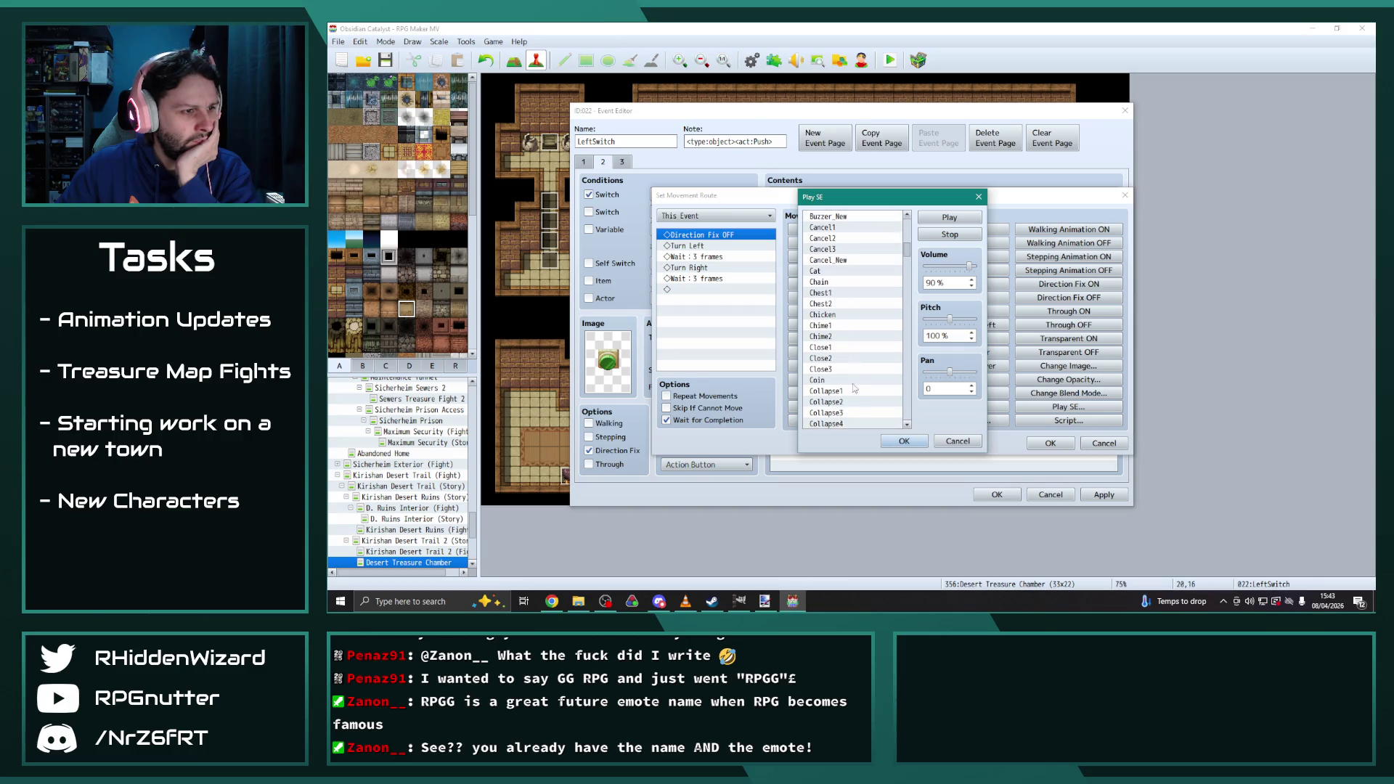
pyautogui.click(835, 327)
pyautogui.click(833, 337)
pyautogui.click(828, 347)
pyautogui.click(832, 325)
pyautogui.click(835, 358)
pyautogui.scroll(5, 842, 363)
pyautogui.scroll(1, 846, 371)
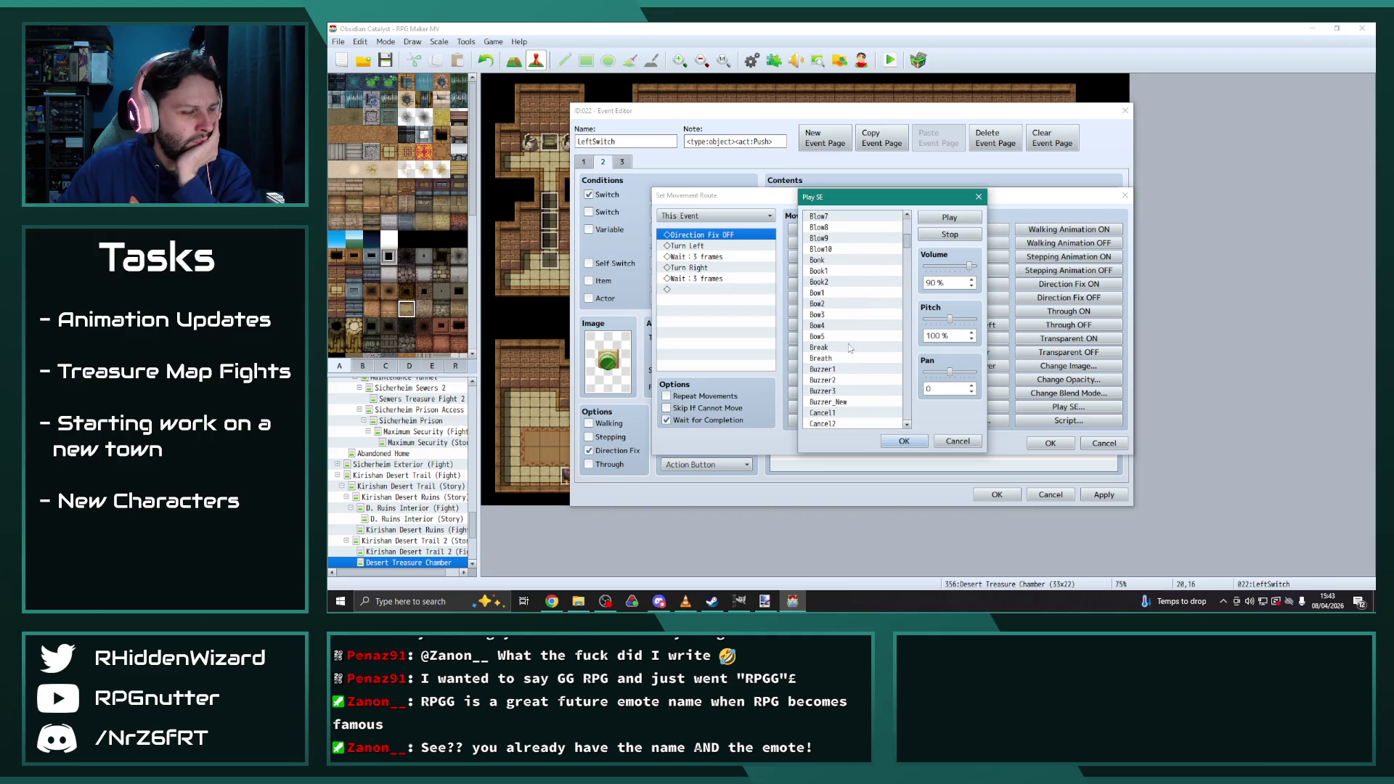
pyautogui.click(834, 271)
pyautogui.click(839, 283)
pyautogui.moveTo(908, 247)
pyautogui.mouseDown()
pyautogui.moveTo(916, 436)
pyautogui.moveTo(921, 376)
pyautogui.mouseUp()
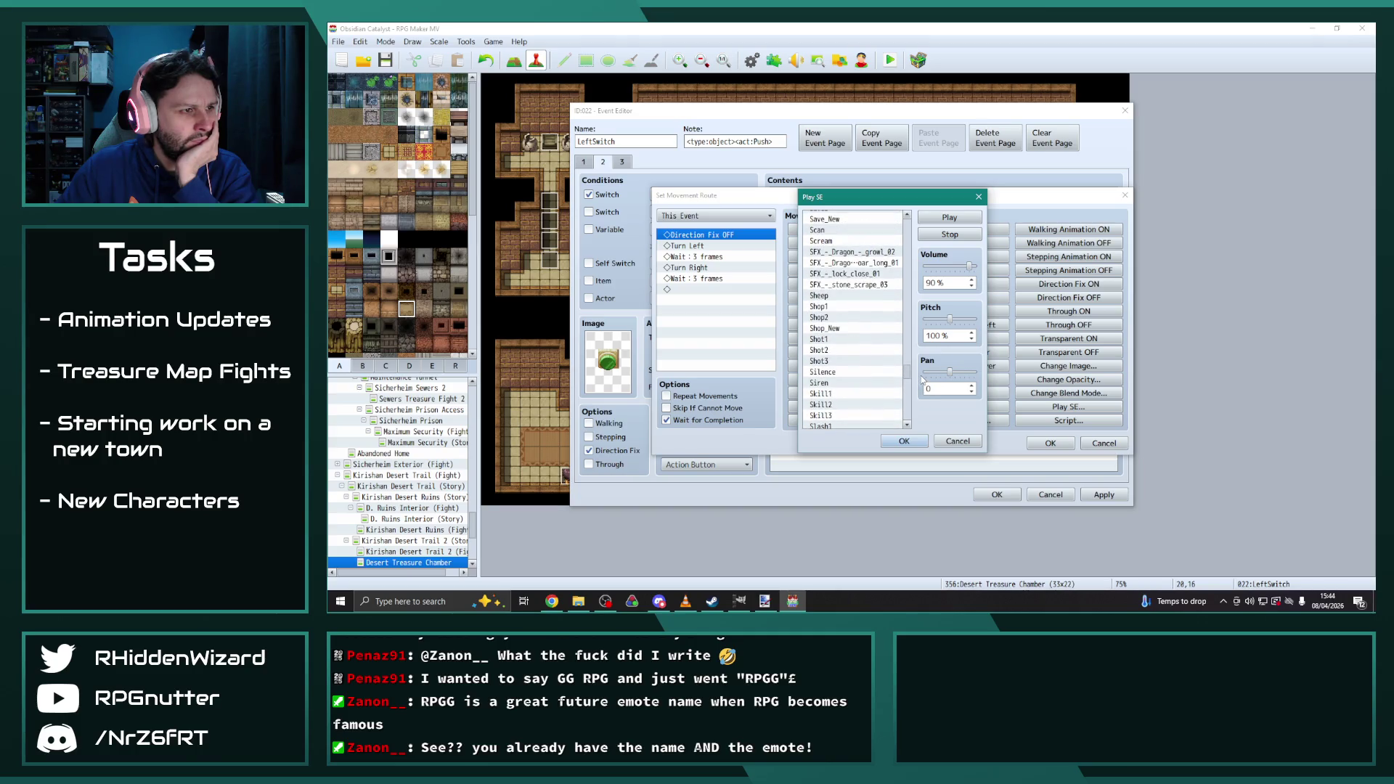
pyautogui.click(835, 339)
pyautogui.scroll(1, 861, 402)
pyautogui.click(837, 393)
pyautogui.scroll(8, 837, 395)
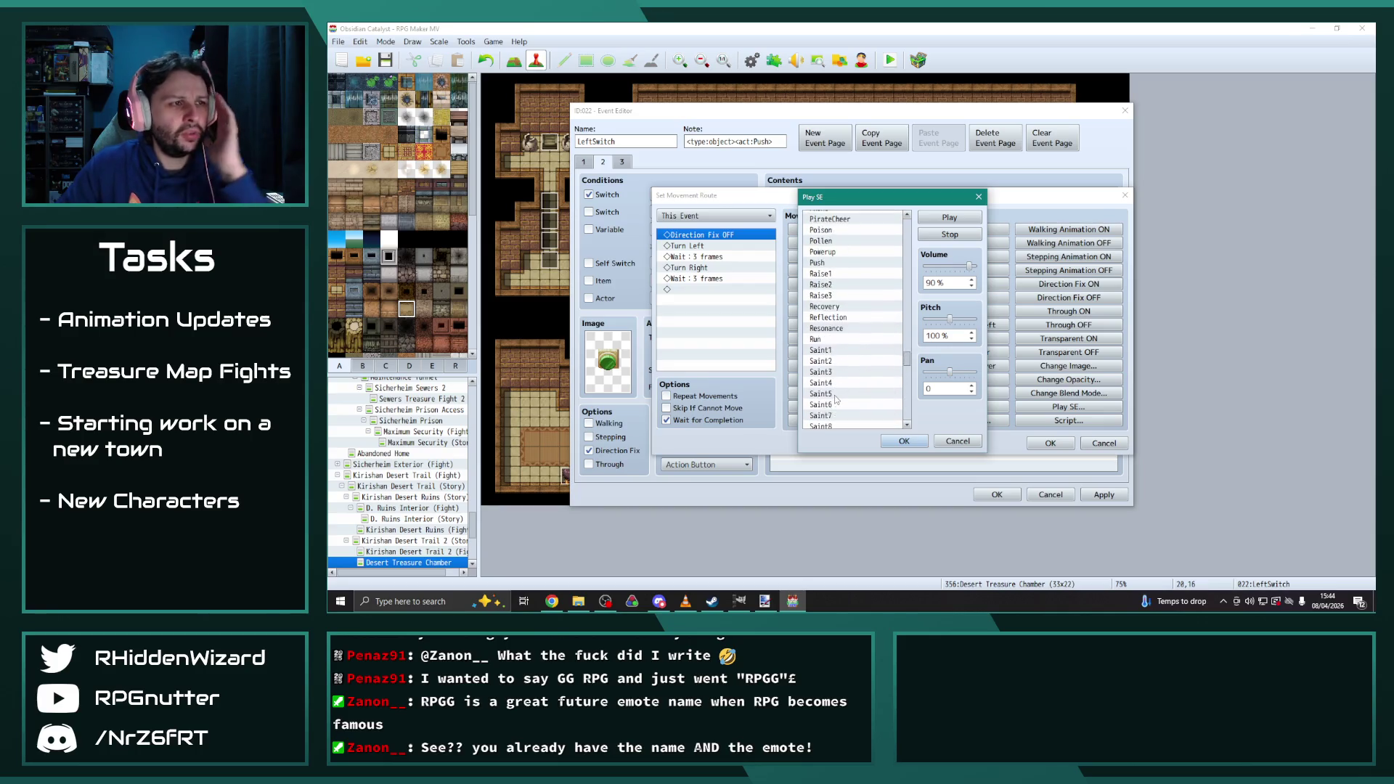
pyautogui.scroll(3, 835, 399)
pyautogui.click(834, 385)
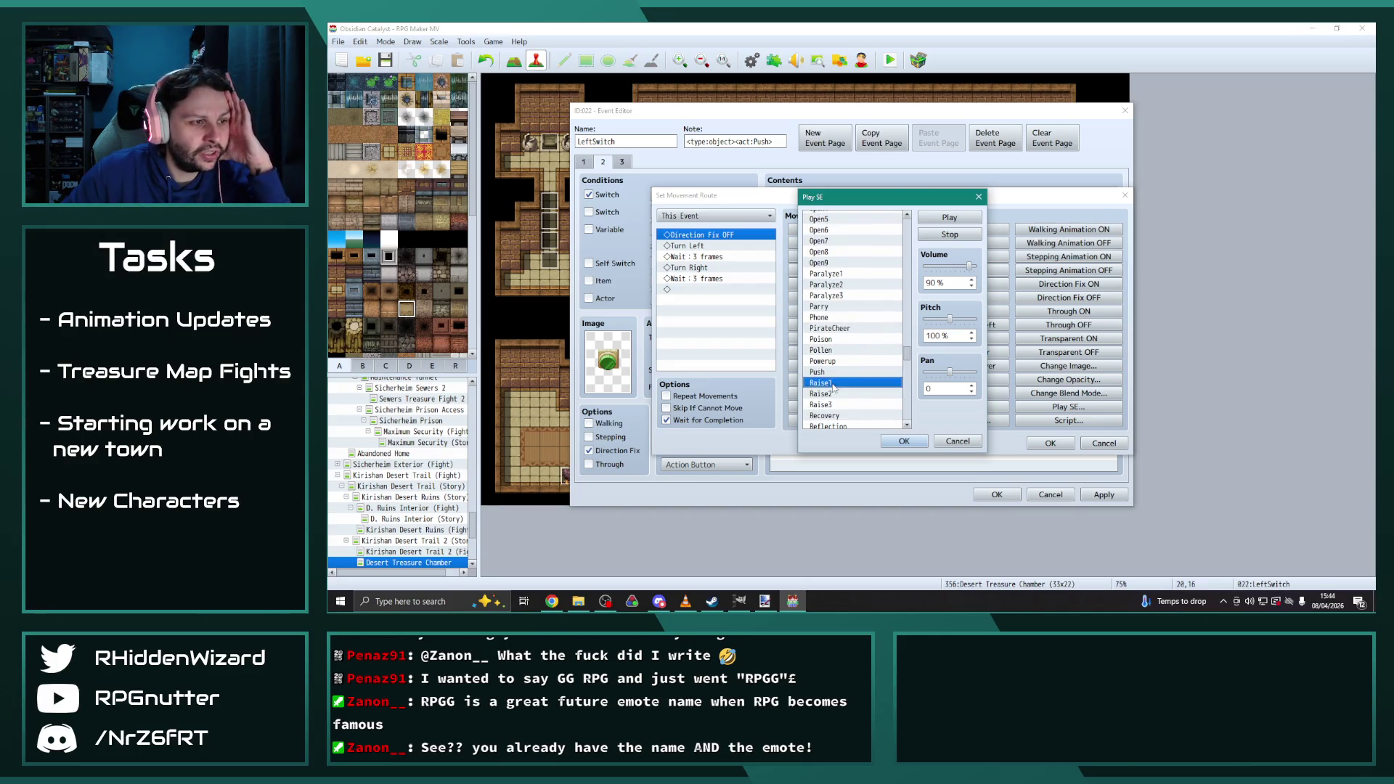
pyautogui.scroll(2, 835, 387)
pyautogui.scroll(1, 857, 388)
pyautogui.scroll(1, 856, 385)
pyautogui.click(828, 296)
pyautogui.click(830, 307)
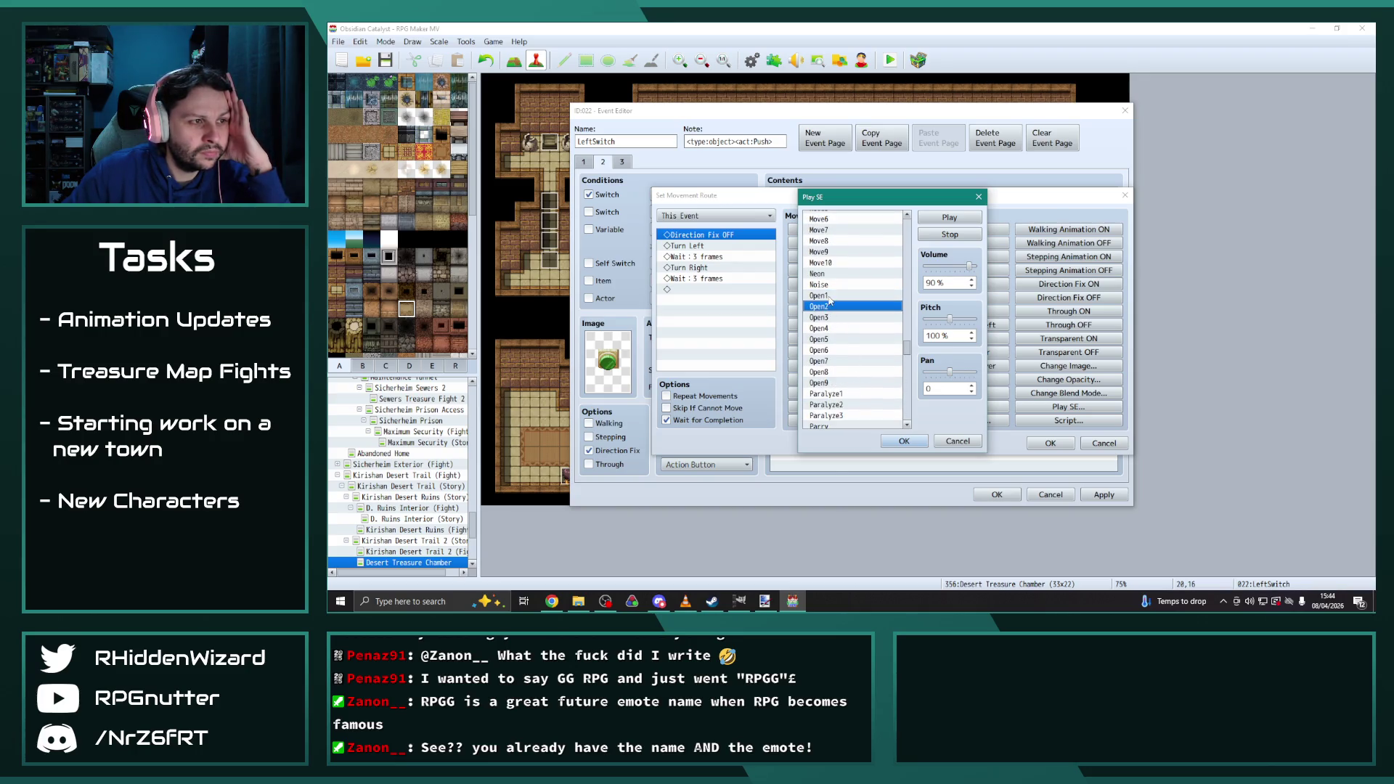
pyautogui.click(830, 297)
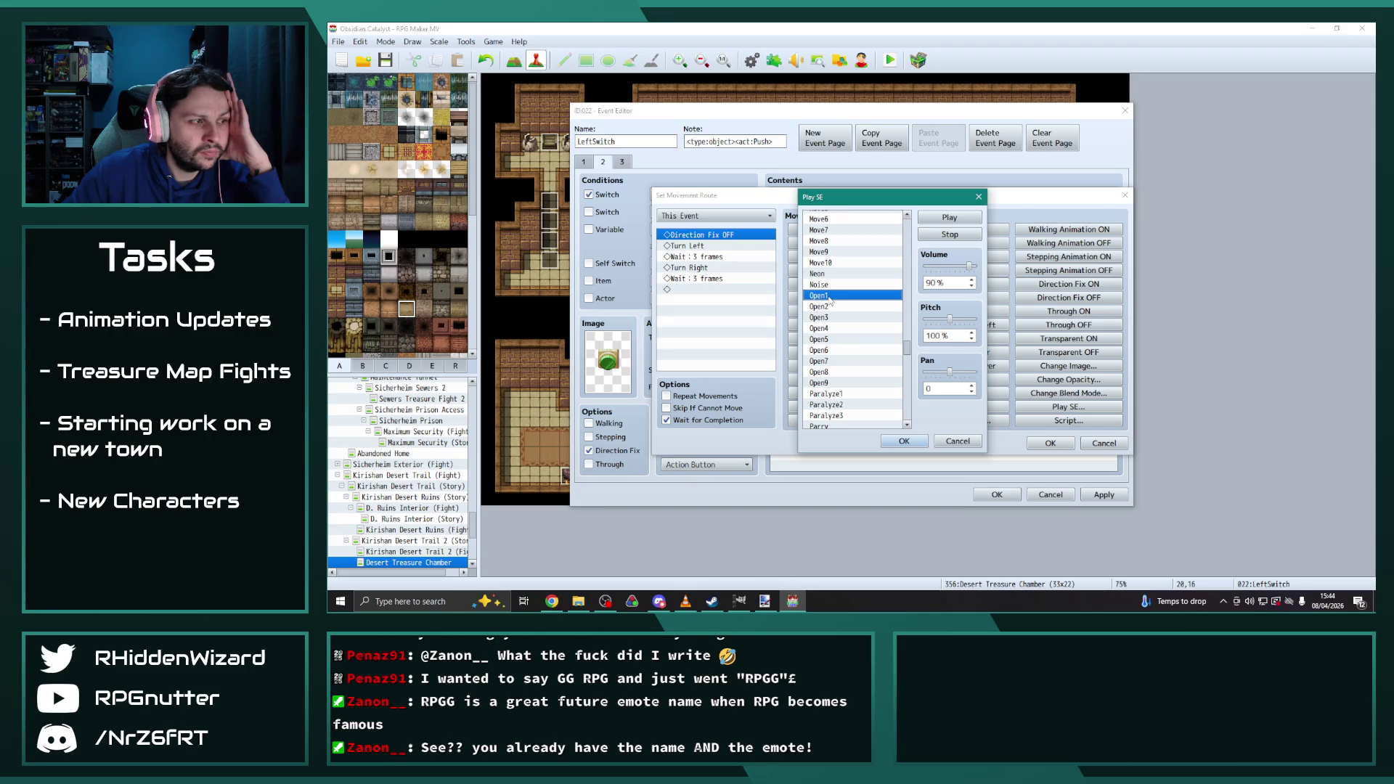
pyautogui.click(919, 443)
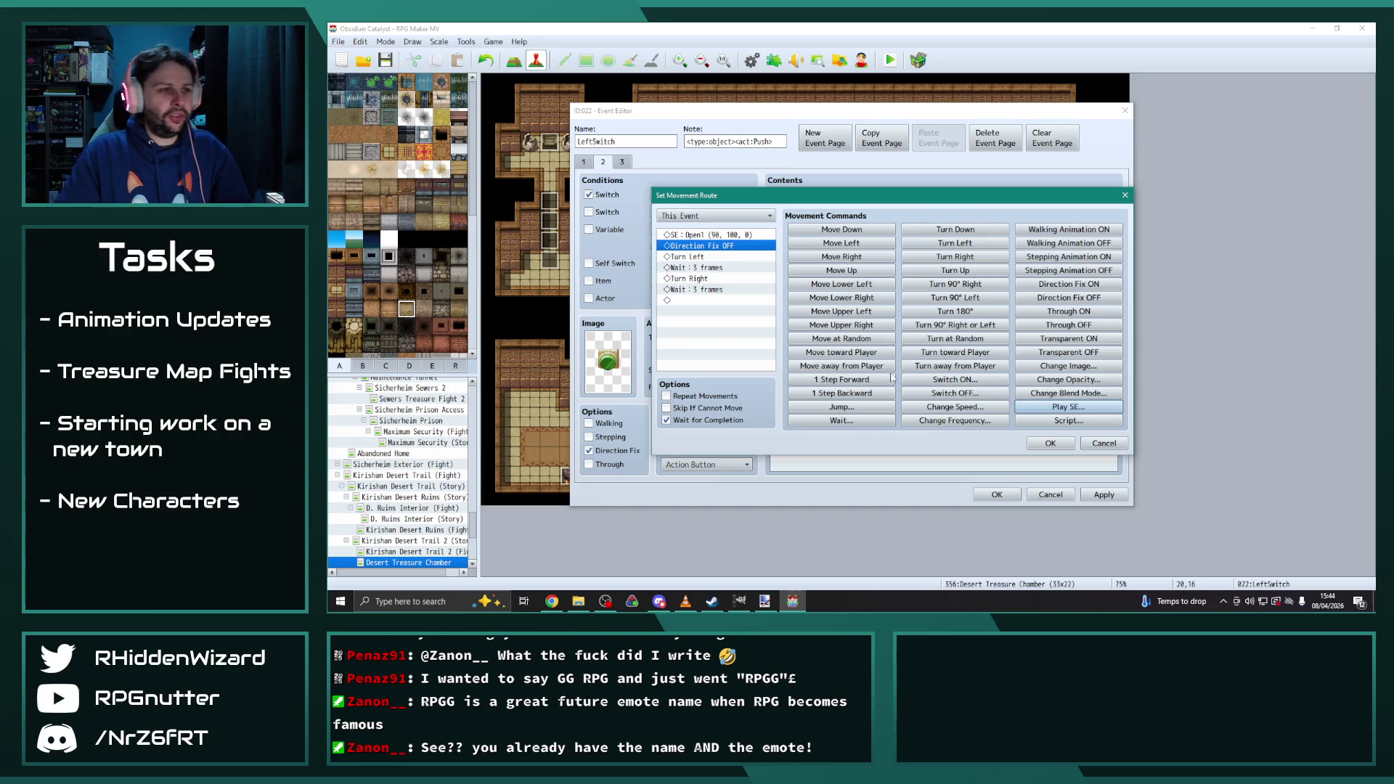
# Change the route's two 3-frame waits to 2 frames
pyautogui.click(703, 257)
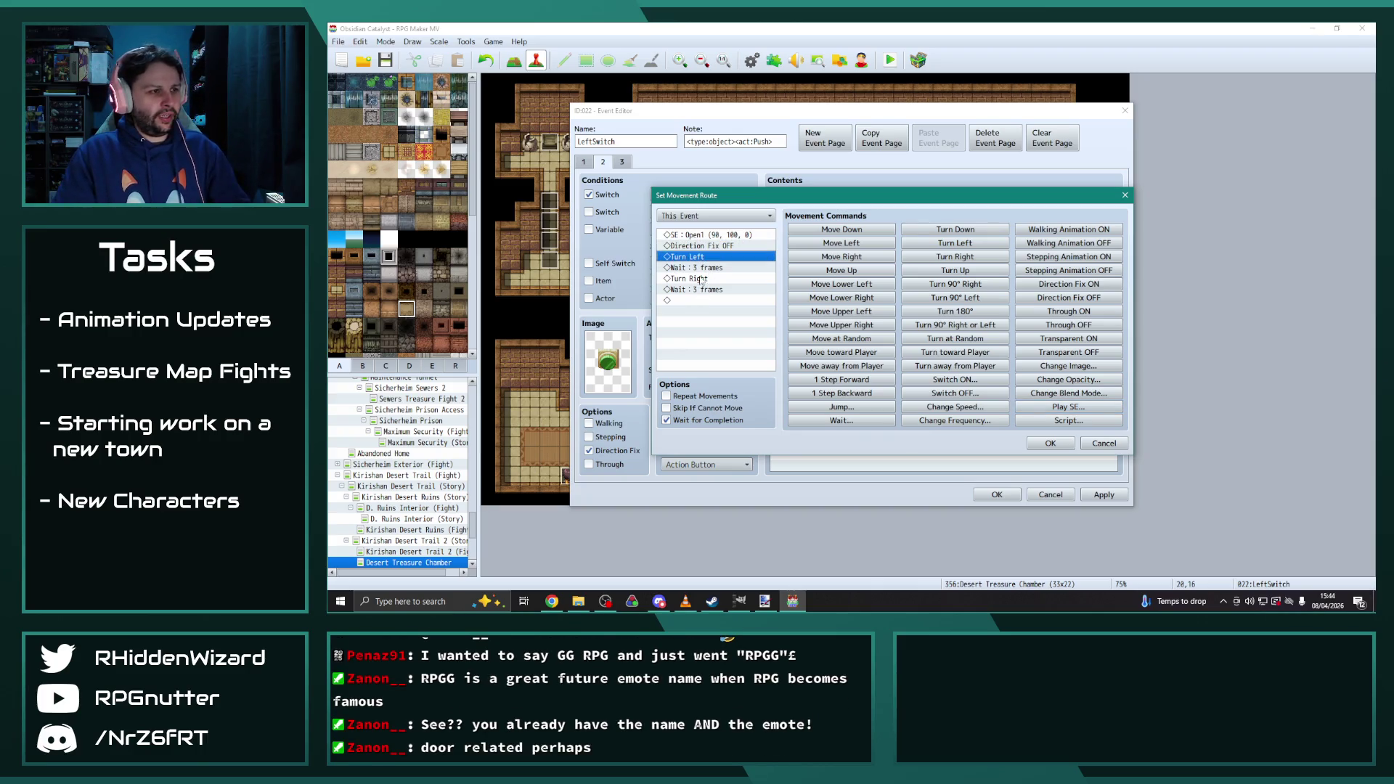
pyautogui.doubleClick(697, 267)
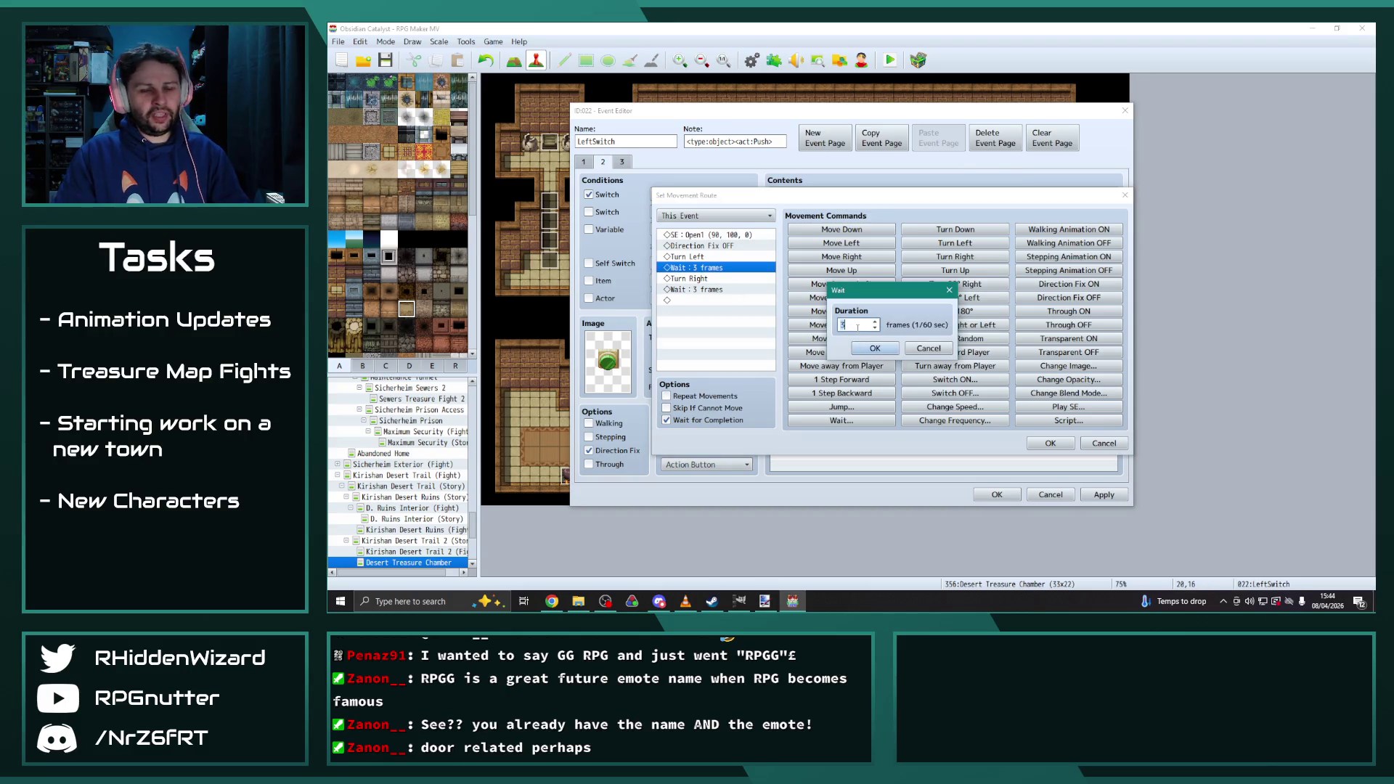
pyautogui.write('2')
pyautogui.press('Return')
pyautogui.click(708, 289)
pyautogui.doubleClick(708, 290)
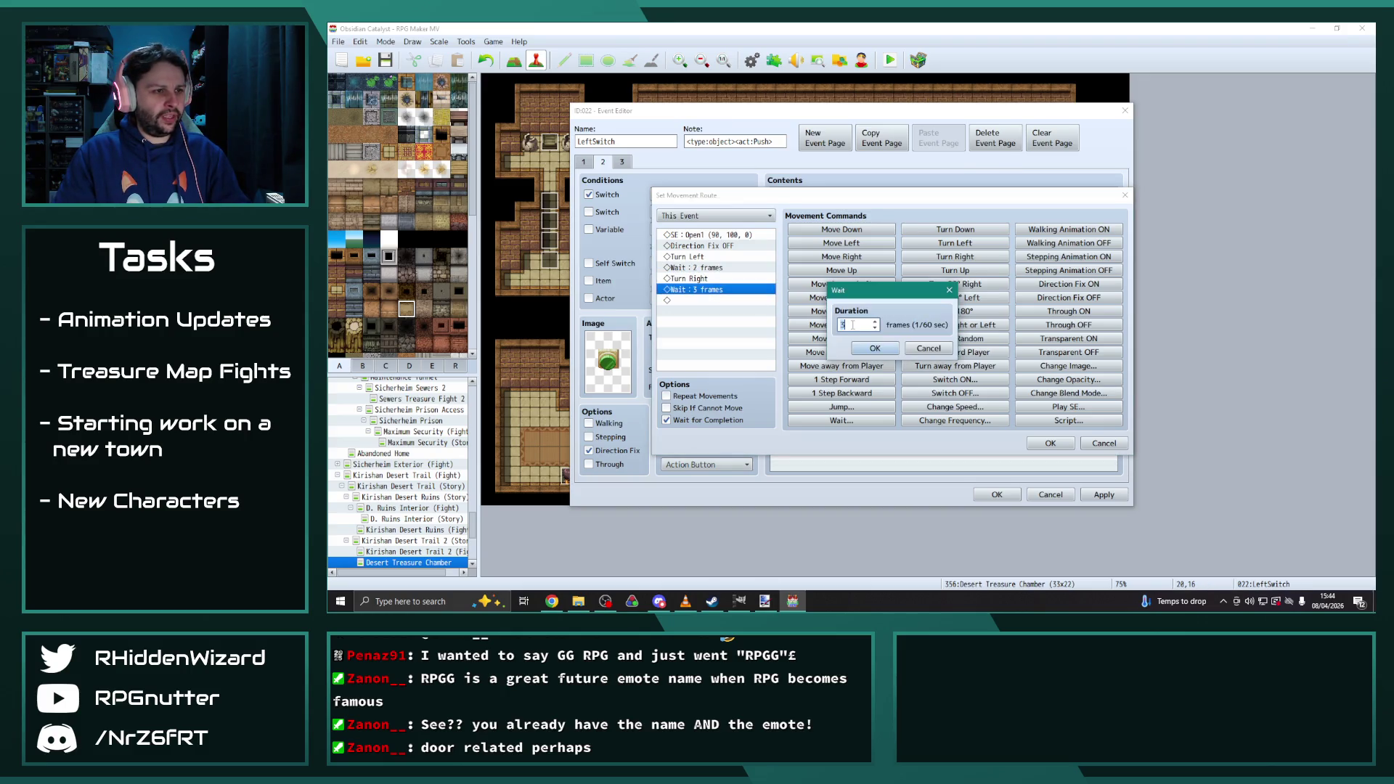
pyautogui.write('2')
pyautogui.press('Return')
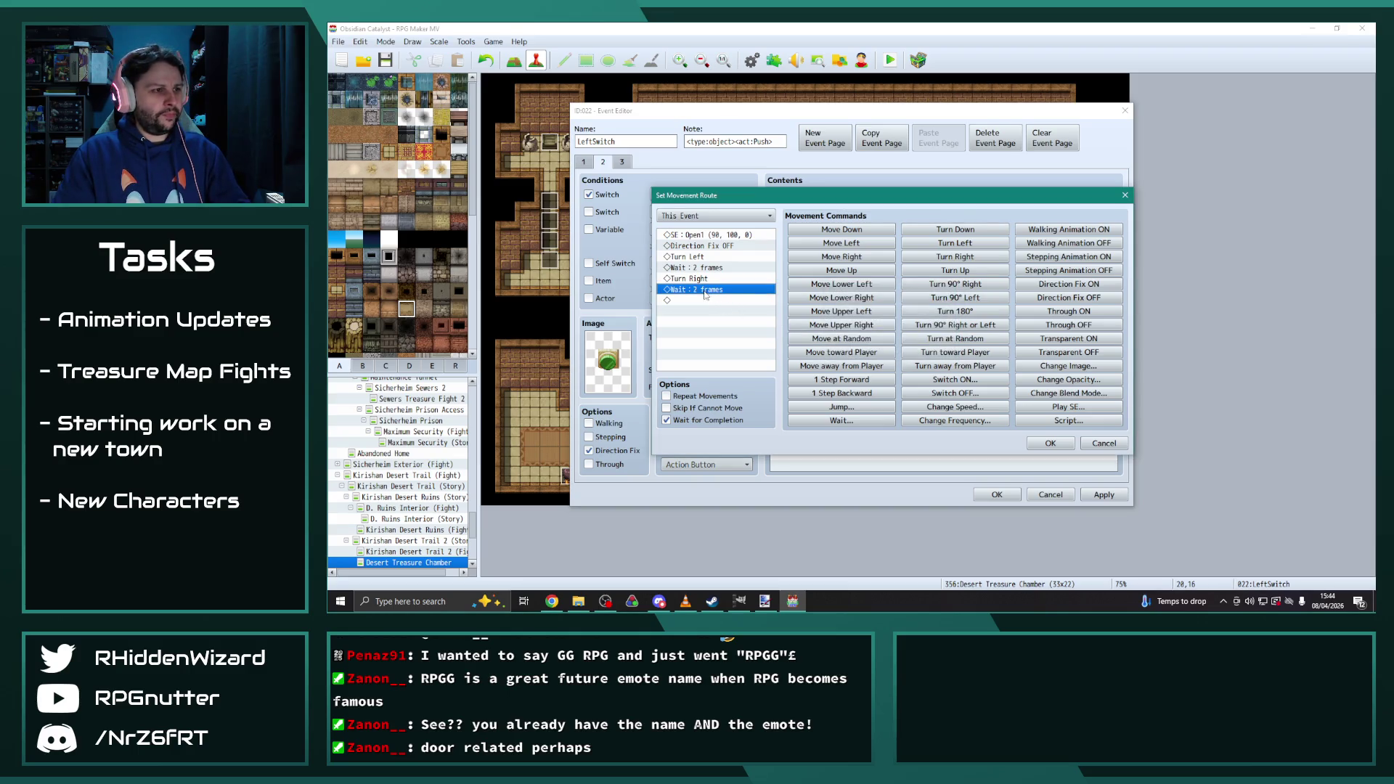
pyautogui.press('Up')
# Append Turn Down followed by a copied 2-frame wait
pyautogui.click(701, 301)
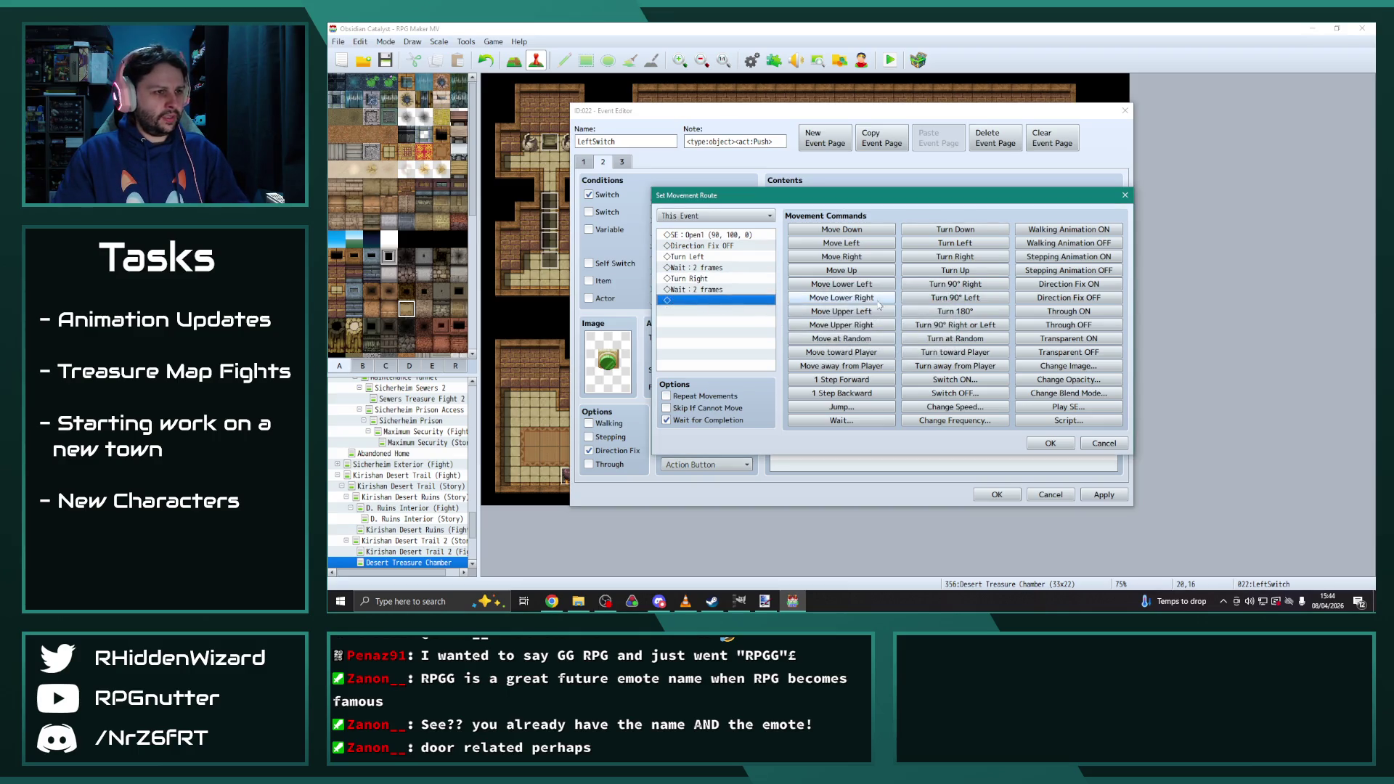
pyautogui.click(956, 230)
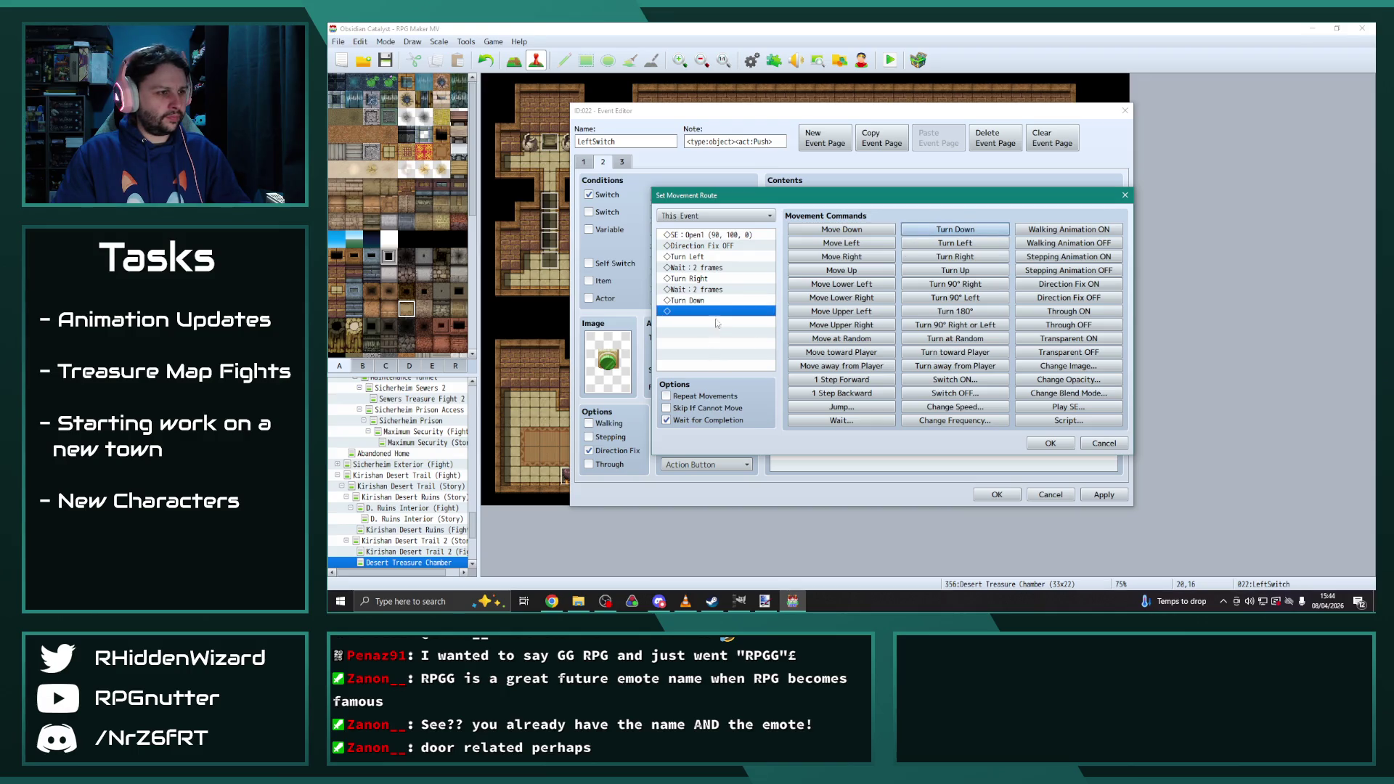
pyautogui.click(708, 290)
pyautogui.hotkey('ctrl', 'c')
pyautogui.click(702, 314)
pyautogui.hotkey('ctrl', 'v')
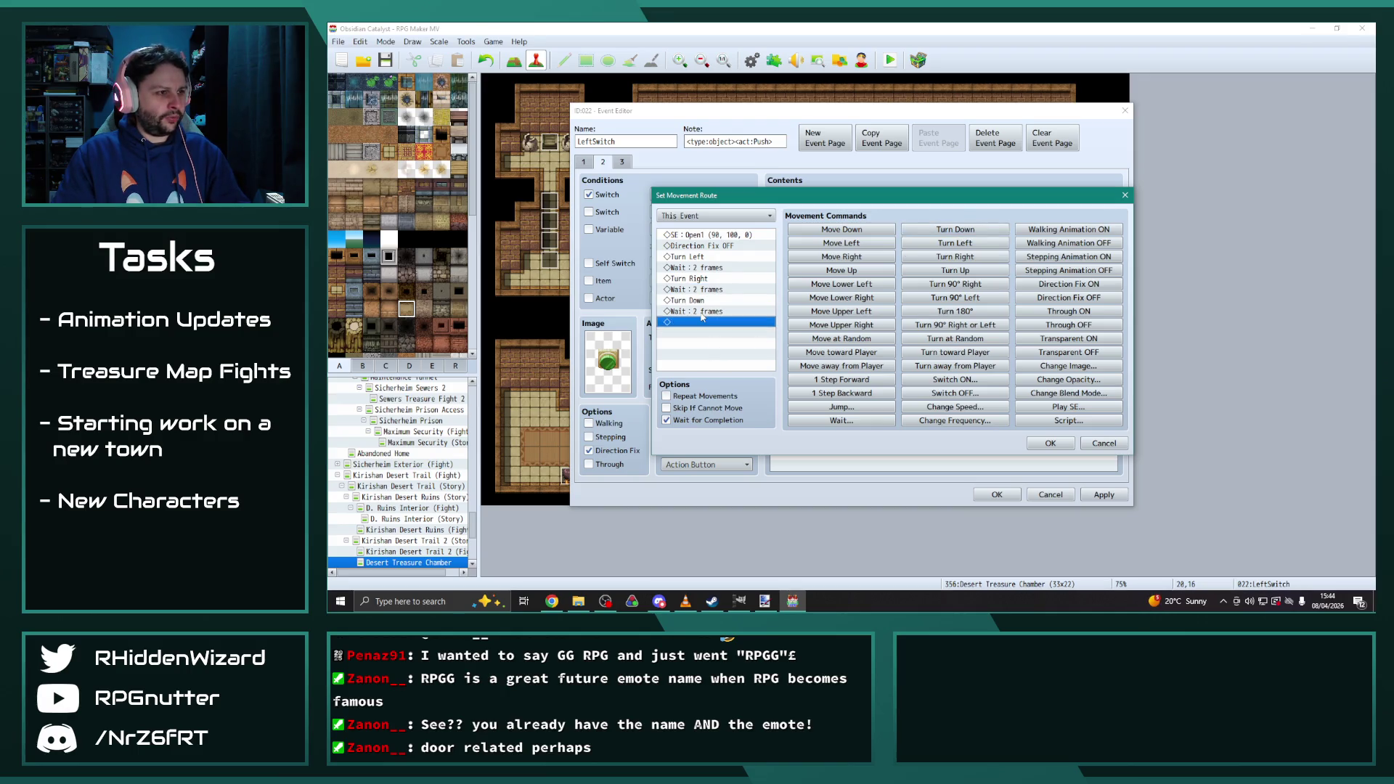
pyautogui.click(703, 313)
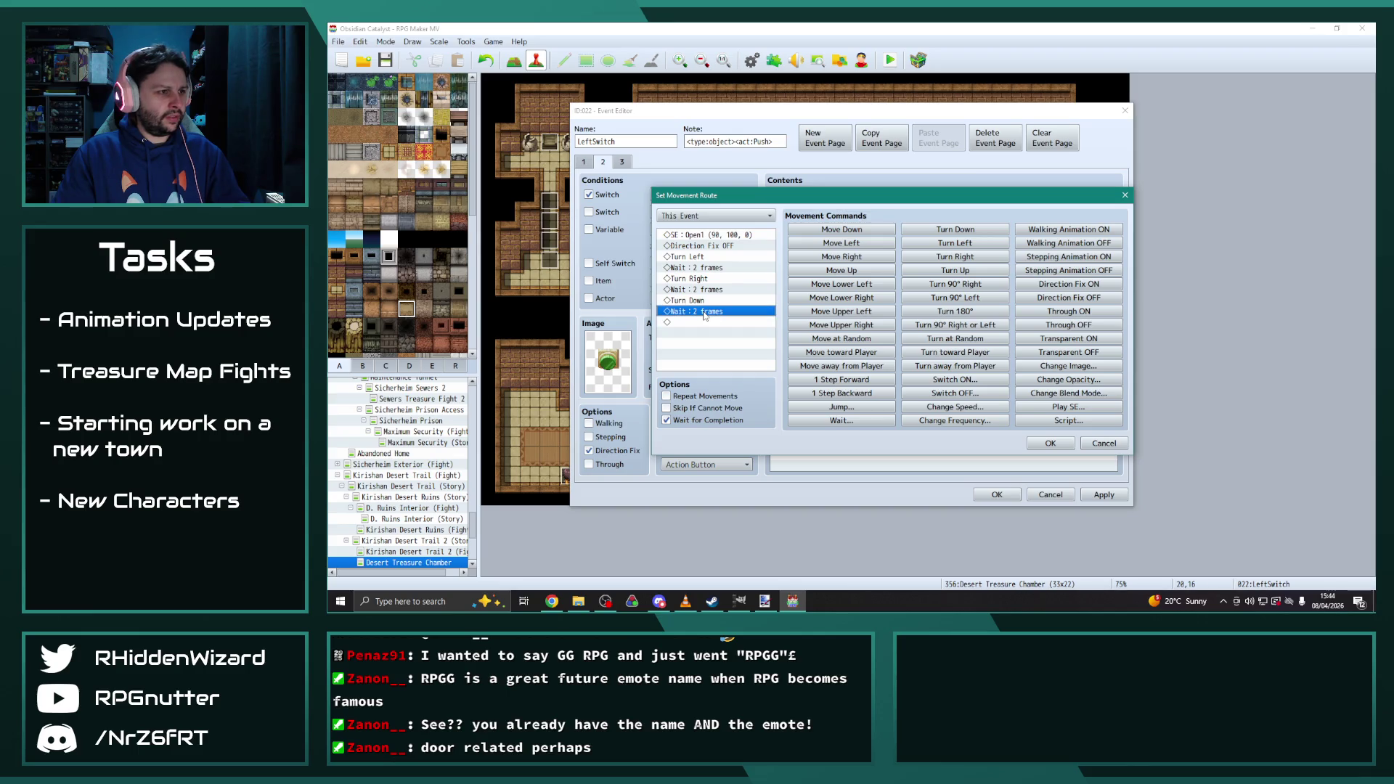
# Add Turn Right, Turn Left and Turn Up with 2-frame waits, and confirm the route
pyautogui.click(697, 322)
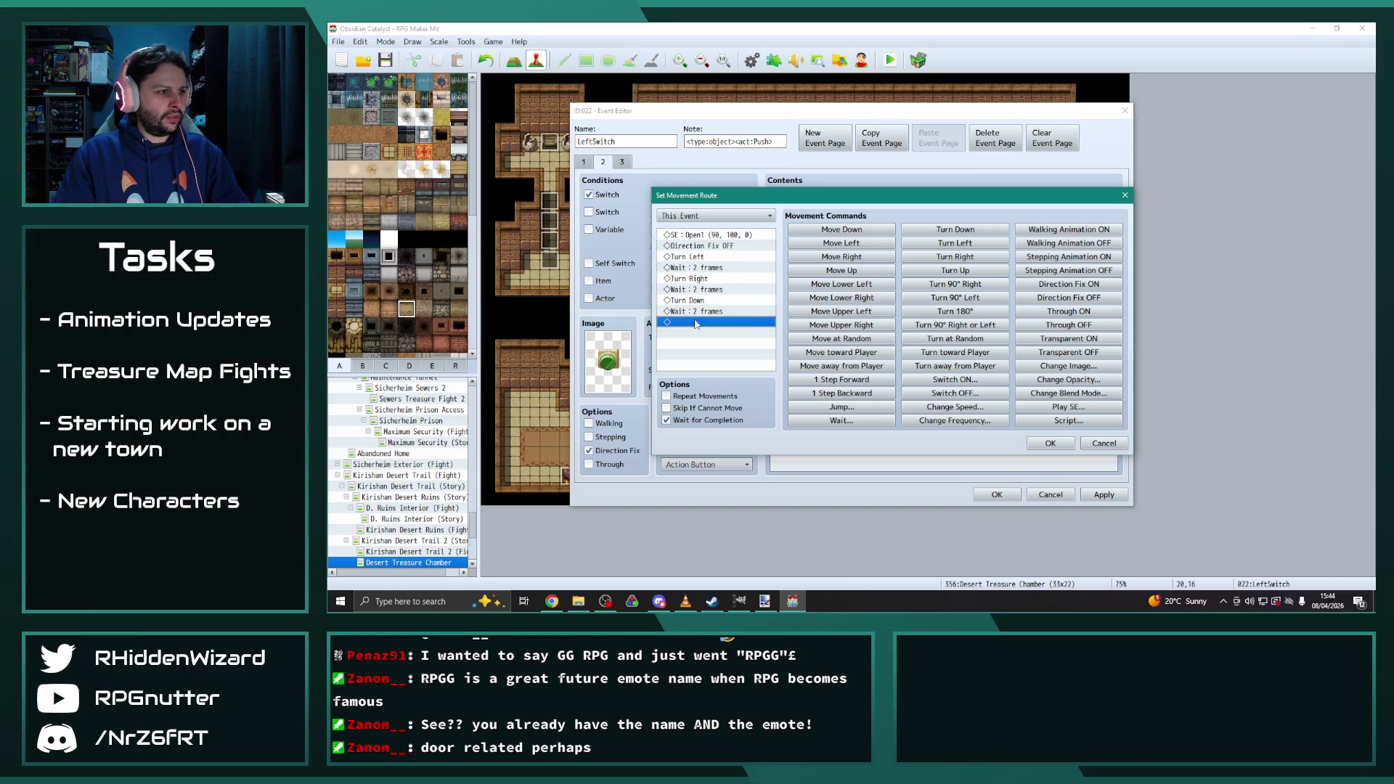
pyautogui.click(961, 258)
pyautogui.hotkey('ctrl', 'v')
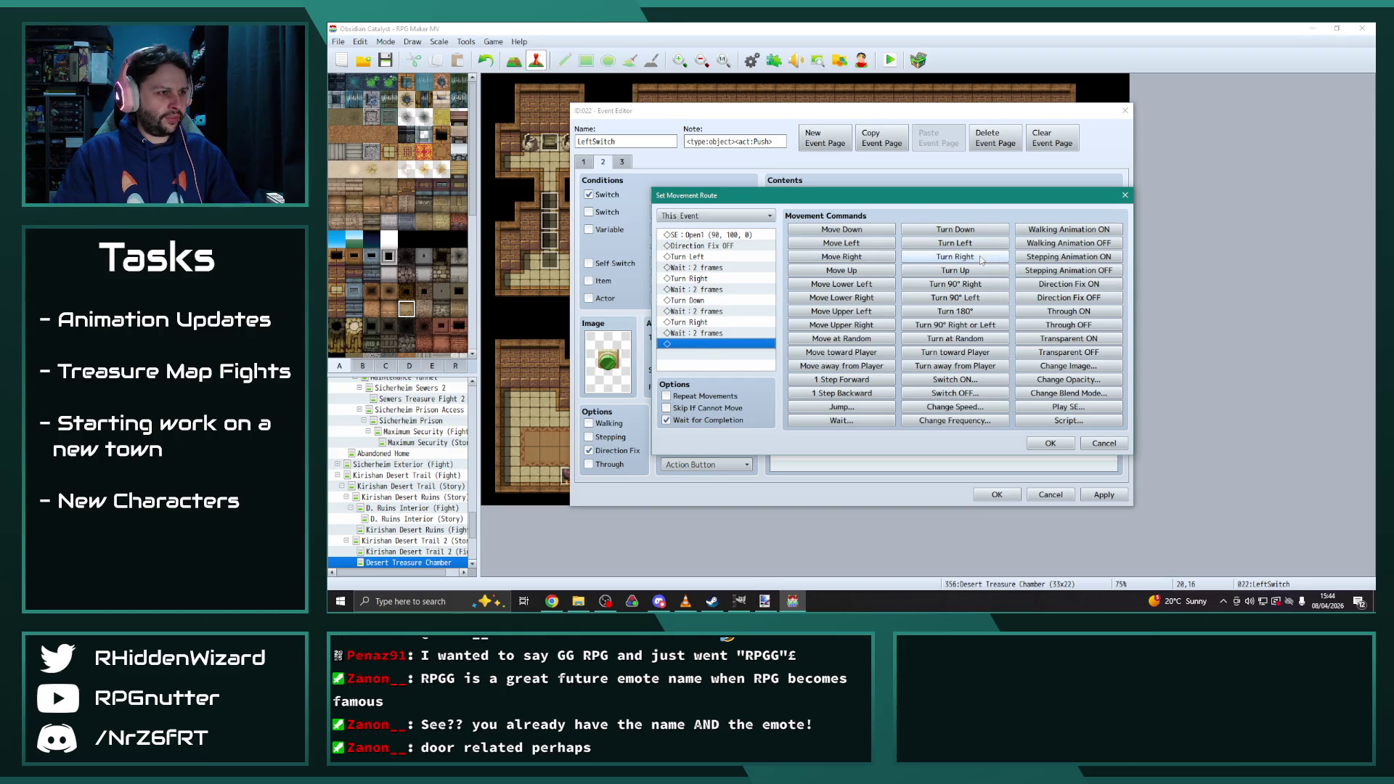
pyautogui.click(957, 246)
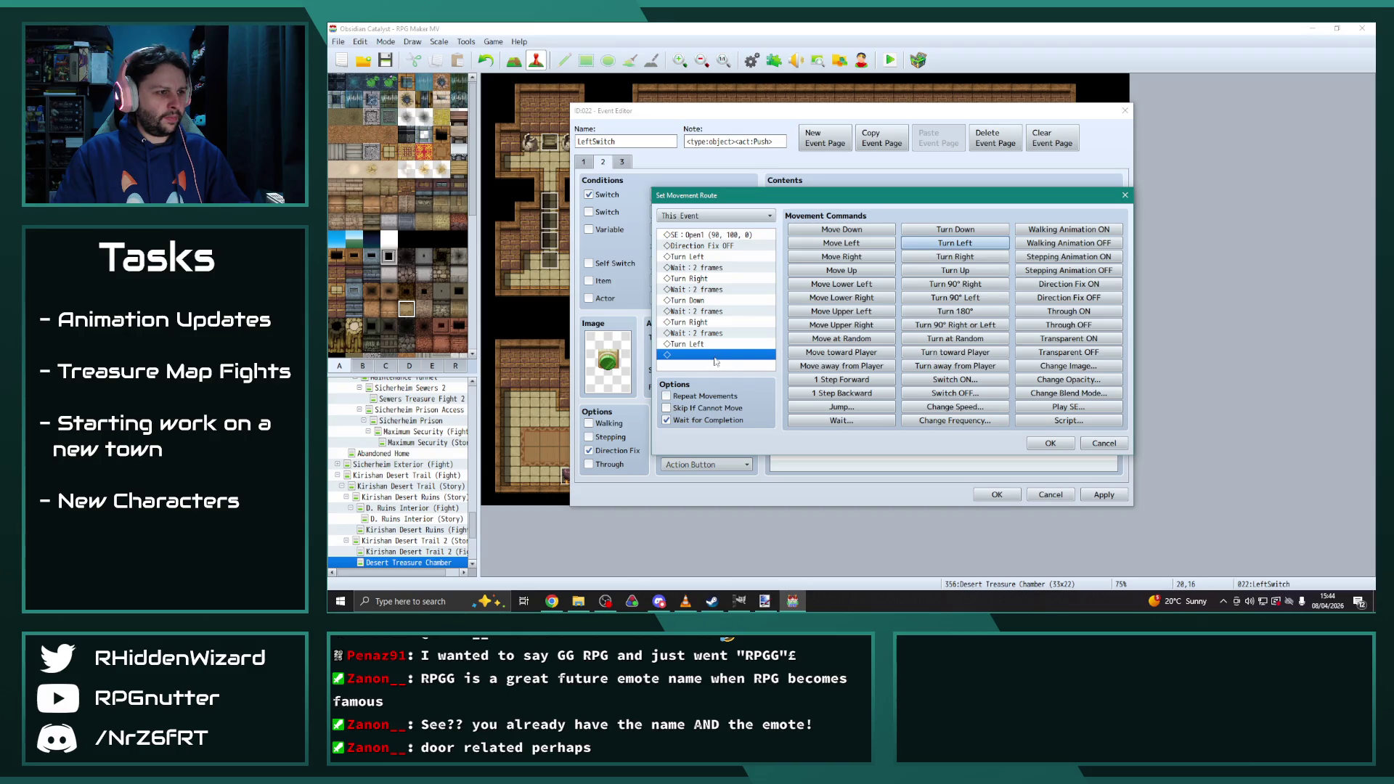
pyautogui.hotkey('ctrl', 'v')
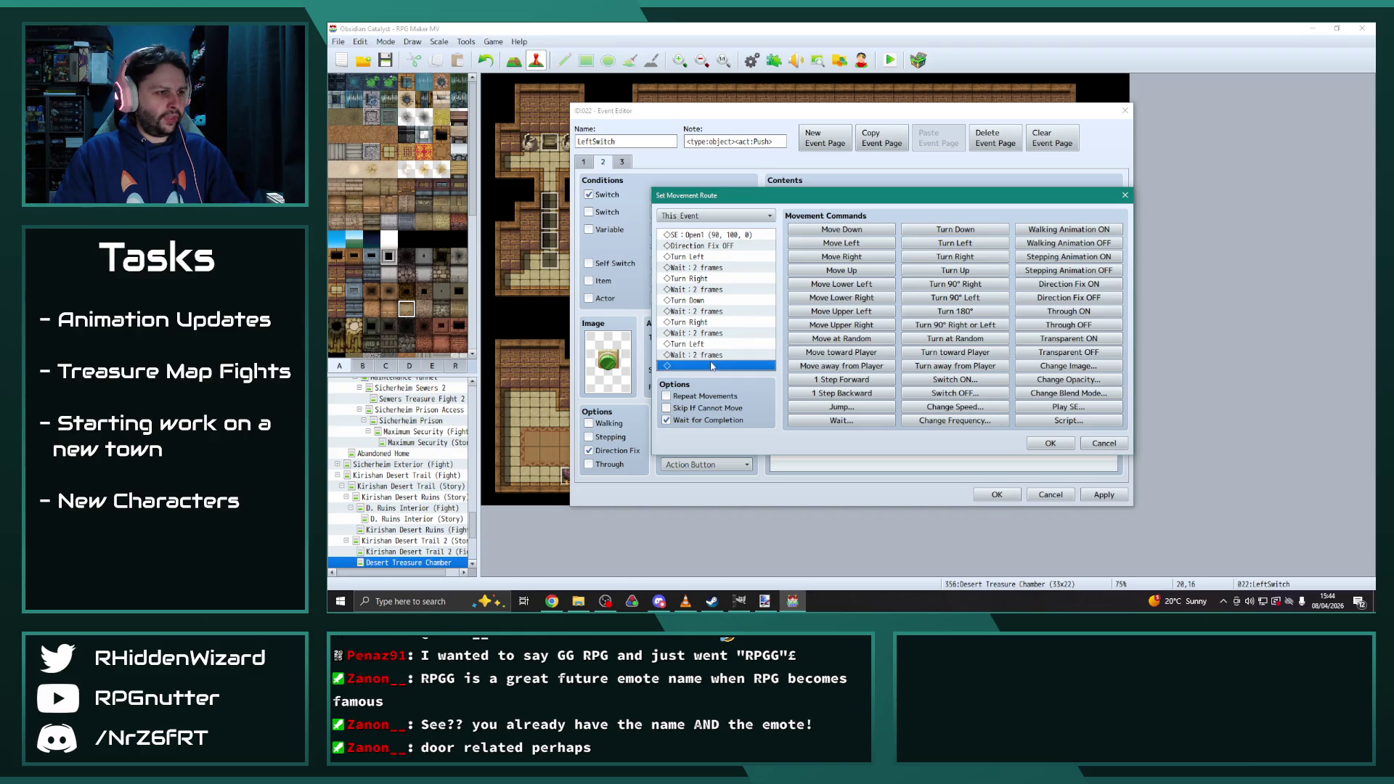
pyautogui.click(966, 271)
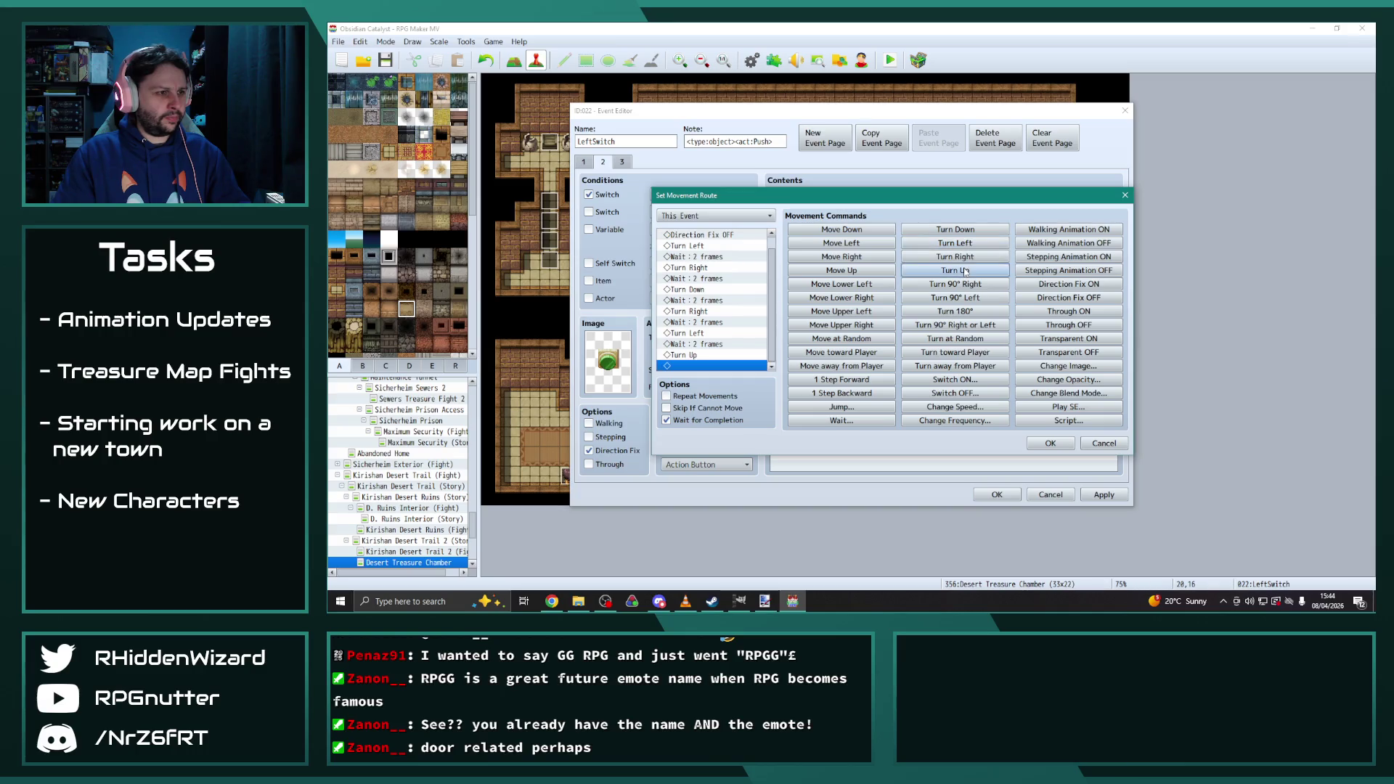
pyautogui.click(1035, 446)
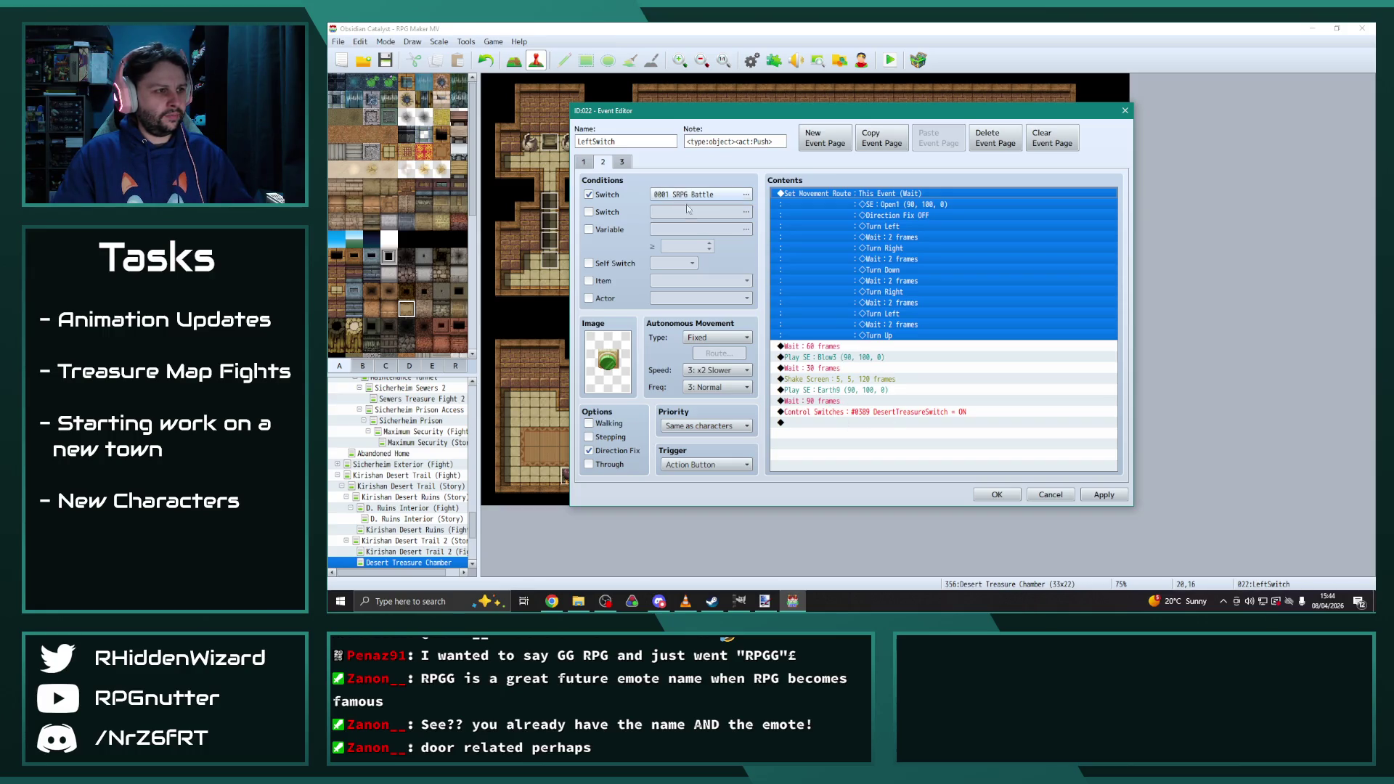
# Paste the copied movement route onto the event's third page
pyautogui.click(885, 412)
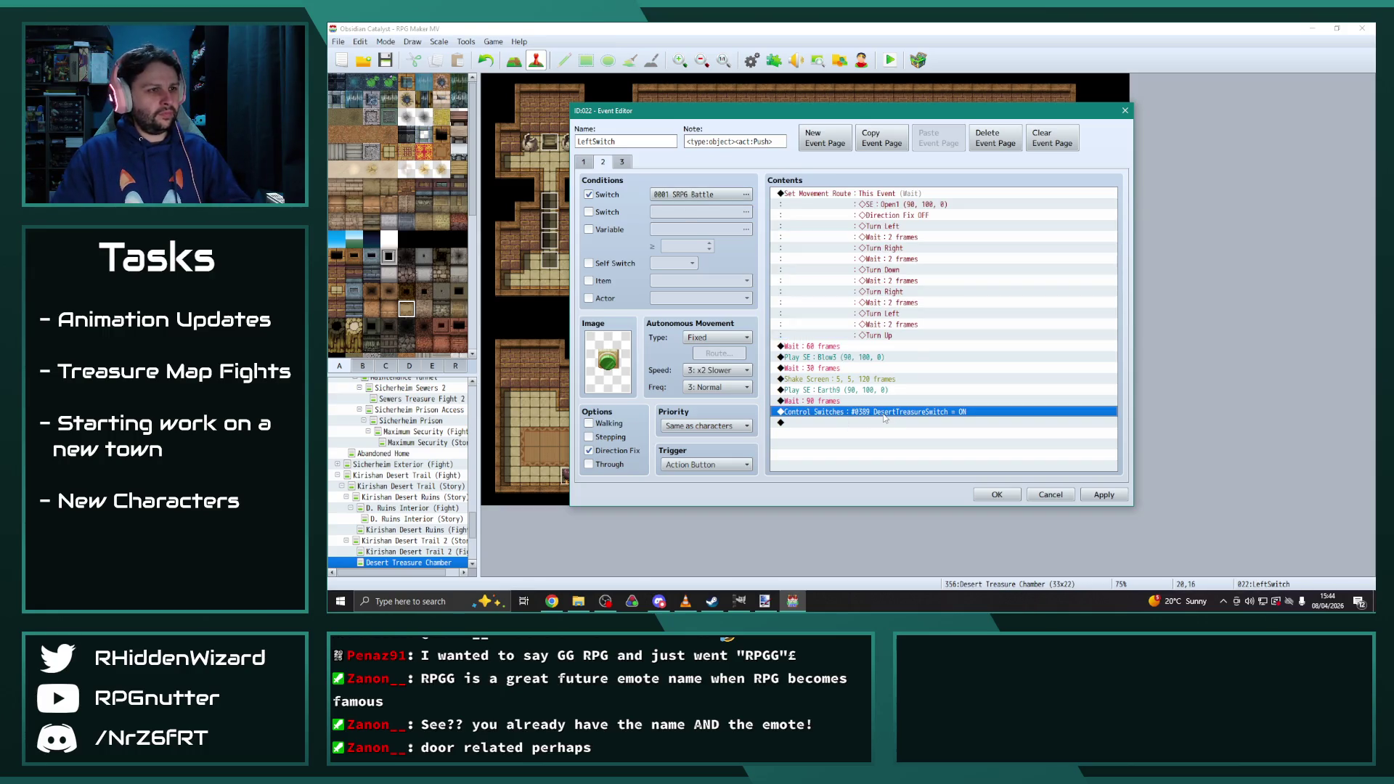
pyautogui.click(629, 165)
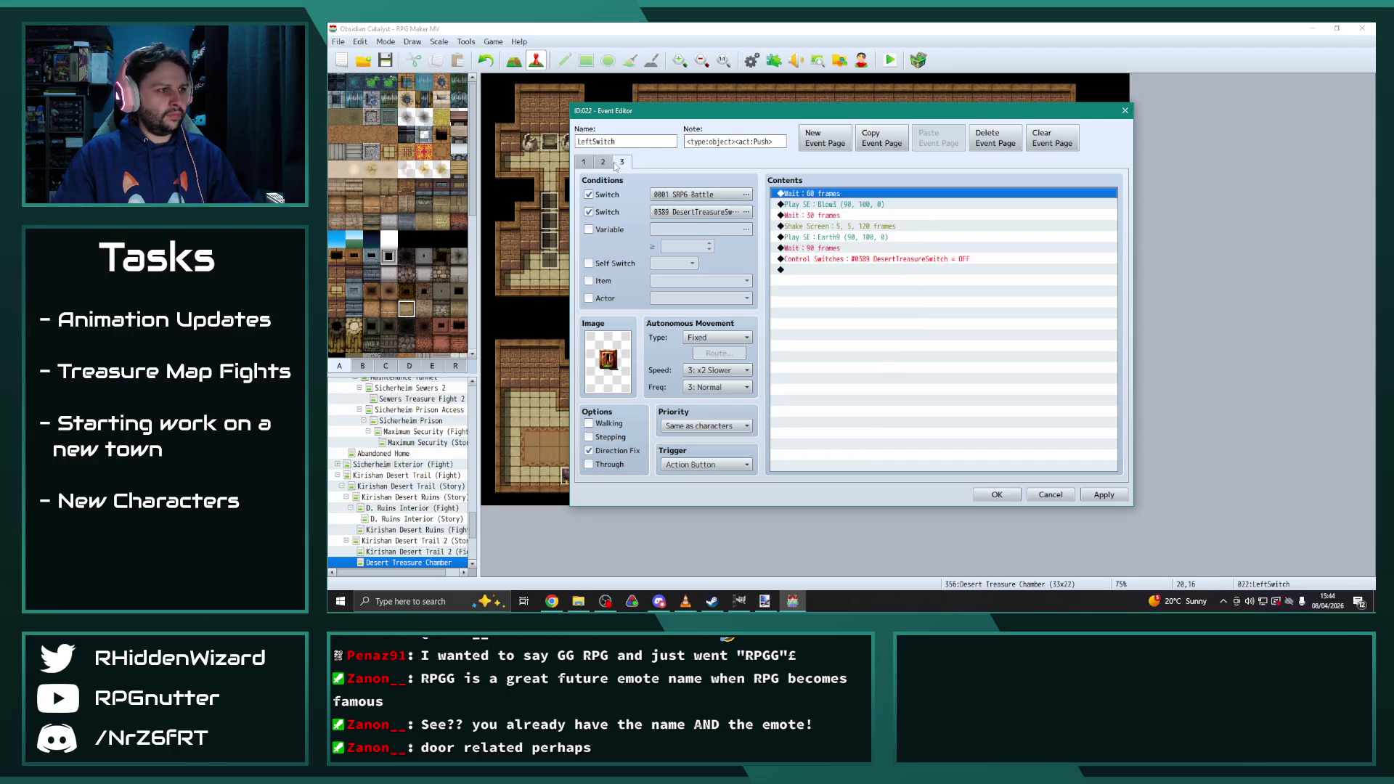
pyautogui.click(603, 163)
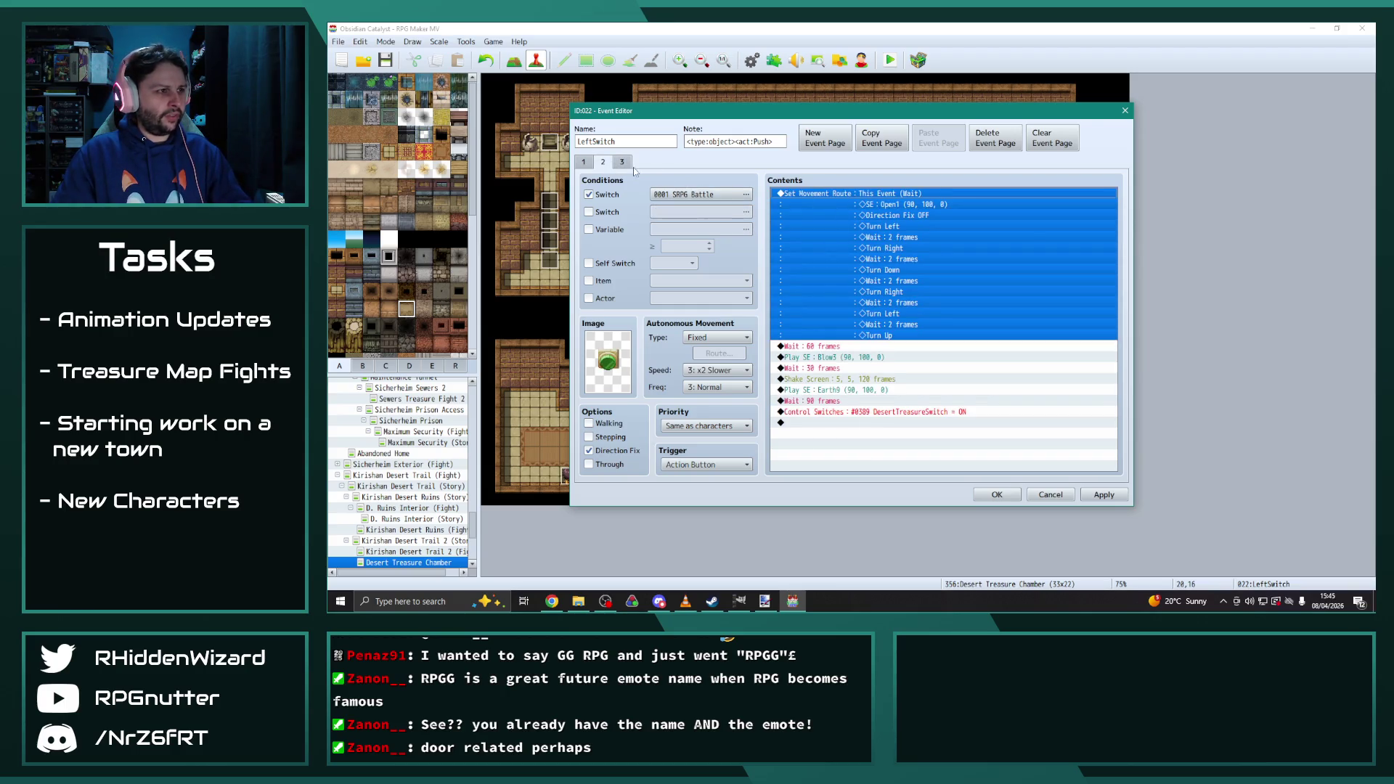
pyautogui.click(622, 162)
pyautogui.hotkey('ctrl', 'v')
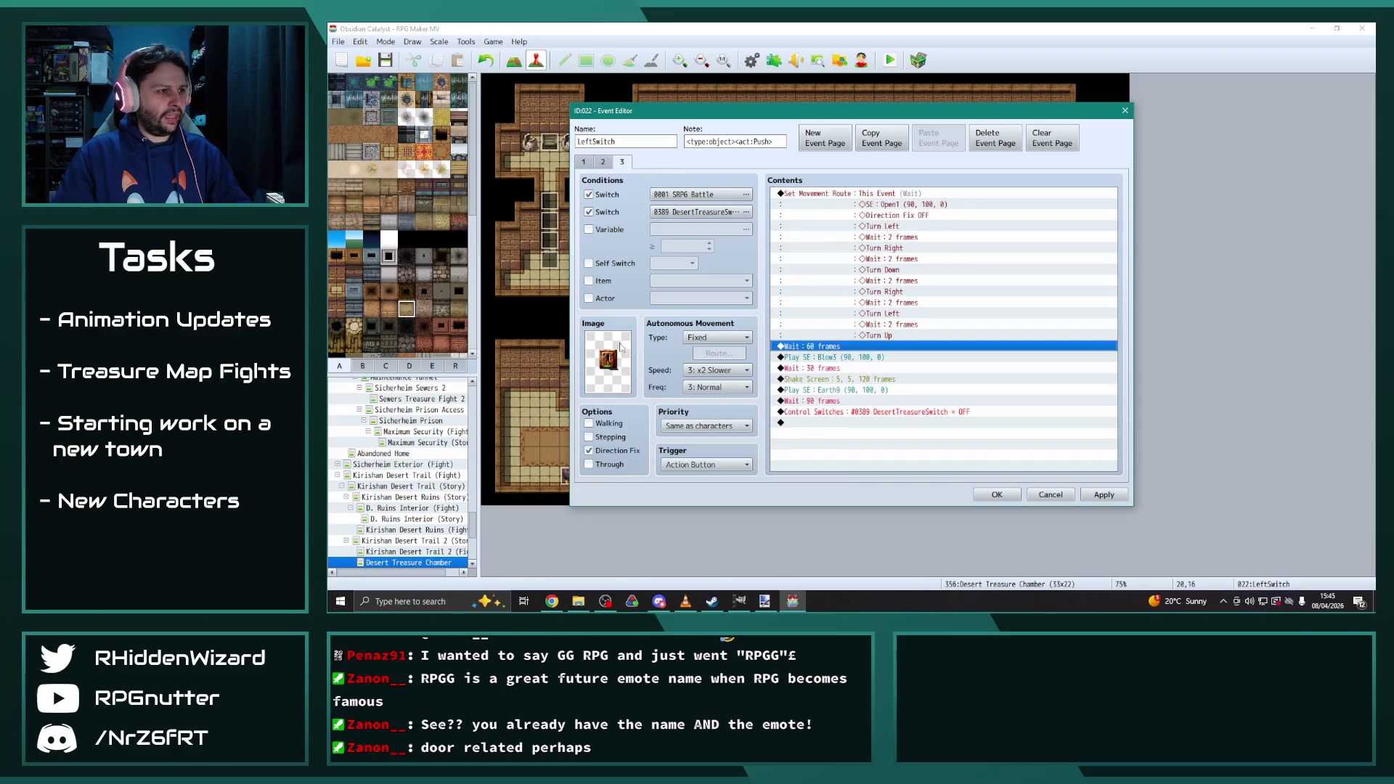
# Give page 3 the green orb graphic and compare its conditions with page 2
pyautogui.doubleClick(608, 361)
pyautogui.doubleClick(923, 291)
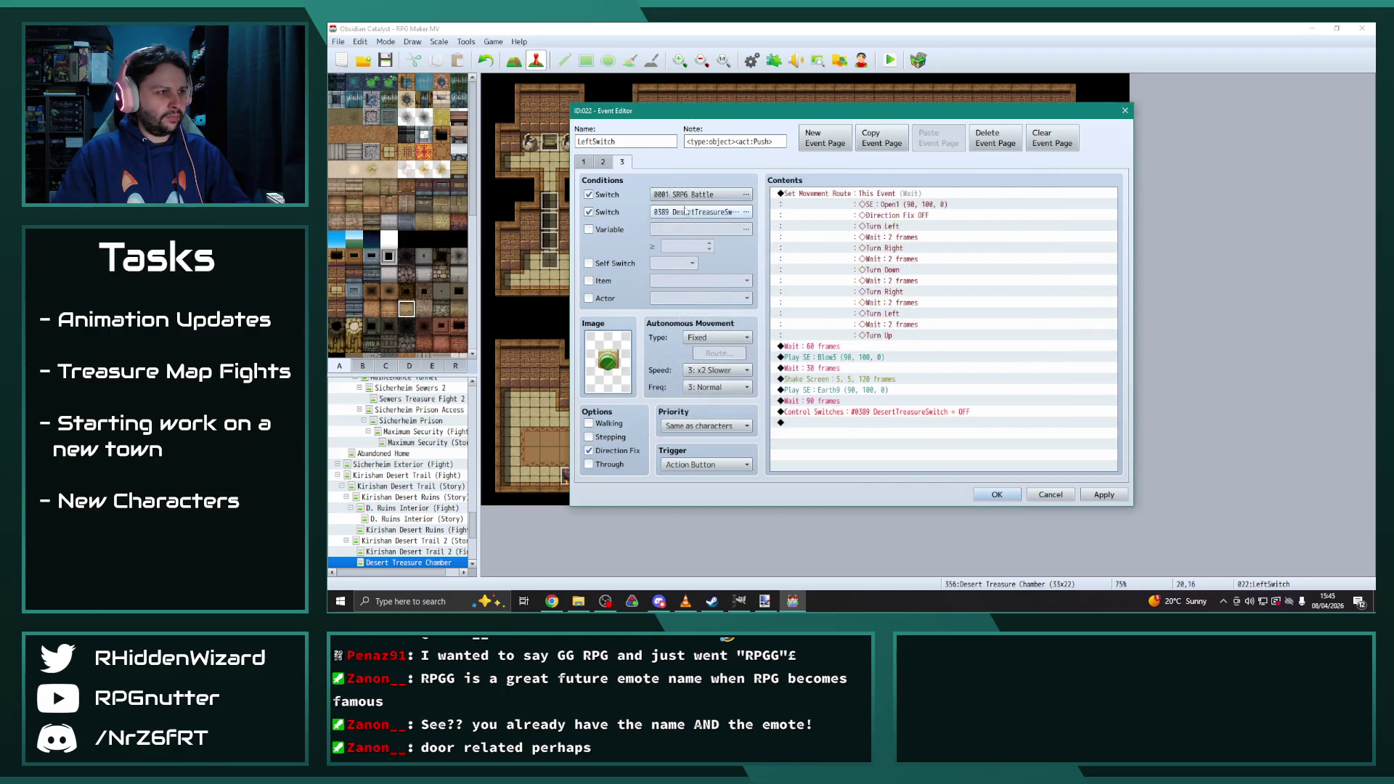
pyautogui.click(603, 163)
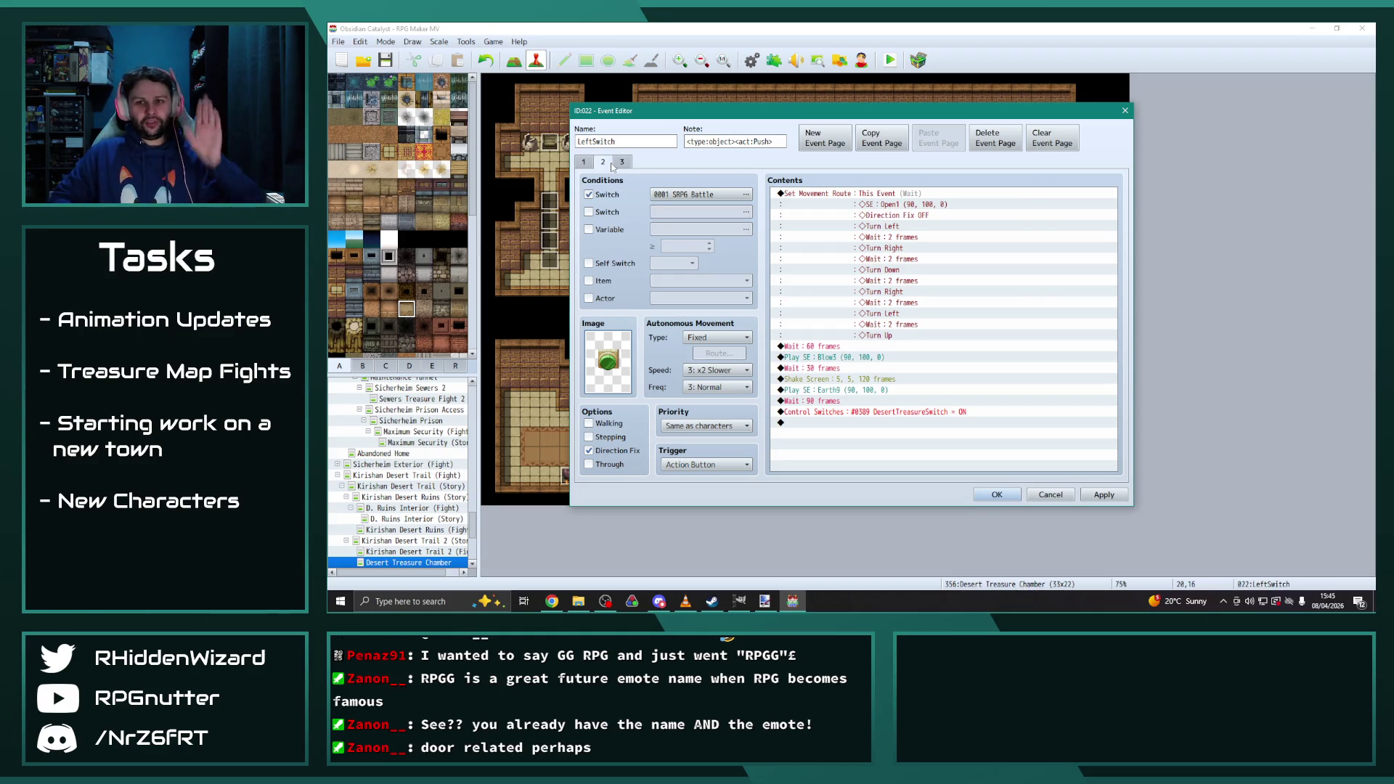
pyautogui.click(622, 162)
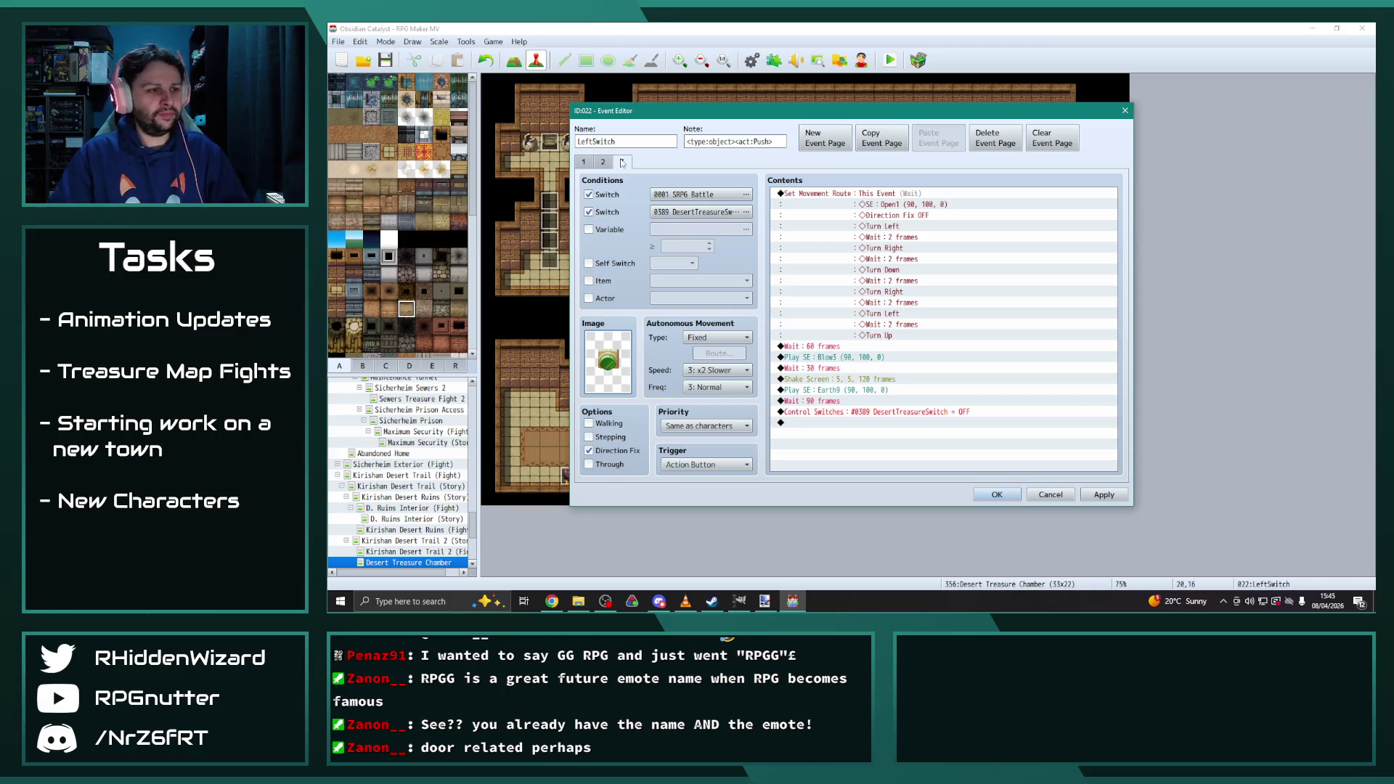
pyautogui.click(608, 163)
pyautogui.click(622, 163)
pyautogui.click(610, 162)
pyautogui.moveTo(719, 111)
pyautogui.mouseDown()
pyautogui.moveTo(1206, 114)
pyautogui.moveTo(738, 81)
pyautogui.mouseUp()
# Rename event 022 to RightSwitch, review its pages, and close the editor
pyautogui.click(641, 112)
pyautogui.doubleClick(642, 112)
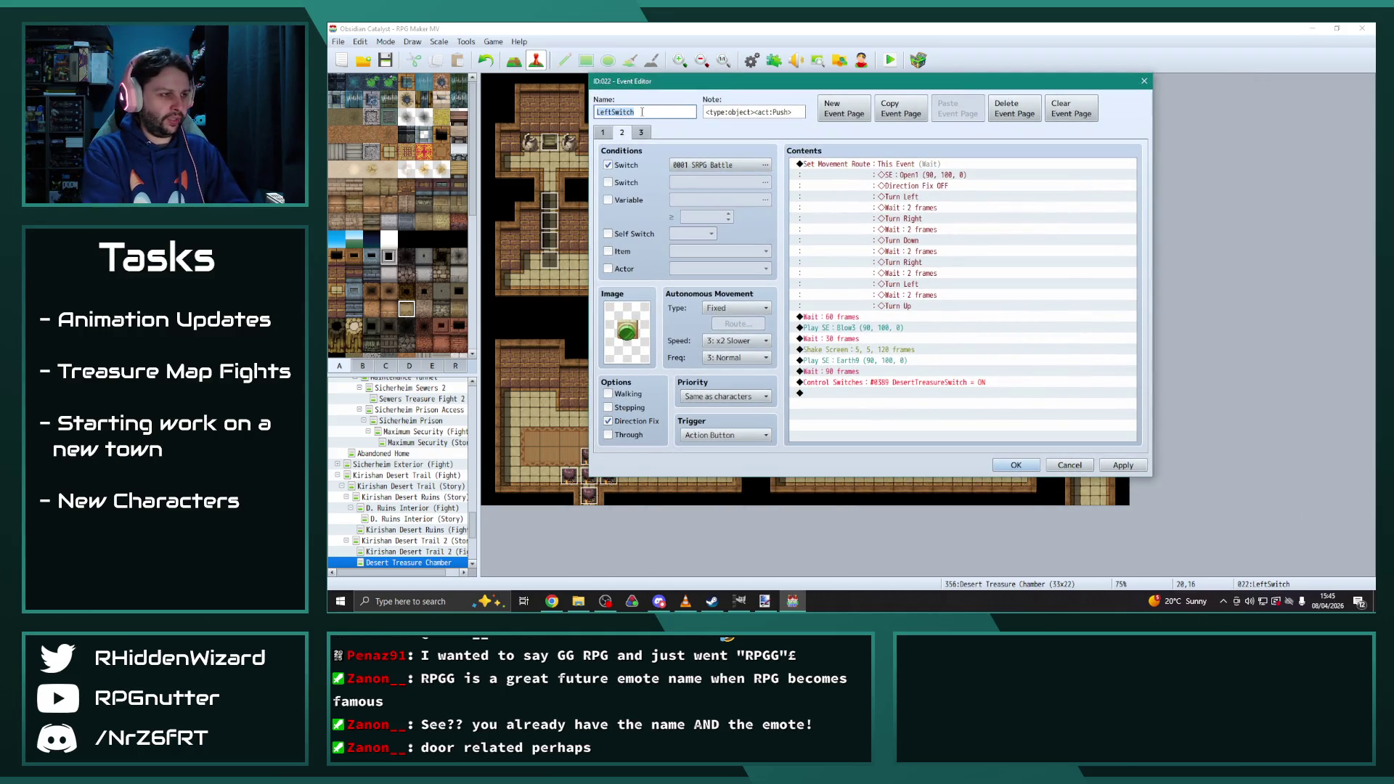
pyautogui.write('Righ')
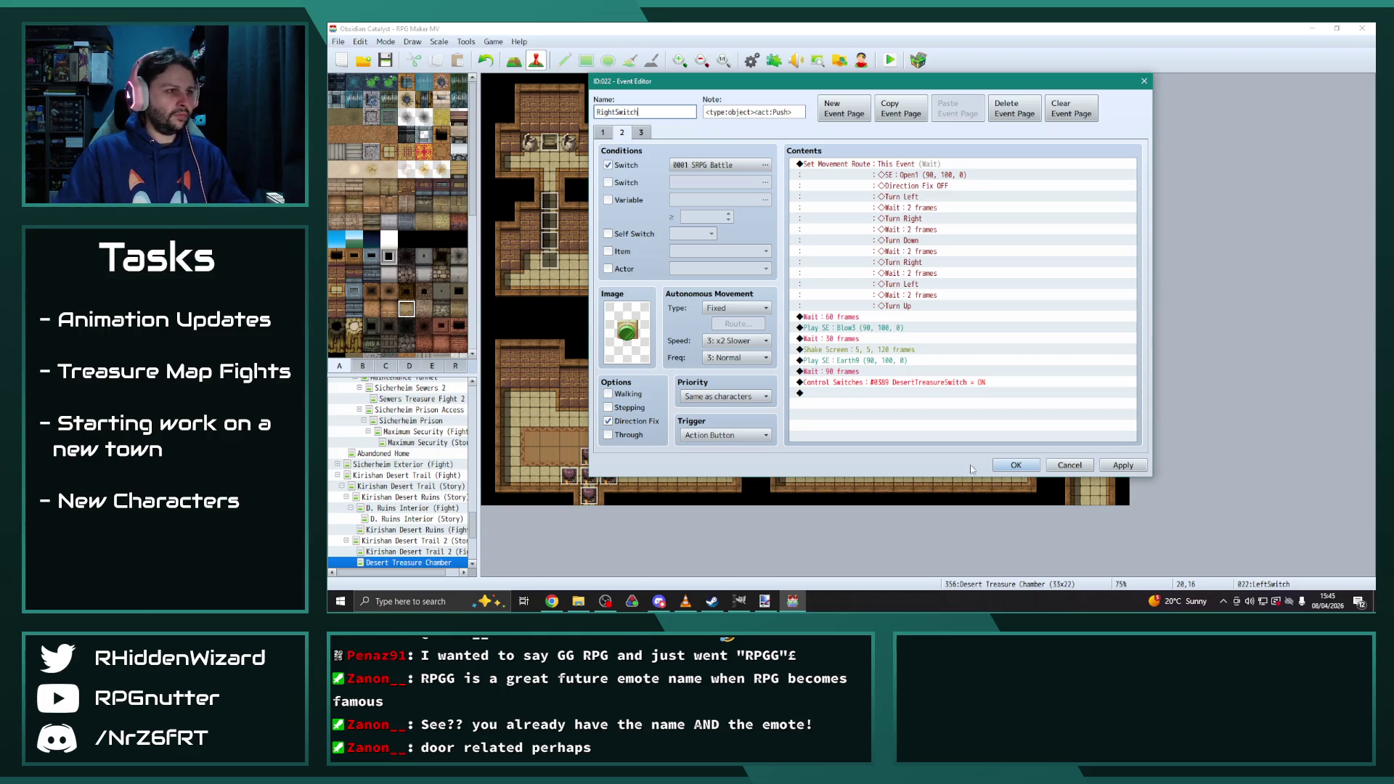
pyautogui.click(1123, 466)
pyautogui.click(641, 135)
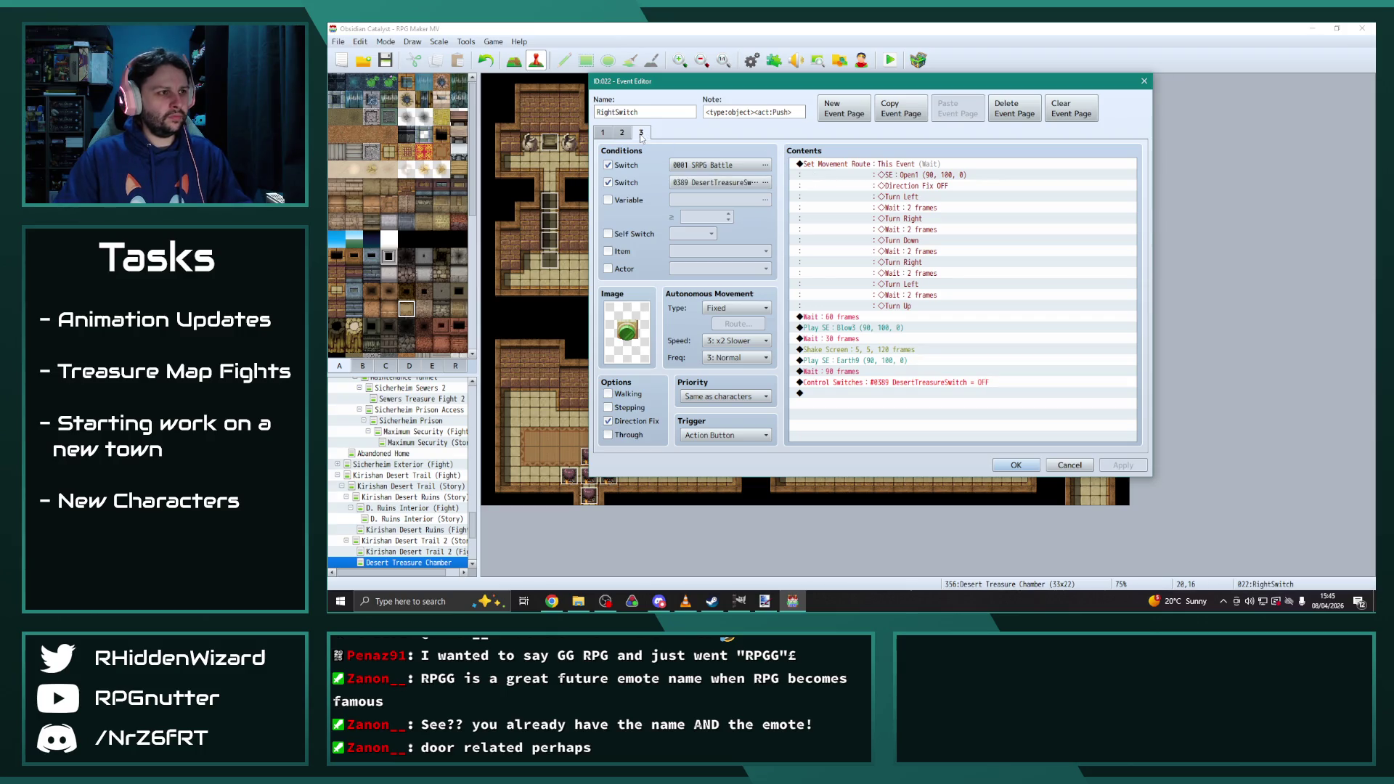
pyautogui.click(622, 133)
pyautogui.click(603, 133)
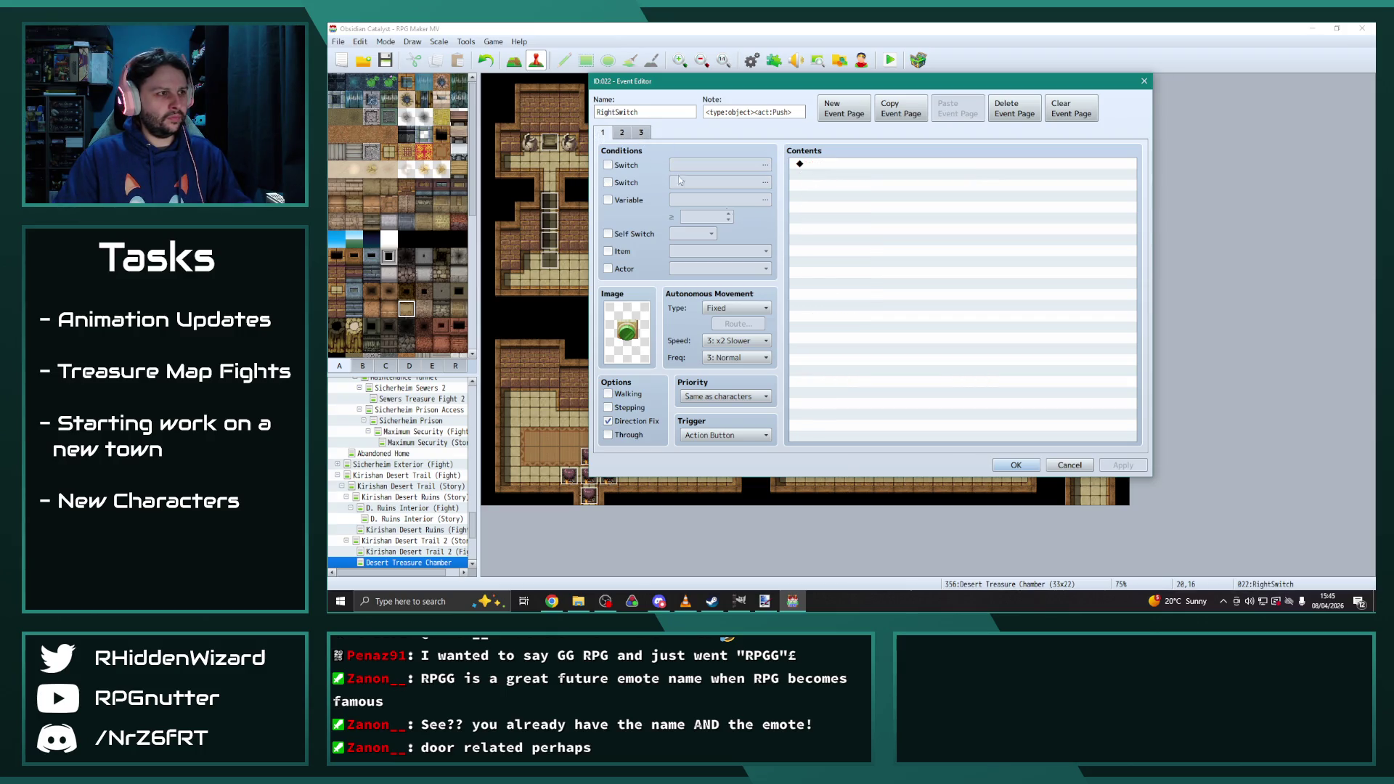
pyautogui.click(1016, 466)
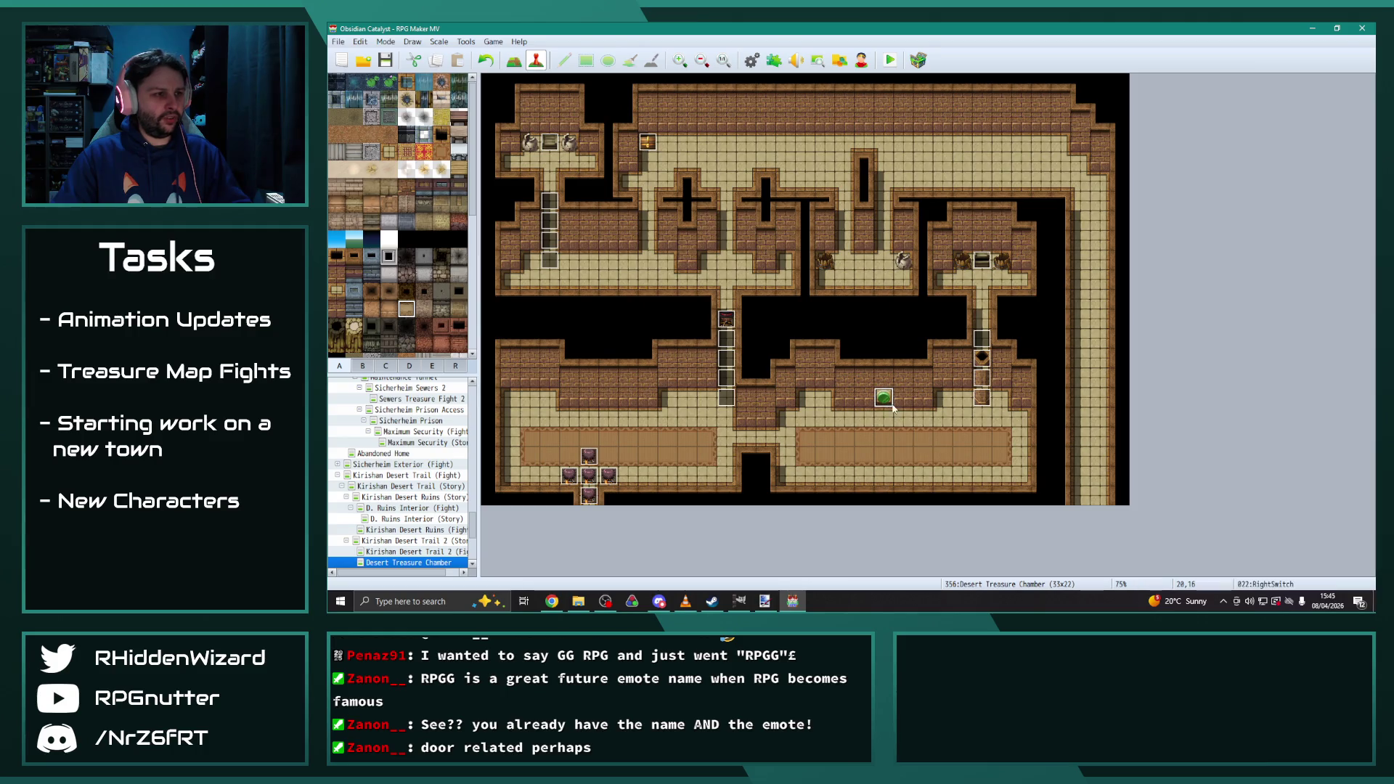
# Rename event 023 to LeftSwitch, correcting an interim CentreSwitch name
pyautogui.doubleClick(689, 260)
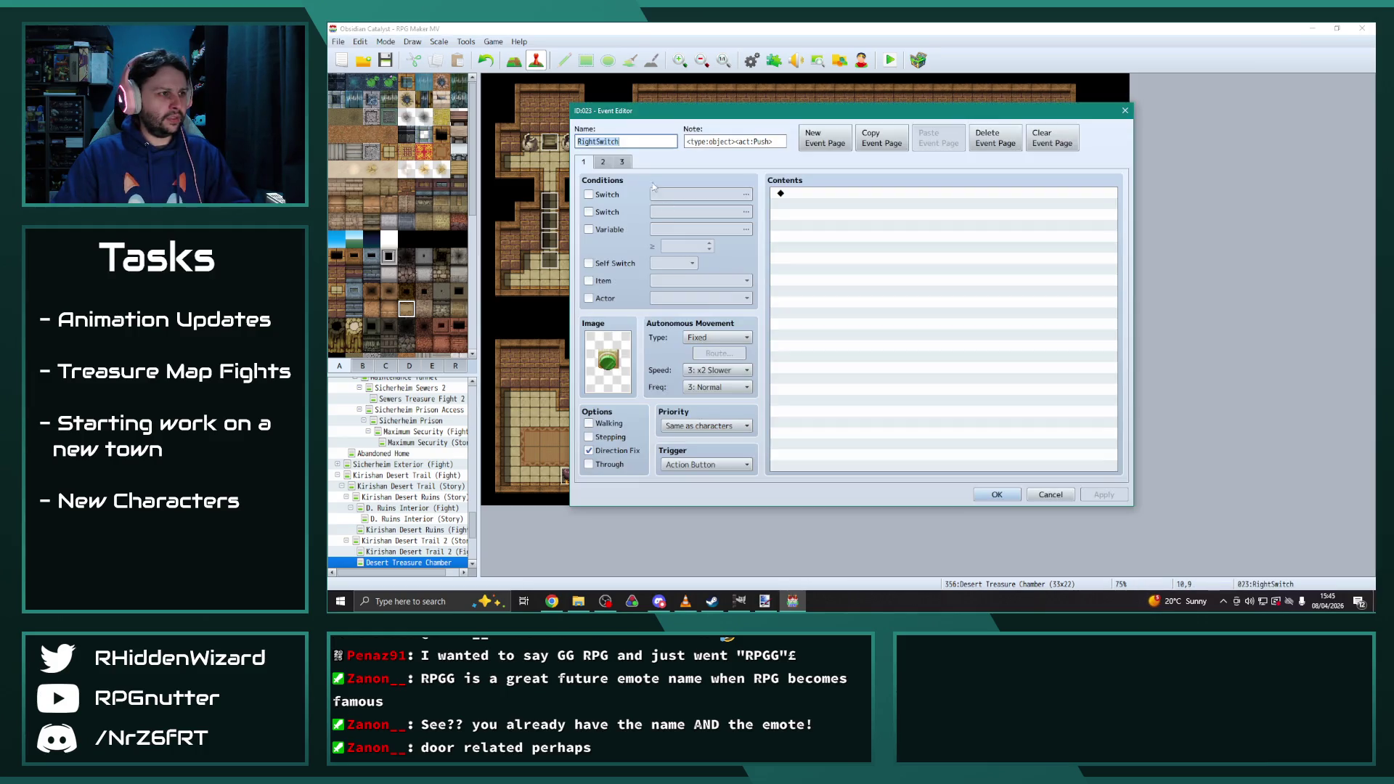
pyautogui.write('Centre')
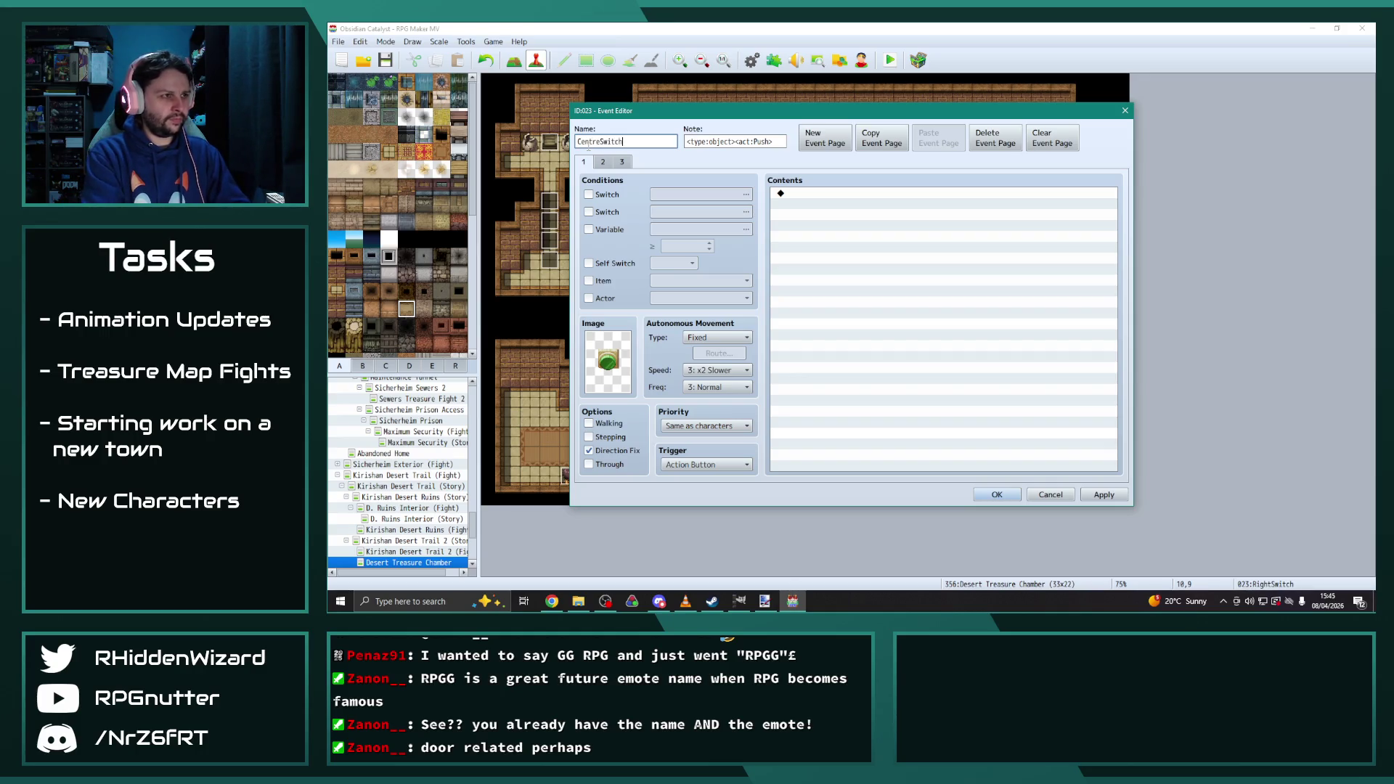
pyautogui.click(997, 495)
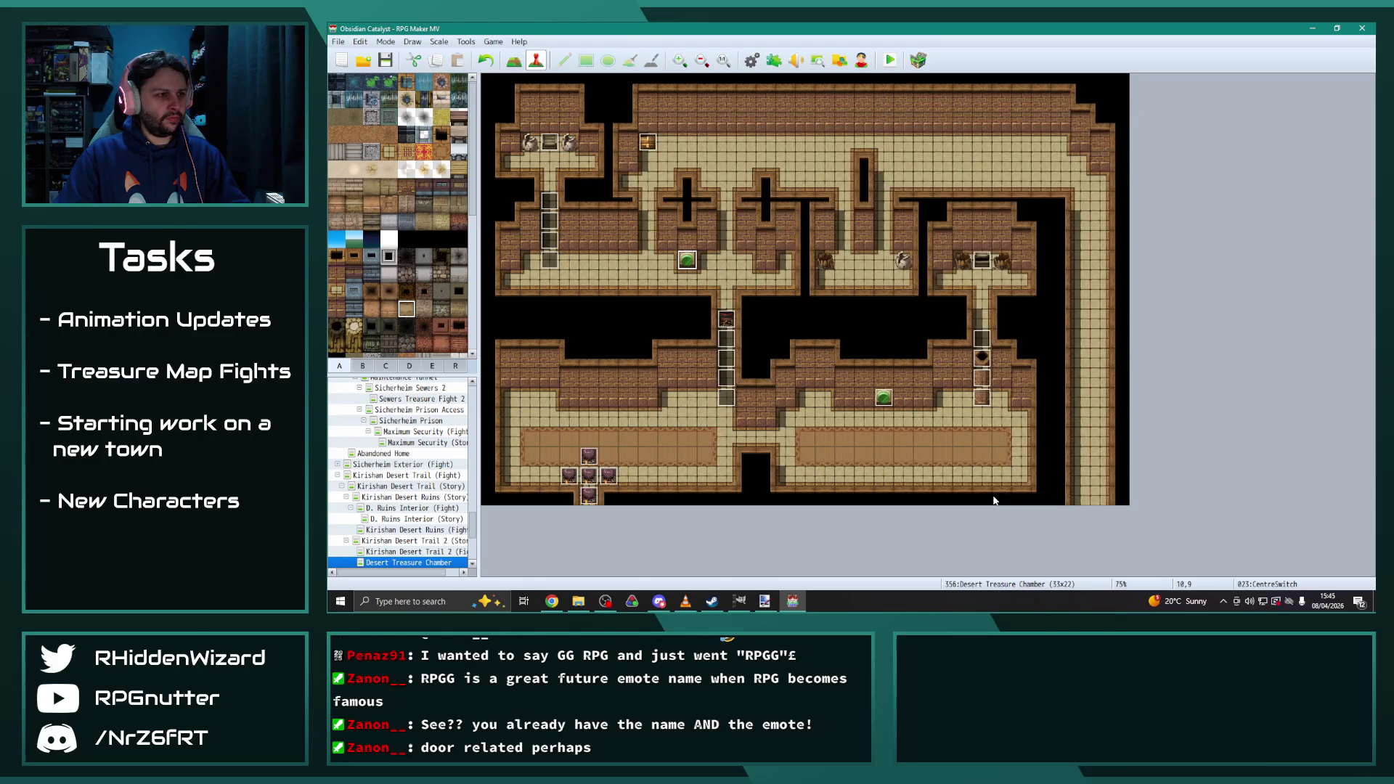
pyautogui.doubleClick(689, 261)
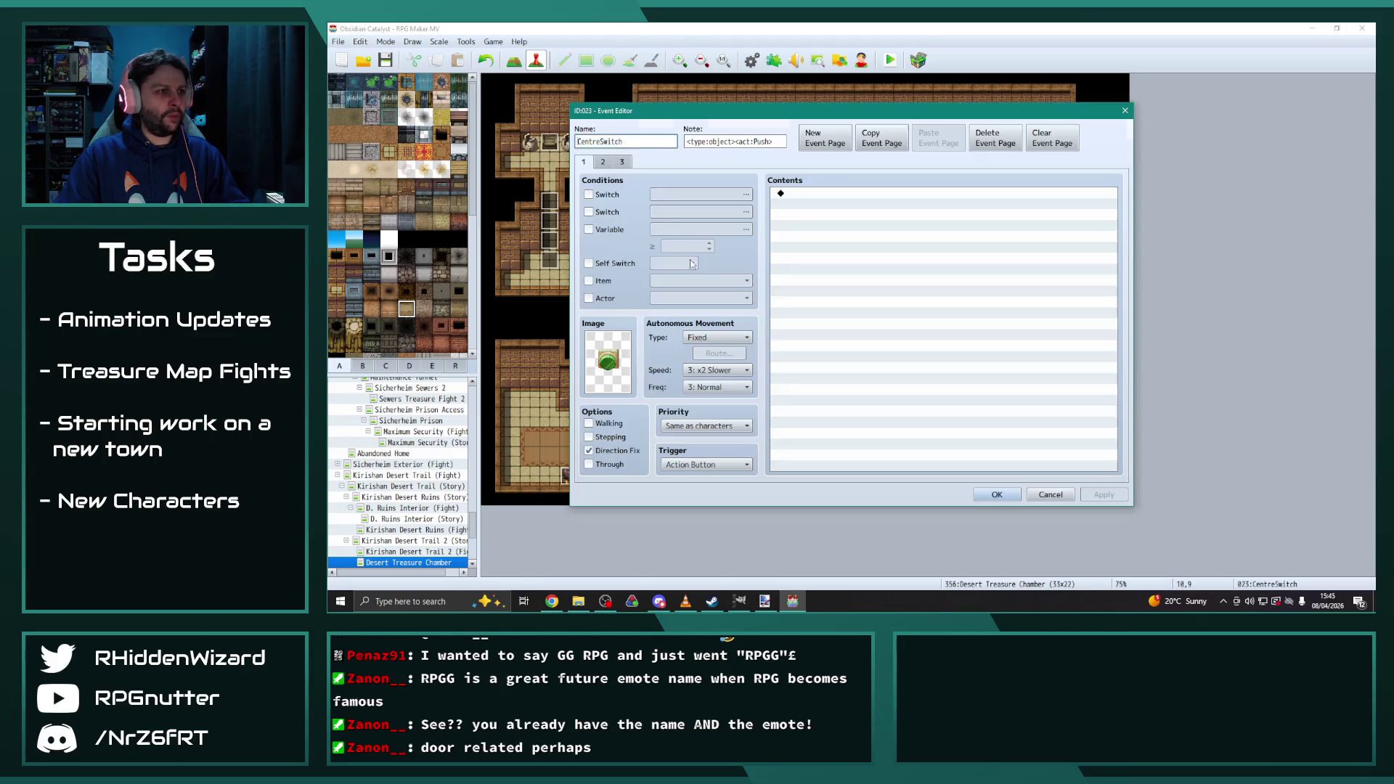
pyautogui.click(591, 141)
pyautogui.write('Left')
pyautogui.click(1104, 495)
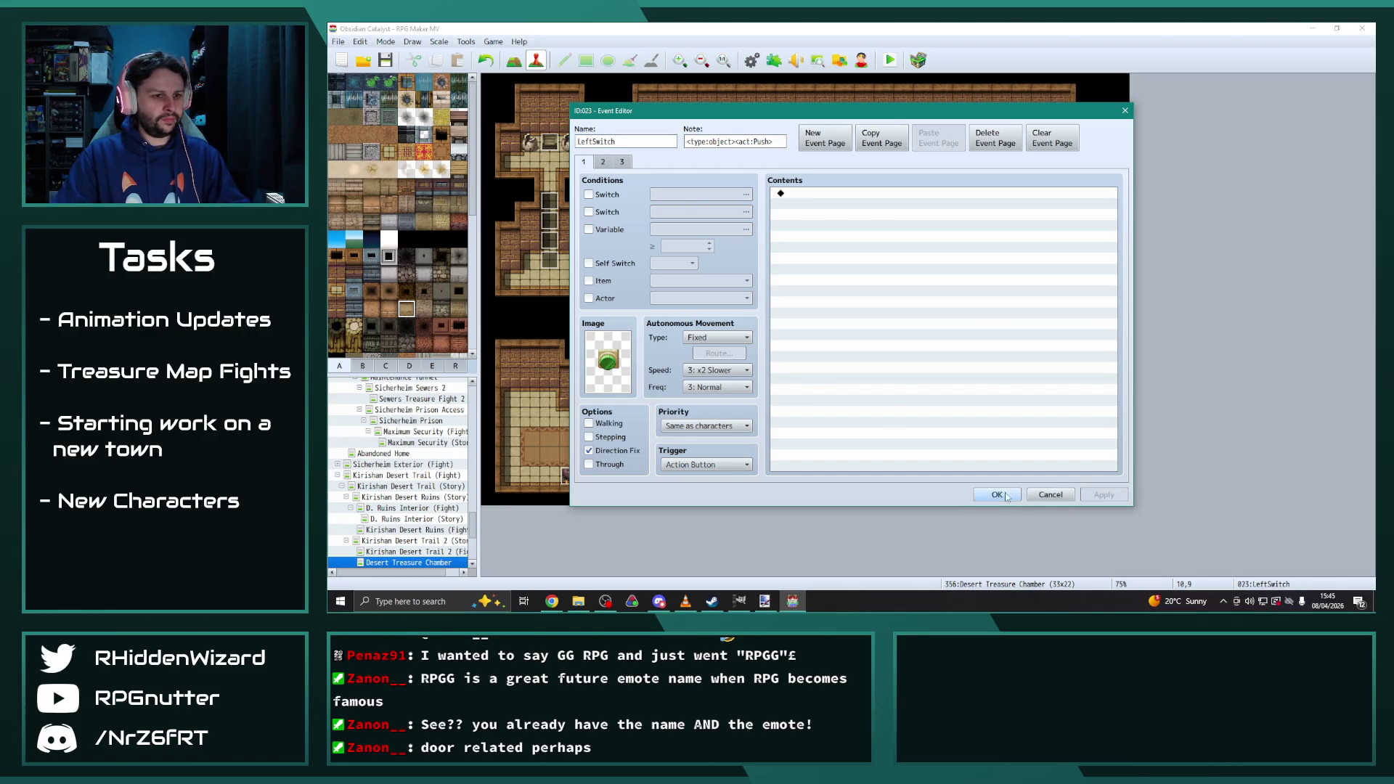
pyautogui.click(997, 495)
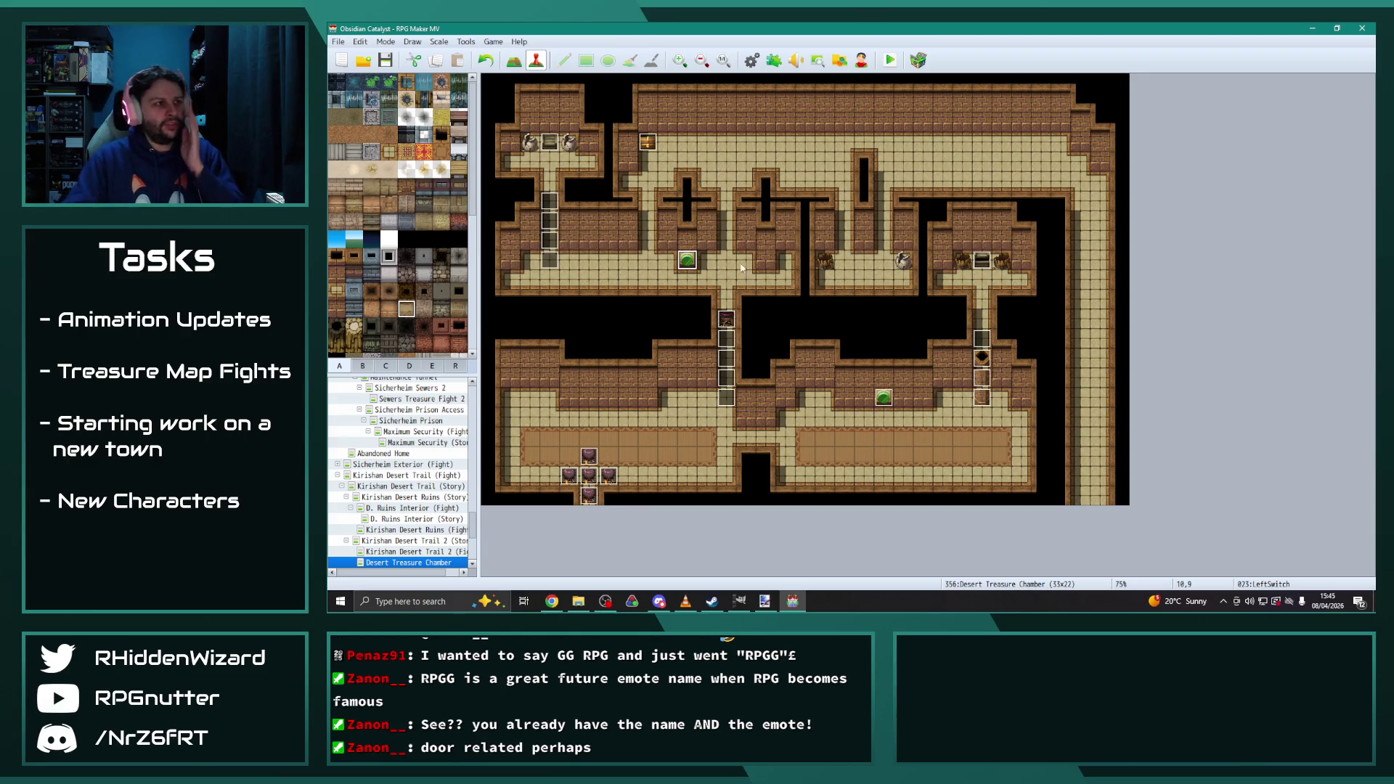
# Switch to Map mode and show the tileset's carpet, furniture and stair tiles
pyautogui.click(514, 61)
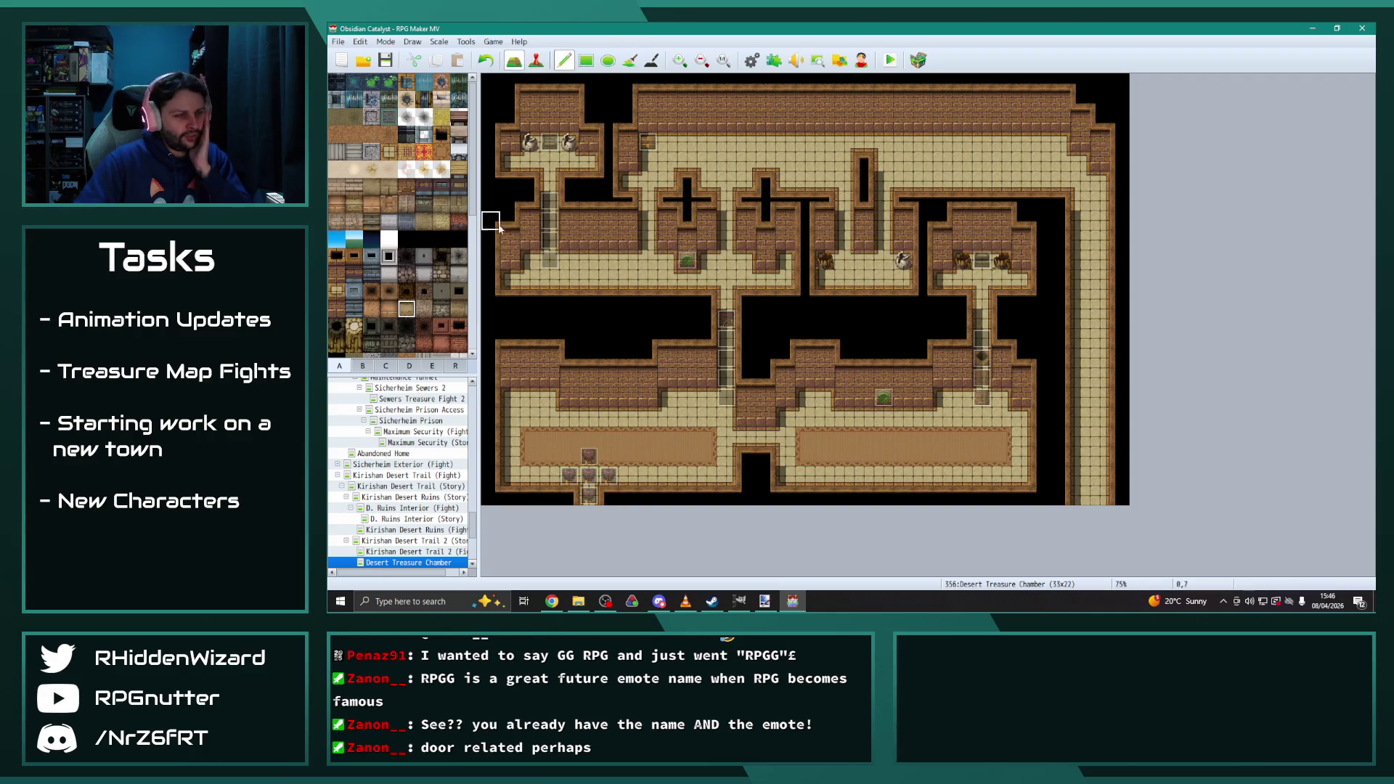
pyautogui.click(362, 366)
pyautogui.scroll(-10, 427, 262)
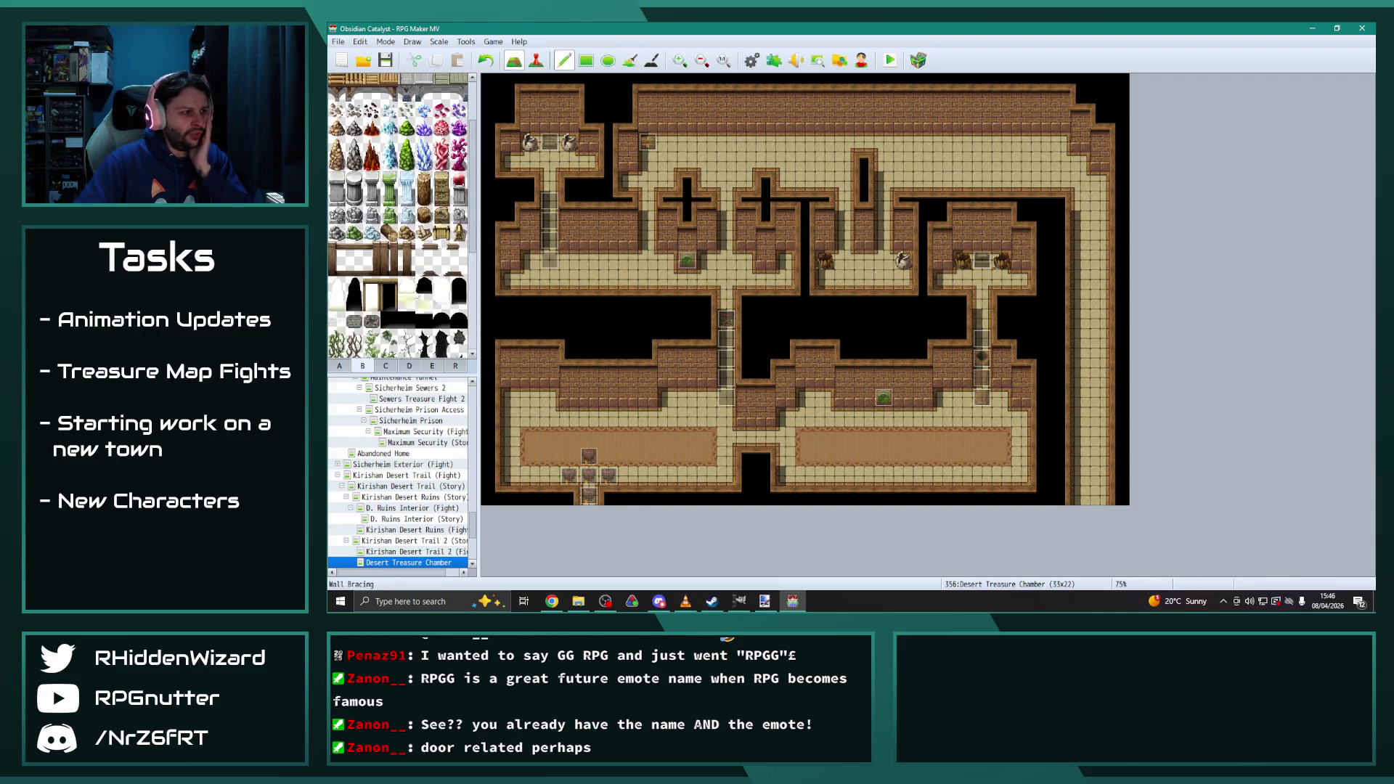
pyautogui.click(387, 366)
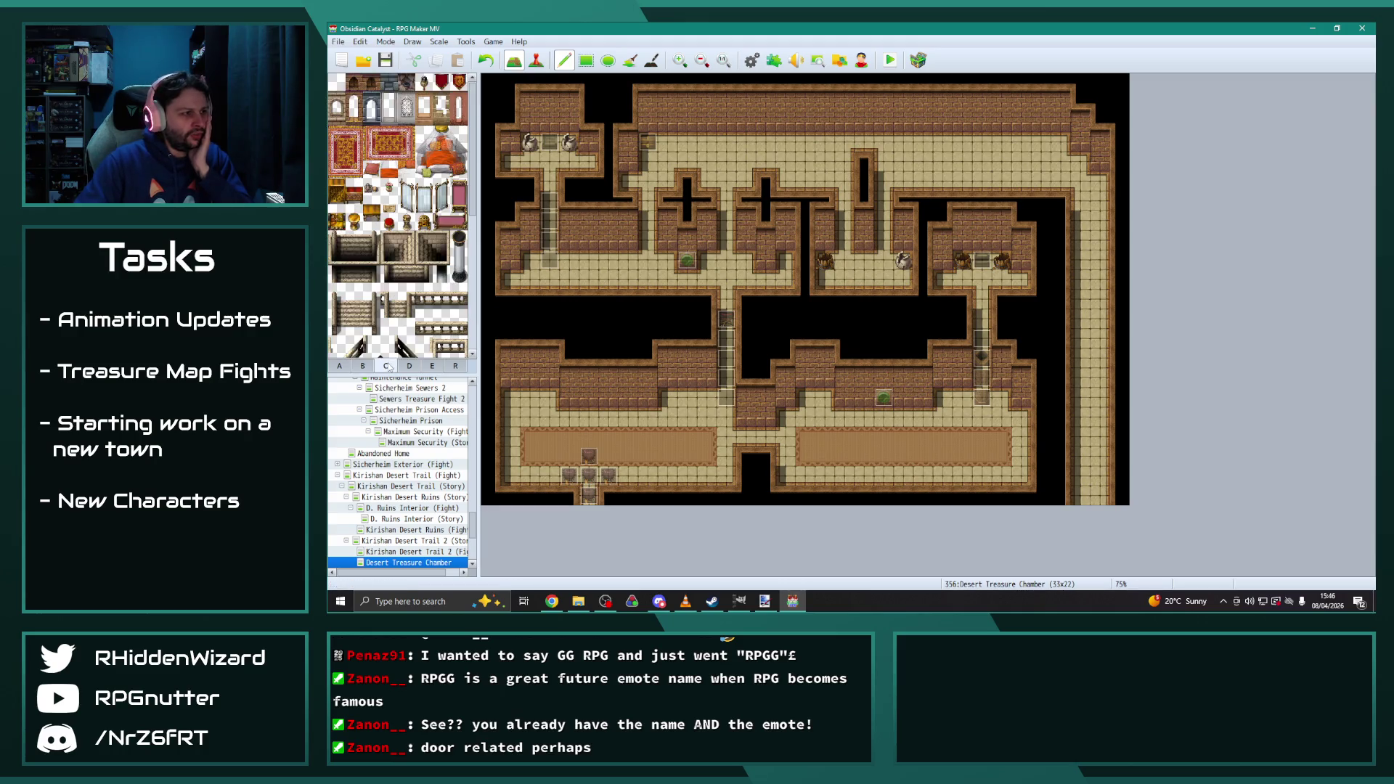
# Glance at D. Ruins Interior and Kirishan Desert Ruins, then reselect Desert Treasure Chamber
pyautogui.click(427, 498)
pyautogui.click(429, 510)
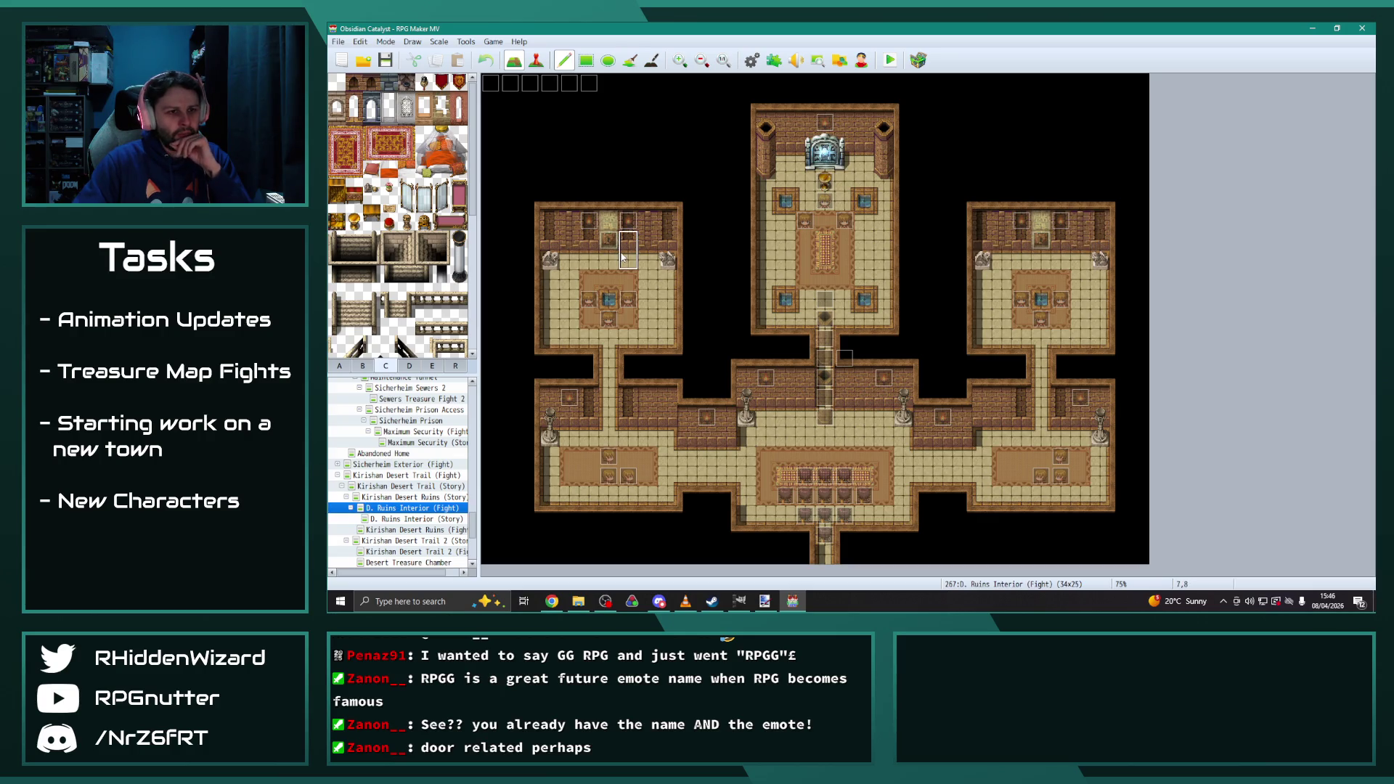
pyautogui.click(426, 531)
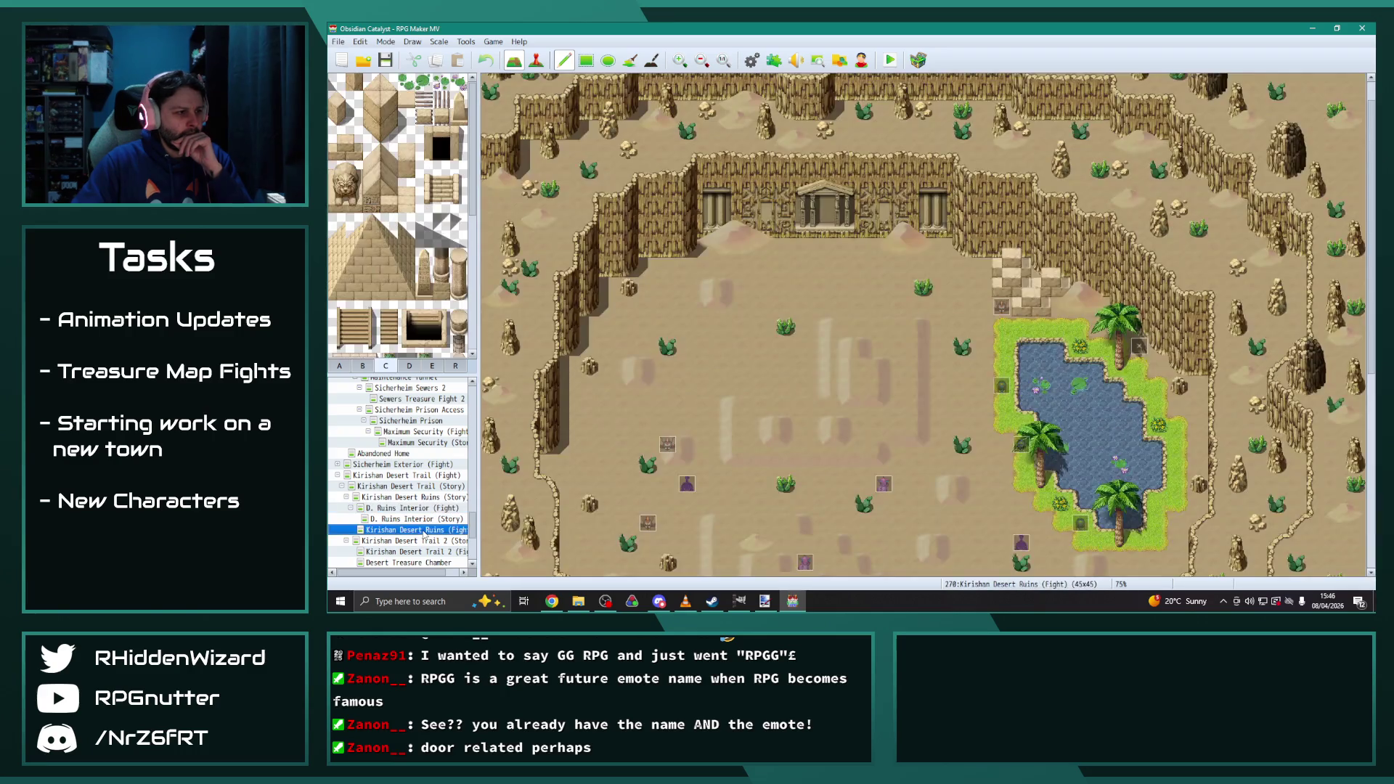
pyautogui.click(425, 562)
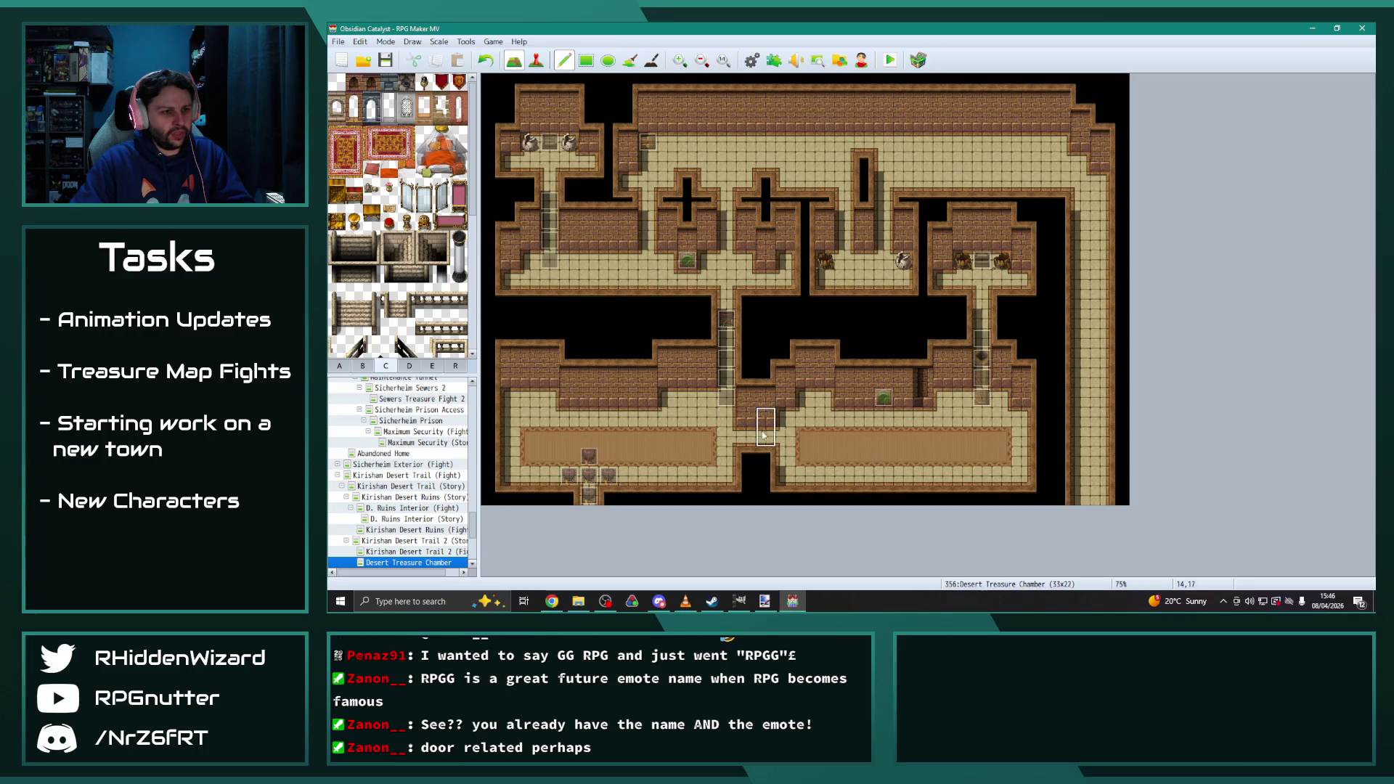
# Remove the lower wall's shadow and paint three dark tiles along that wall
pyautogui.click(651, 60)
pyautogui.click(917, 376)
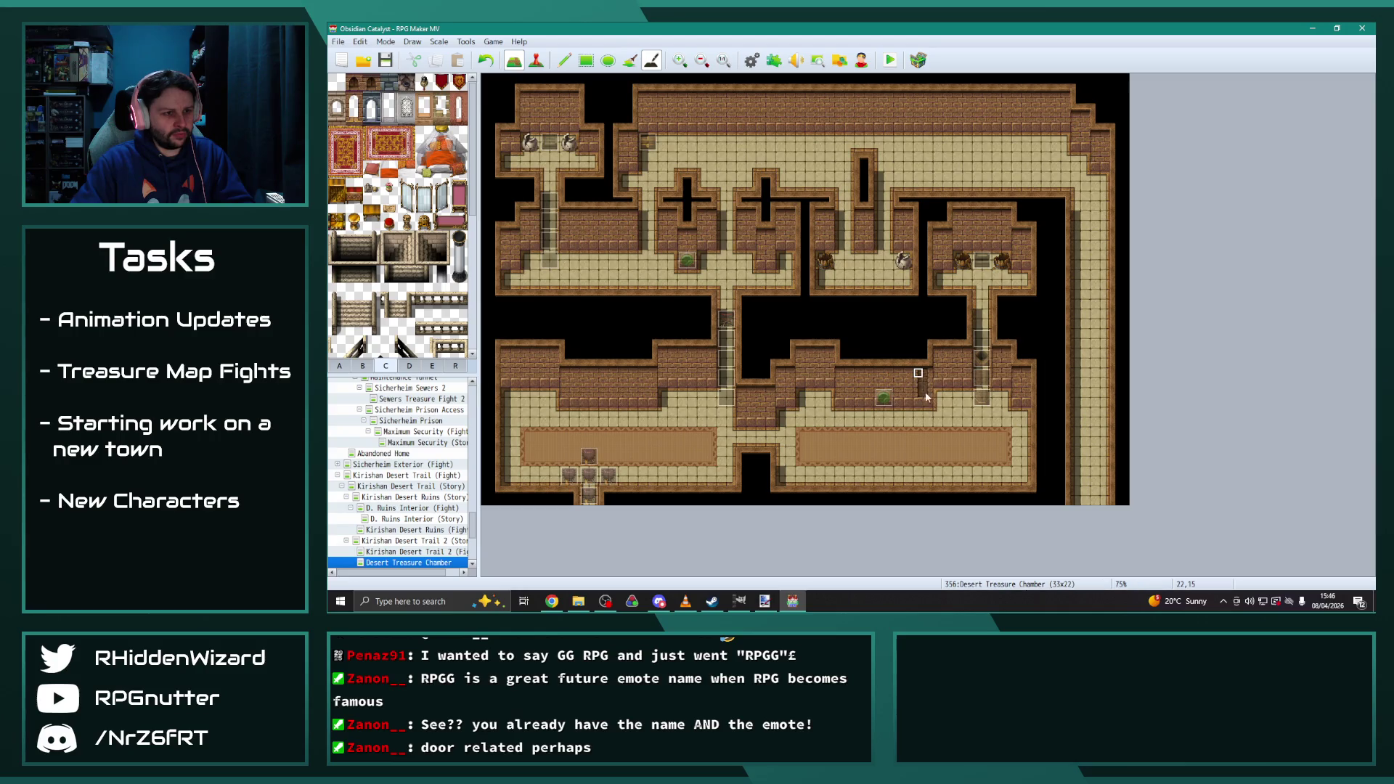
pyautogui.click(564, 59)
pyautogui.click(924, 392)
pyautogui.click(845, 389)
pyautogui.click(1020, 390)
pyautogui.press('s')
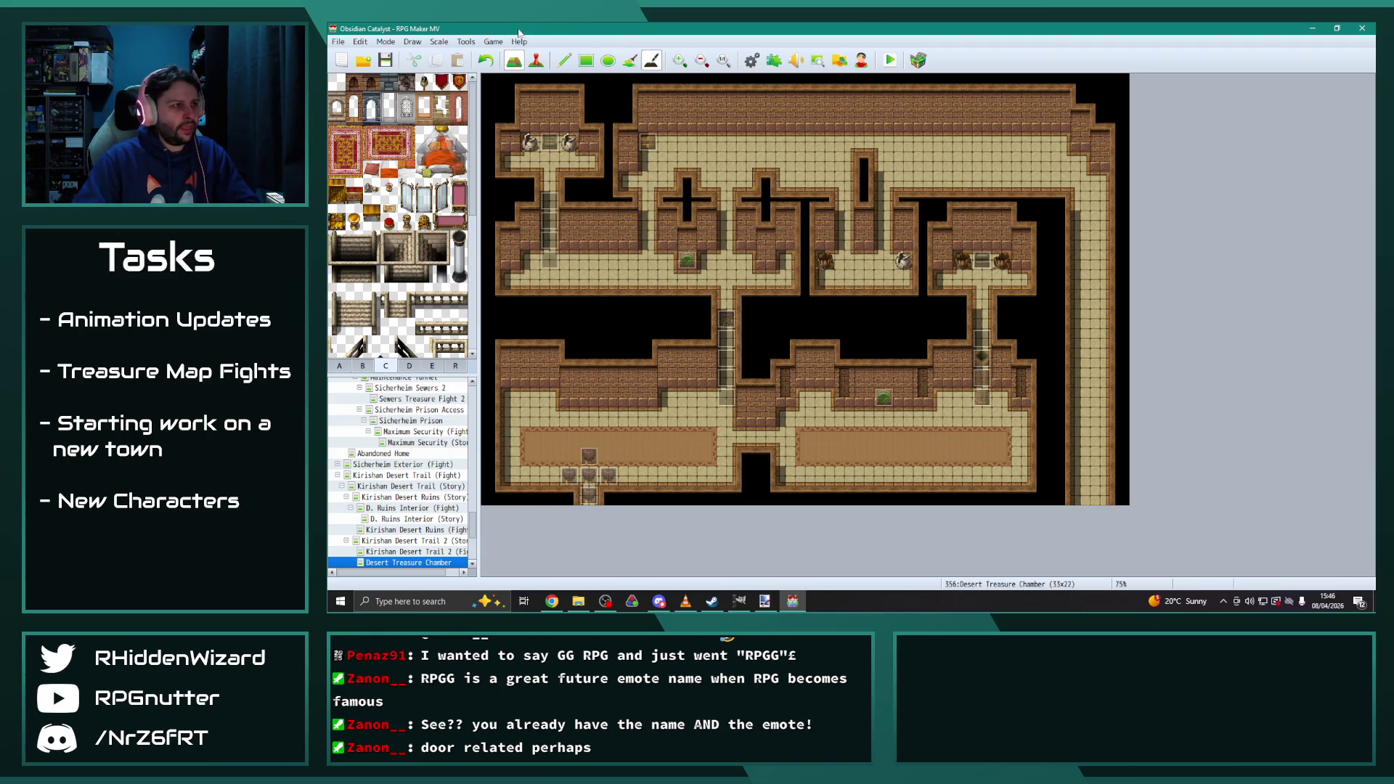
# Place dark wall pieces on the corridor, lower-left room, right room and top-right walls
pyautogui.click(564, 60)
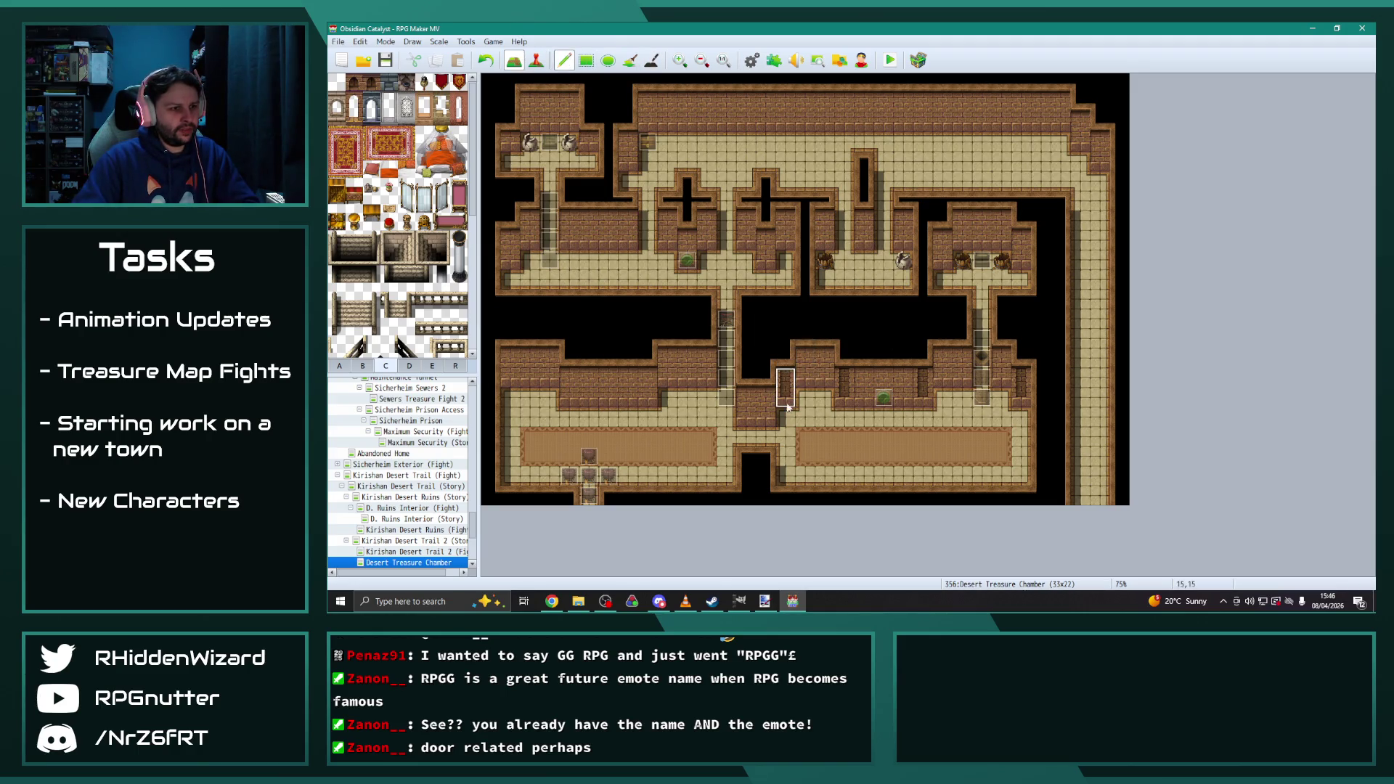
pyautogui.click(706, 371)
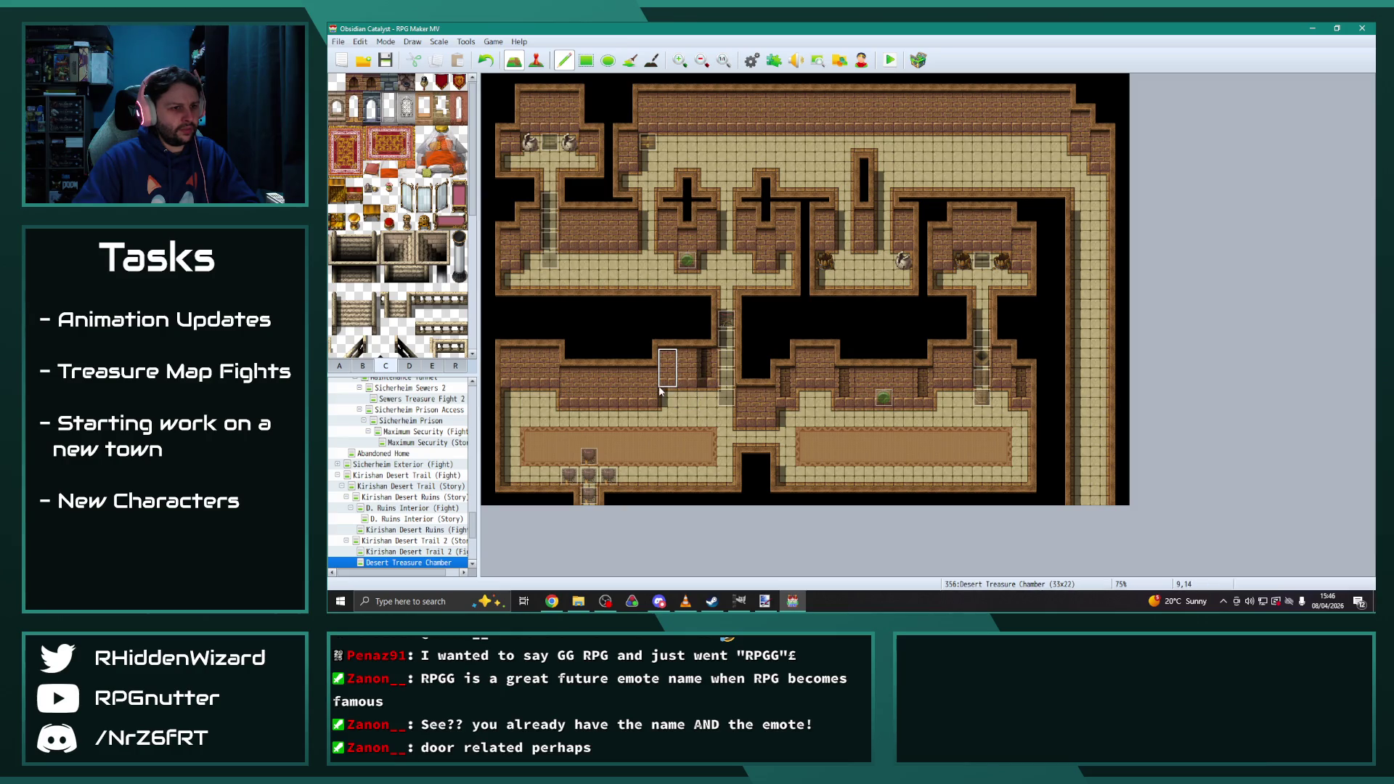
pyautogui.click(511, 377)
pyautogui.click(646, 392)
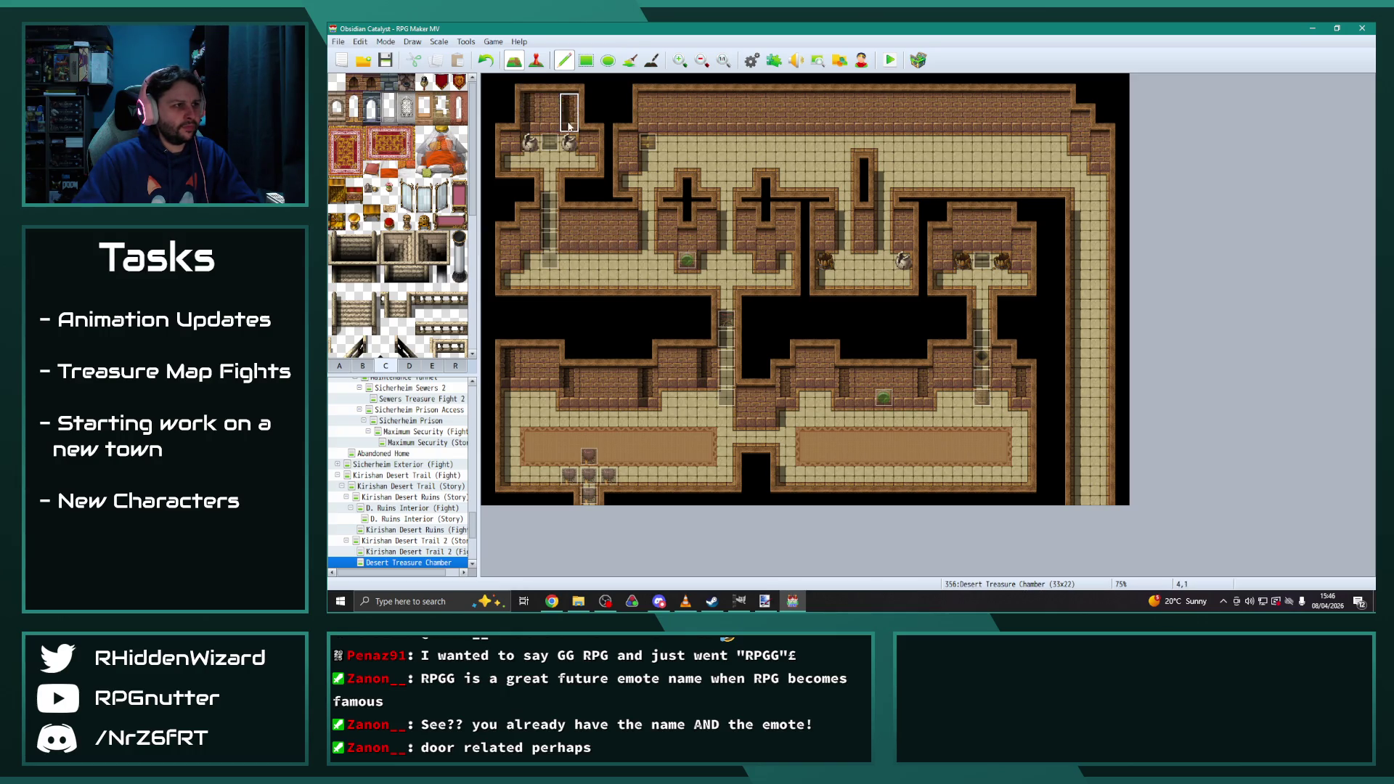
pyautogui.click(964, 231)
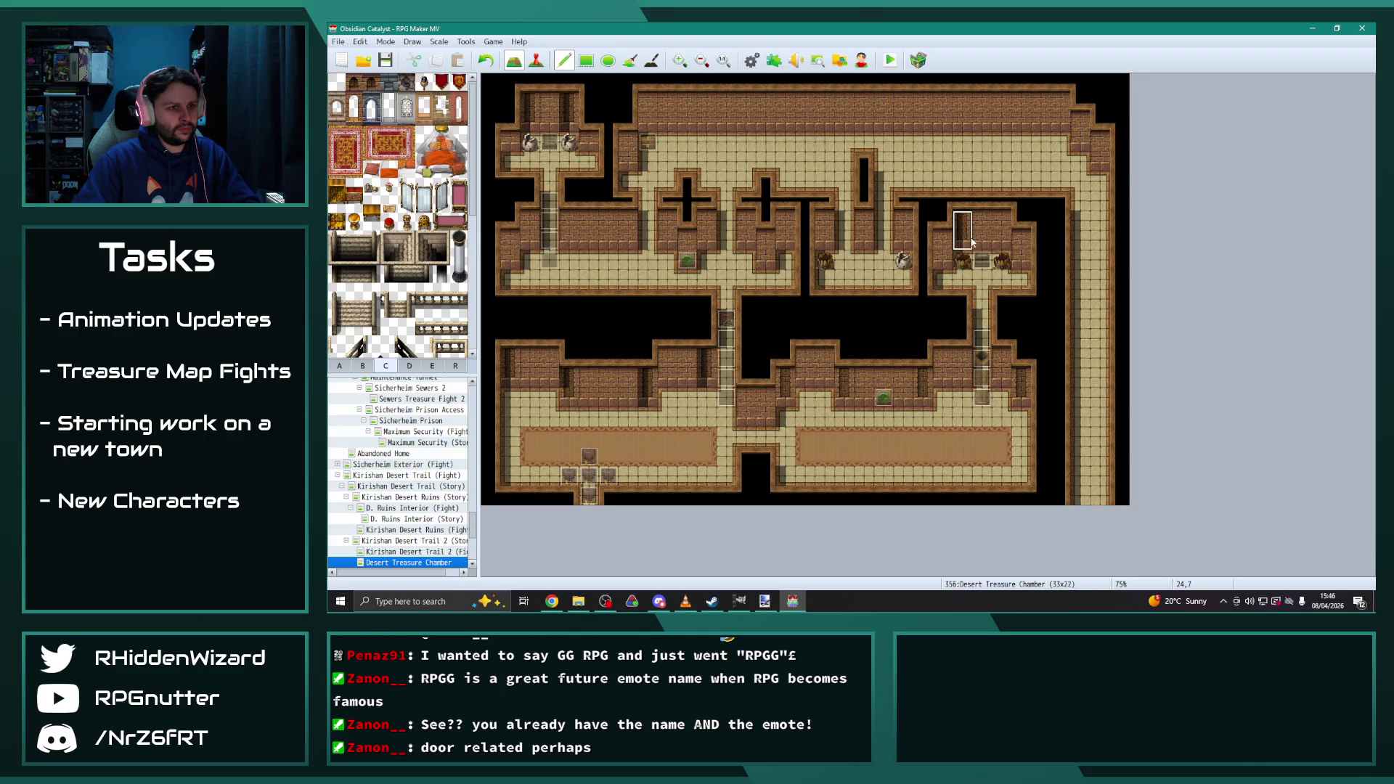
pyautogui.click(1001, 231)
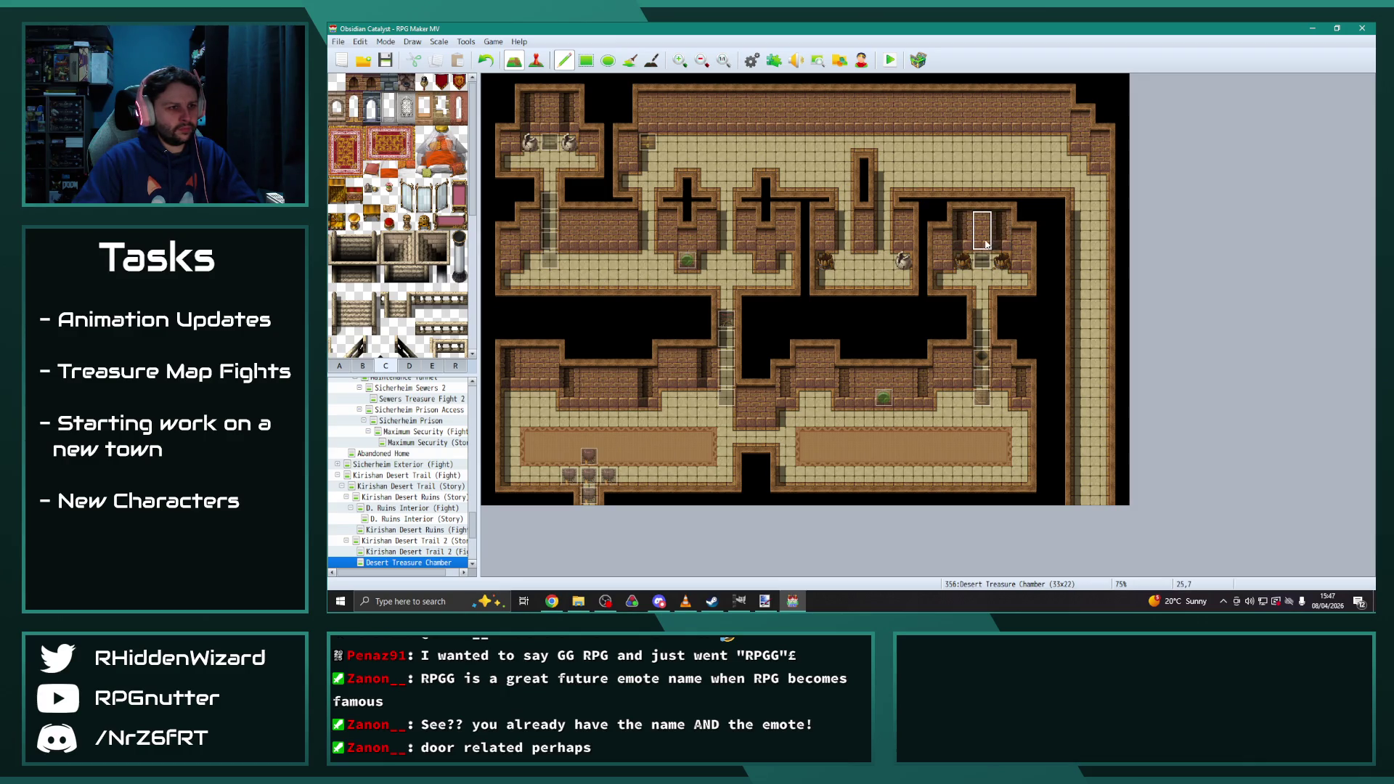
pyautogui.click(1058, 125)
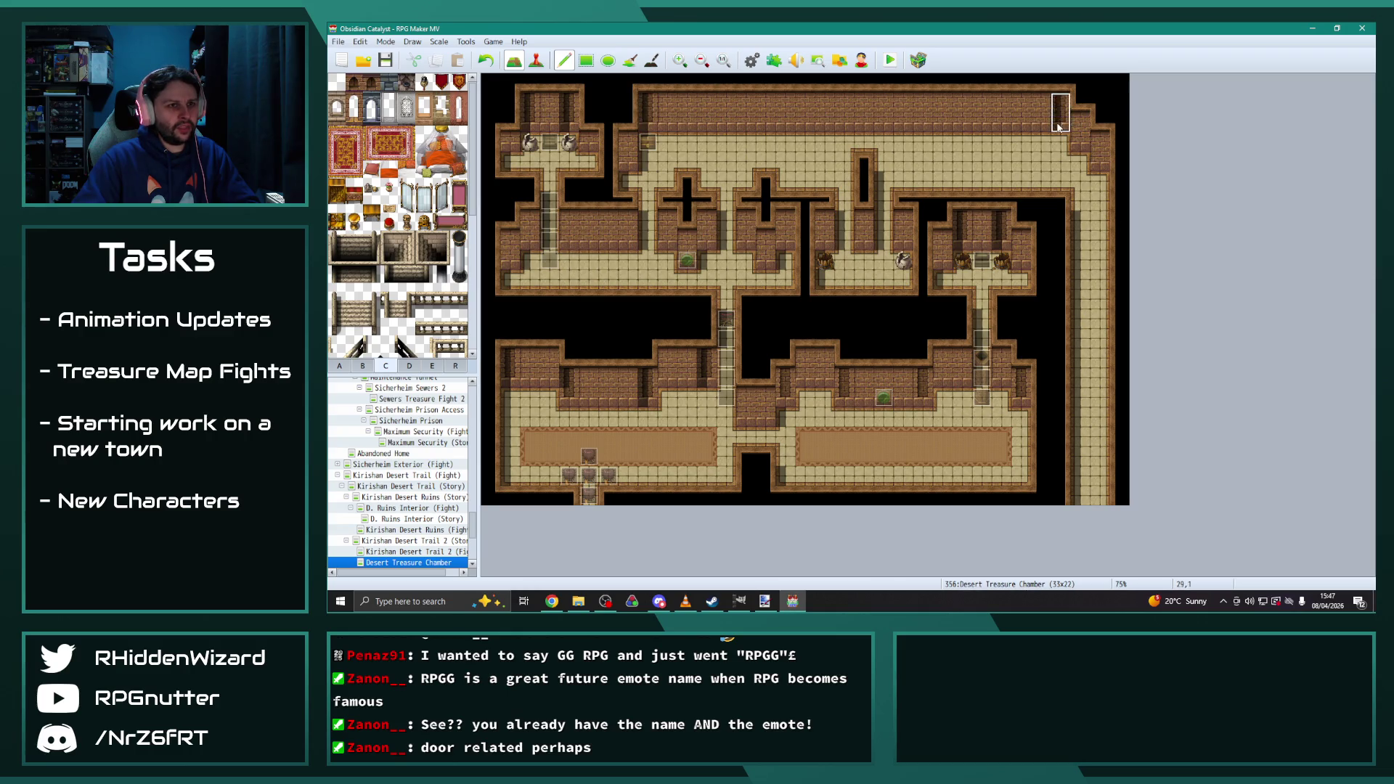
# Erase shadows on the top-left, big room and small right room walls, then open D. Ruins Interior
pyautogui.click(651, 61)
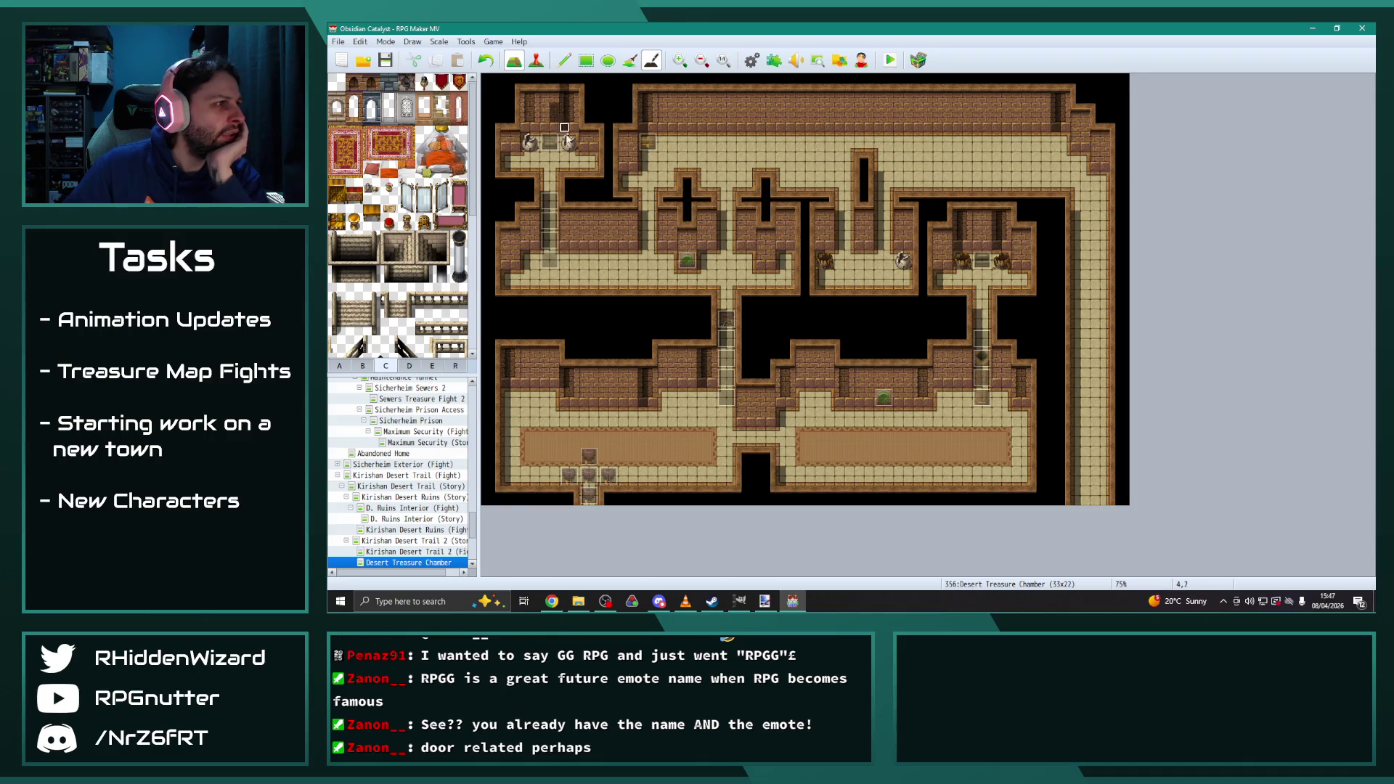
pyautogui.click(563, 109)
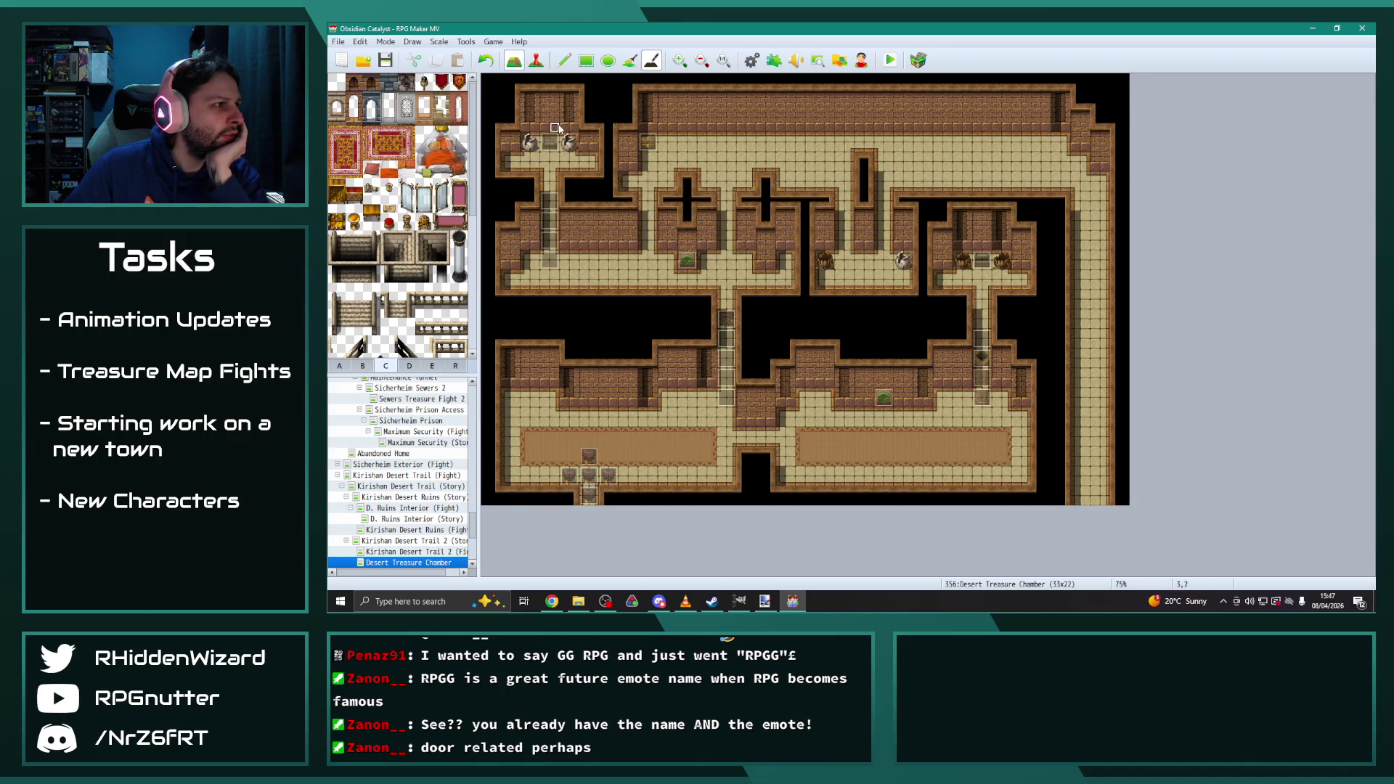
pyautogui.moveTo(644, 94); pyautogui.dragTo(644, 154)
pyautogui.moveTo(1060, 91); pyautogui.dragTo(1059, 153)
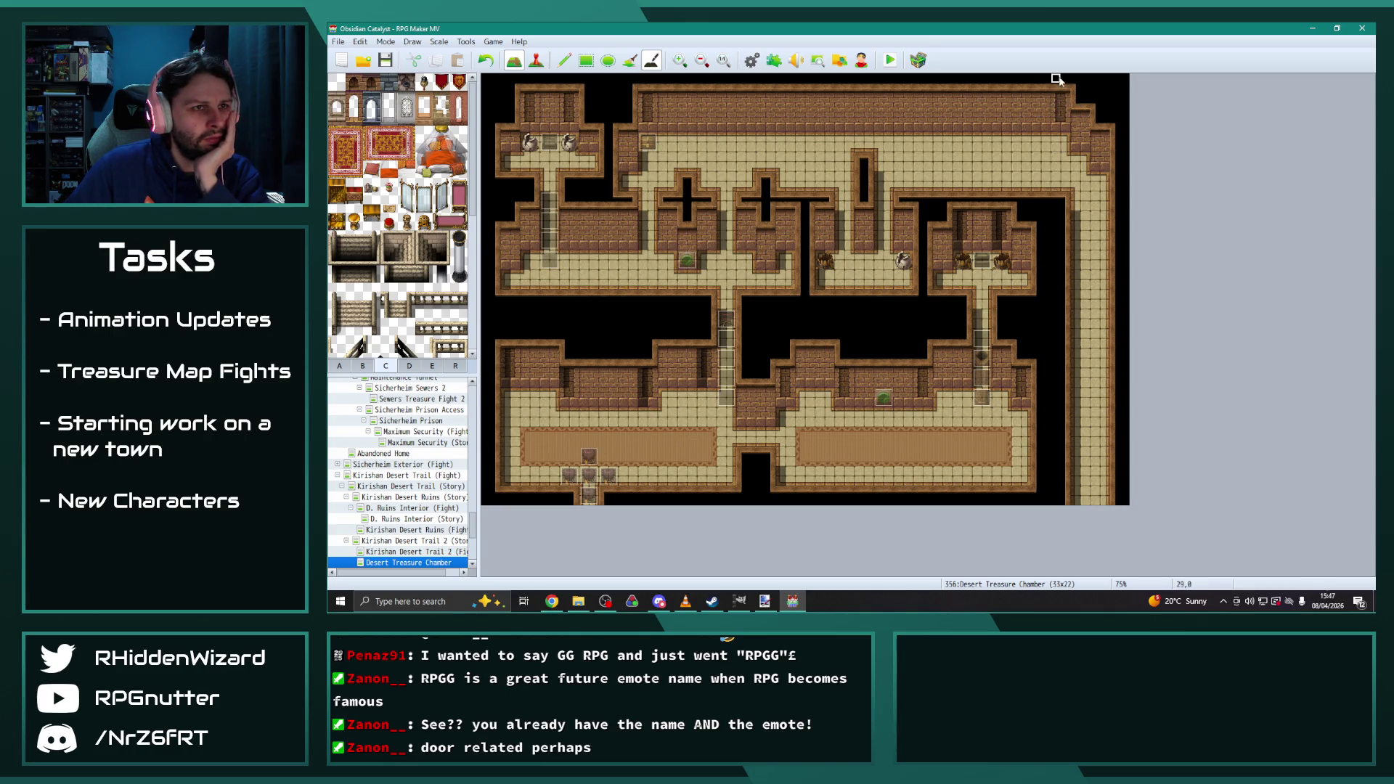
pyautogui.moveTo(957, 216); pyautogui.dragTo(959, 253)
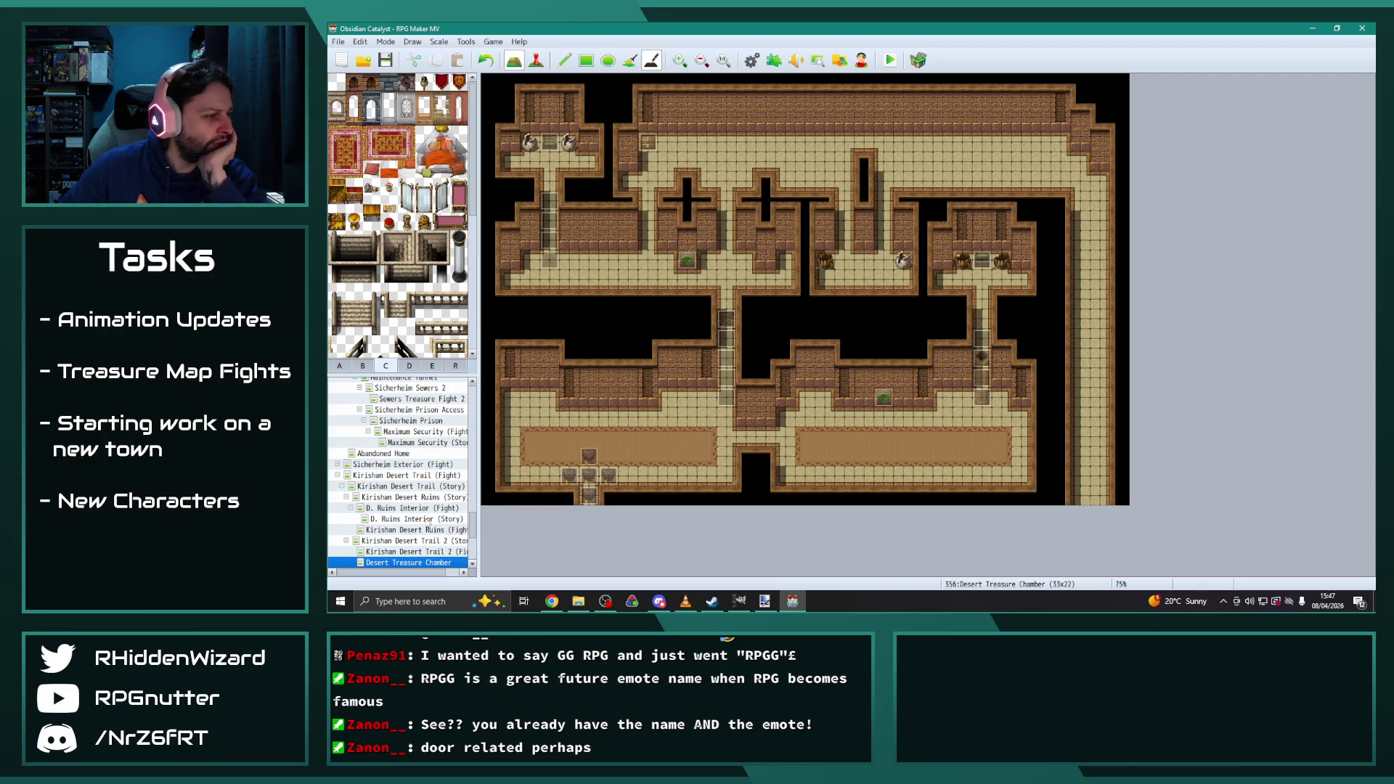
pyautogui.click(417, 510)
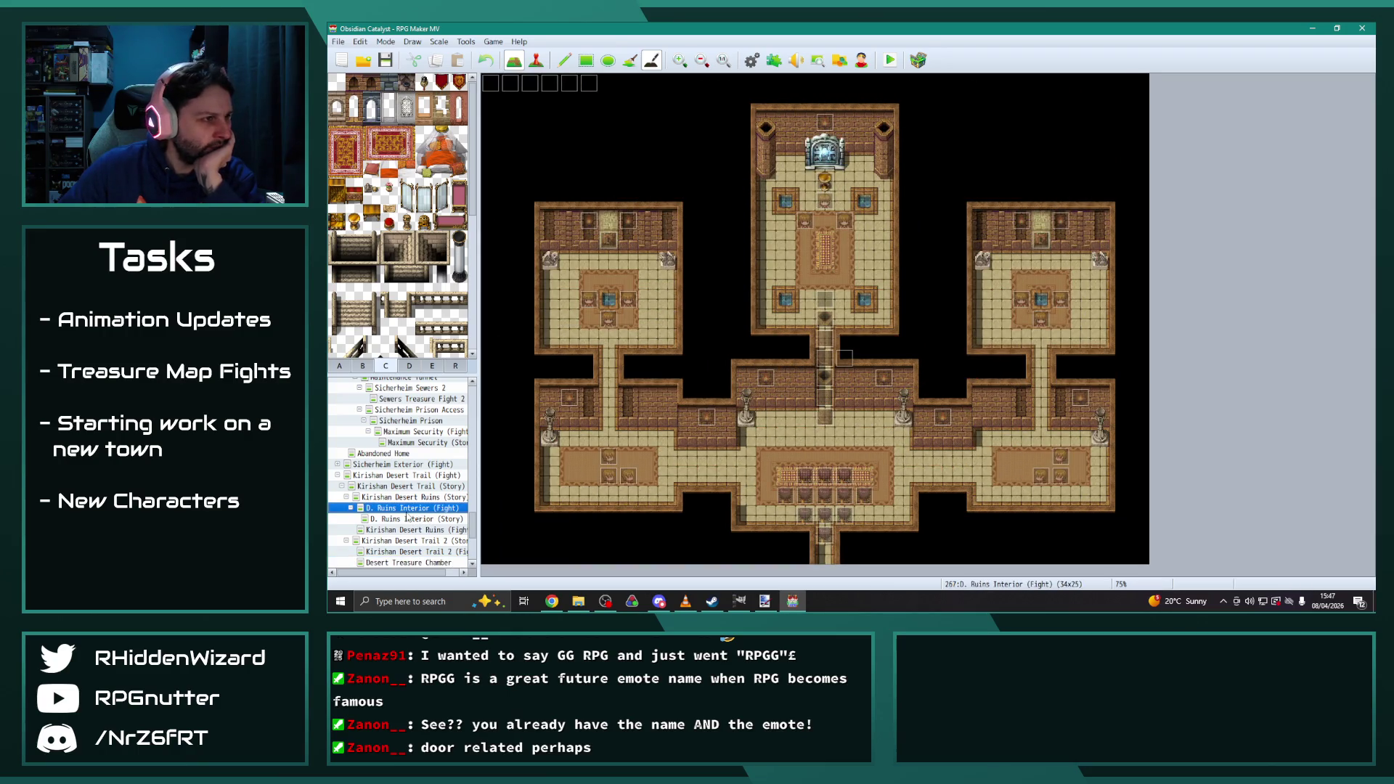
# Toggle the Rectangle and Pencil tools, then select Desert Treasure Chamber in the map list
pyautogui.click(586, 60)
pyautogui.click(564, 60)
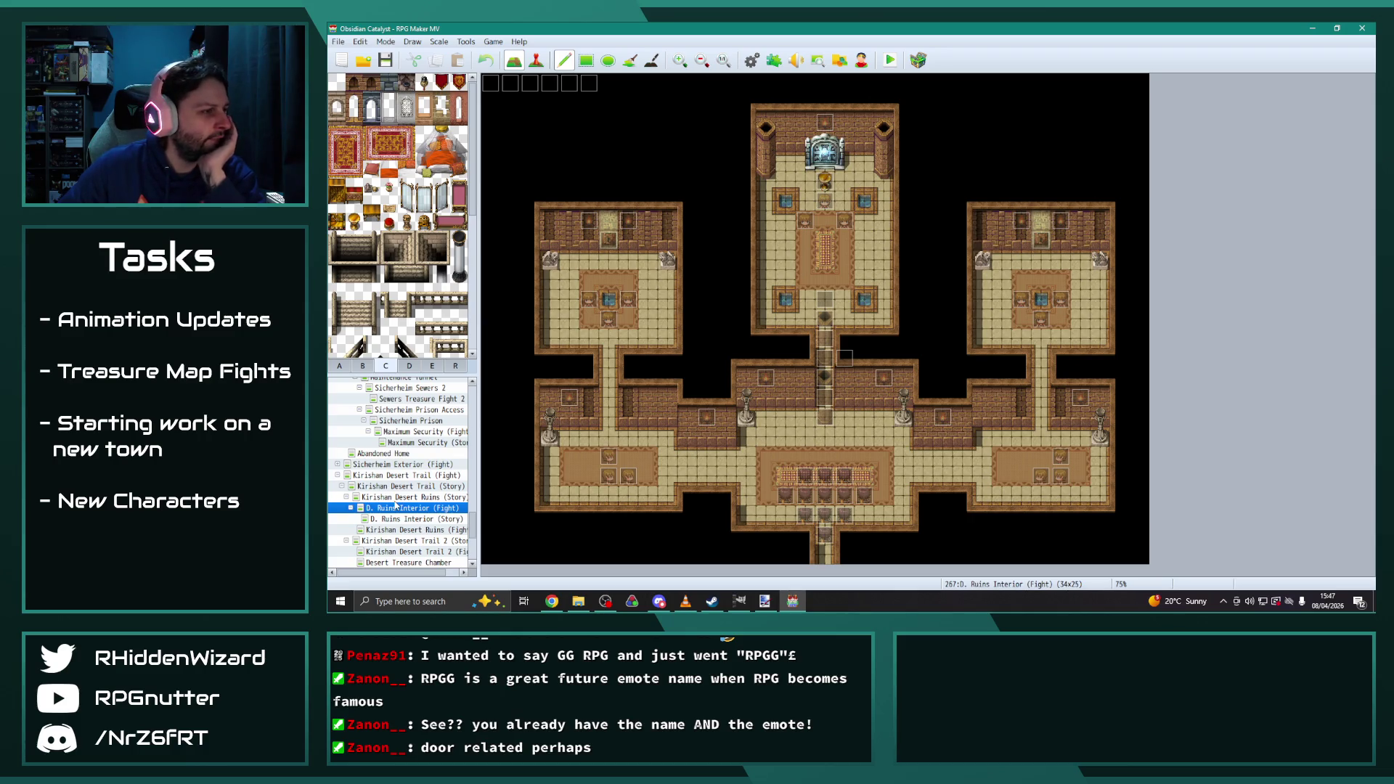
pyautogui.click(421, 562)
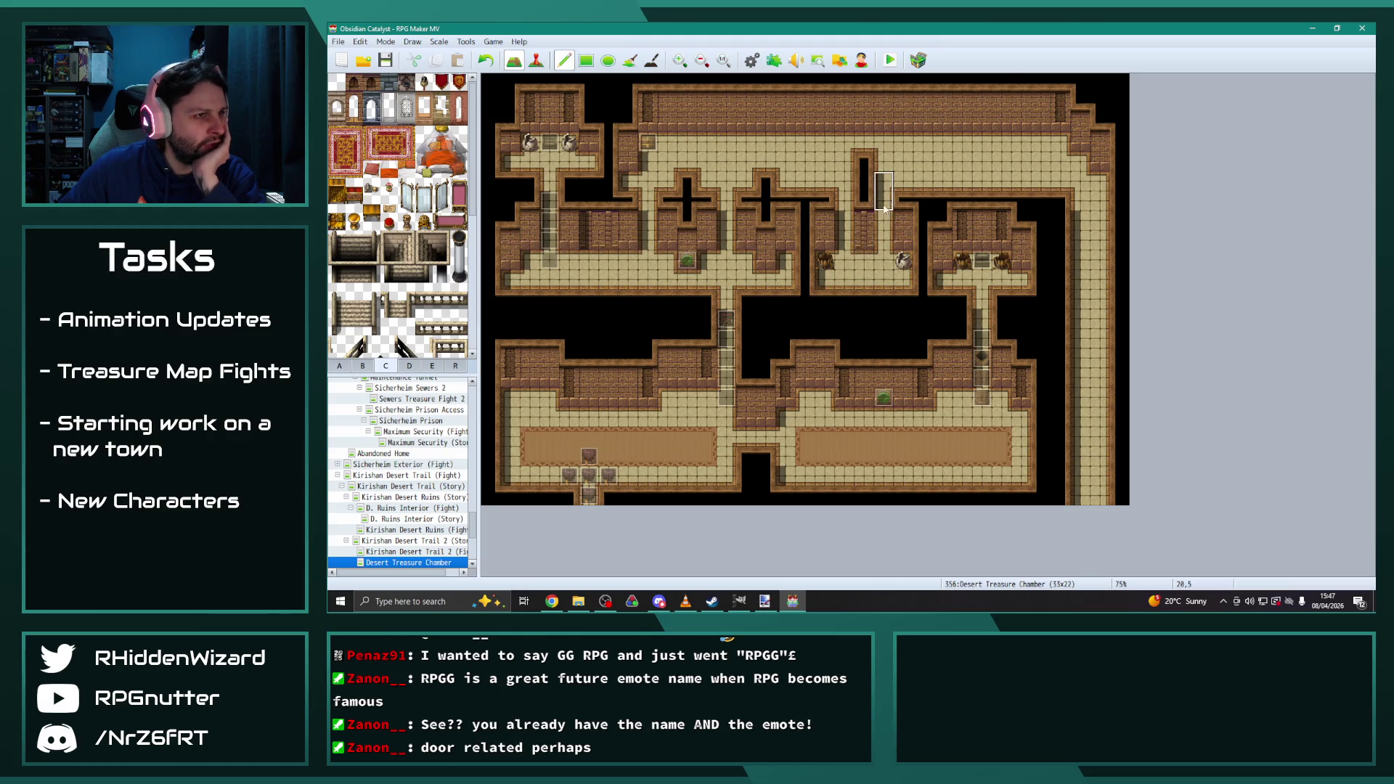
# Adjust shadows beside the upper and left wall columns and add a dark lower-wall tile
pyautogui.click(651, 59)
pyautogui.moveTo(881, 217); pyautogui.dragTo(879, 236)
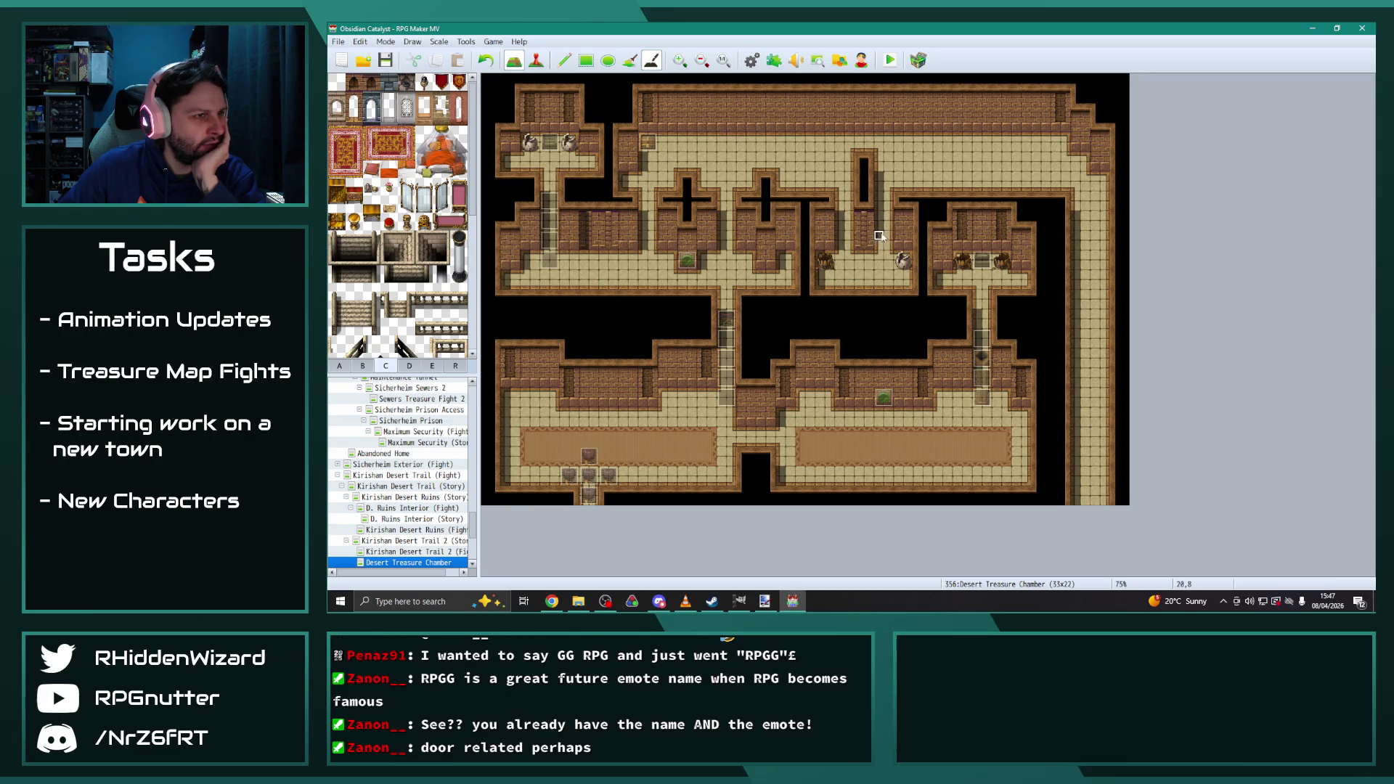
pyautogui.moveTo(585, 232)
pyautogui.mouseDown()
pyautogui.moveTo(586, 214)
pyautogui.moveTo(589, 250)
pyautogui.mouseUp()
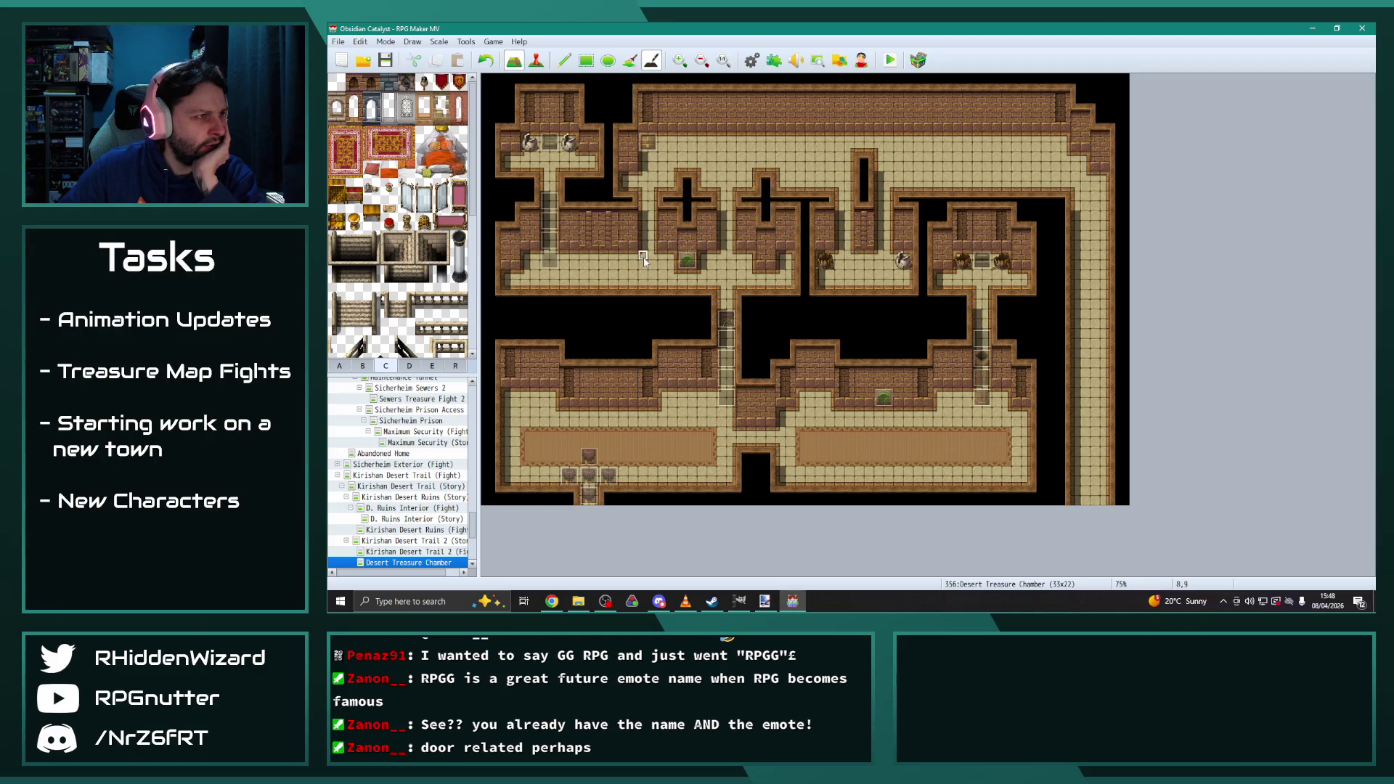
pyautogui.click(586, 59)
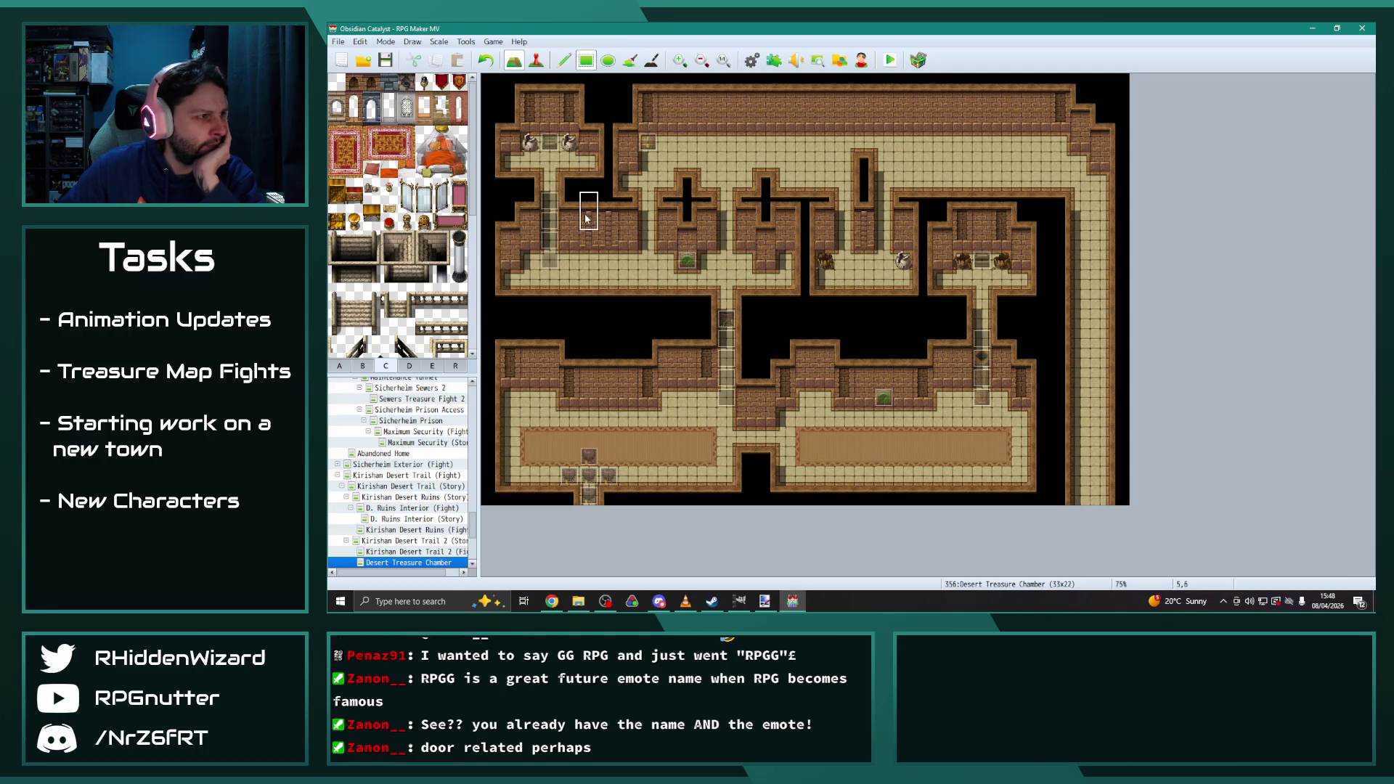
pyautogui.click(603, 396)
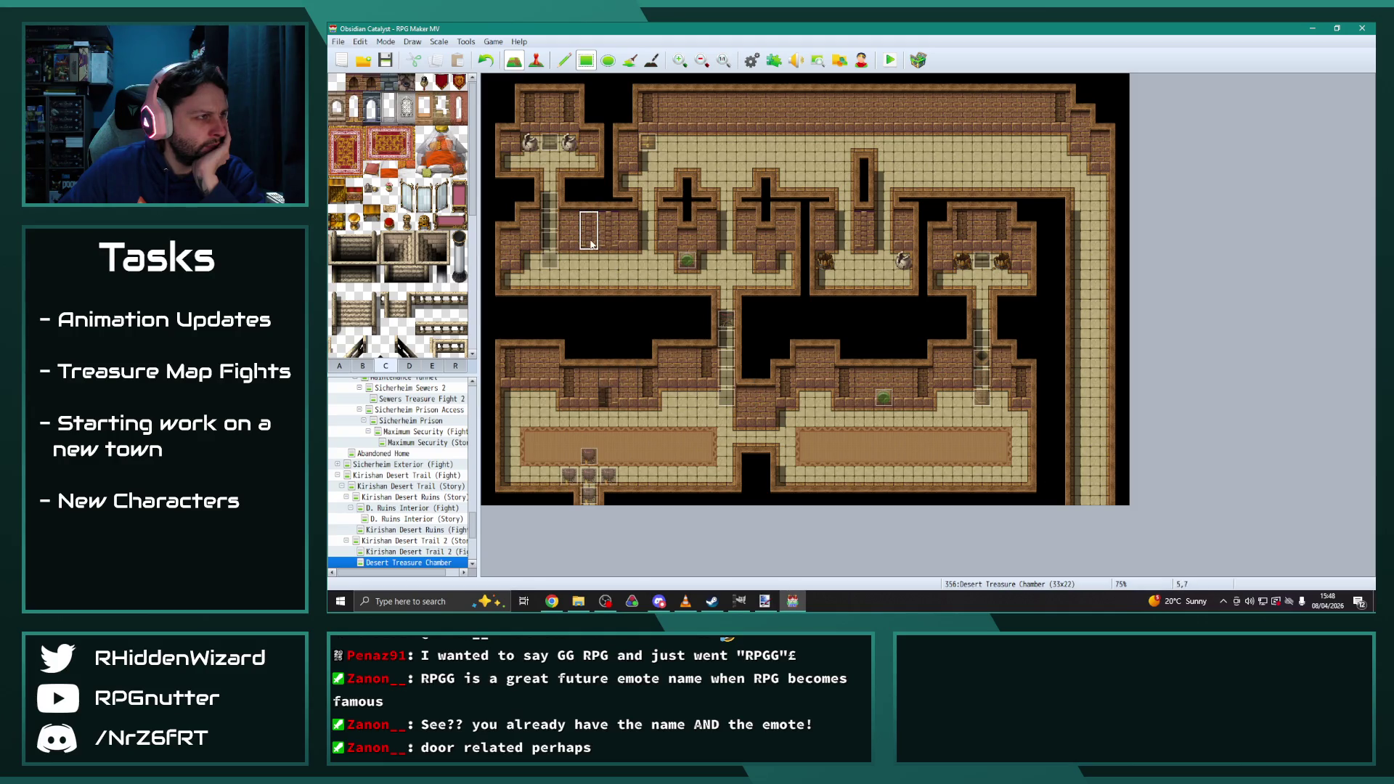
pyautogui.click(564, 59)
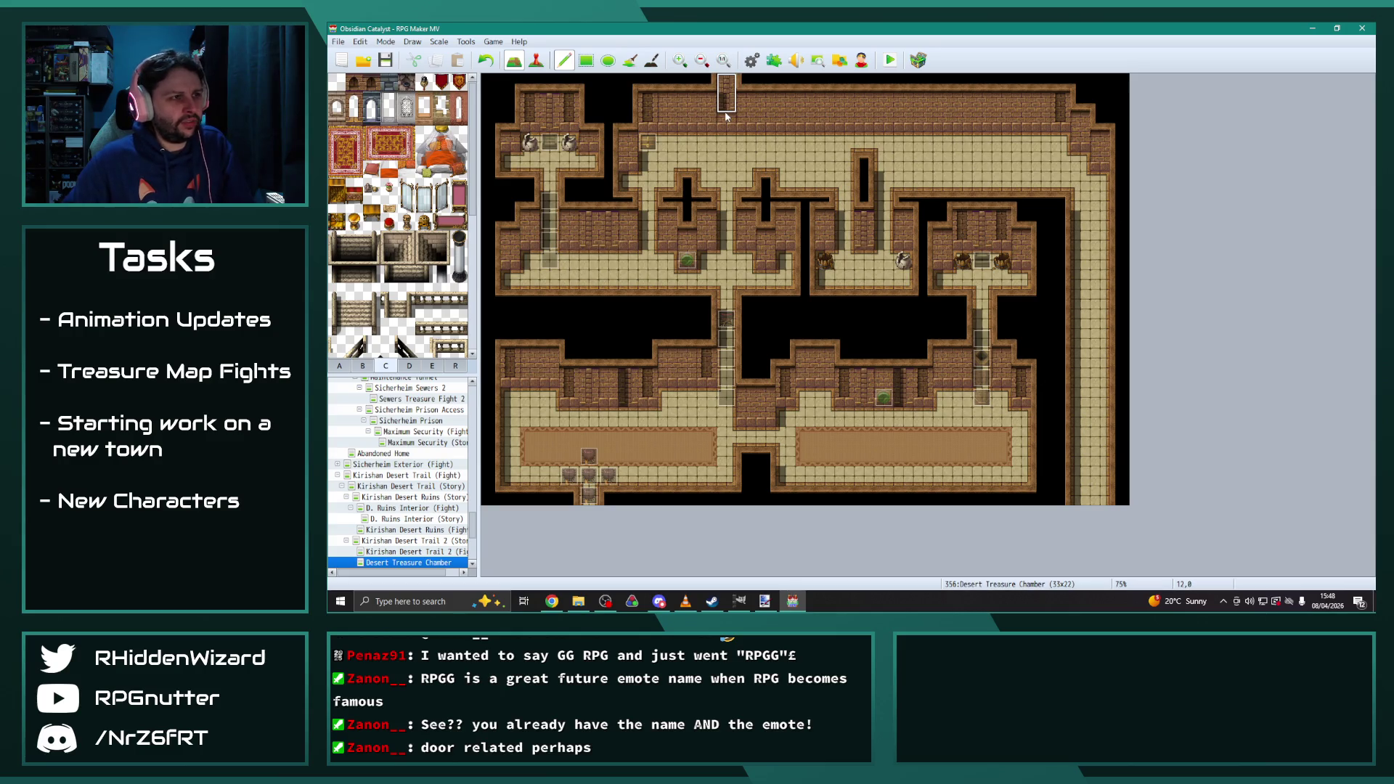
# Paint dark pillars along the top wall, then revert some to plain brick
pyautogui.click(805, 124)
pyautogui.click(883, 123)
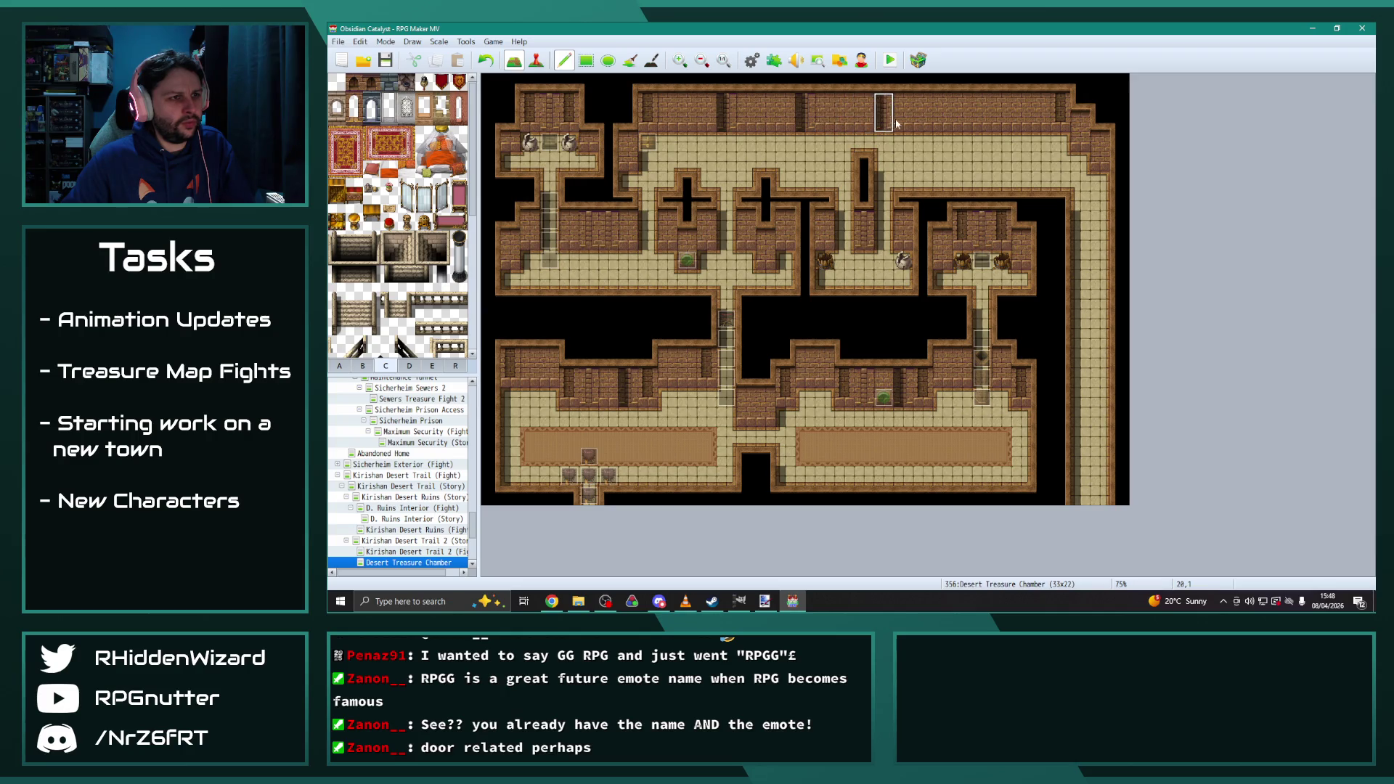
pyautogui.click(962, 122)
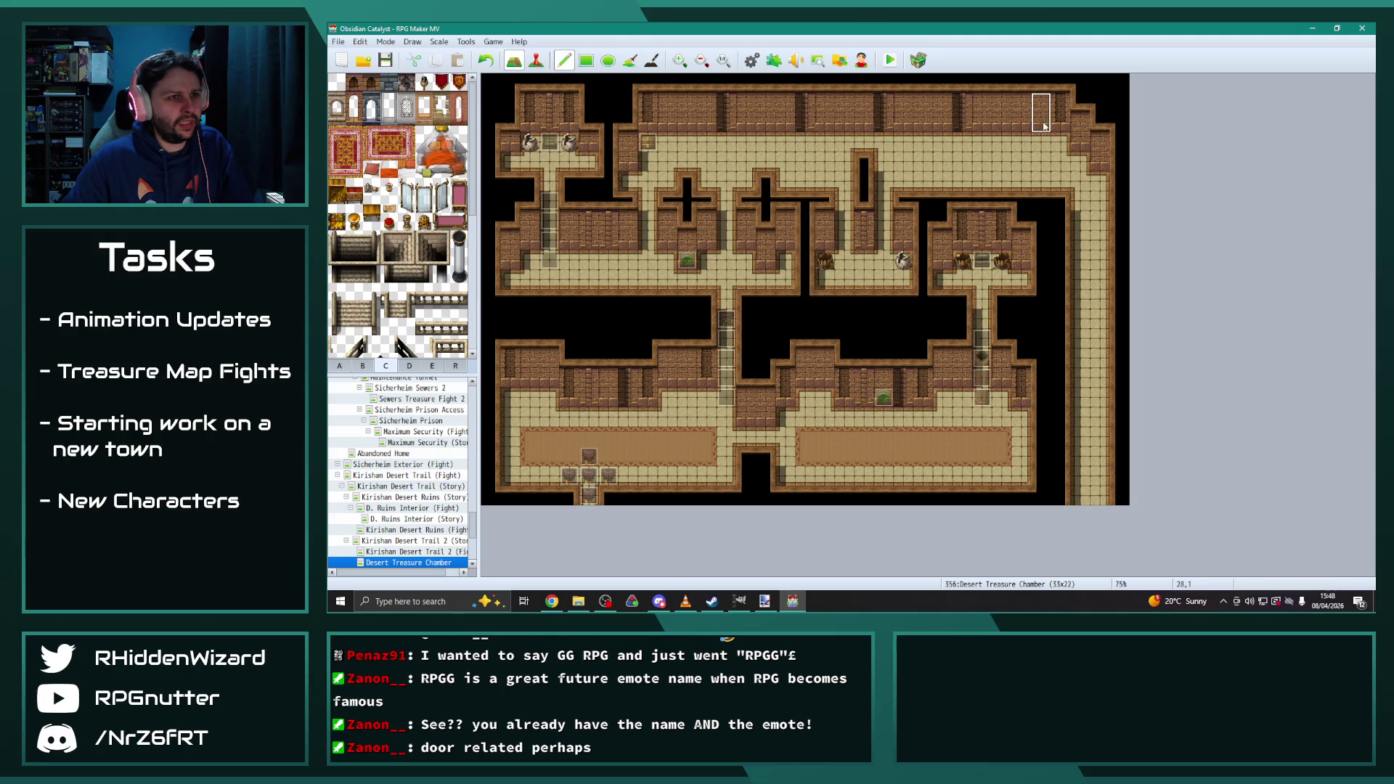
pyautogui.click(985, 123)
pyautogui.click(911, 122)
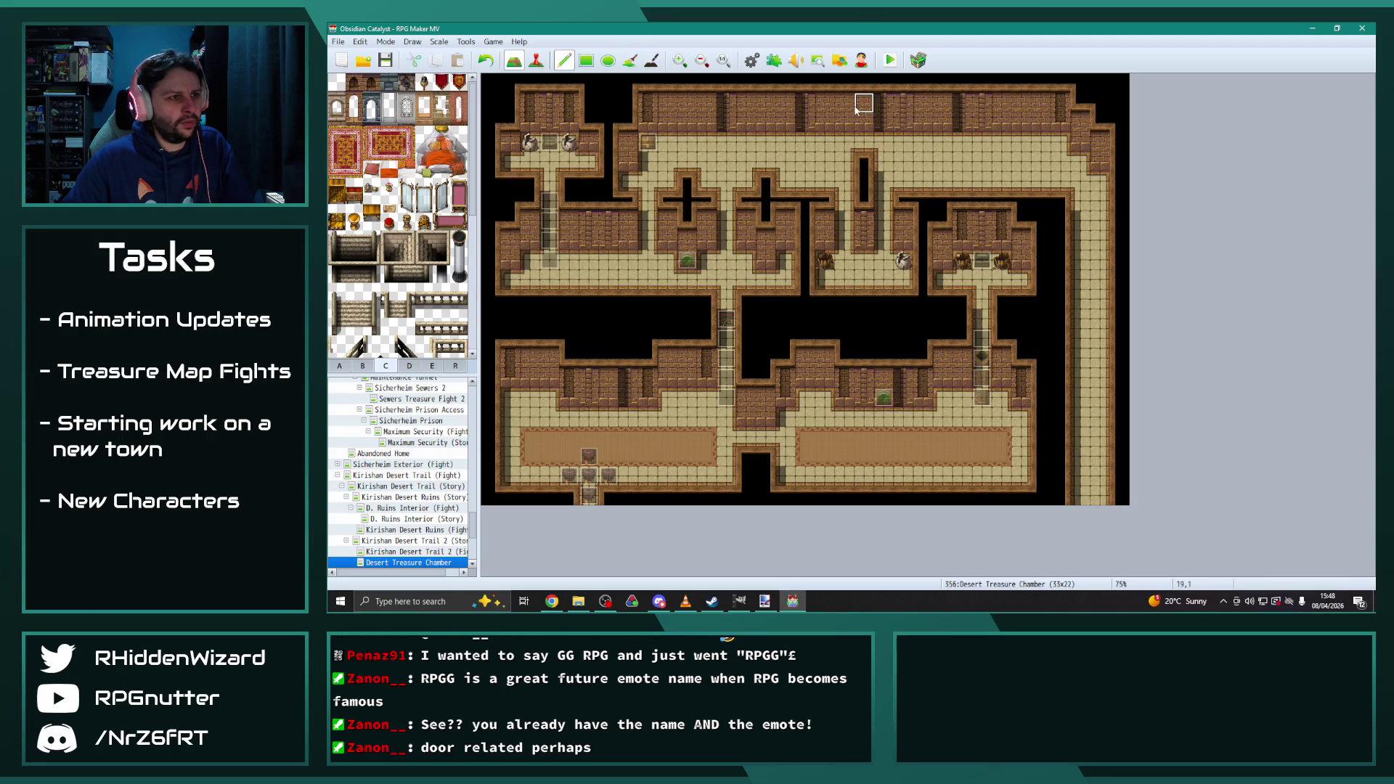
pyautogui.click(963, 107)
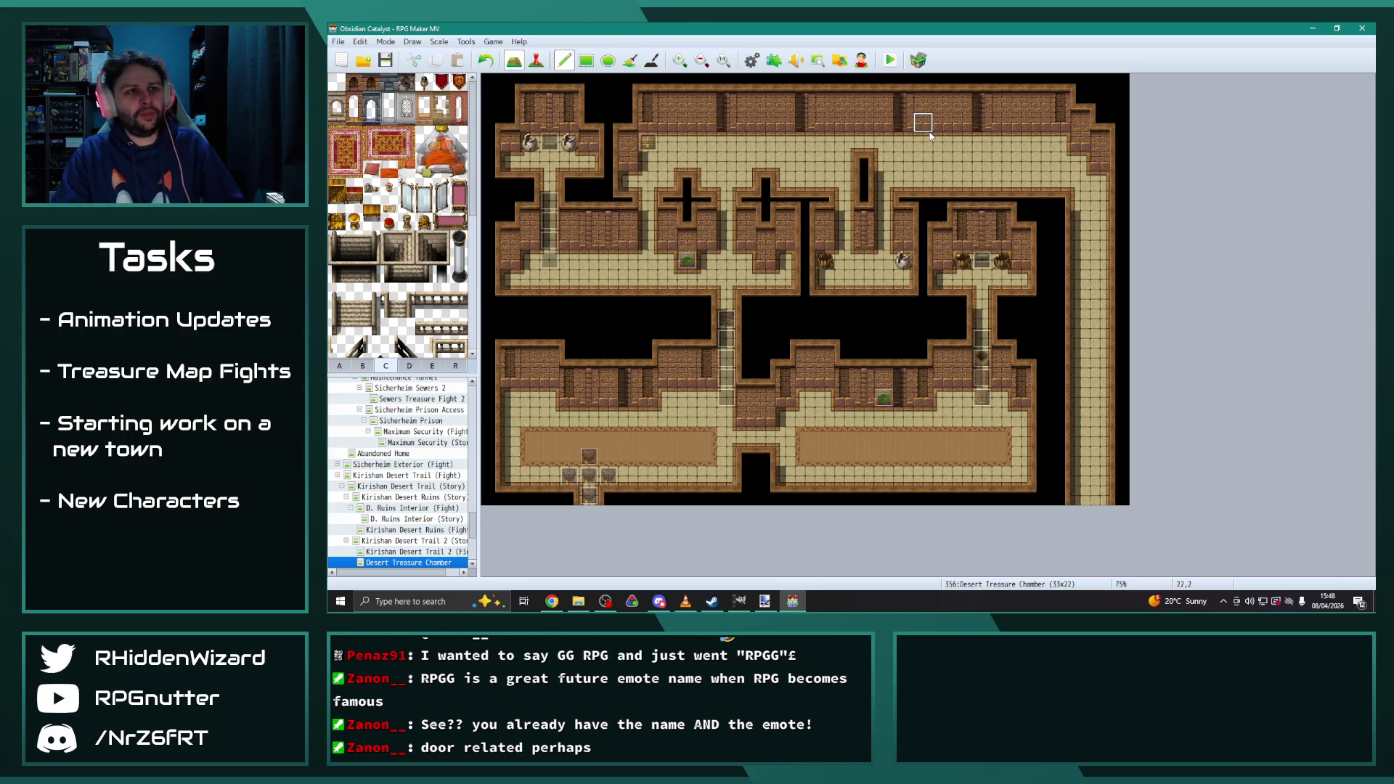
pyautogui.rightClick(941, 109)
pyautogui.click(907, 127)
pyautogui.click(808, 122)
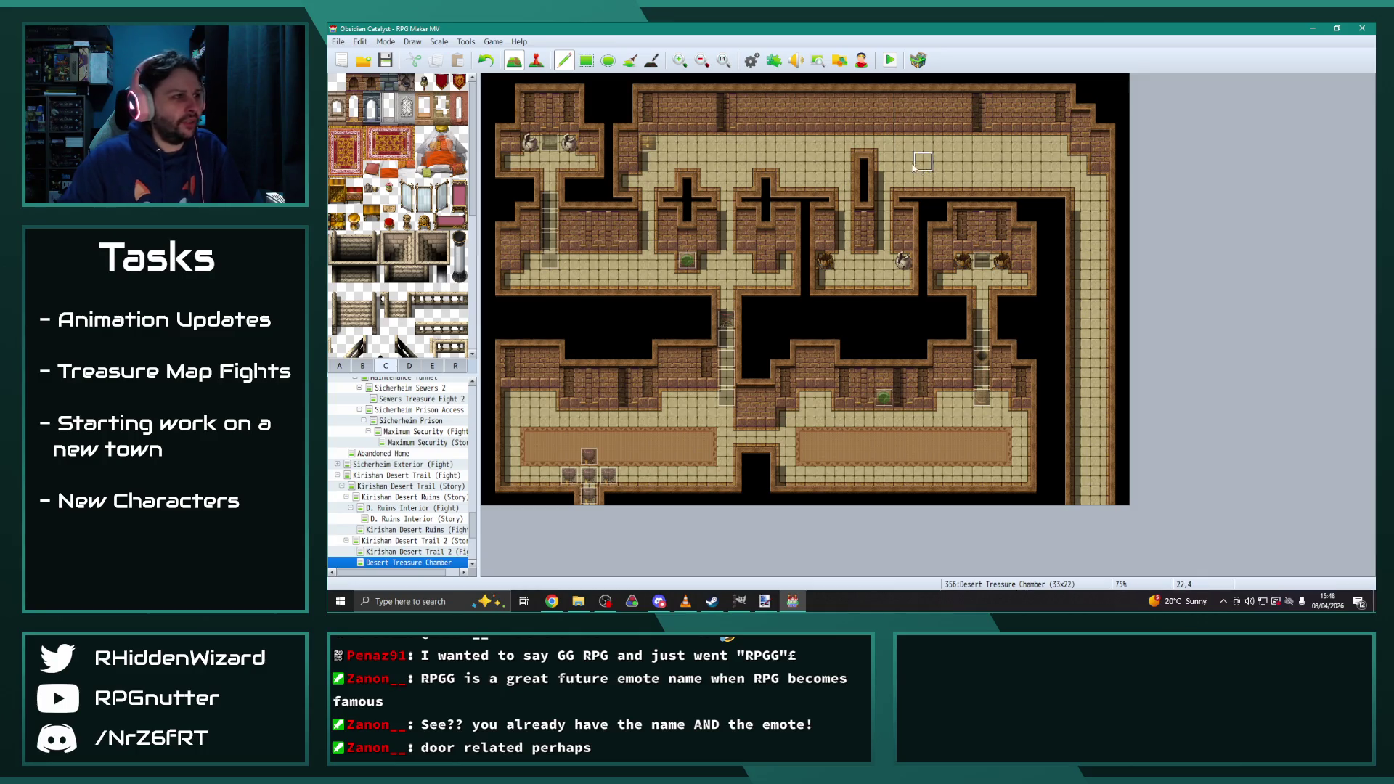
# Erase the lower brick wall's shadow strip and open D. Ruins Interior (Fight)
pyautogui.click(652, 59)
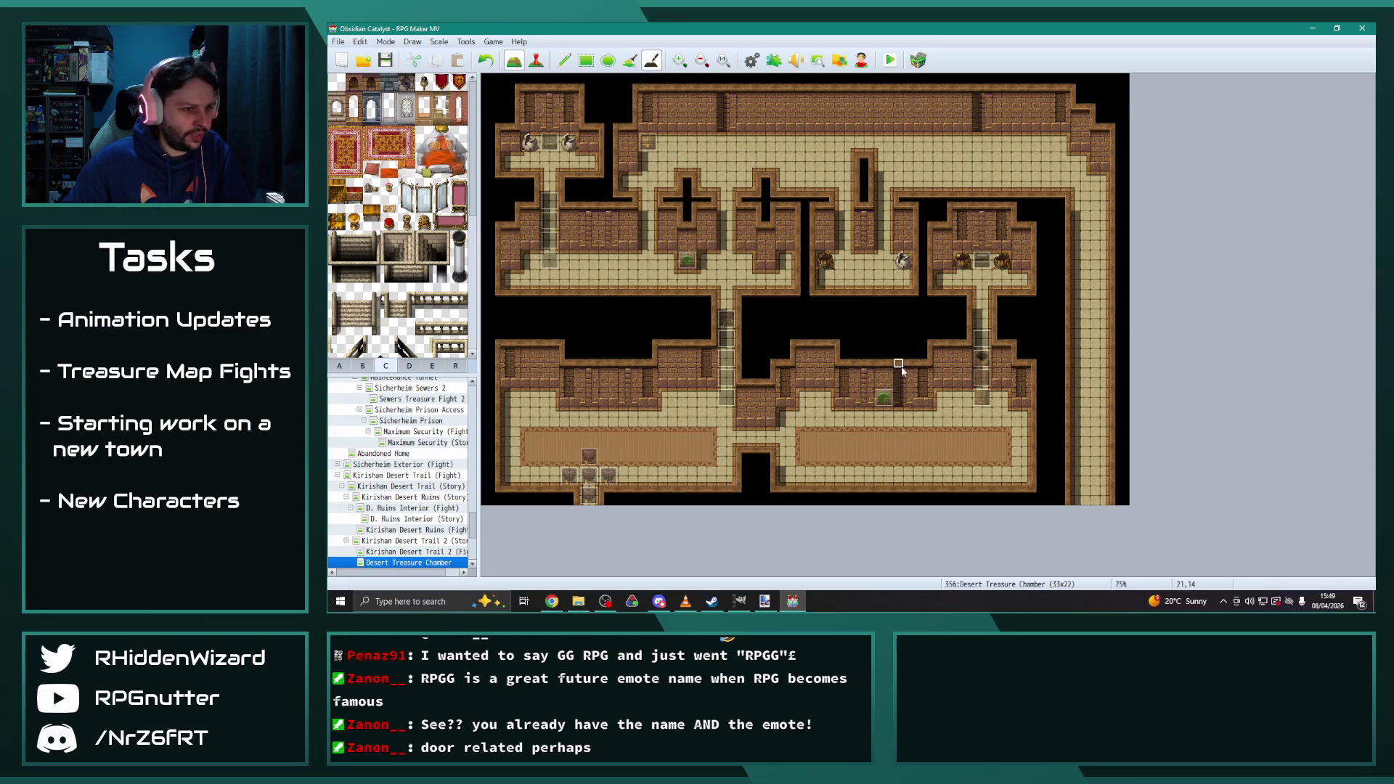
pyautogui.moveTo(901, 390); pyautogui.dragTo(901, 404)
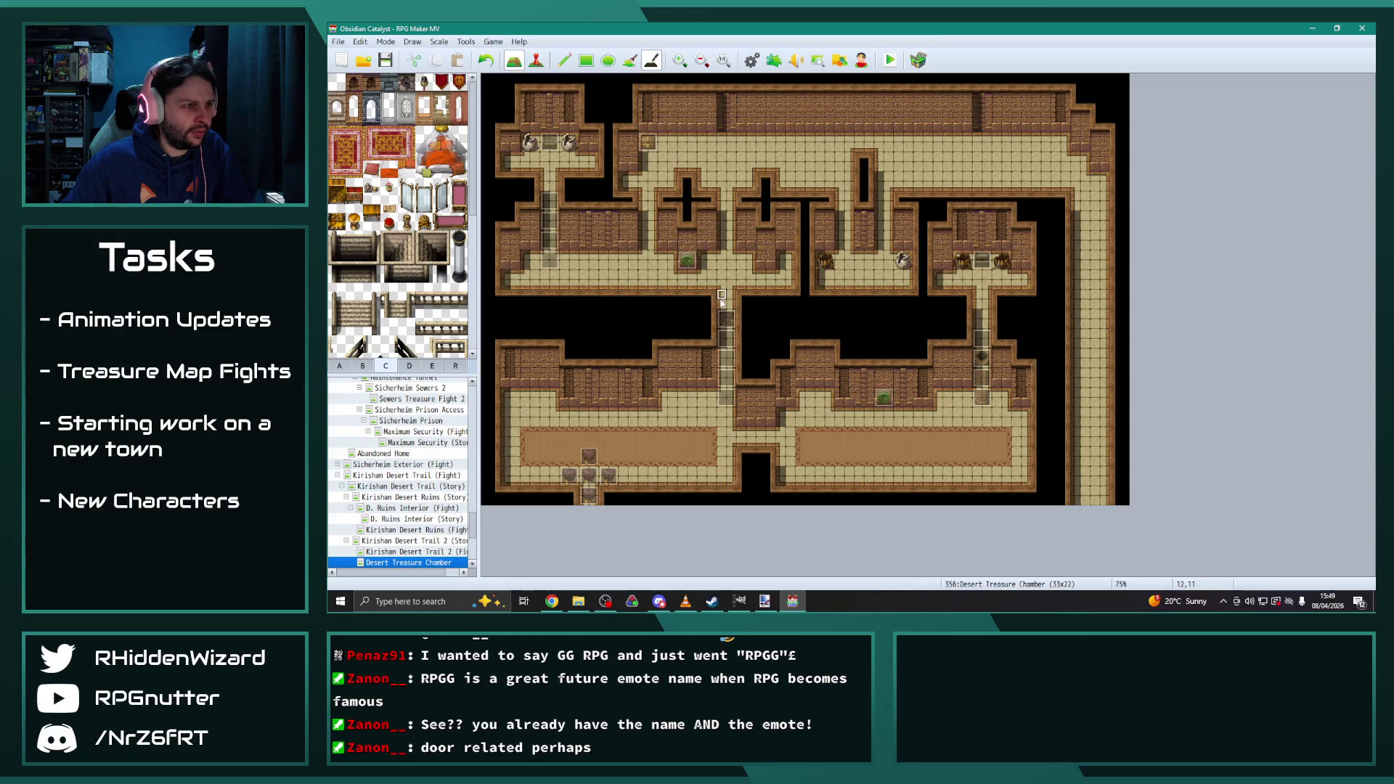
pyautogui.click(416, 508)
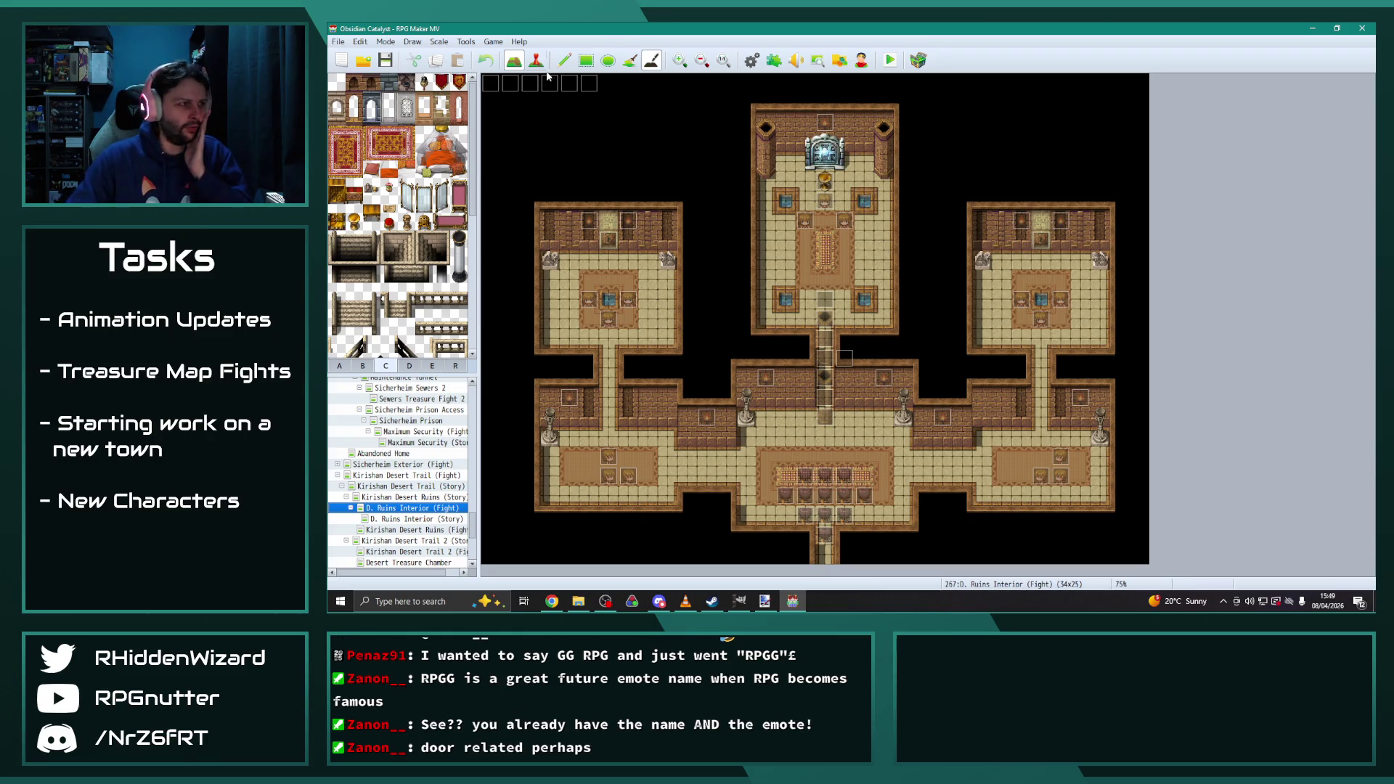
# Reopen the Desert Treasure Chamber with the Pencil tool and browse tileset tabs D and E
pyautogui.click(568, 64)
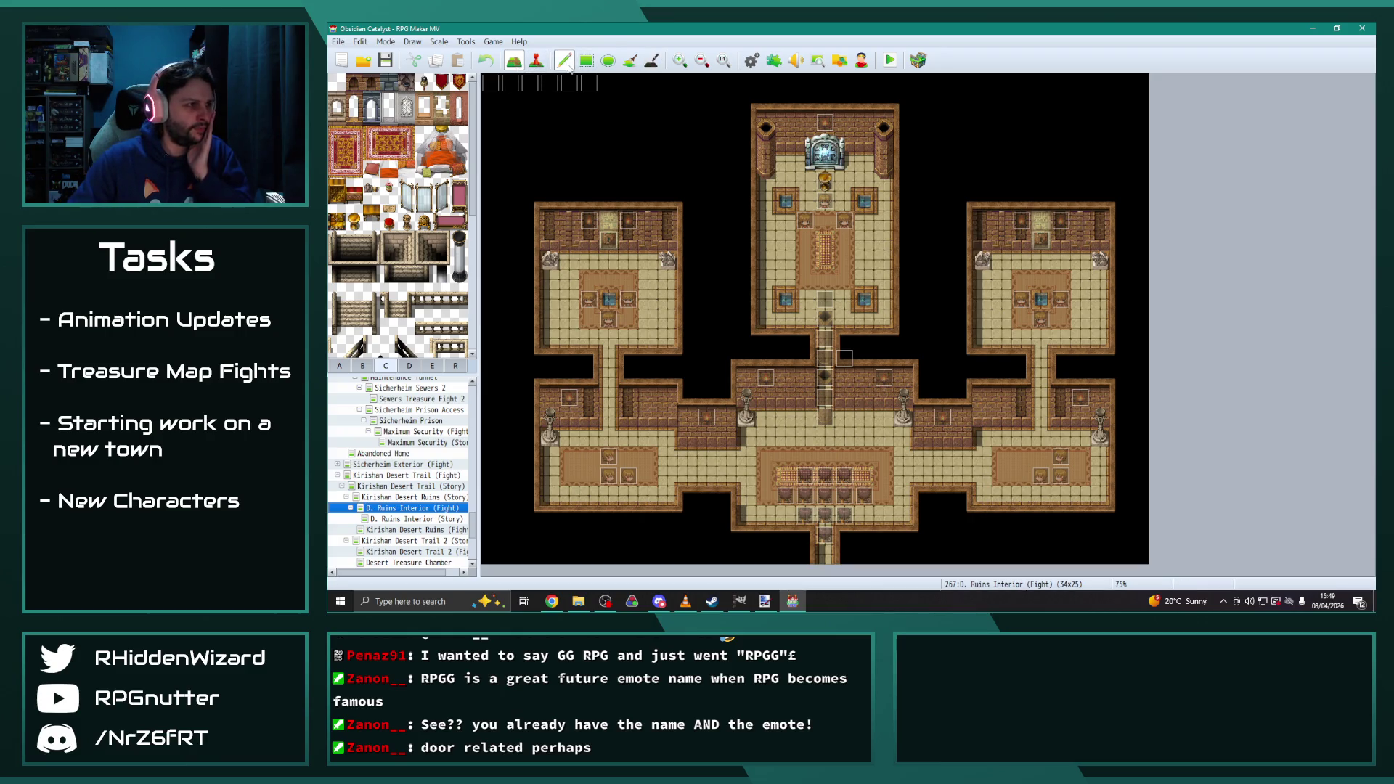
pyautogui.click(410, 564)
pyautogui.scroll(-2, 426, 281)
pyautogui.scroll(-3, 426, 282)
pyautogui.click(411, 367)
pyautogui.click(430, 366)
pyautogui.scroll(-4, 384, 348)
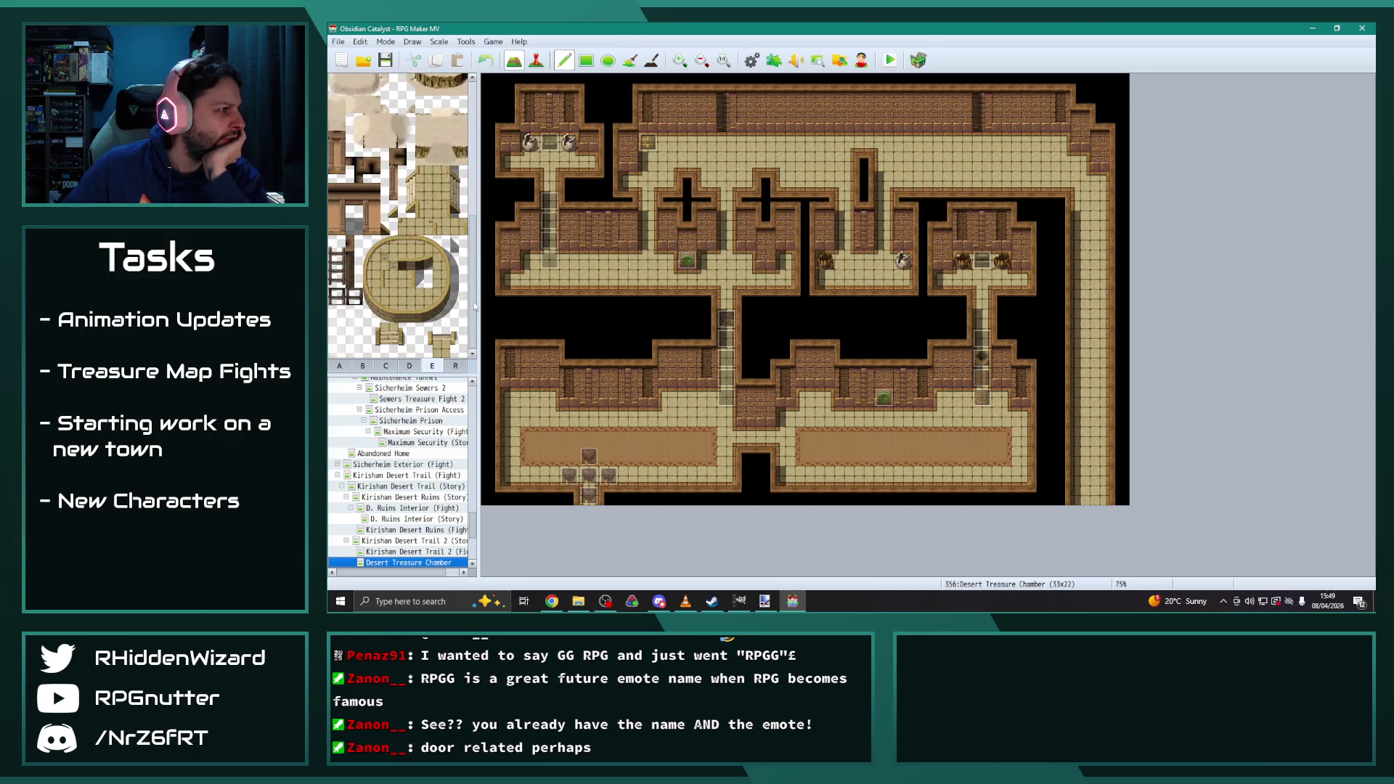
# Browse tileset tab B's crates and dungeon decor, then tab C's stairs and walls
pyautogui.click(362, 366)
pyautogui.scroll(3, 400, 218)
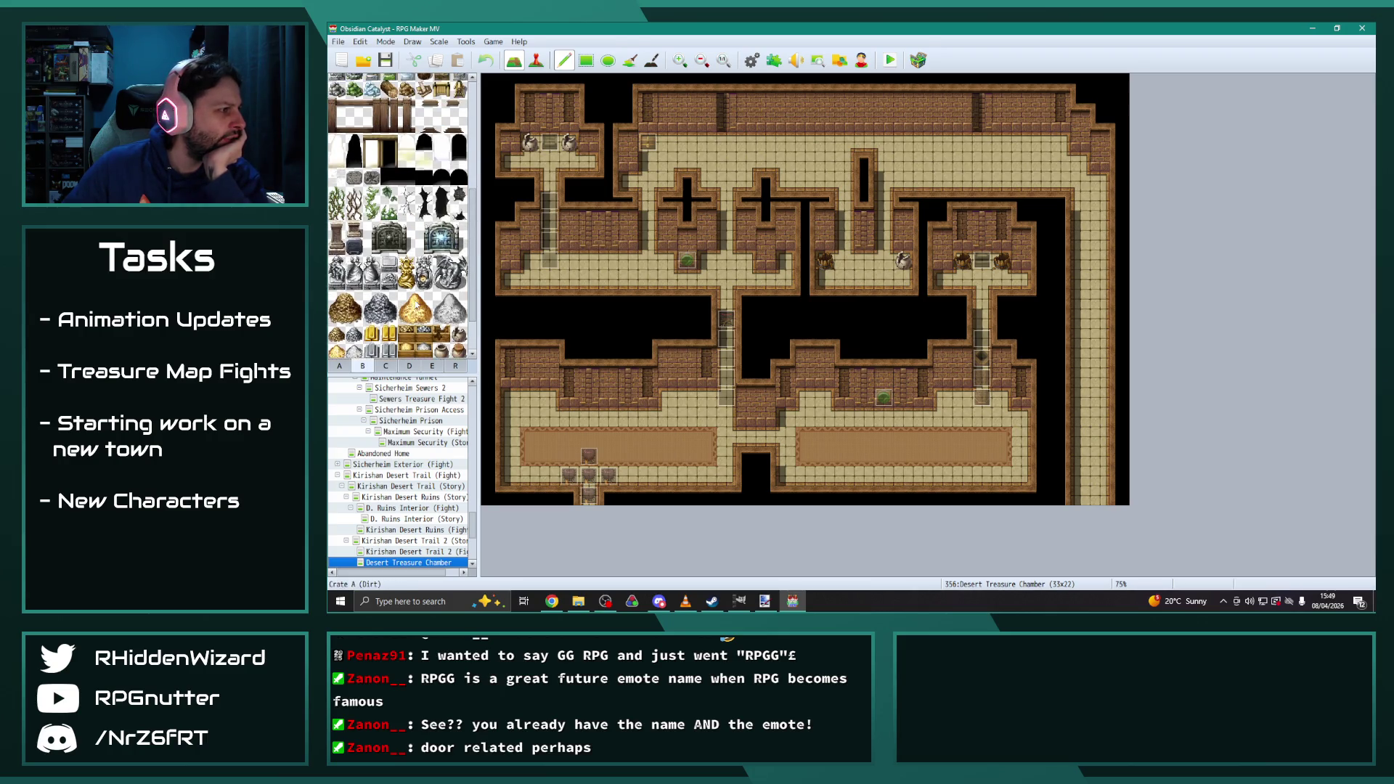
pyautogui.scroll(-3, 417, 313)
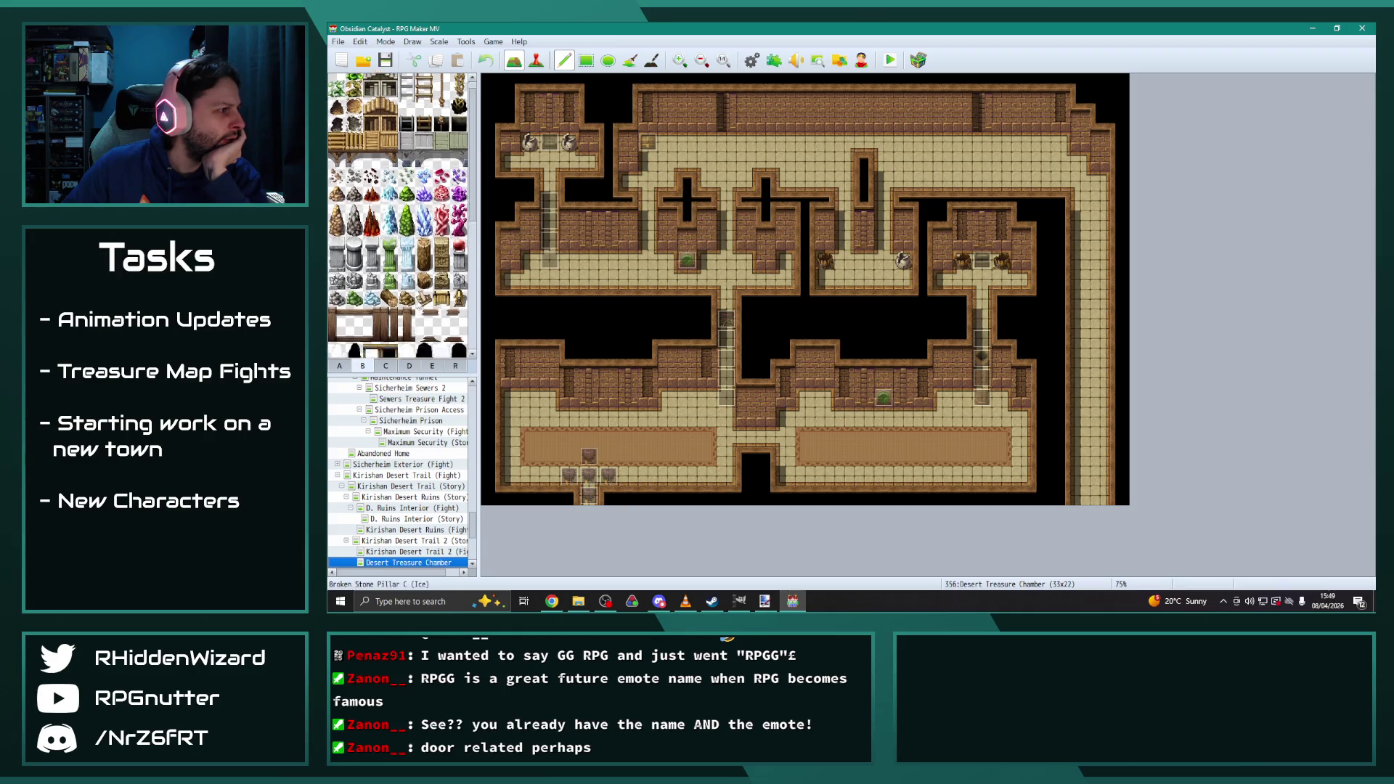
pyautogui.scroll(-3, 417, 313)
pyautogui.click(385, 366)
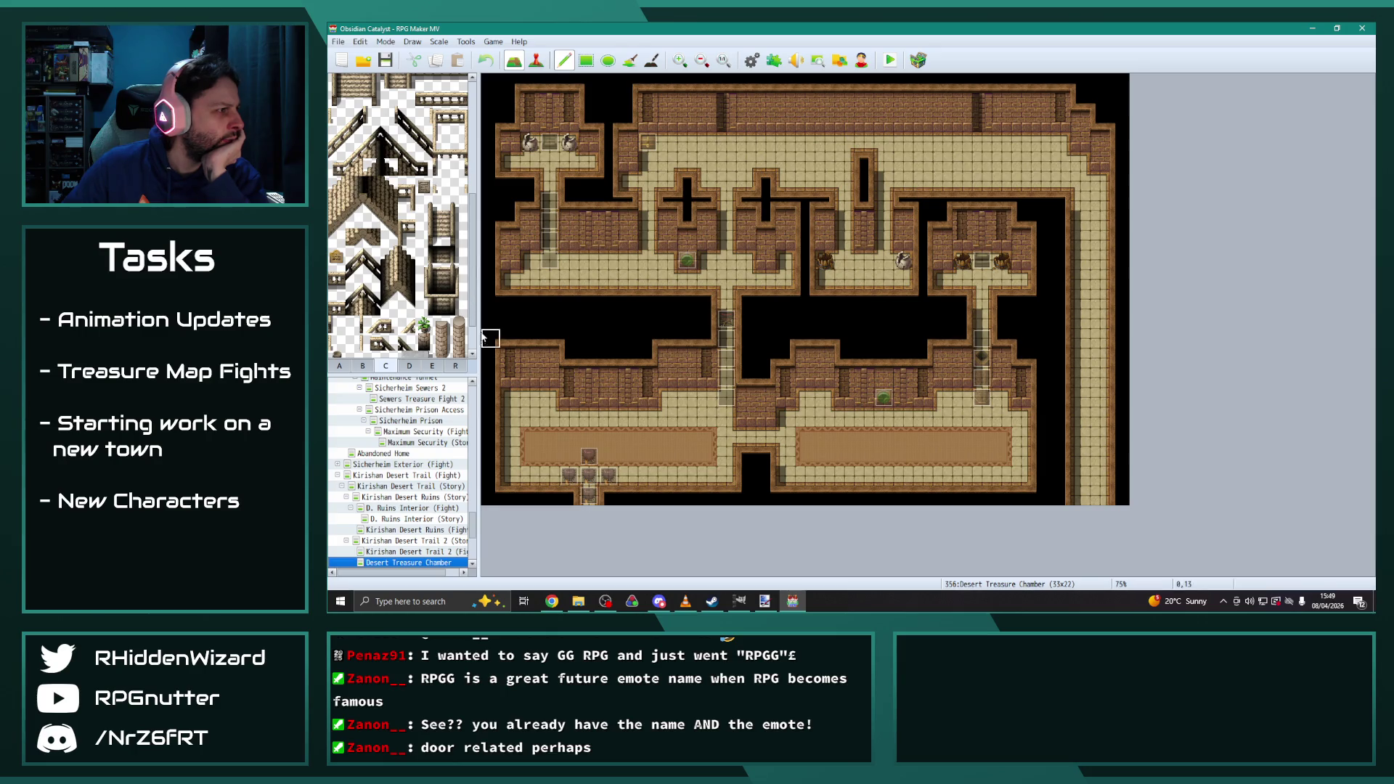
pyautogui.scroll(-5, 473, 320)
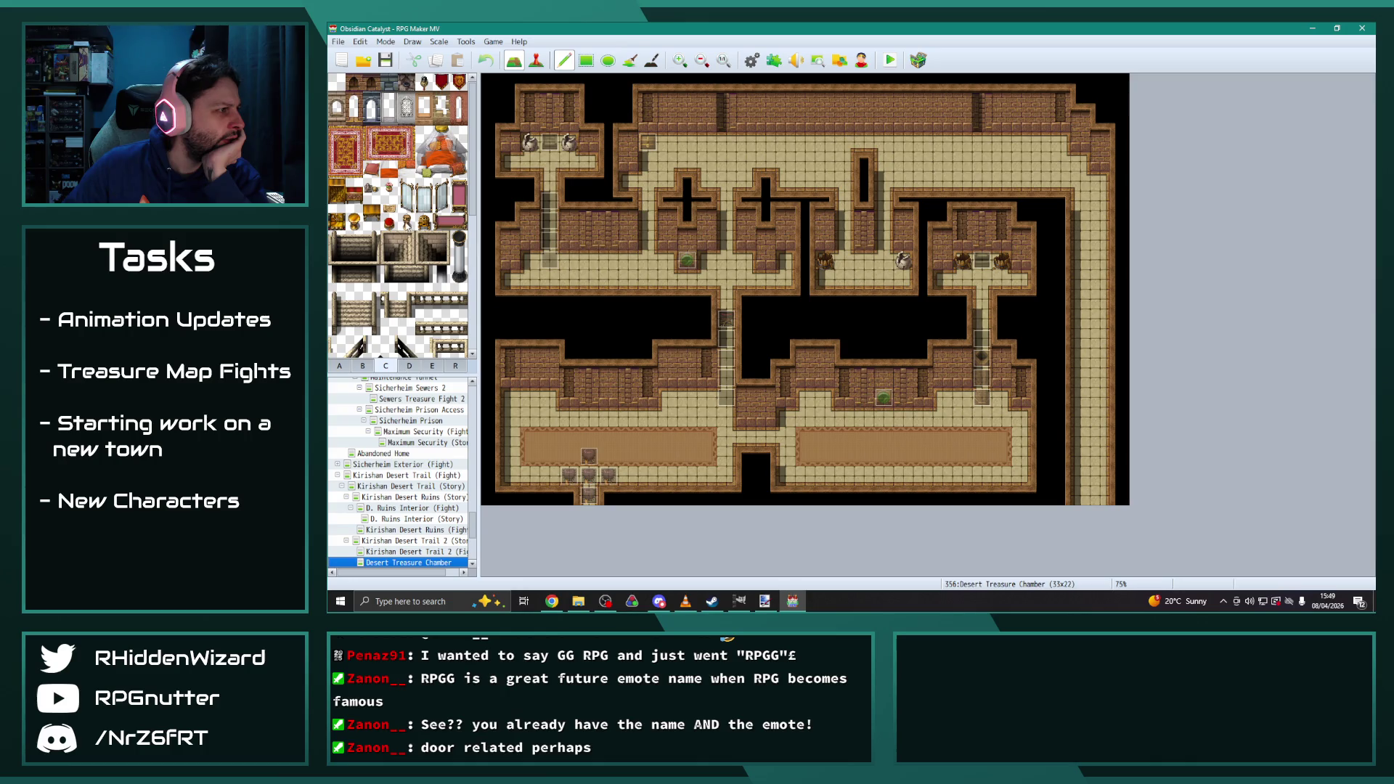
# Revisit tab D, settle on tab C carpets and furniture, and open D. Ruins Interior (Fight)
pyautogui.click(410, 366)
pyautogui.moveTo(472, 169); pyautogui.dragTo(474, 322)
pyautogui.click(385, 366)
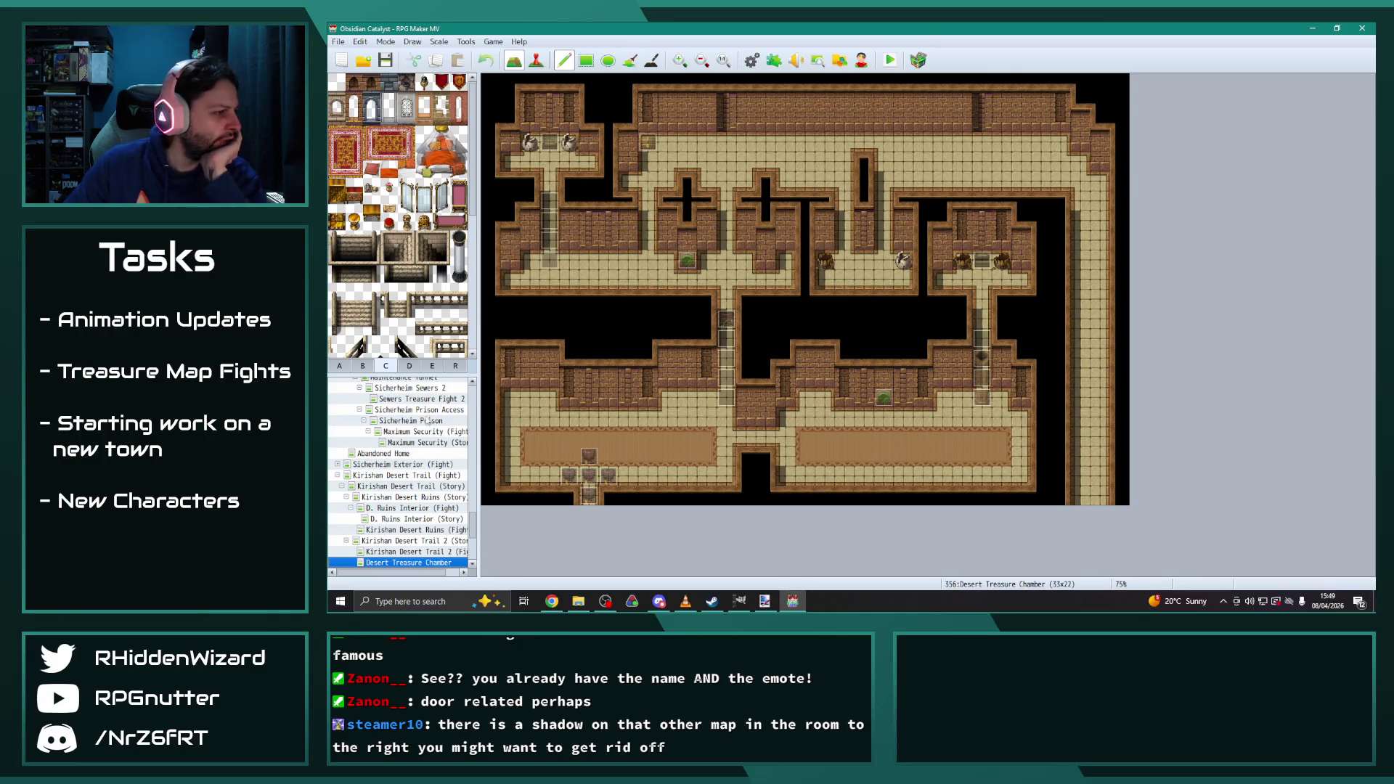
pyautogui.click(410, 509)
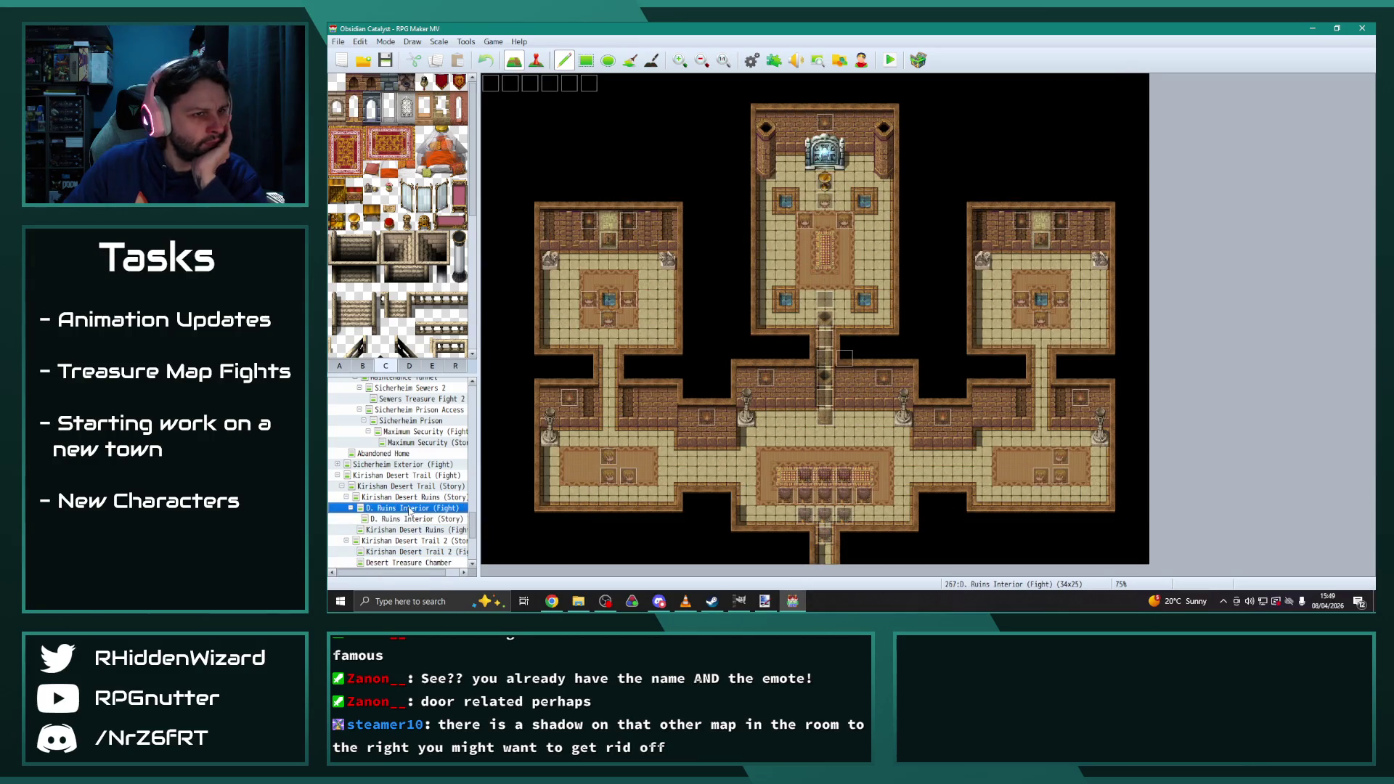
# Compare the D. Ruins Interior (Story) and (Fight) maps side by side
pyautogui.click(412, 517)
pyautogui.click(411, 510)
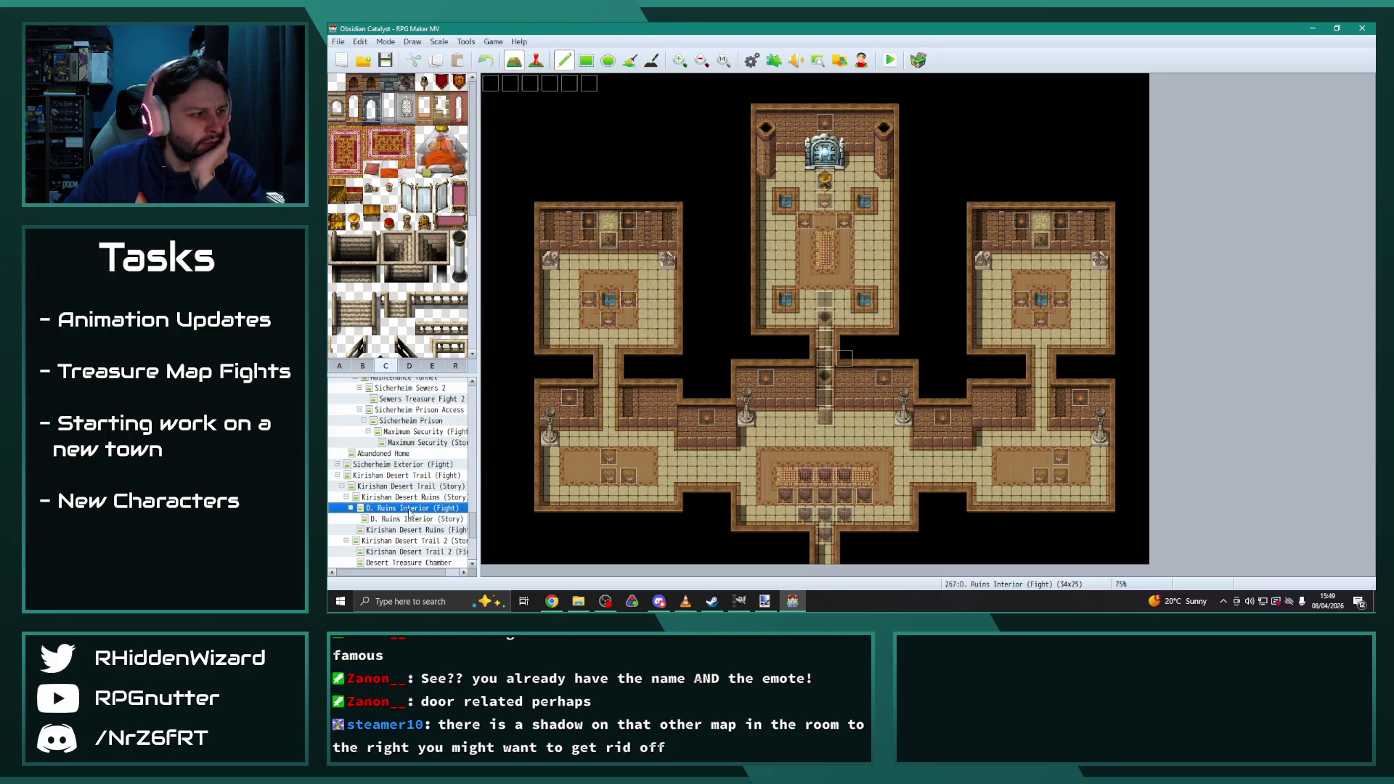
pyautogui.click(411, 520)
pyautogui.click(411, 509)
pyautogui.click(410, 520)
pyautogui.click(406, 509)
pyautogui.click(408, 520)
pyautogui.click(404, 510)
pyautogui.click(407, 520)
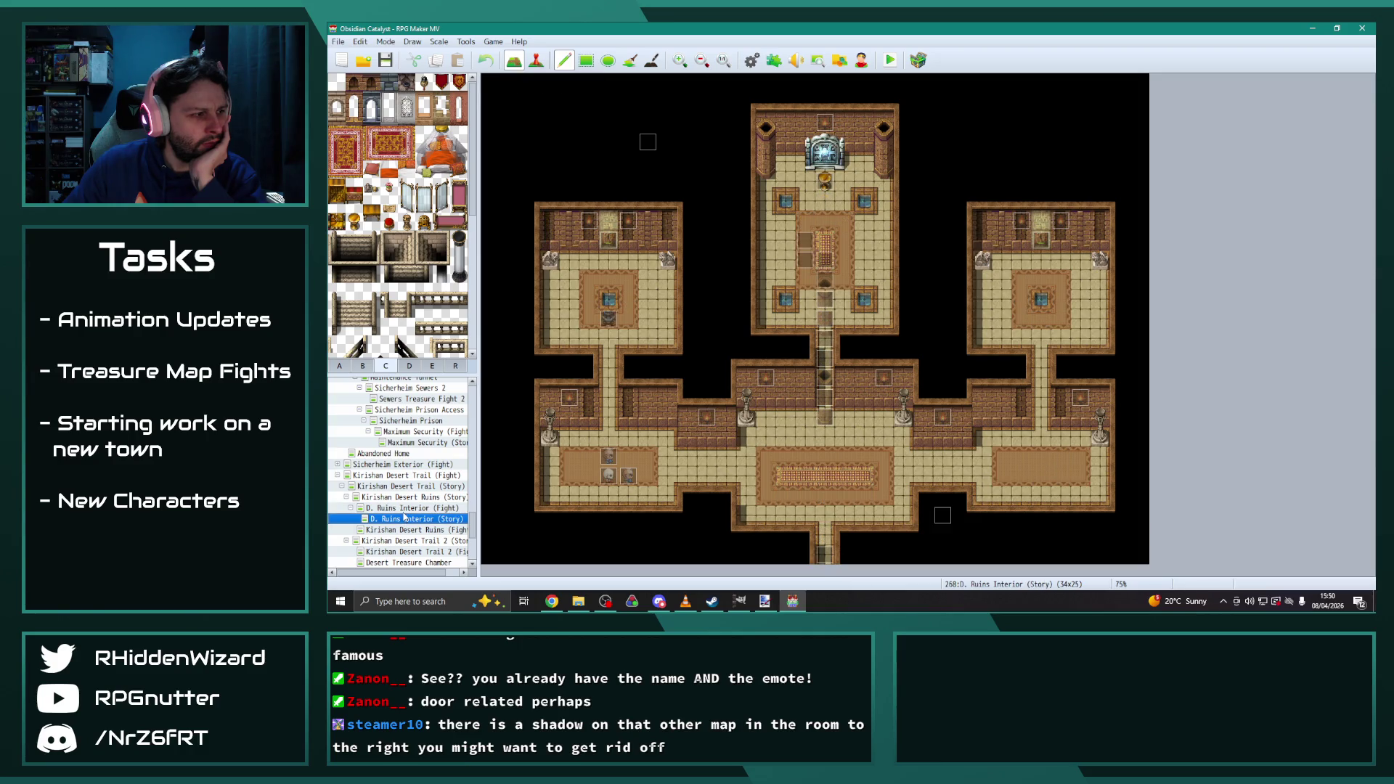
pyautogui.click(404, 510)
pyautogui.click(408, 520)
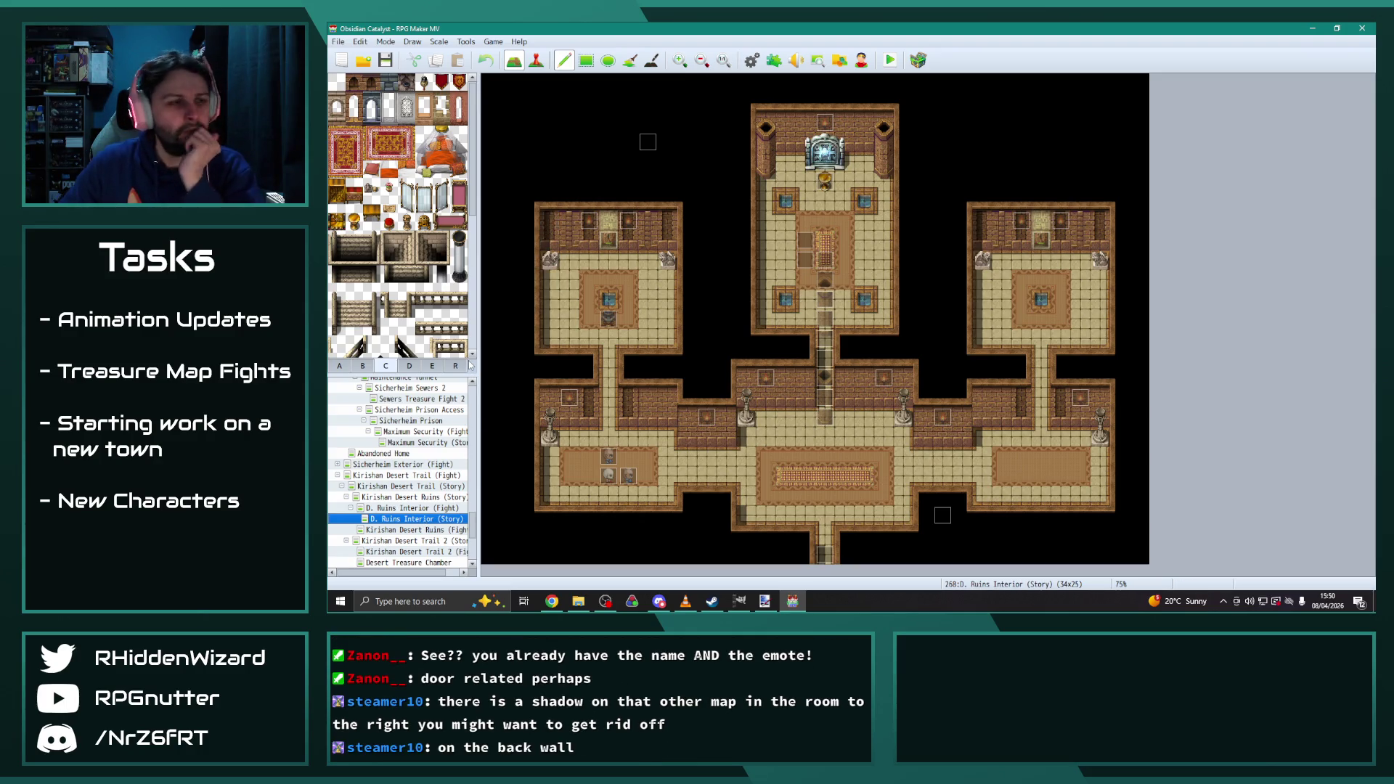
pyautogui.click(428, 509)
pyautogui.click(430, 520)
# Erase the right room's back-wall shadow with the Shadow Pen on both ruins maps
pyautogui.click(652, 62)
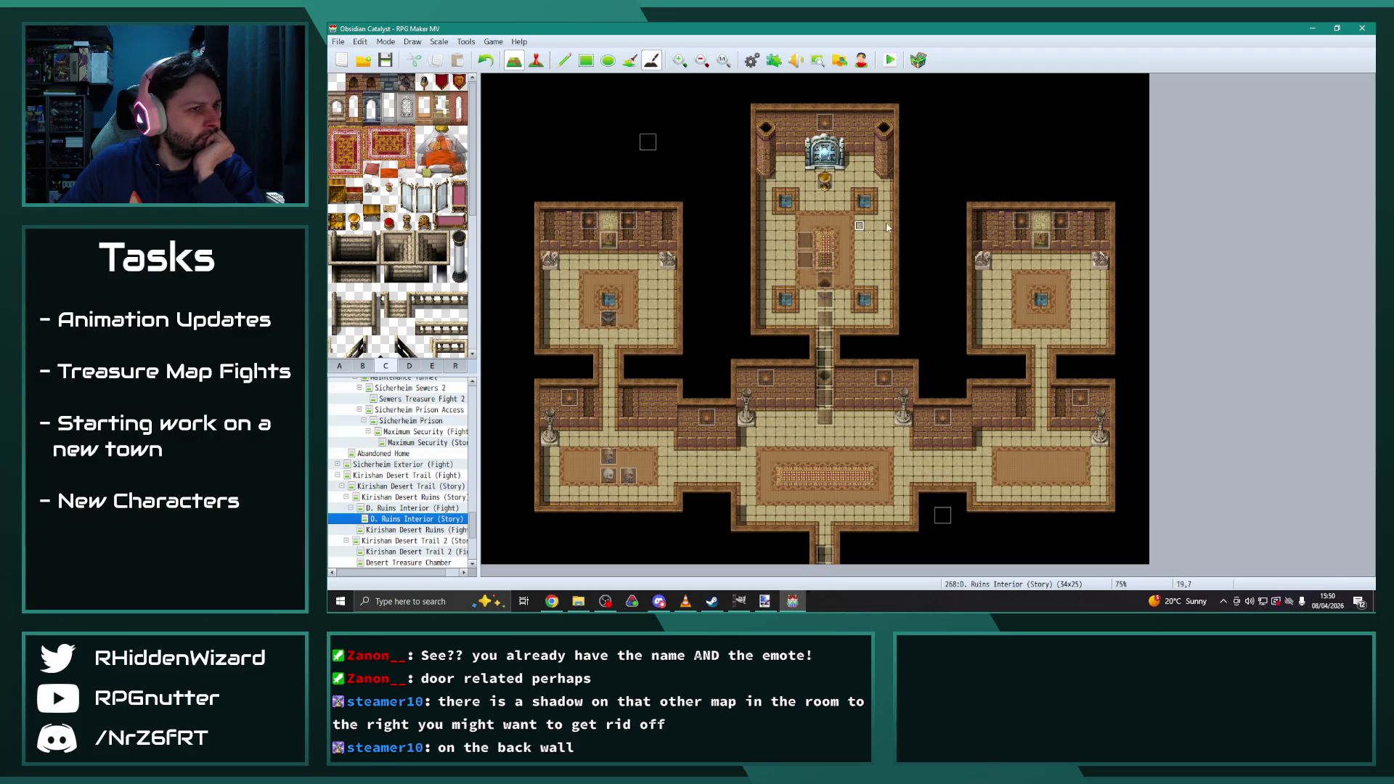
pyautogui.moveTo(978, 217); pyautogui.dragTo(978, 247)
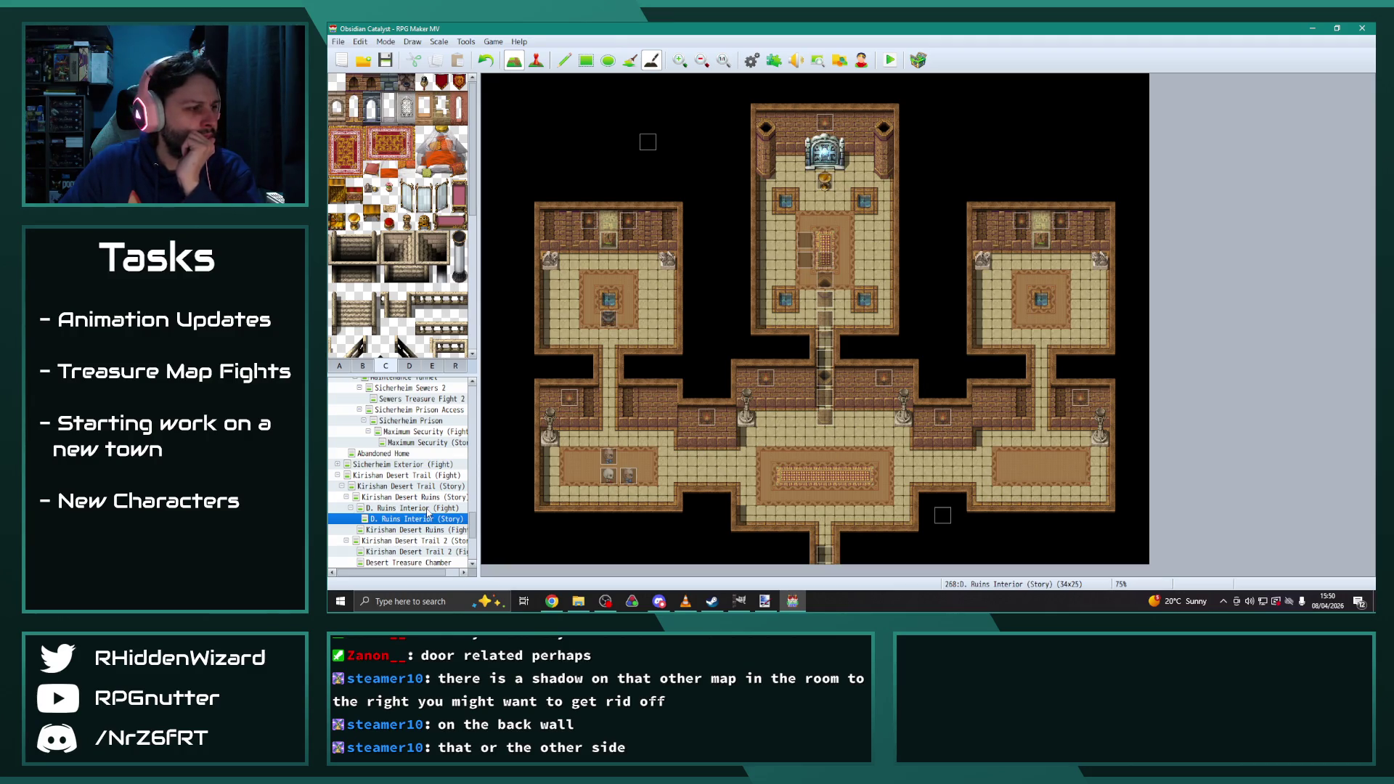
pyautogui.click(429, 508)
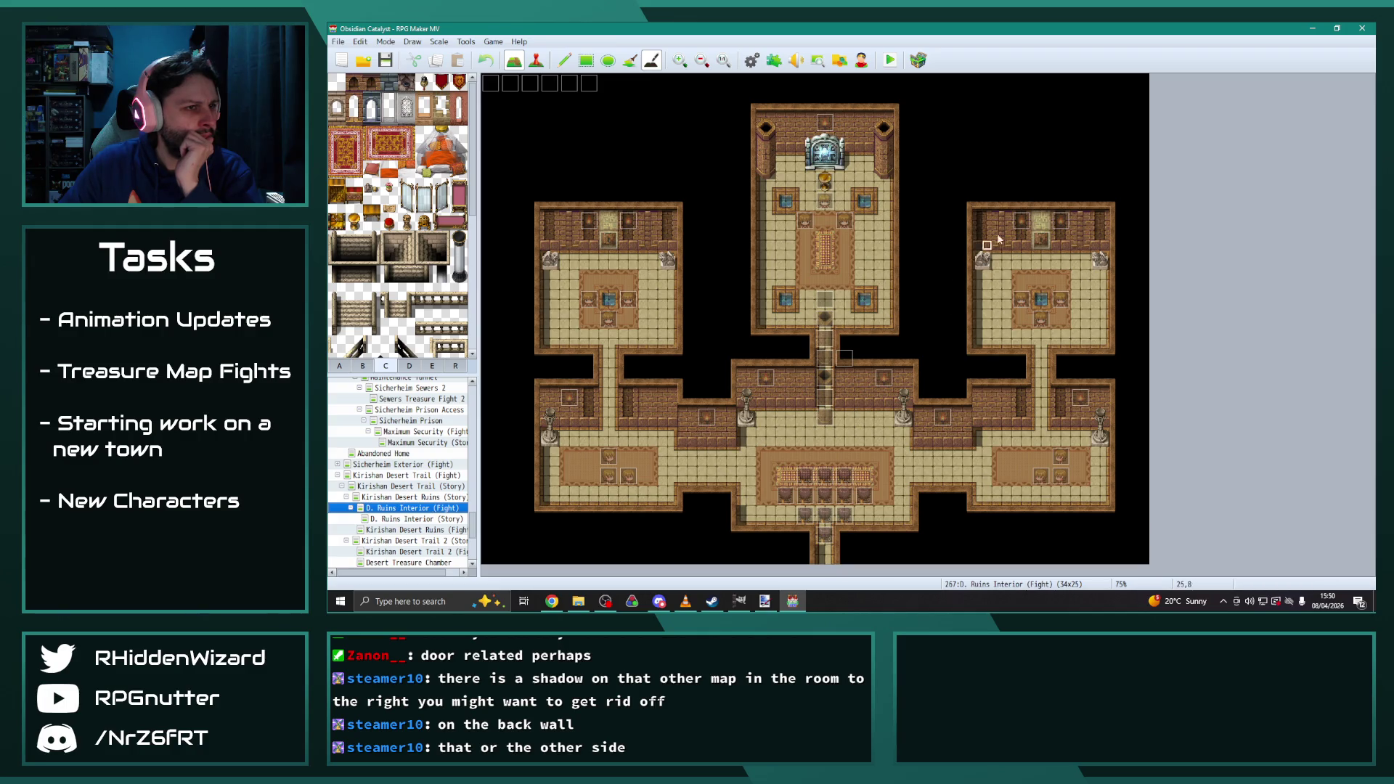
pyautogui.moveTo(978, 217); pyautogui.dragTo(978, 247)
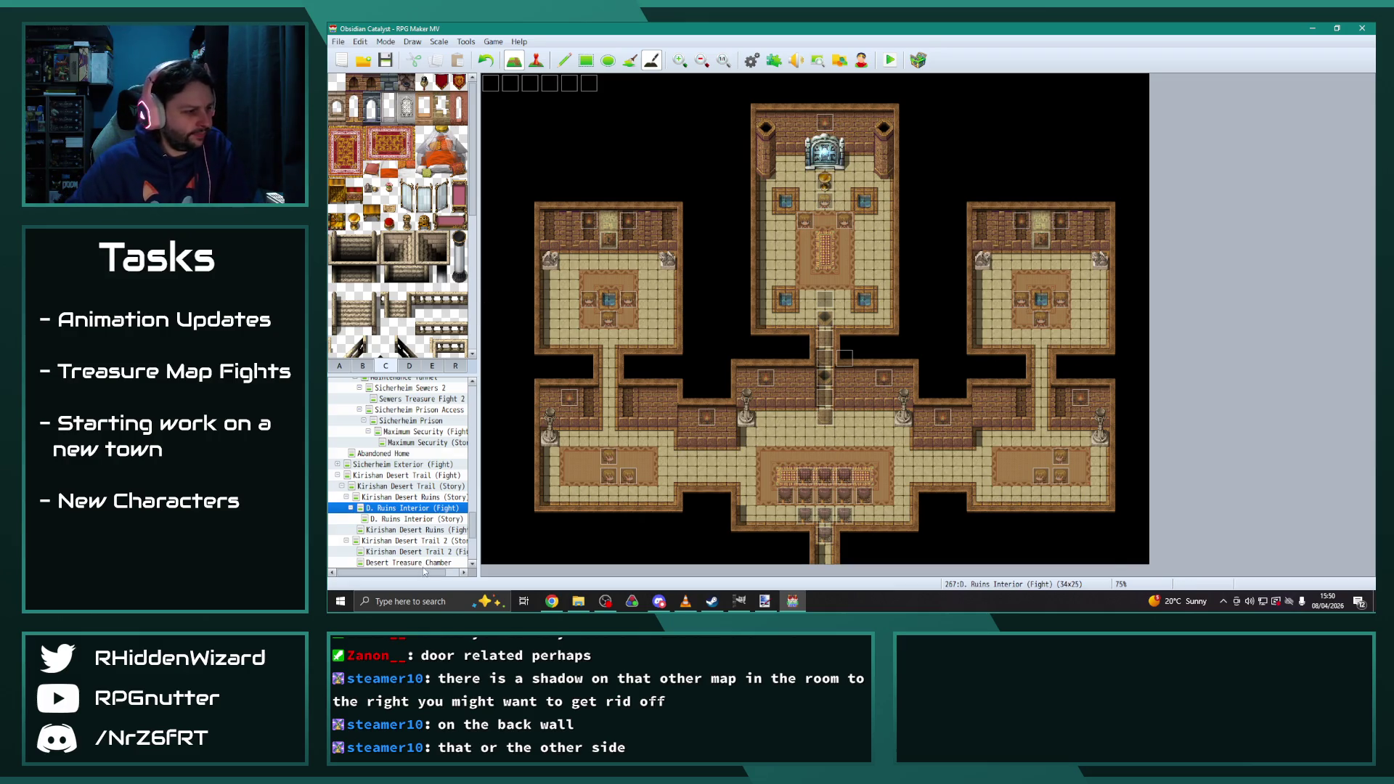
pyautogui.click(428, 562)
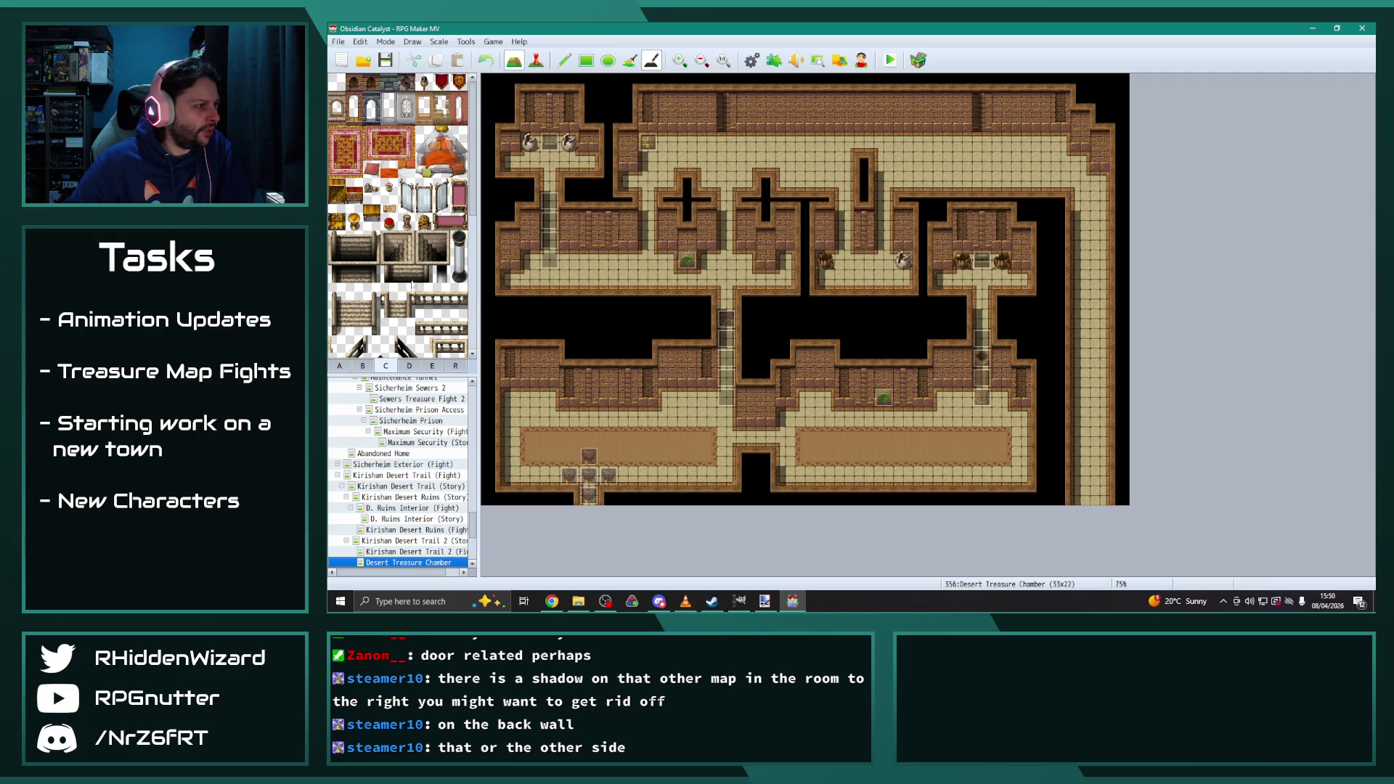
# Place grey wall blocks on the lower-left and lower-right back walls with the Rectangle tool
pyautogui.scroll(-5, 407, 303)
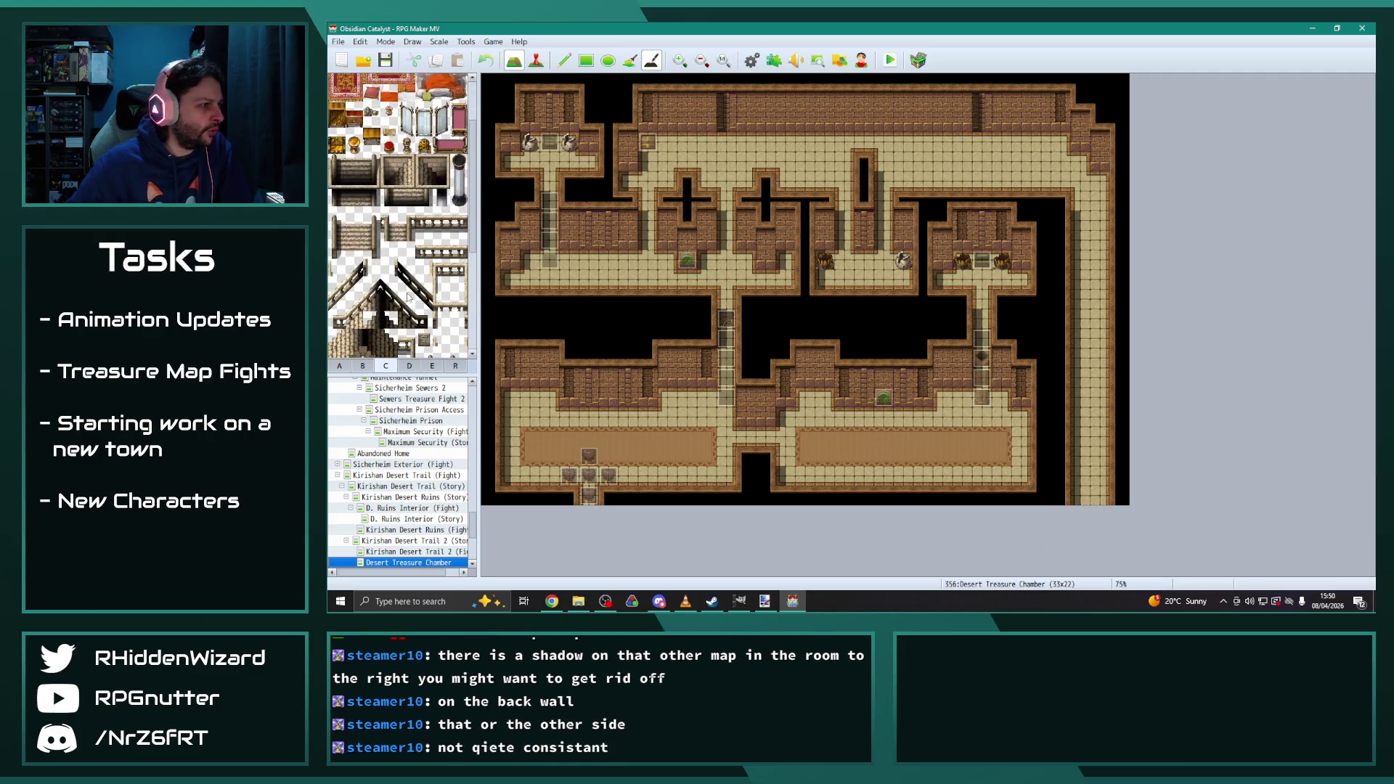
pyautogui.scroll(-1, 405, 294)
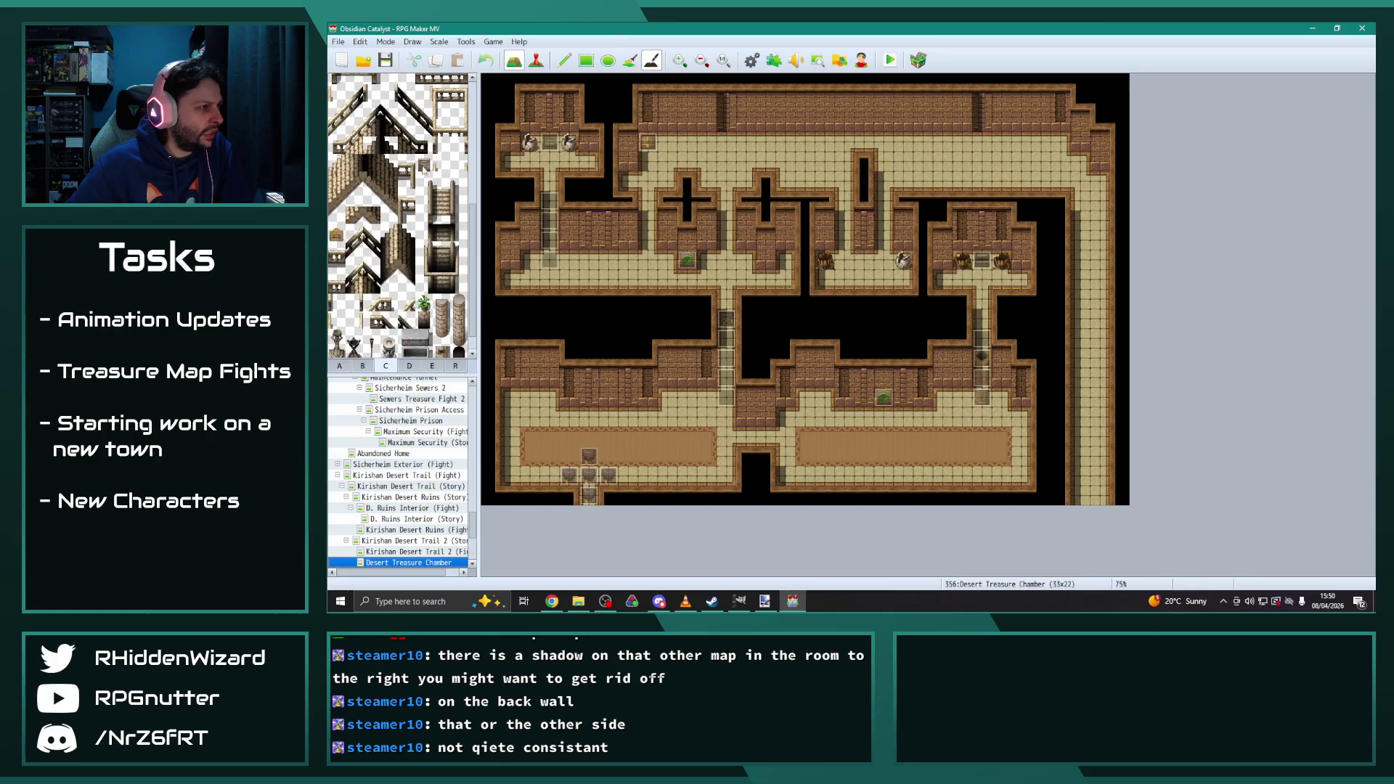
pyautogui.click(586, 61)
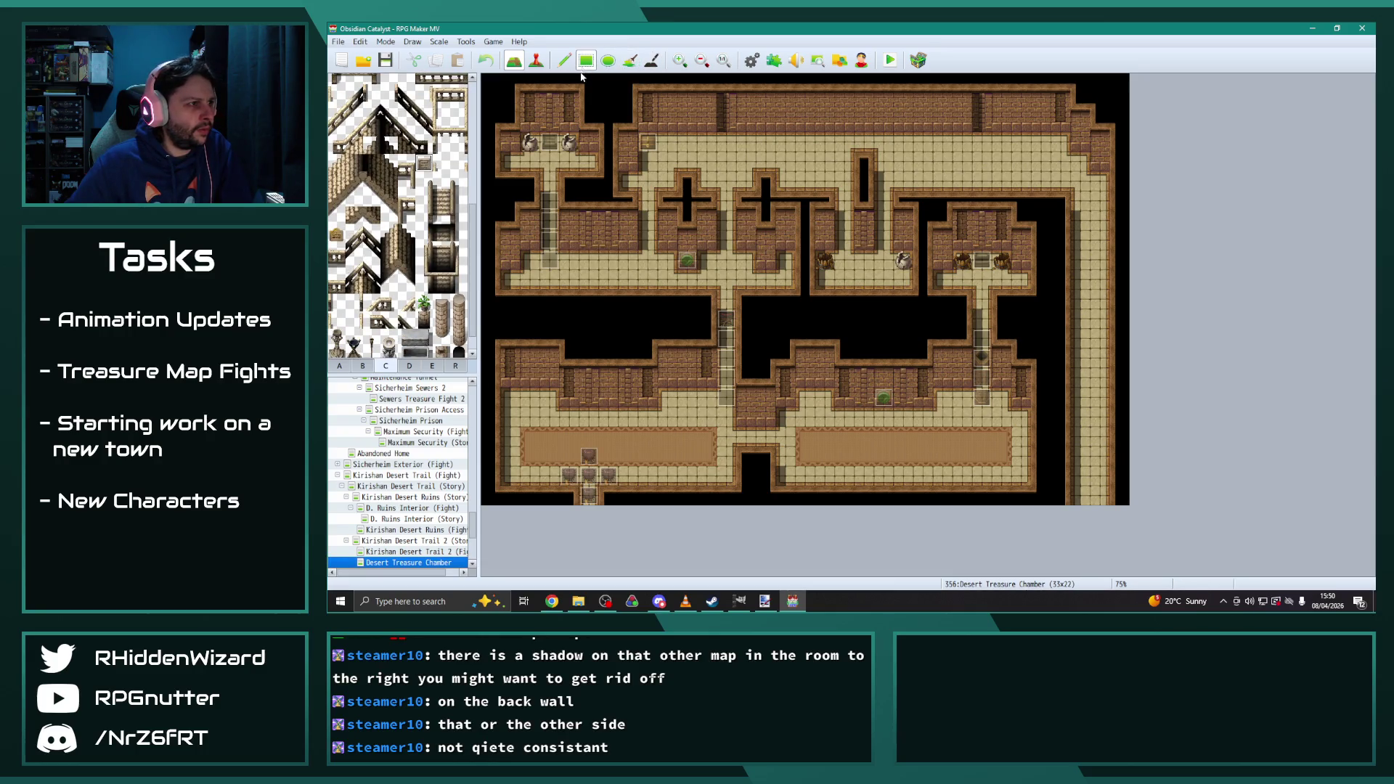
pyautogui.click(609, 379)
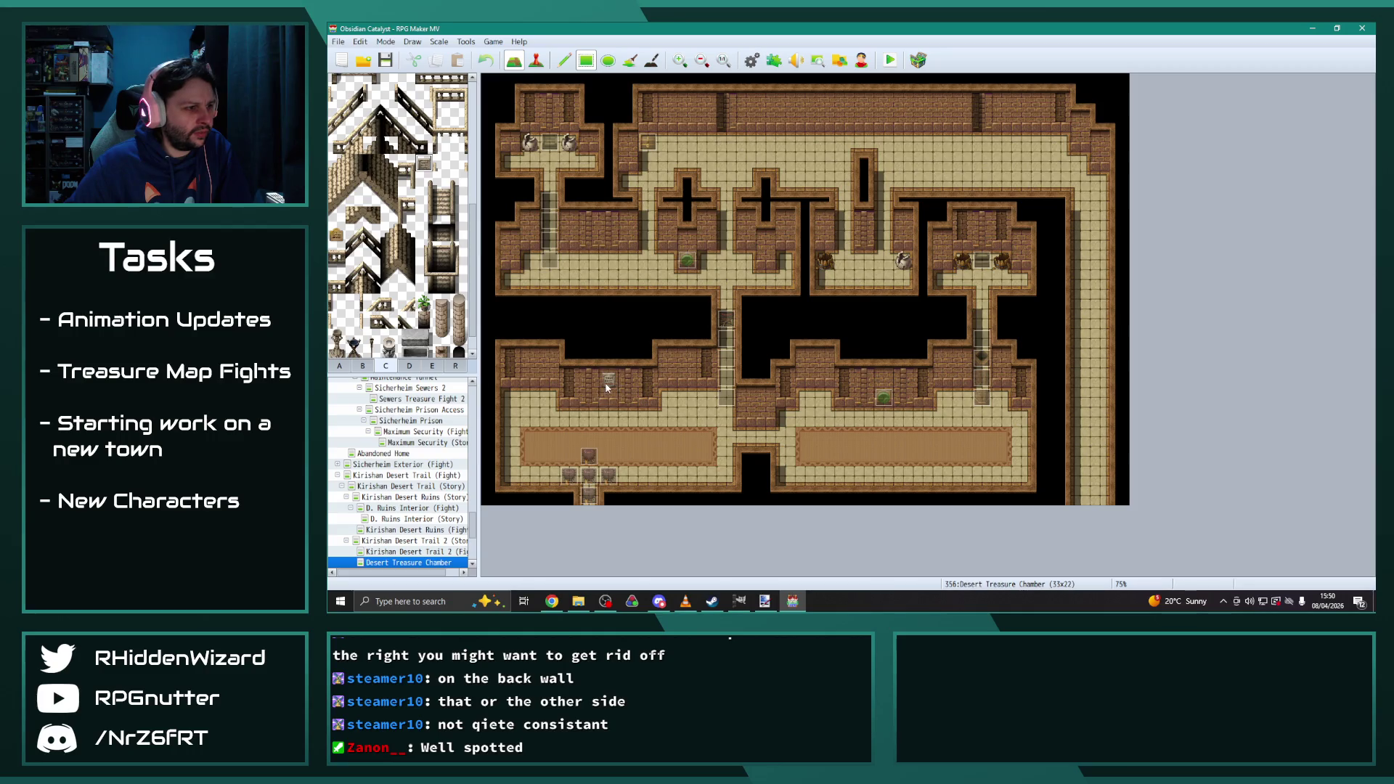
pyautogui.click(883, 380)
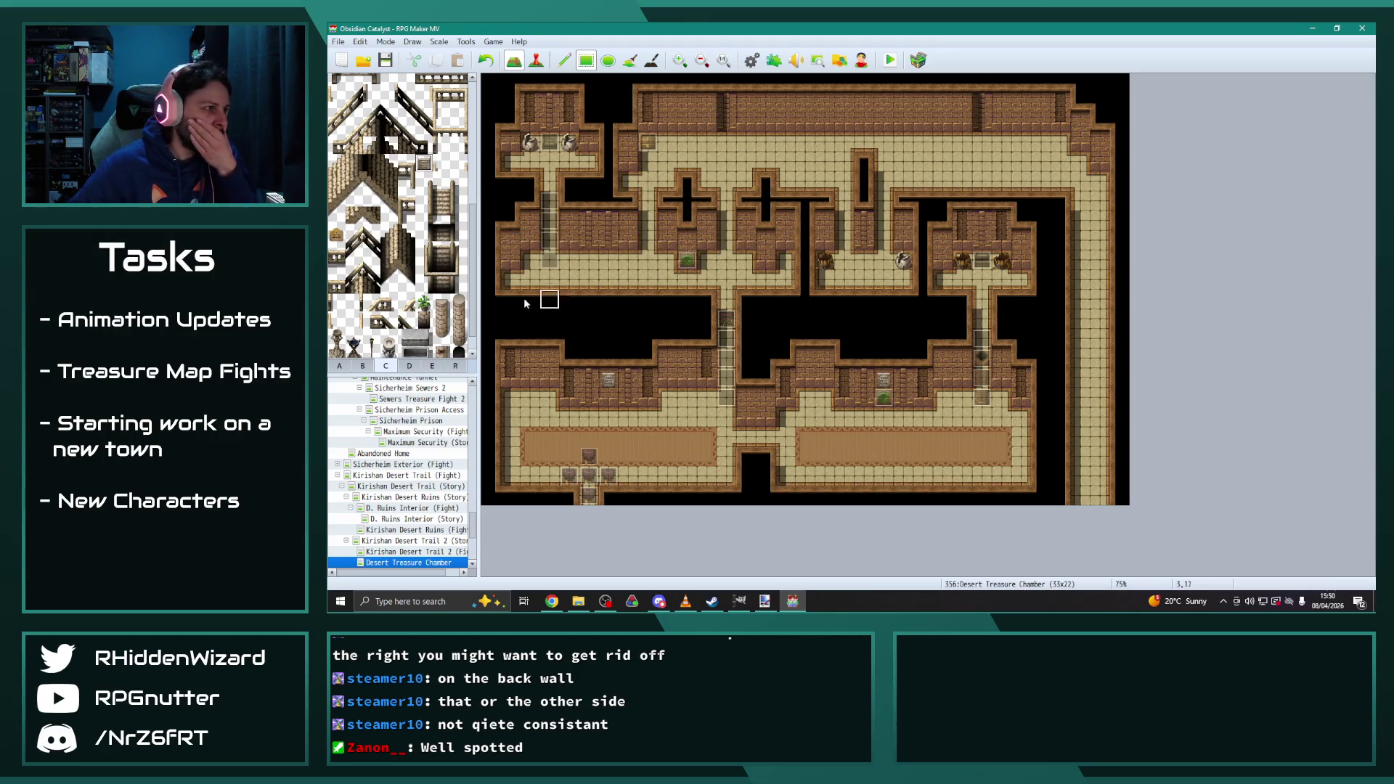
# Place small items in two upper rooms and scatter rubble across both lower room floors
pyautogui.click(337, 235)
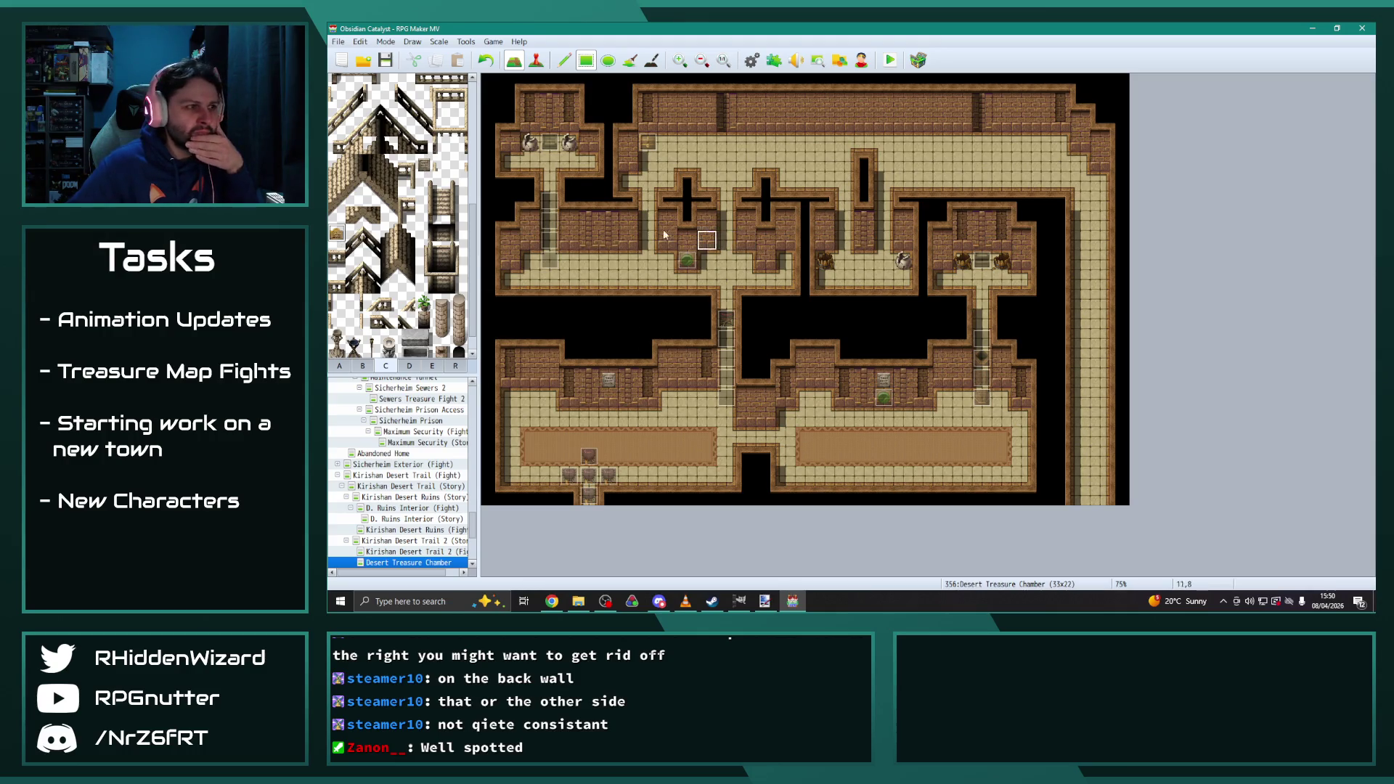
pyautogui.click(687, 240)
pyautogui.click(765, 244)
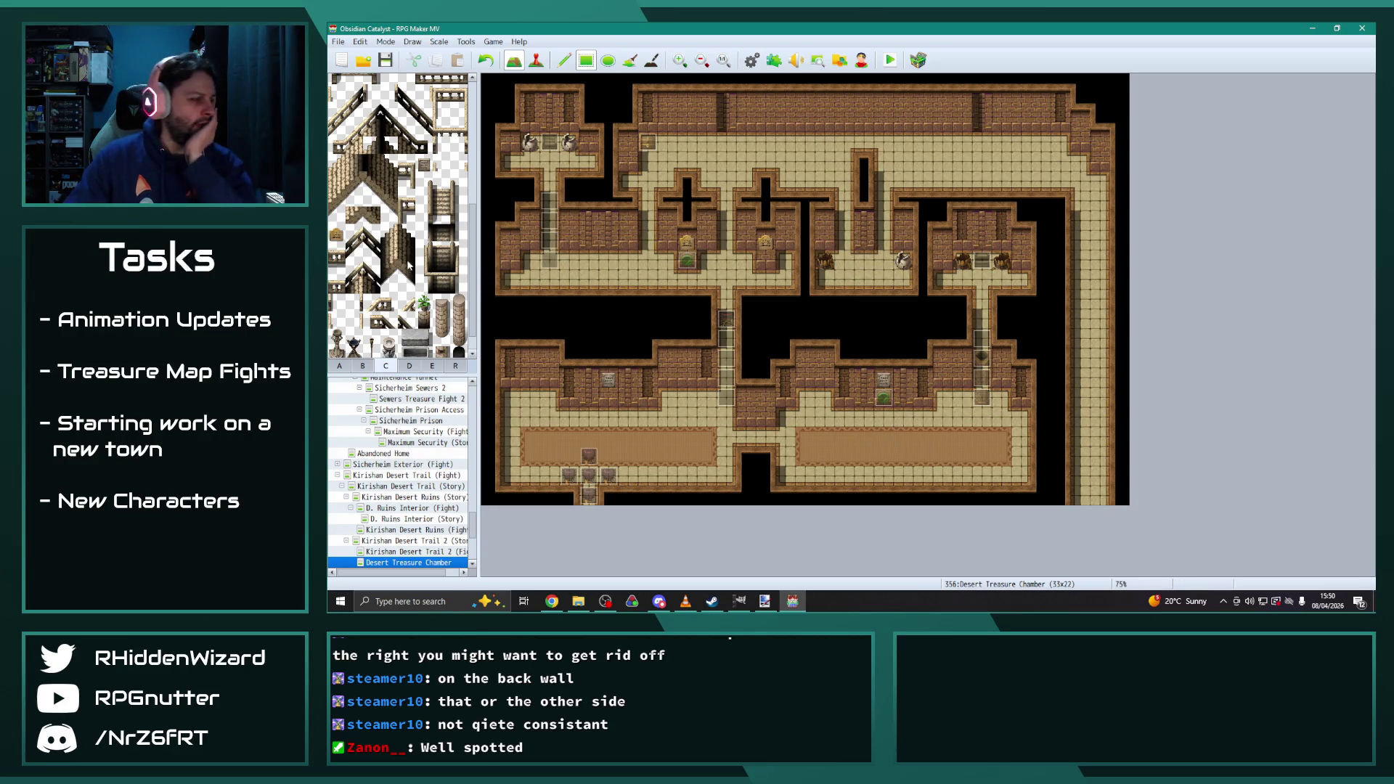
pyautogui.scroll(-1, 409, 280)
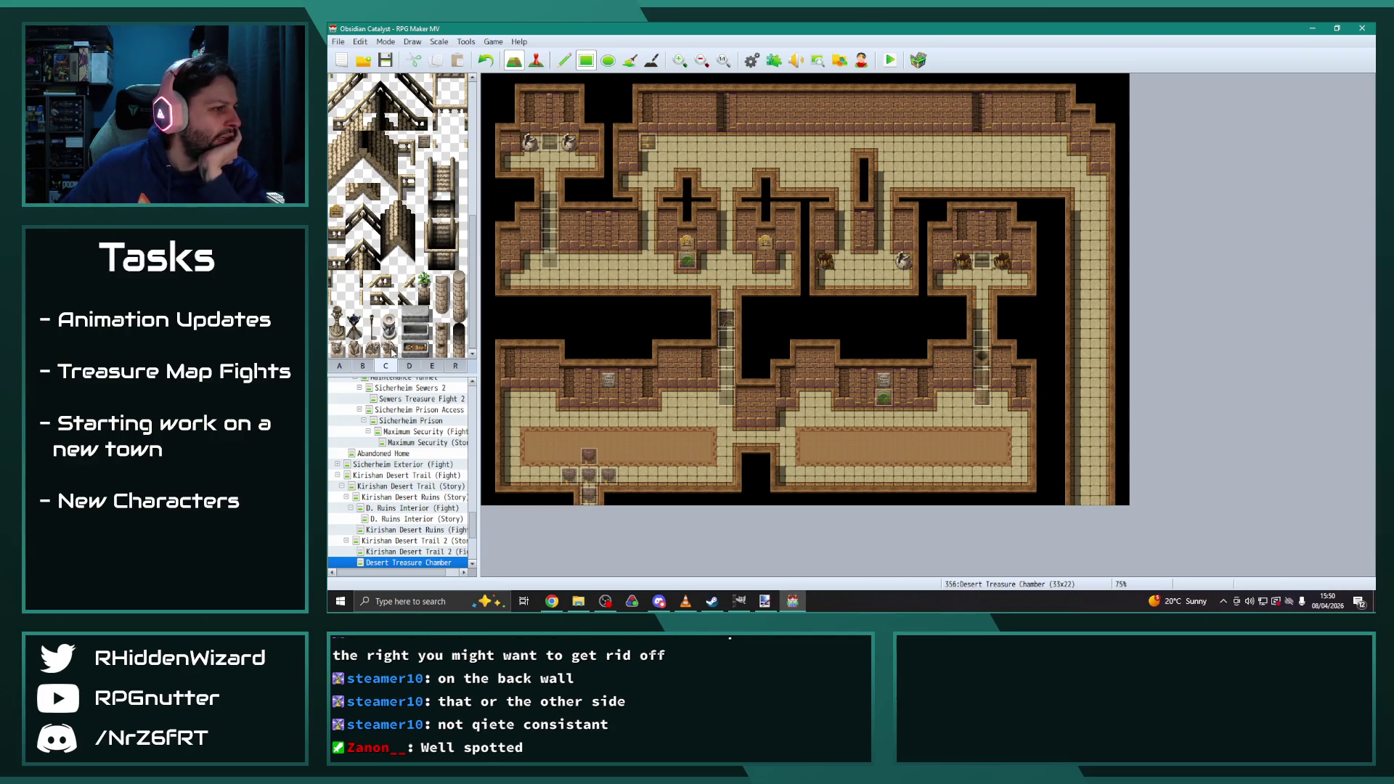
pyautogui.click(667, 400)
pyautogui.click(371, 348)
pyautogui.click(548, 399)
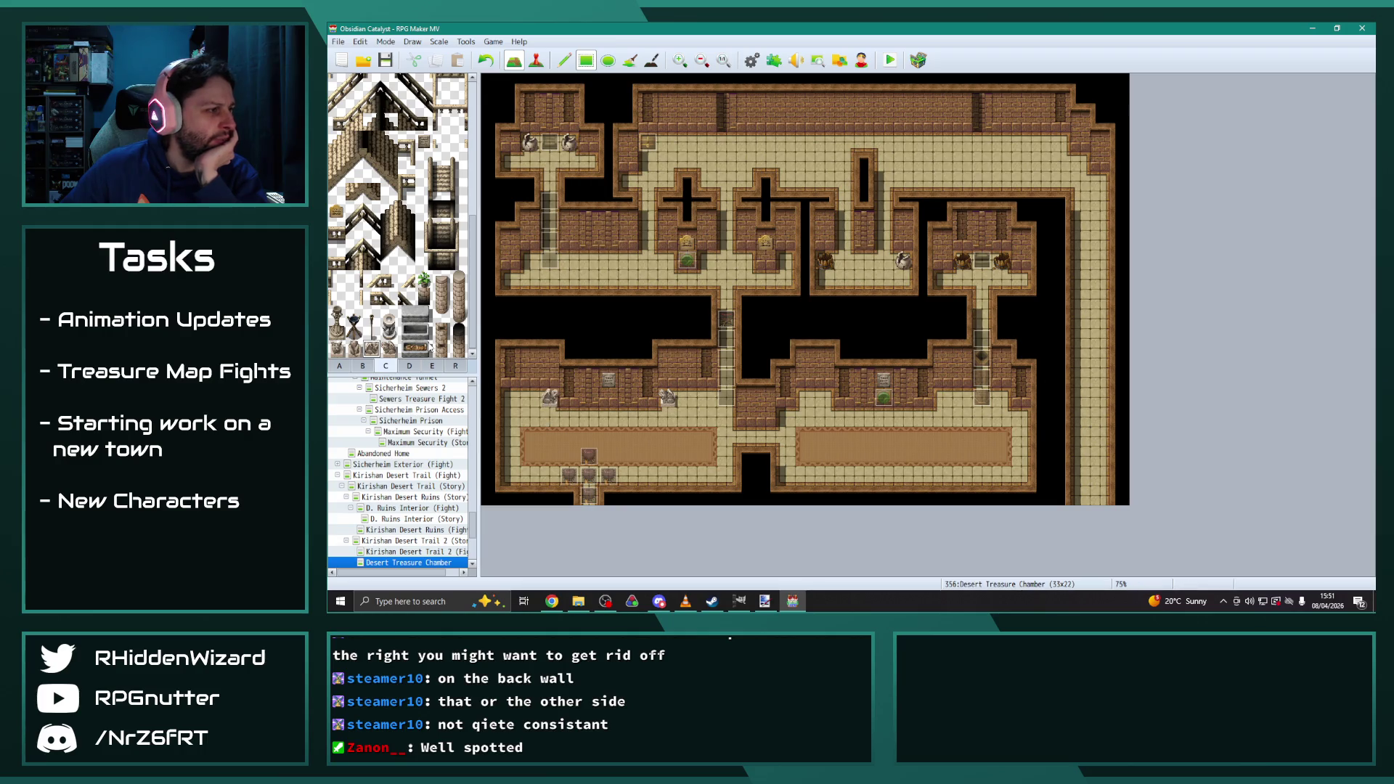
pyautogui.click(943, 398)
pyautogui.click(825, 398)
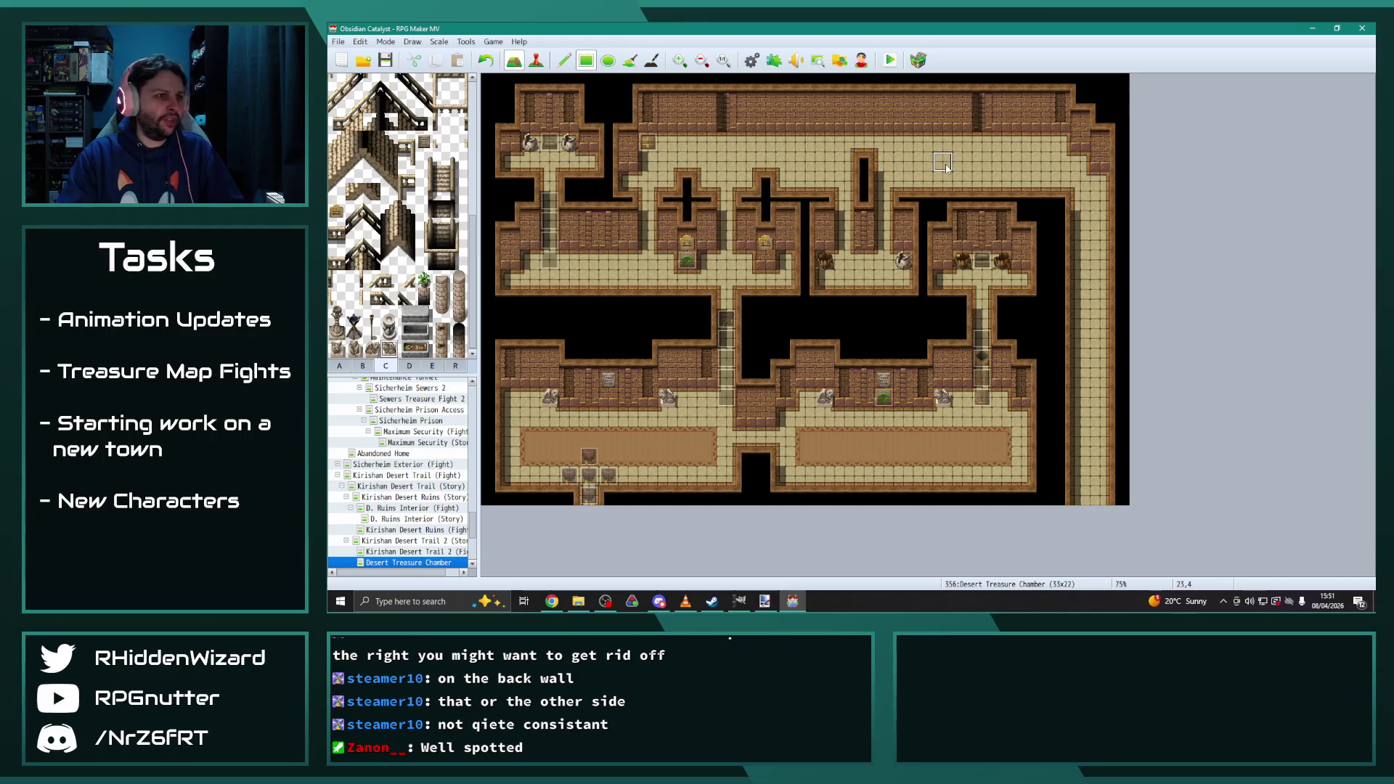
# Add two grey stone blocks to the upper-right back wall from tileset tab C
pyautogui.click(454, 367)
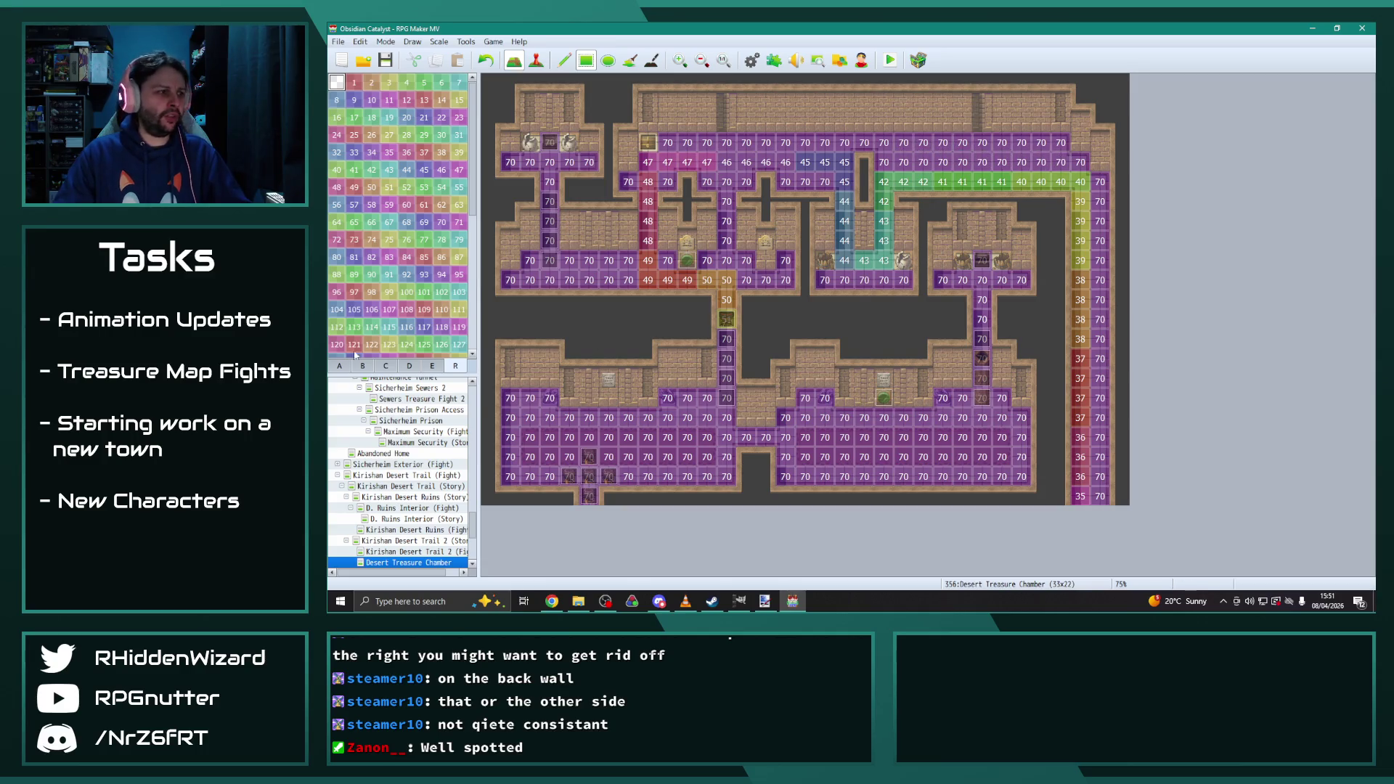
pyautogui.click(338, 367)
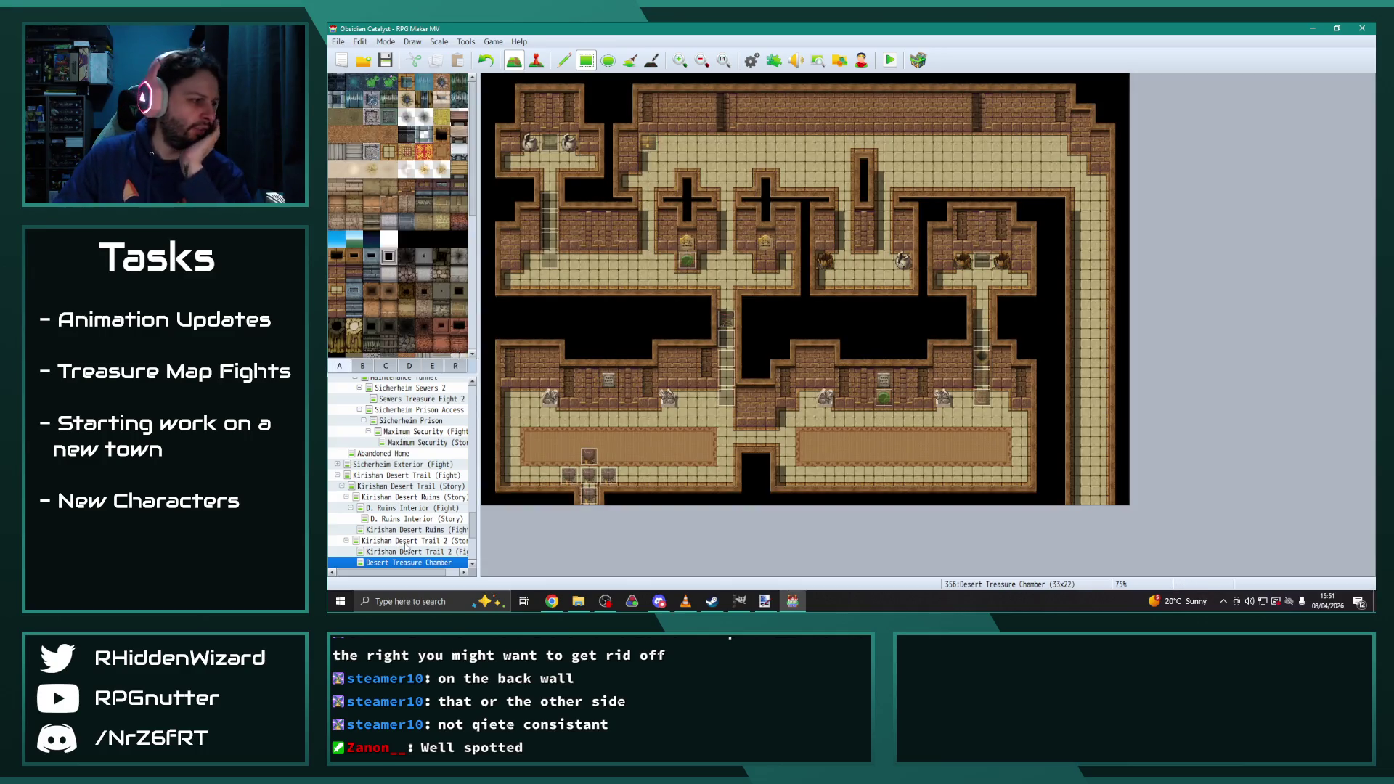
pyautogui.click(386, 367)
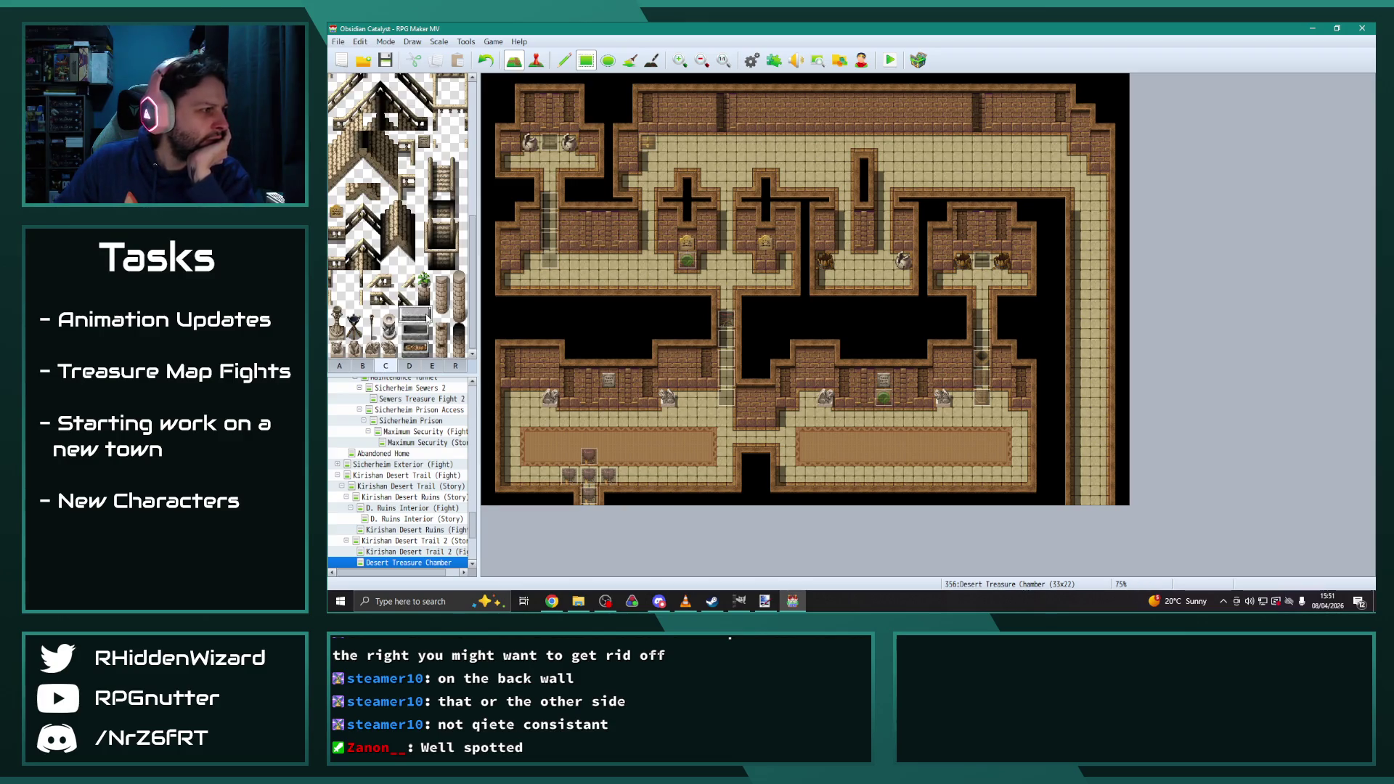
pyautogui.click(1025, 143)
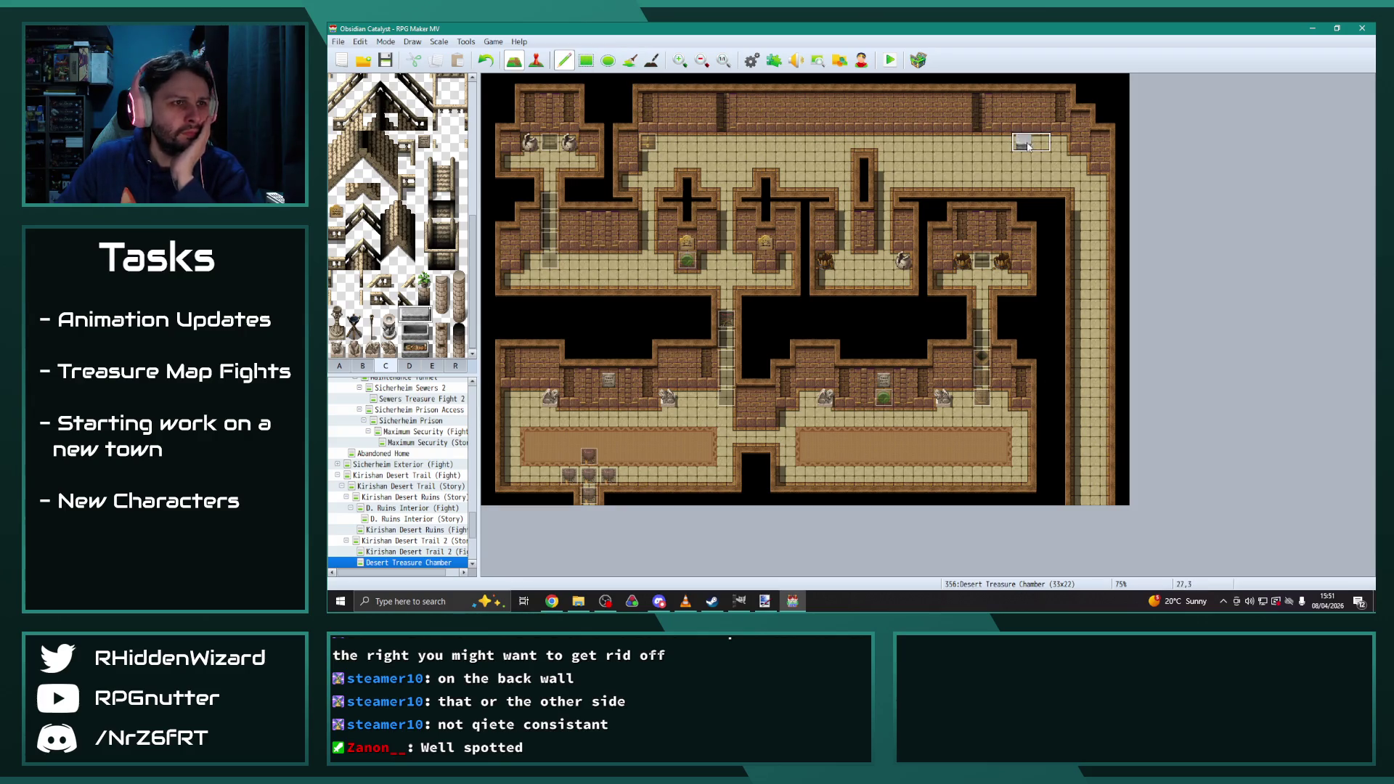
pyautogui.click(972, 143)
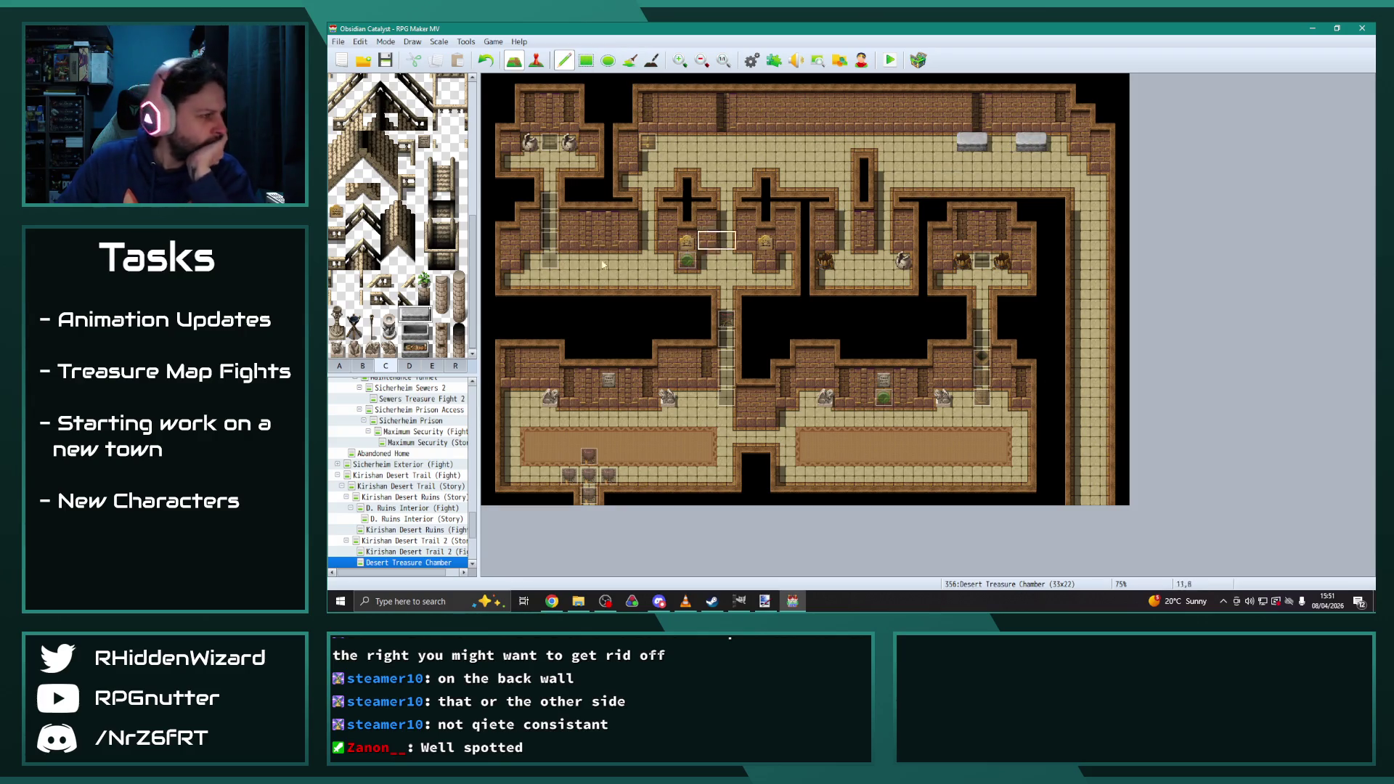
# Place a statue between the two stone blocks and erase the shadow to its left
pyautogui.scroll(4, 408, 341)
pyautogui.scroll(5, 407, 341)
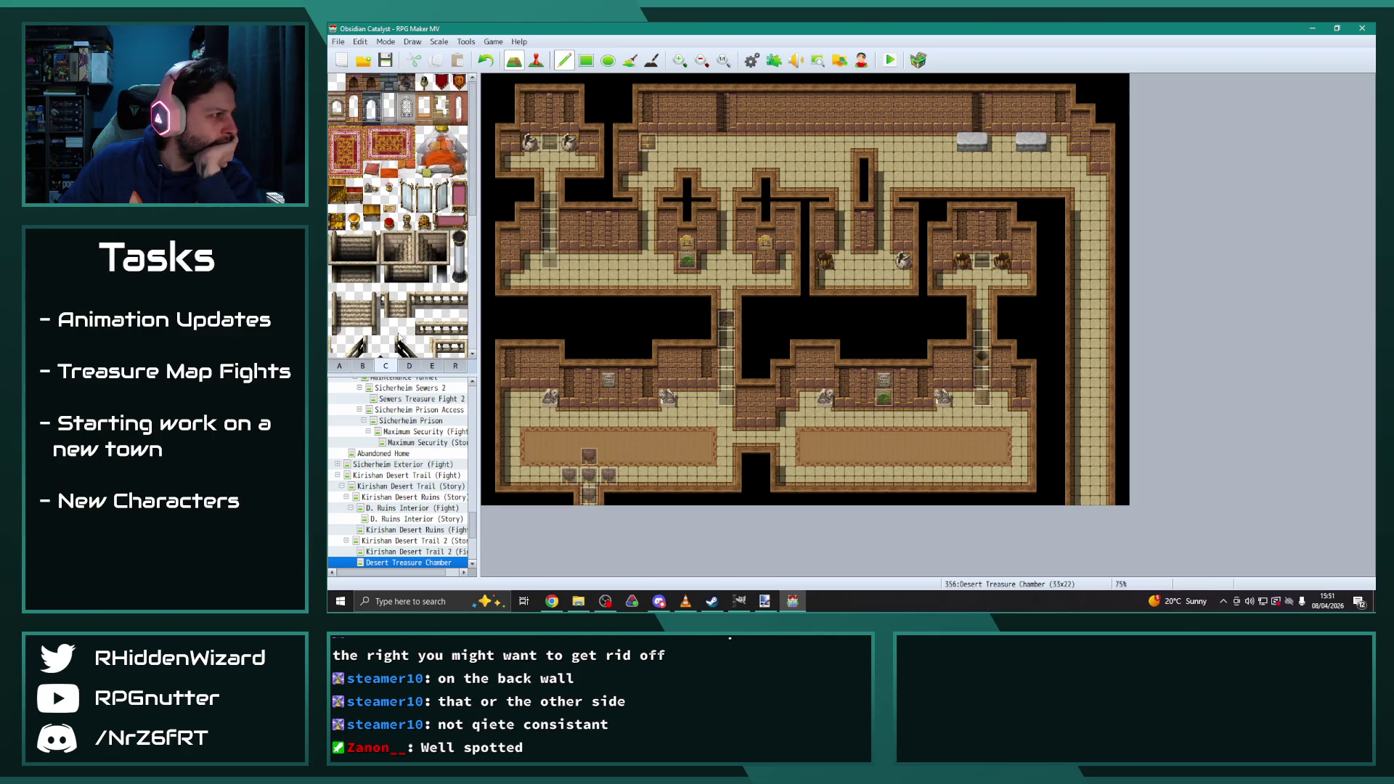
pyautogui.click(389, 204)
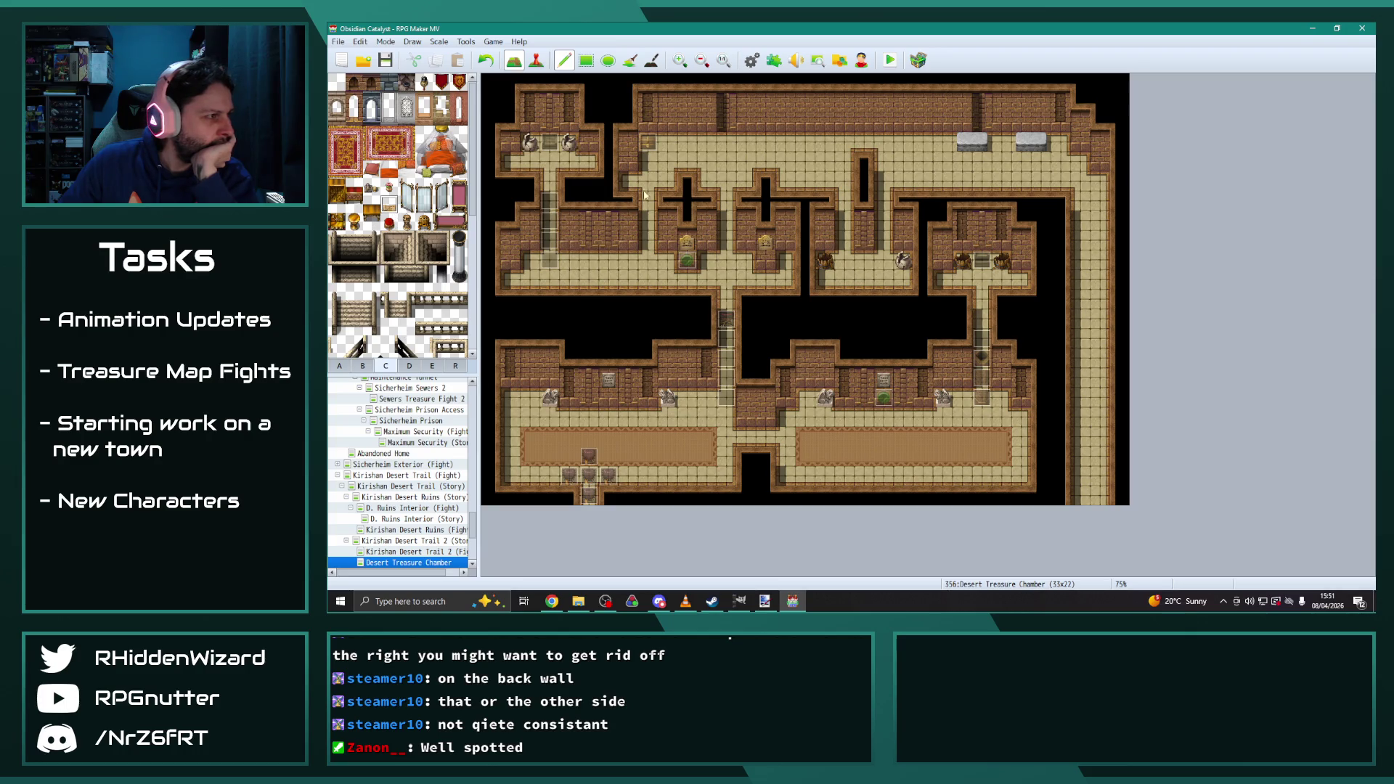
pyautogui.click(982, 143)
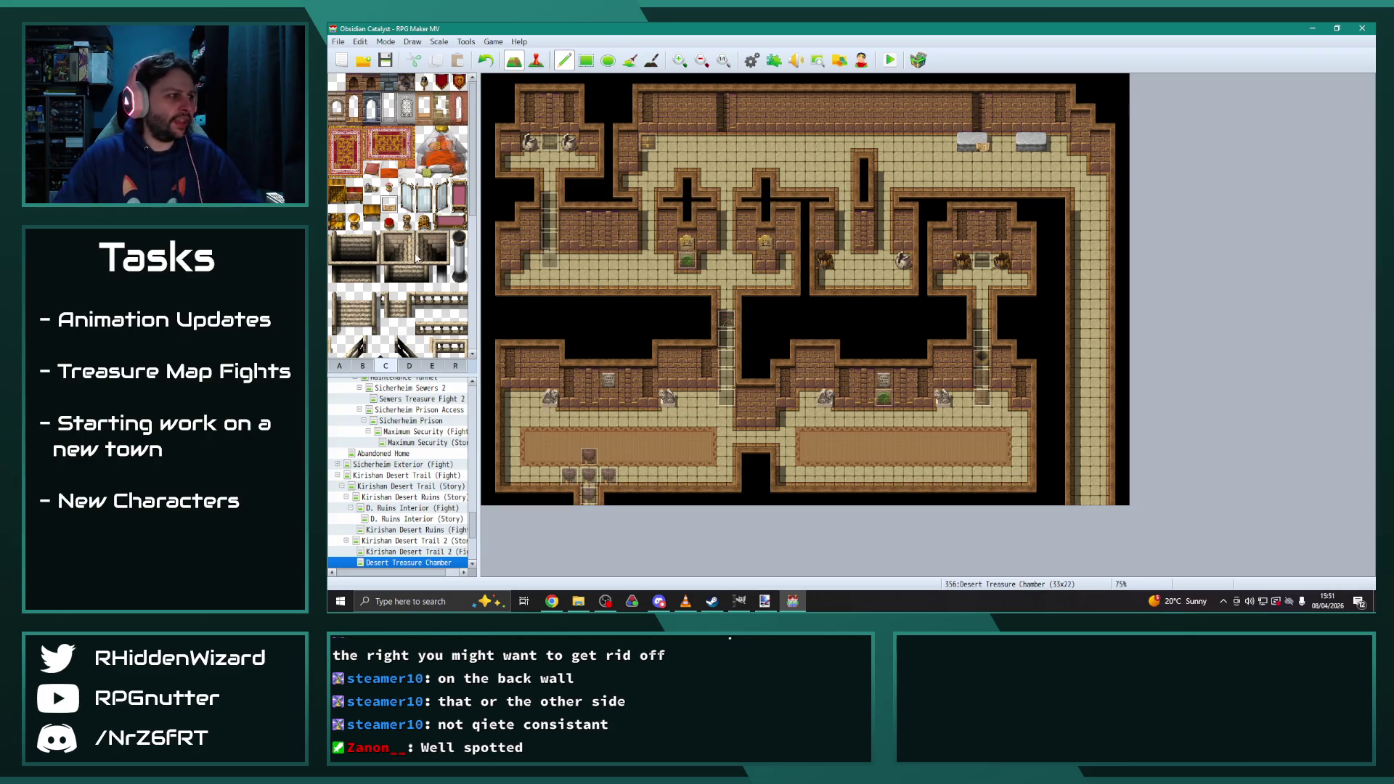
pyautogui.hotkey('ctrl', 'z')
pyautogui.scroll(-10, 425, 305)
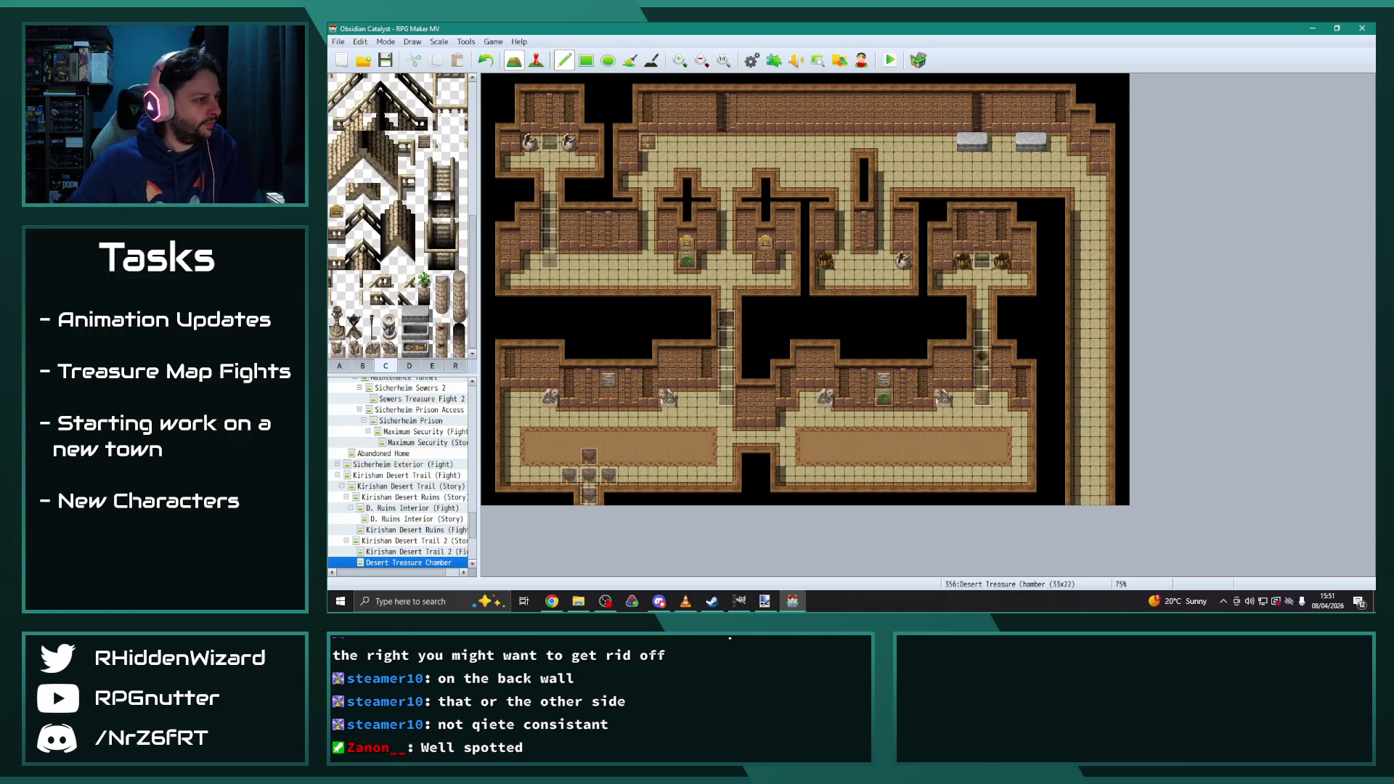
pyautogui.click(337, 322)
pyautogui.click(1002, 125)
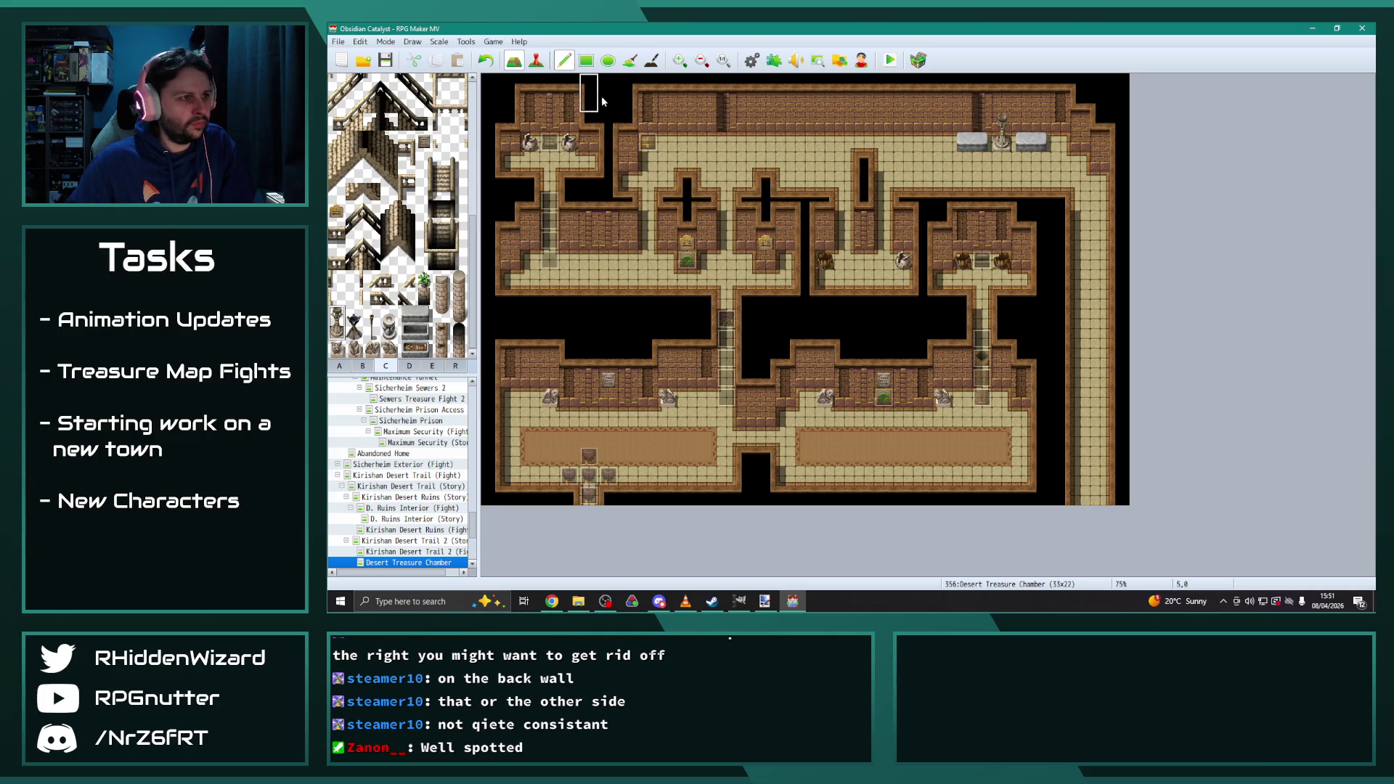
pyautogui.click(652, 61)
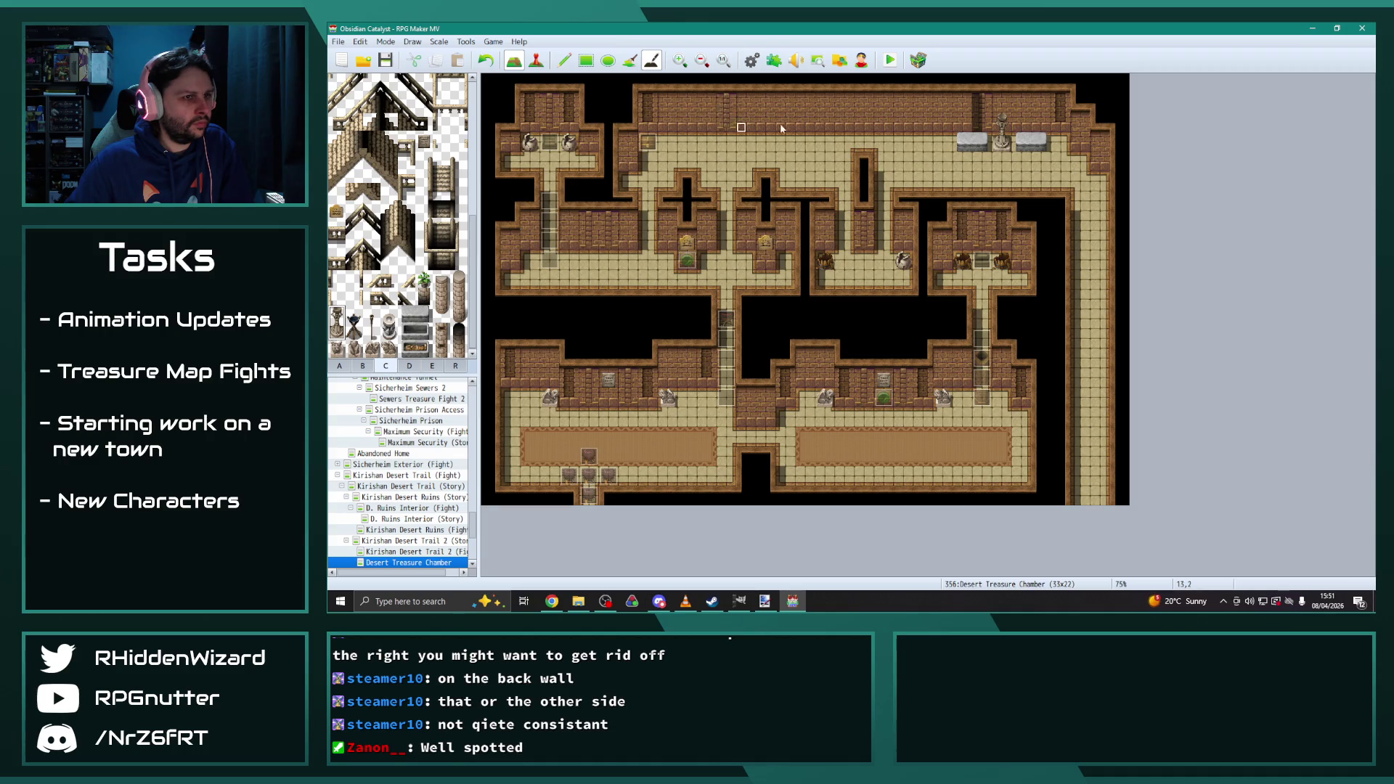
pyautogui.moveTo(978, 98); pyautogui.dragTo(977, 129)
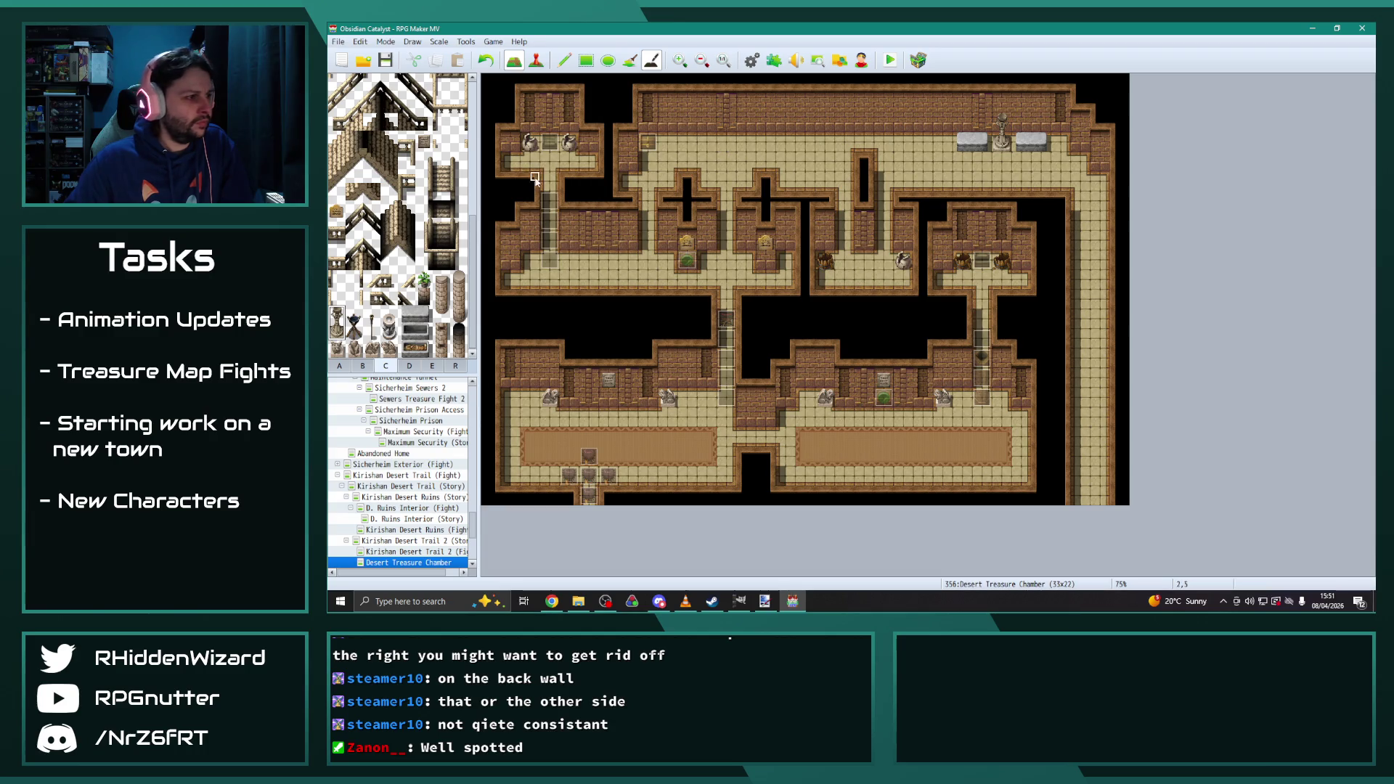
# Hang two dark lamps on the upper back wall with the Pencil tool
pyautogui.click(356, 327)
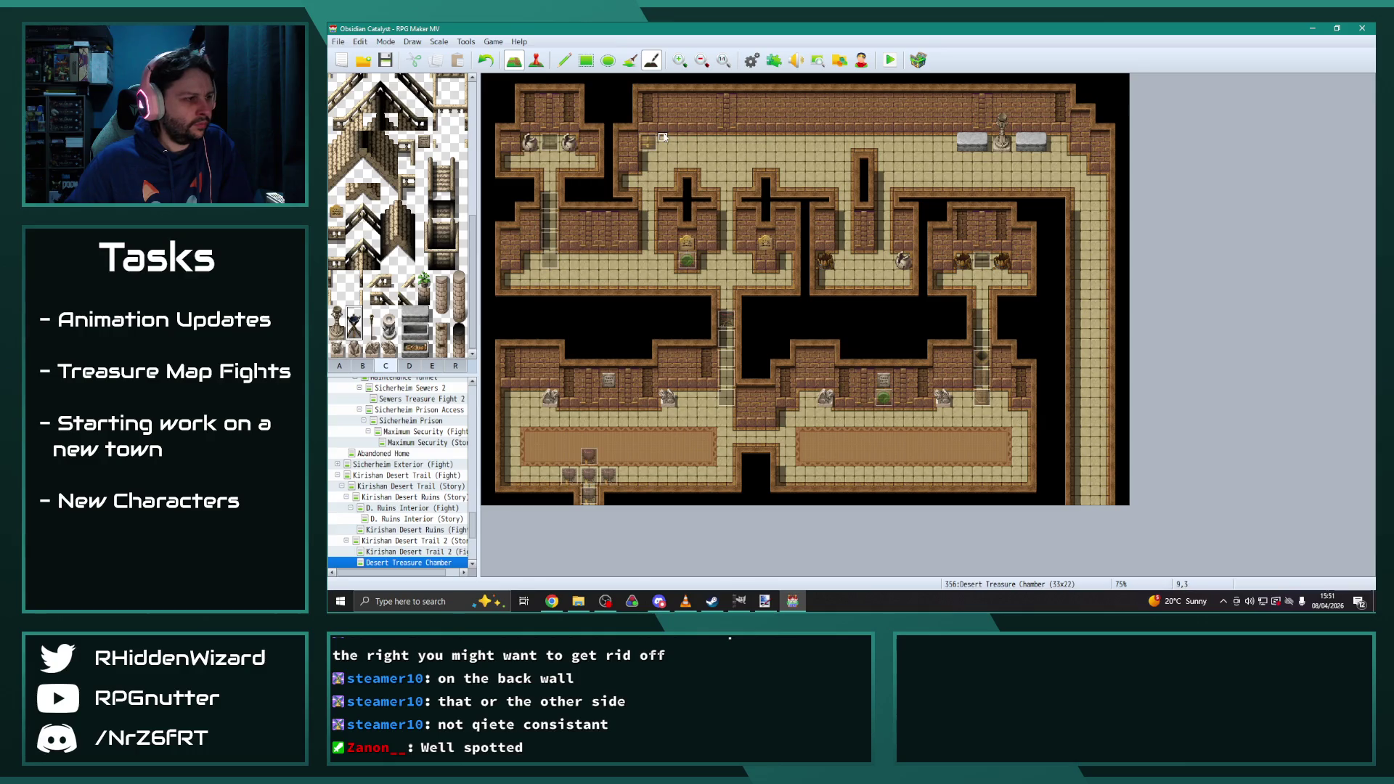
pyautogui.click(567, 61)
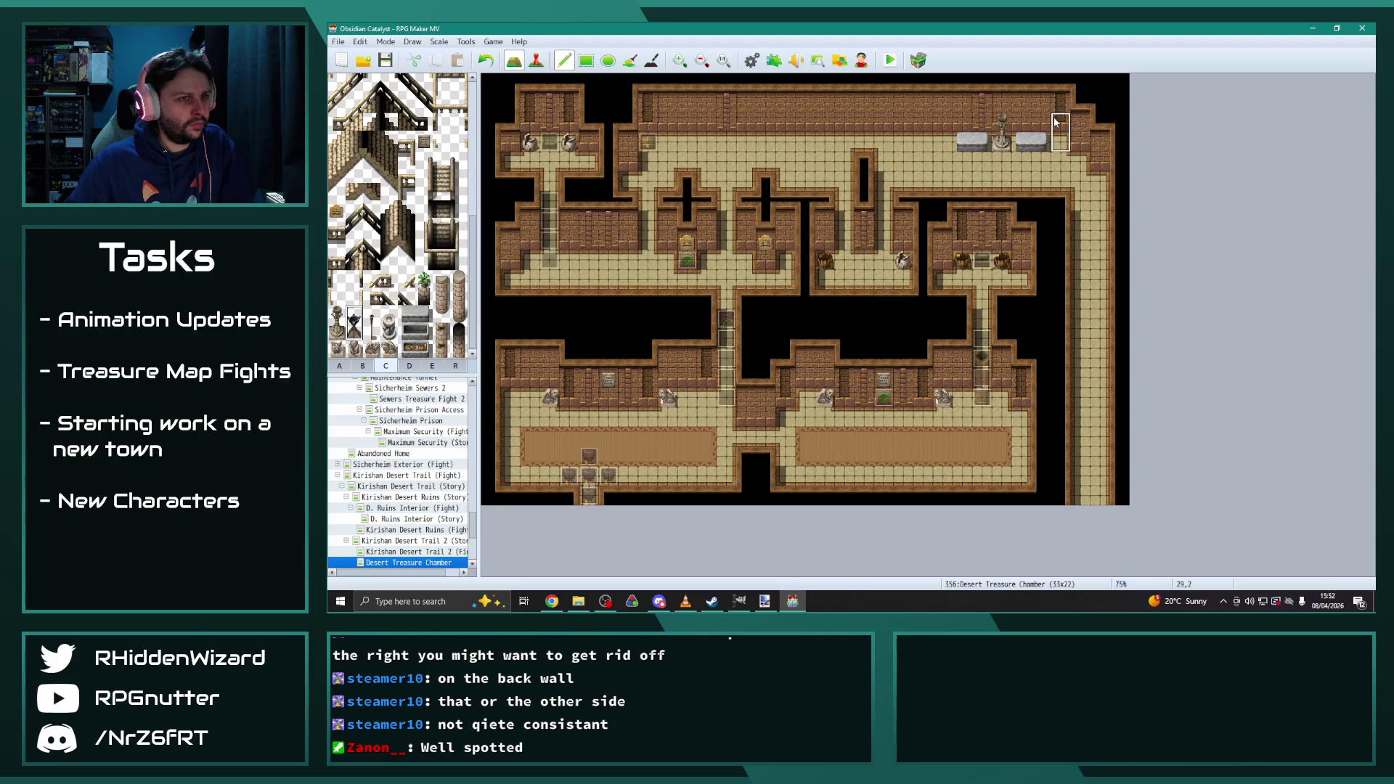
pyautogui.click(683, 127)
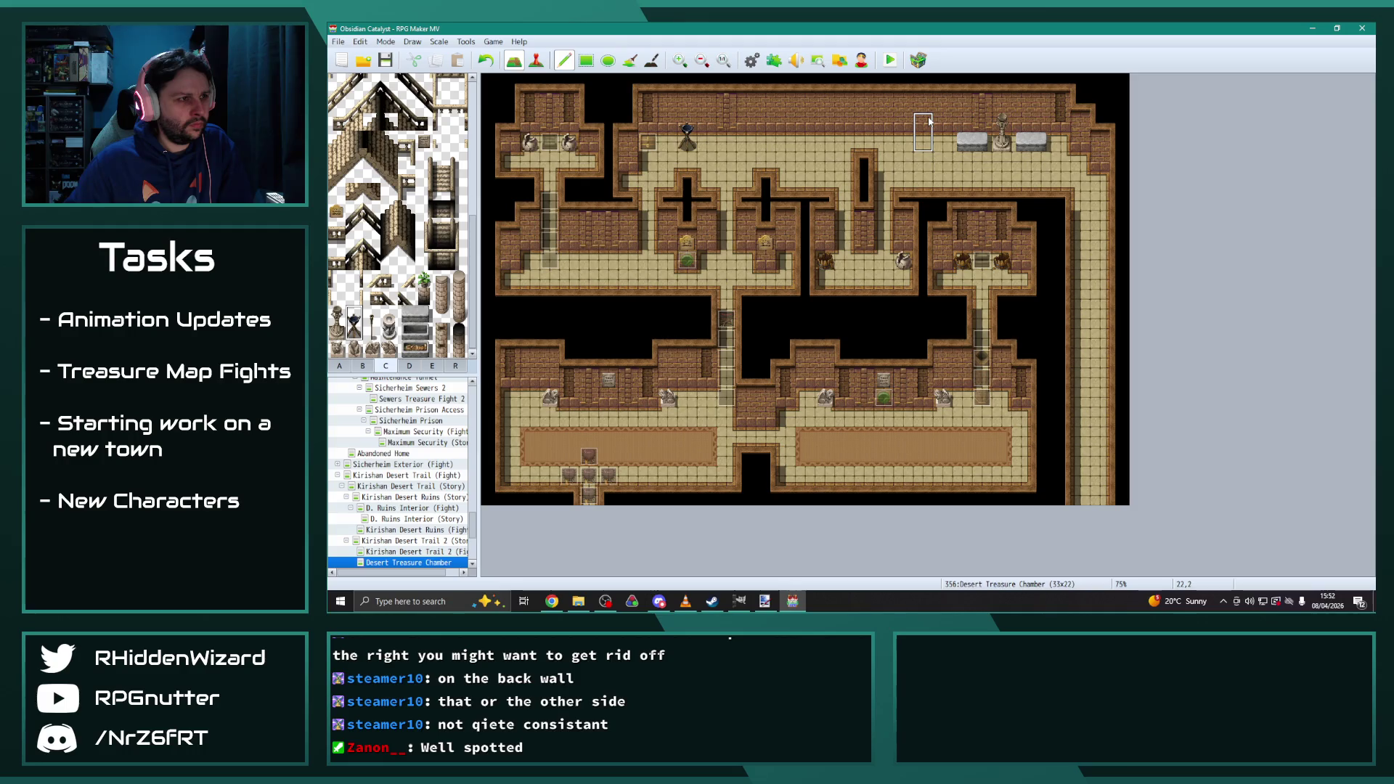
pyautogui.click(763, 122)
pyautogui.click(455, 366)
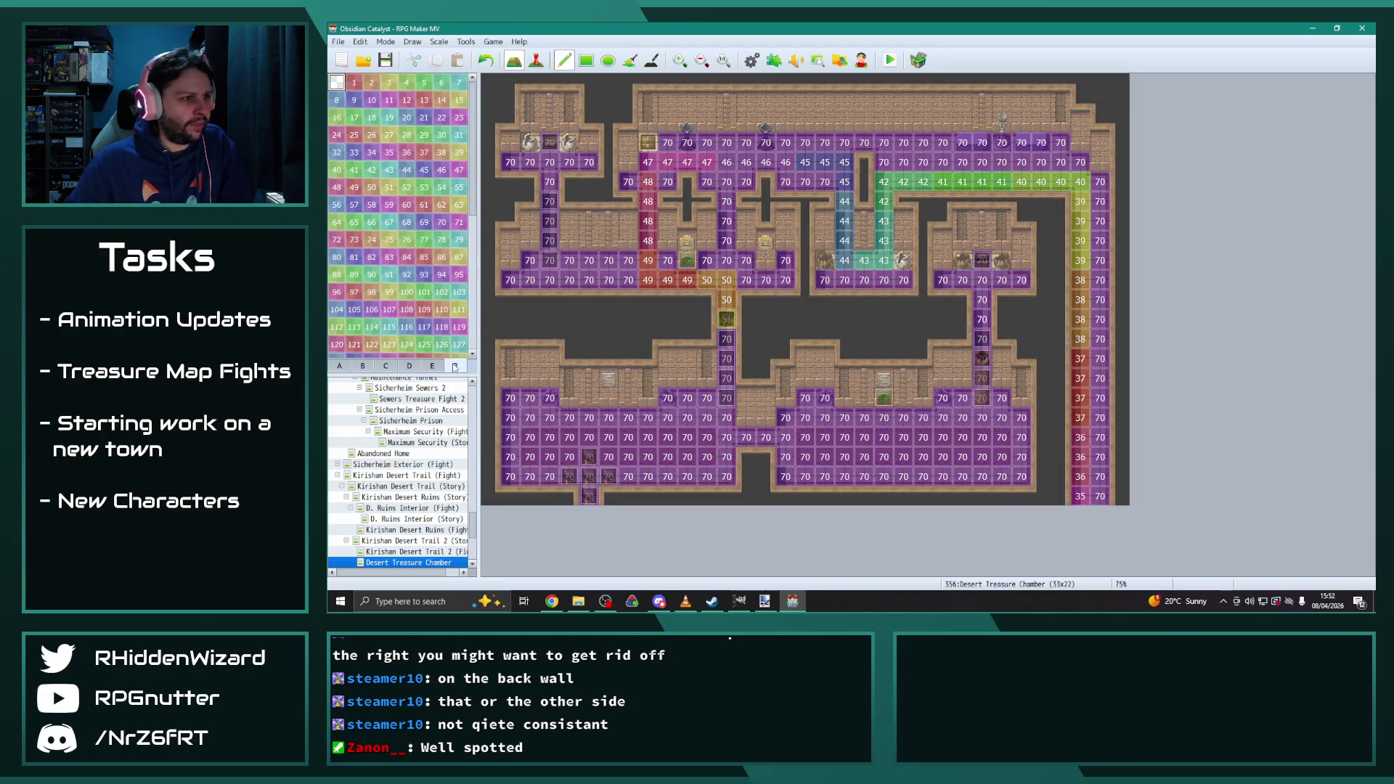
# Place two braziers side by side in the upper middle rooms
pyautogui.click(341, 366)
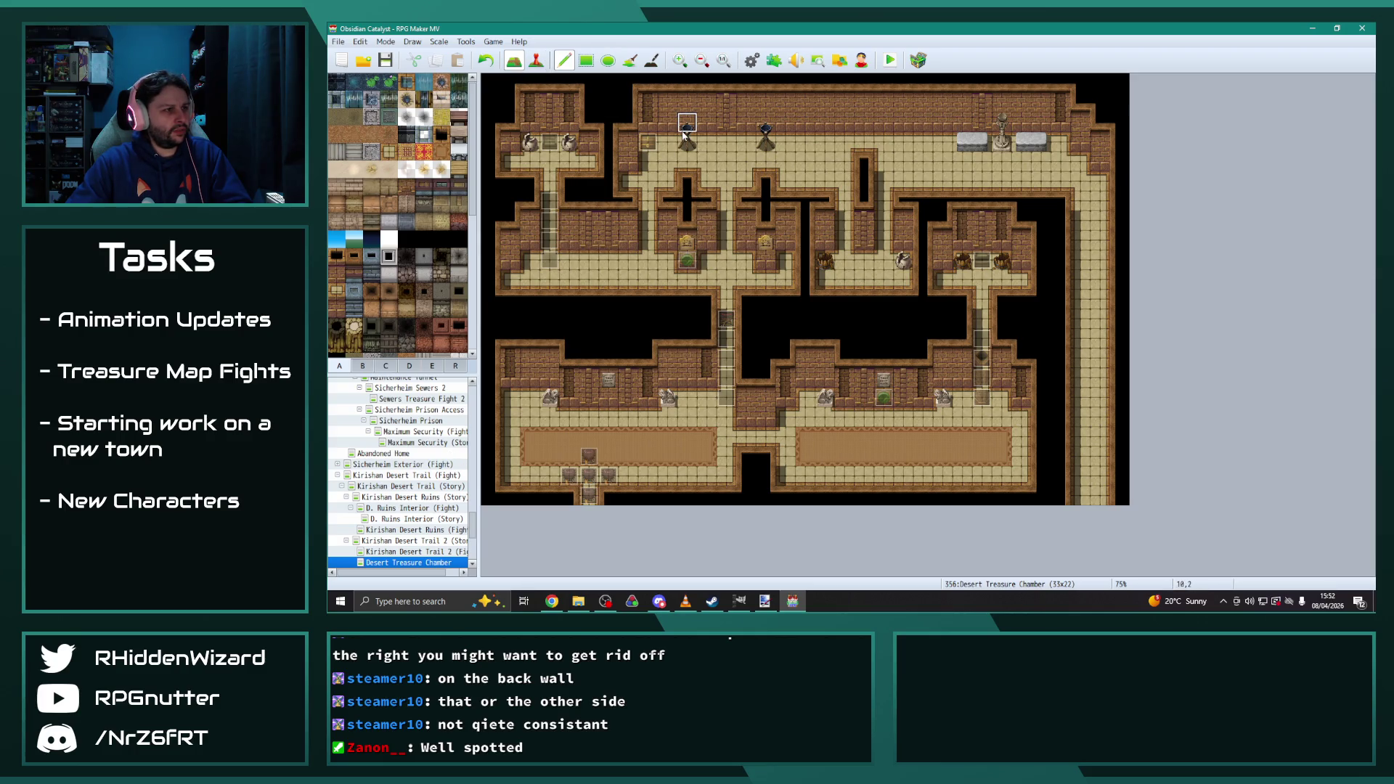
pyautogui.click(365, 366)
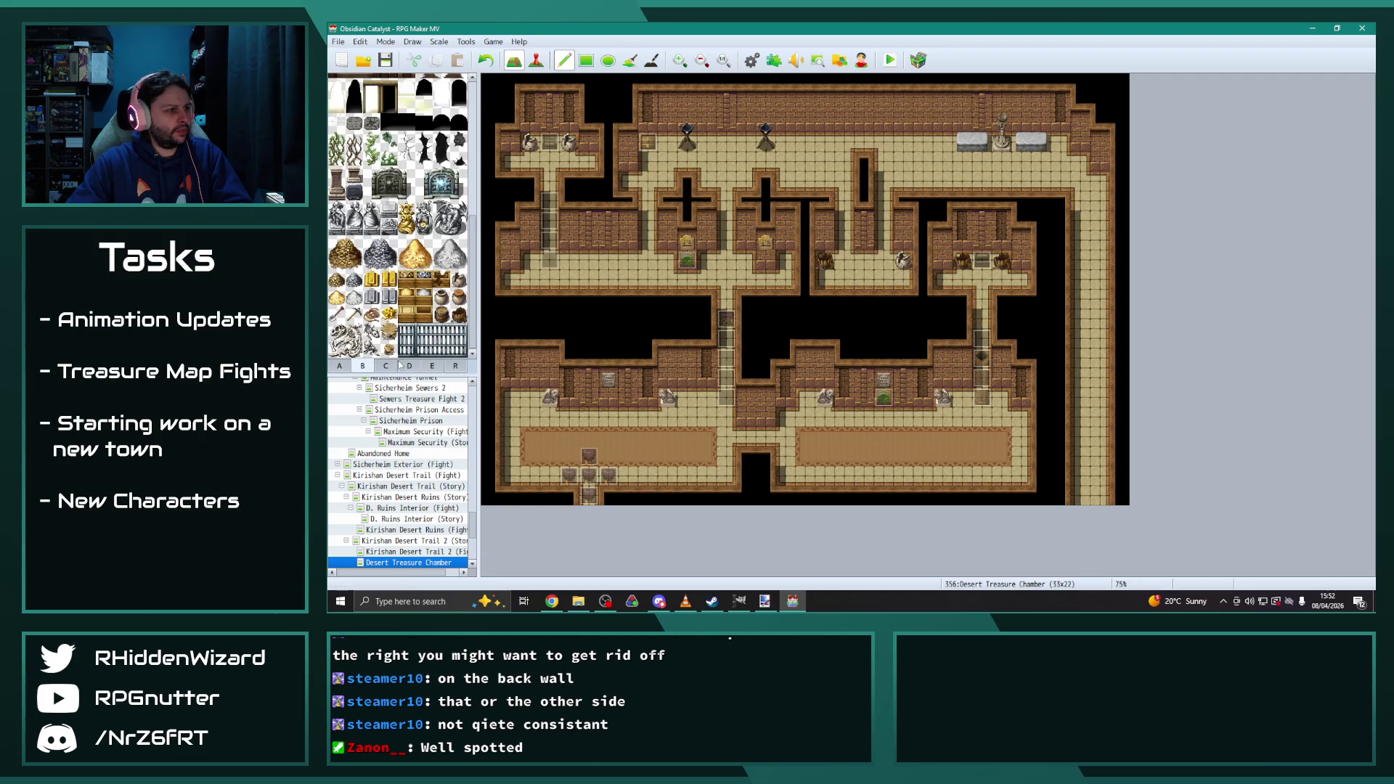
pyautogui.click(386, 366)
pyautogui.click(354, 321)
pyautogui.click(707, 244)
pyautogui.click(748, 243)
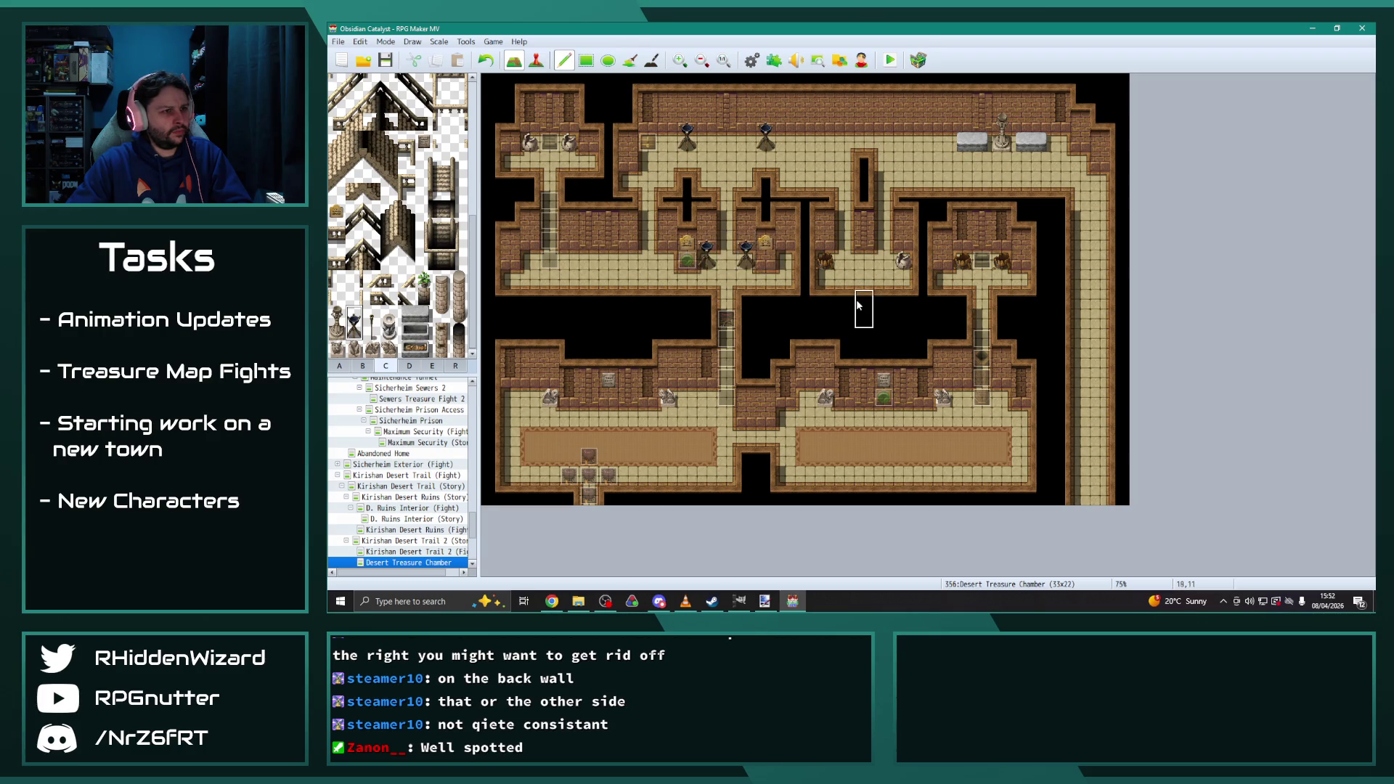
# Add tall torches to the lower-right and top back walls and a lamp post upper-right
pyautogui.click(372, 322)
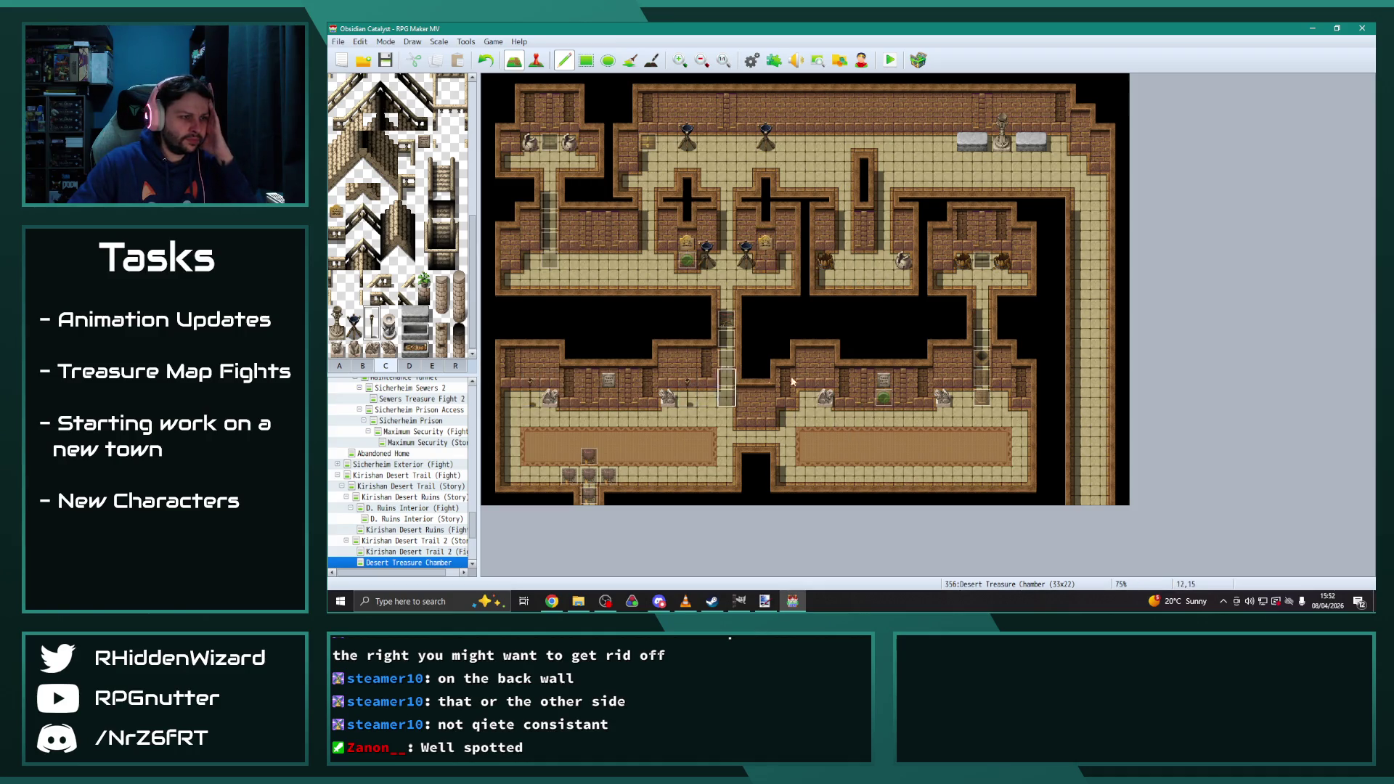
pyautogui.click(962, 382)
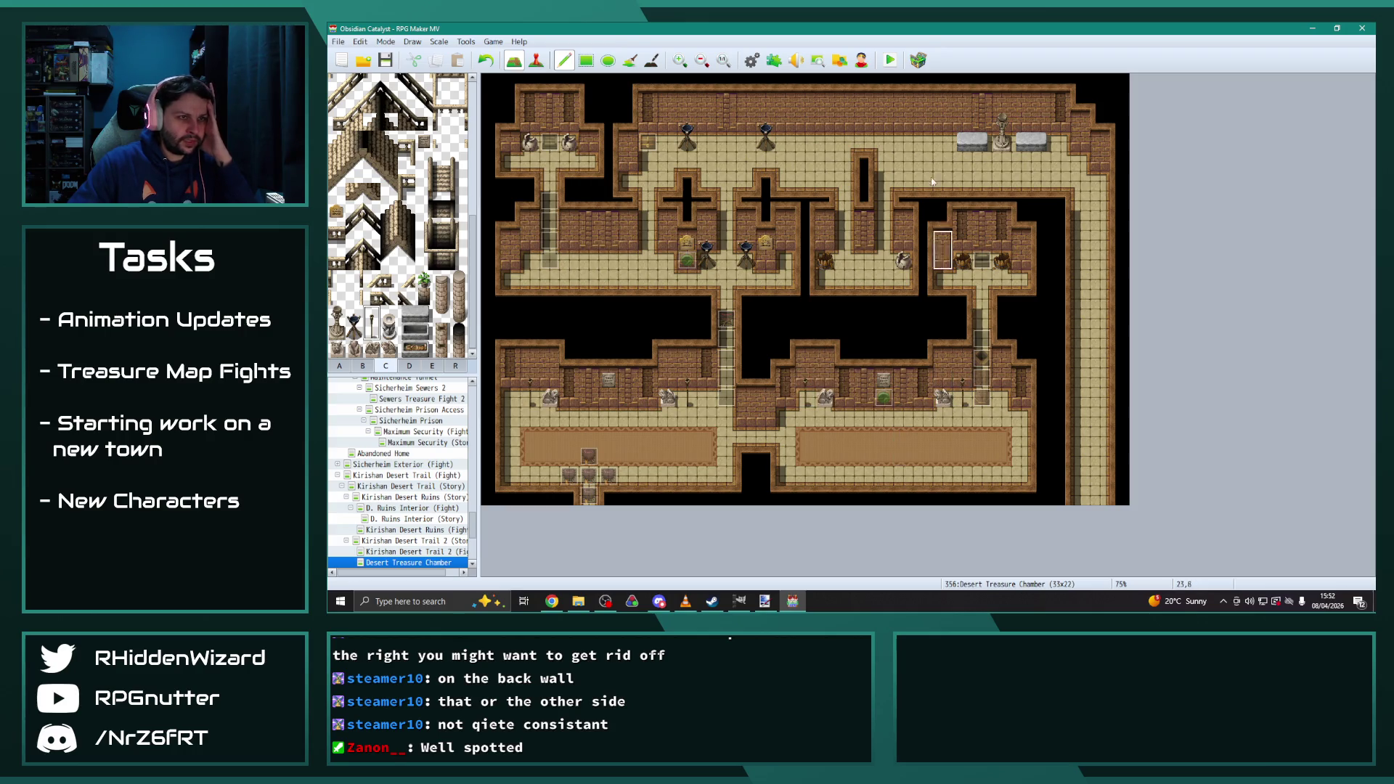
pyautogui.click(944, 137)
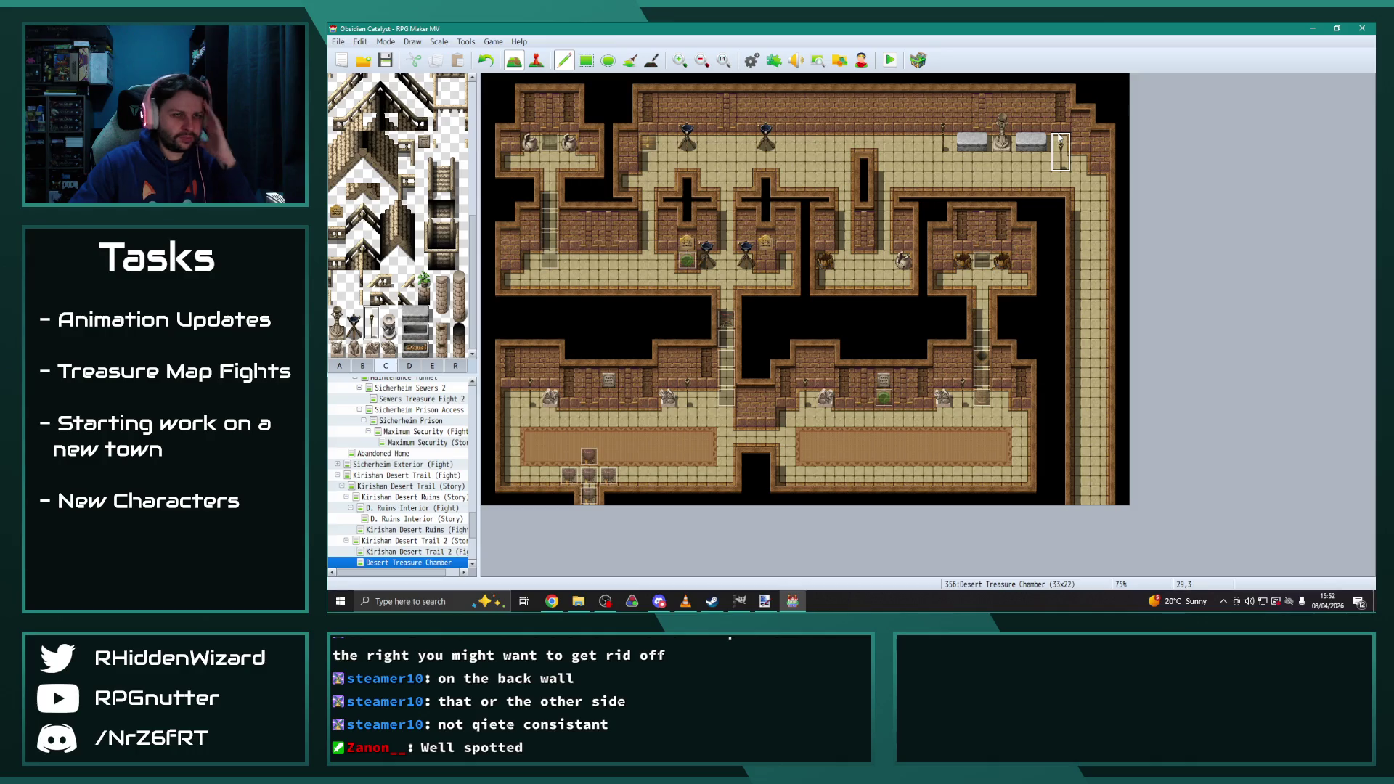
pyautogui.click(1059, 136)
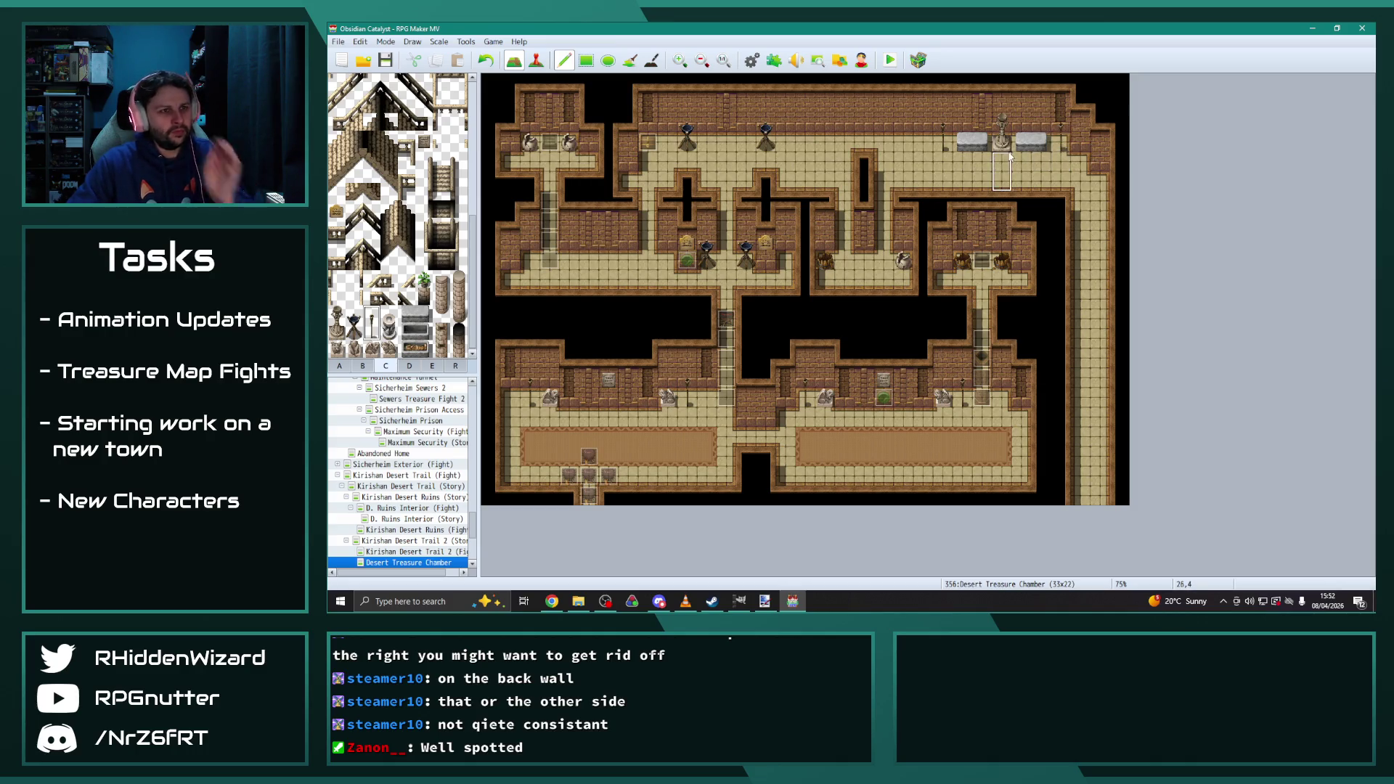
# Paint a dark floor strip from tab A below the upper-right altar
pyautogui.click(362, 365)
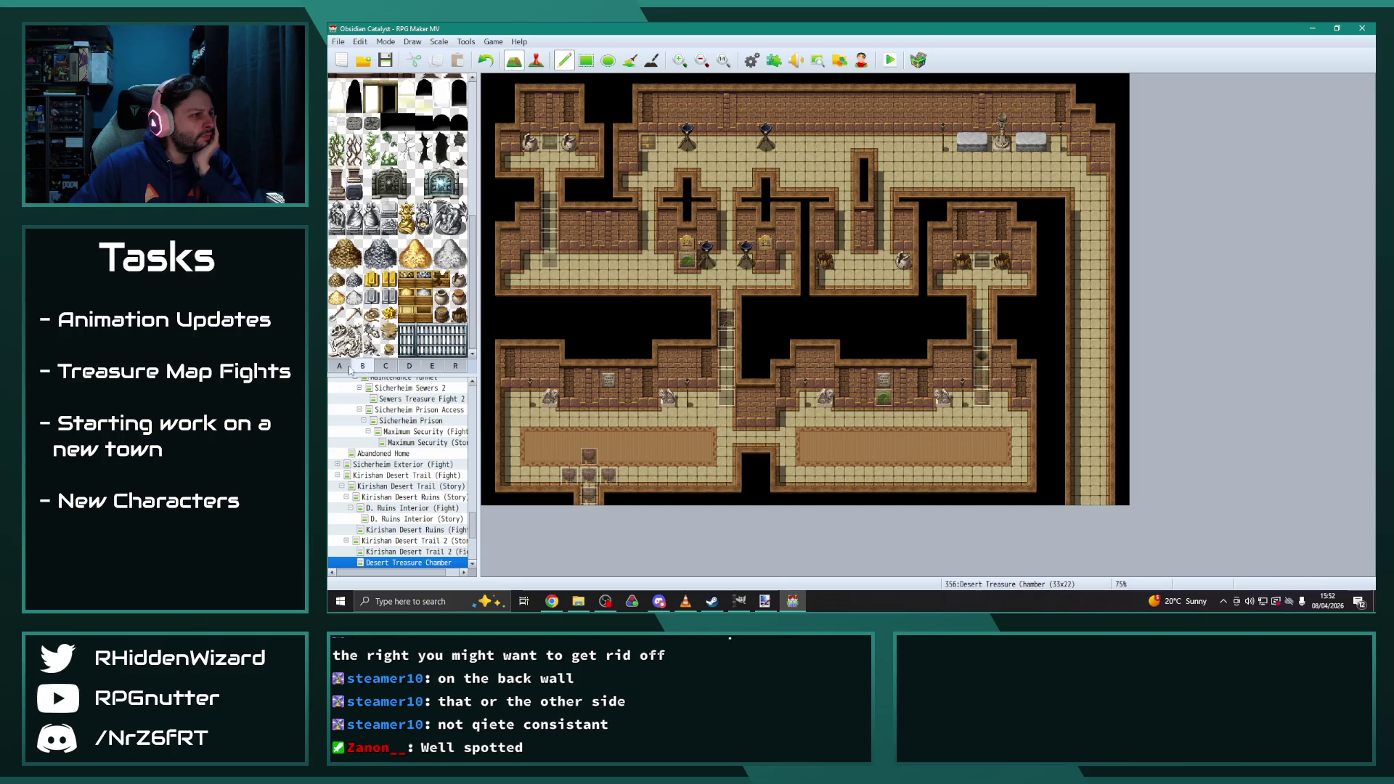
pyautogui.click(339, 365)
pyautogui.click(440, 152)
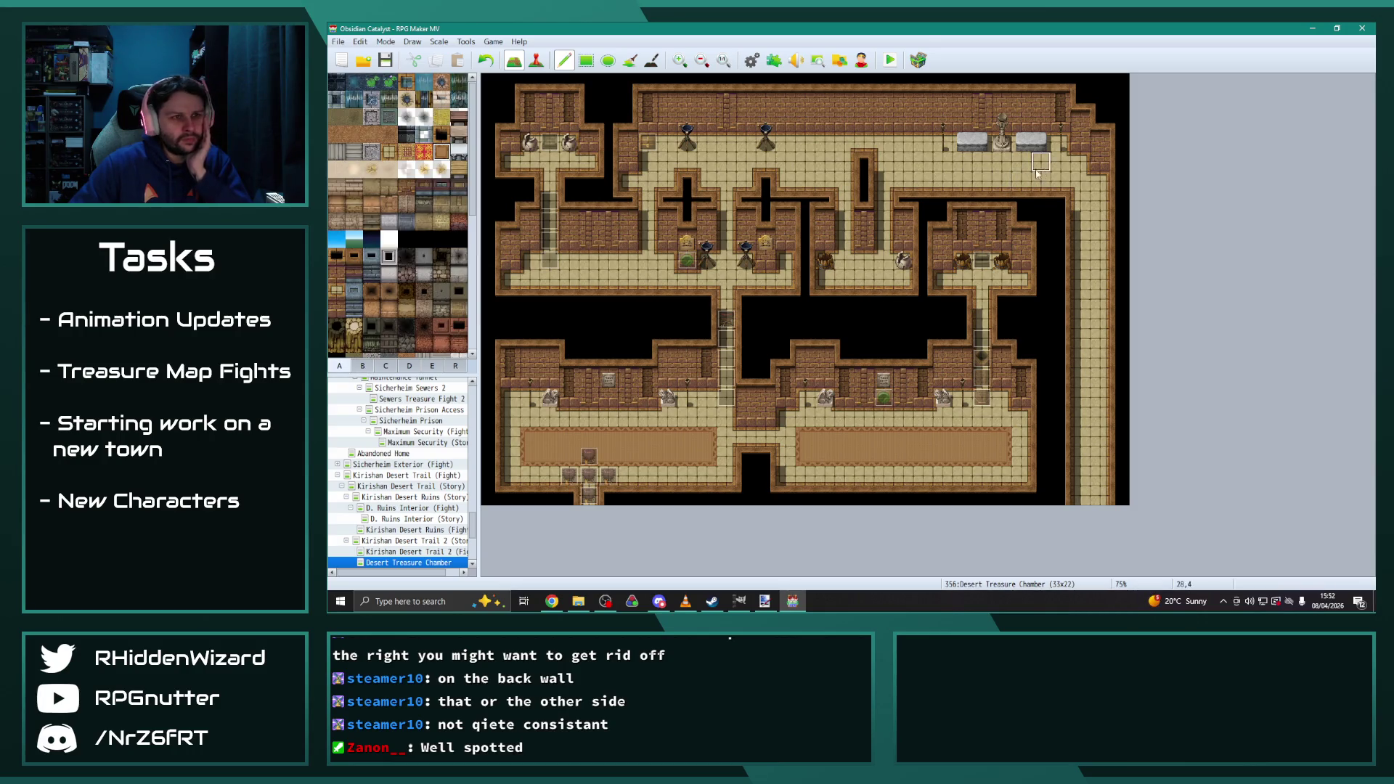
pyautogui.moveTo(1051, 161); pyautogui.dragTo(960, 163)
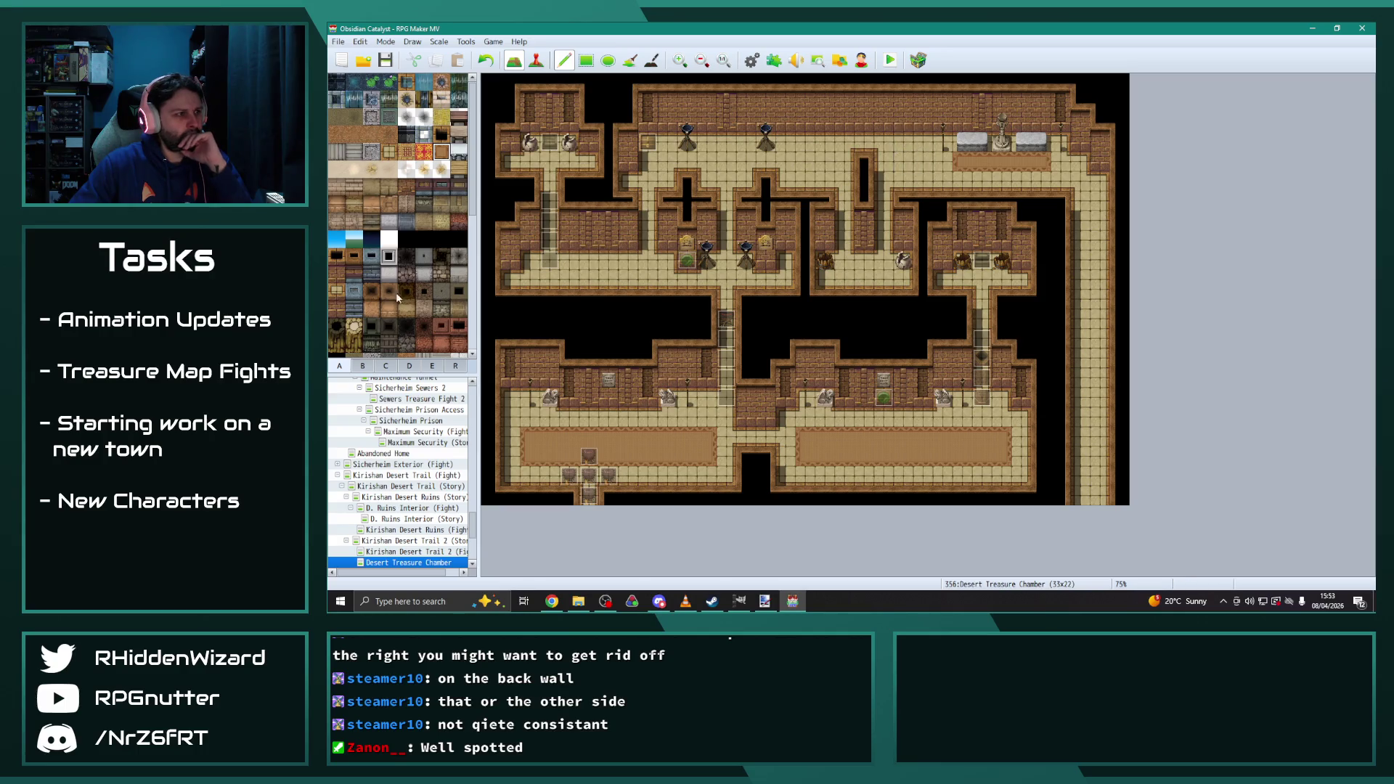
# Place a skull-and-bones tile centred on the dark strip, undoing misplaced attempts
pyautogui.click(398, 365)
pyautogui.scroll(-10, 428, 322)
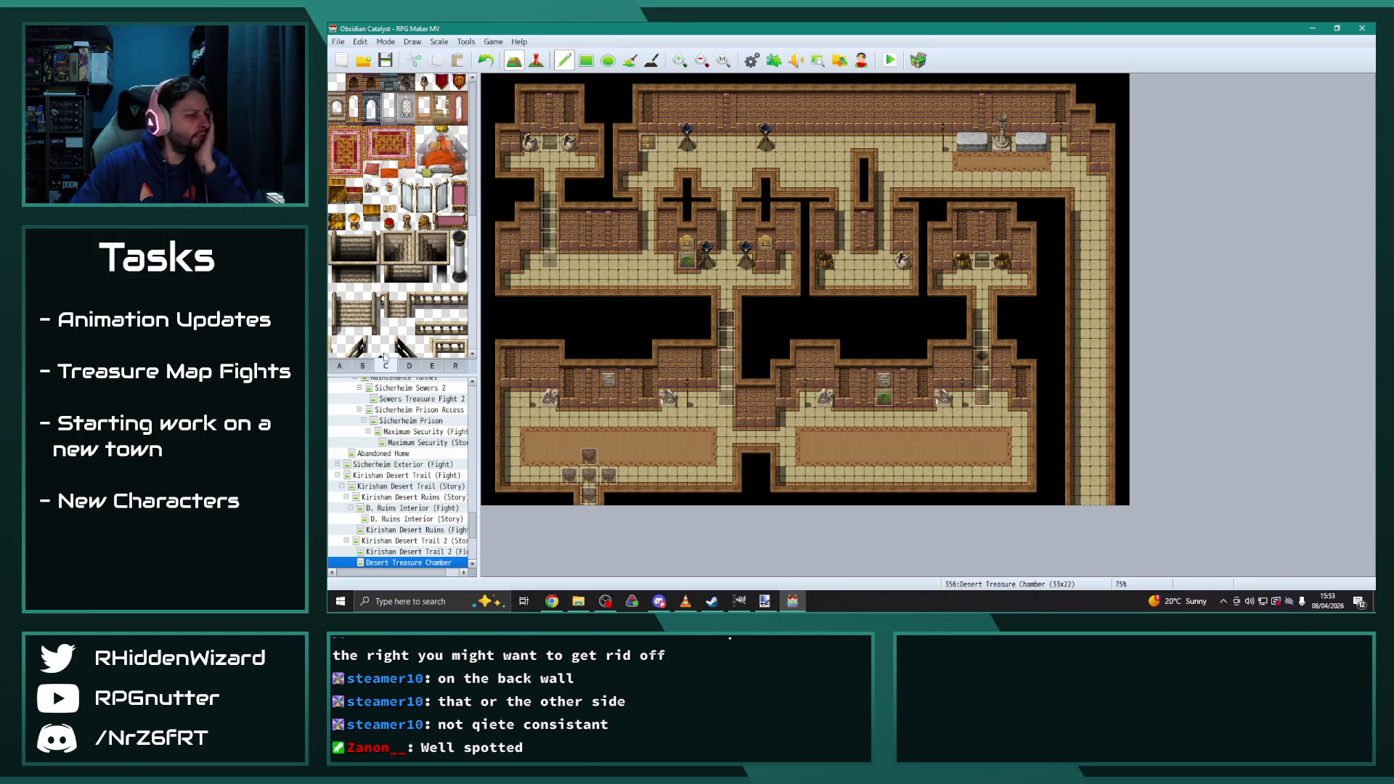
pyautogui.click(362, 367)
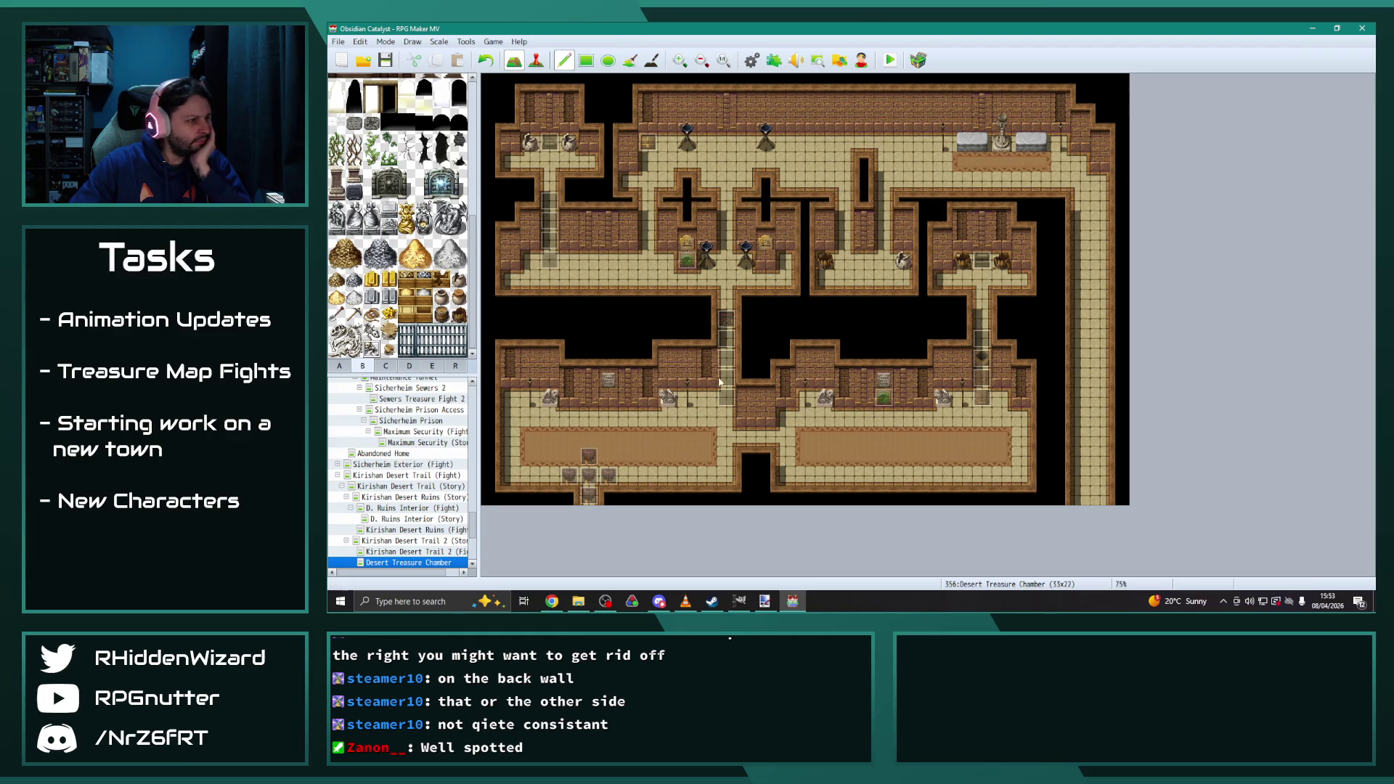
pyautogui.click(1099, 318)
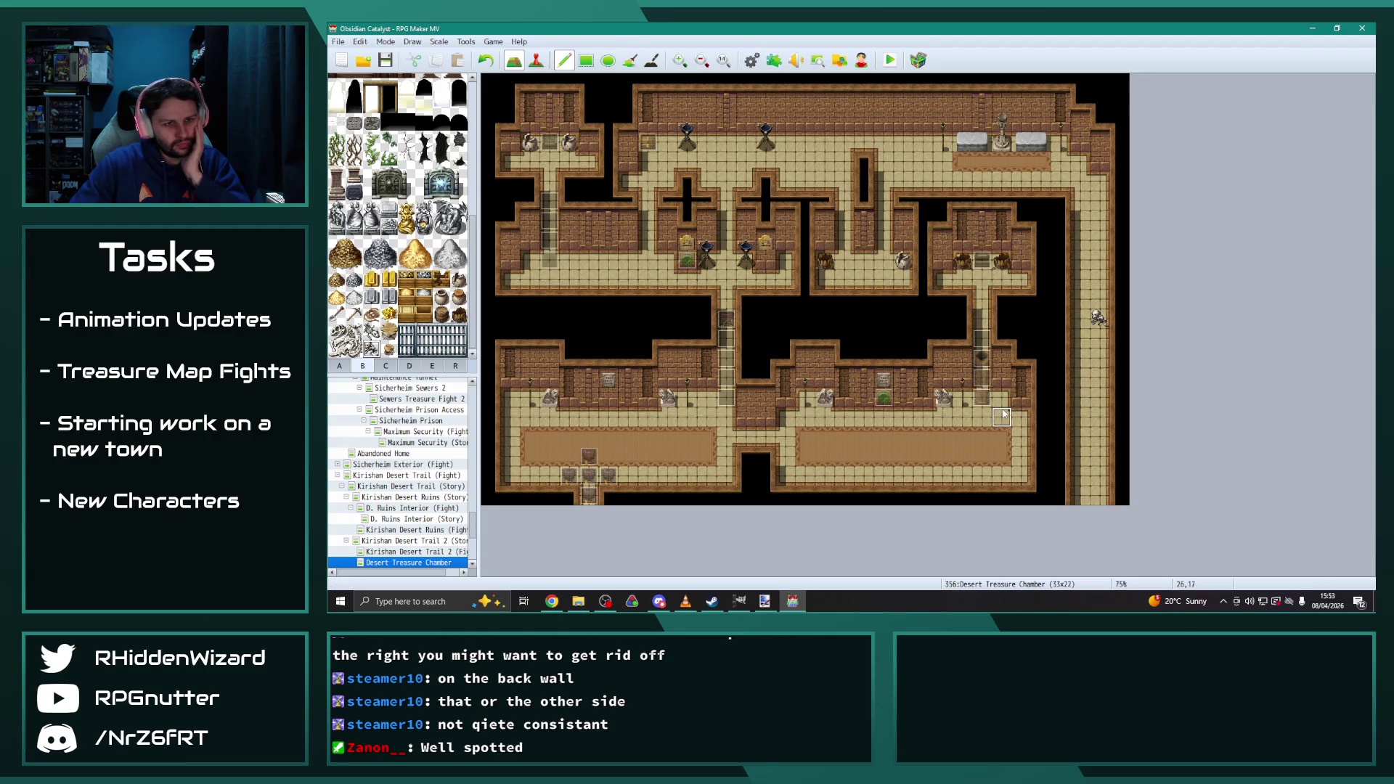
pyautogui.hotkey('ctrl', 'z')
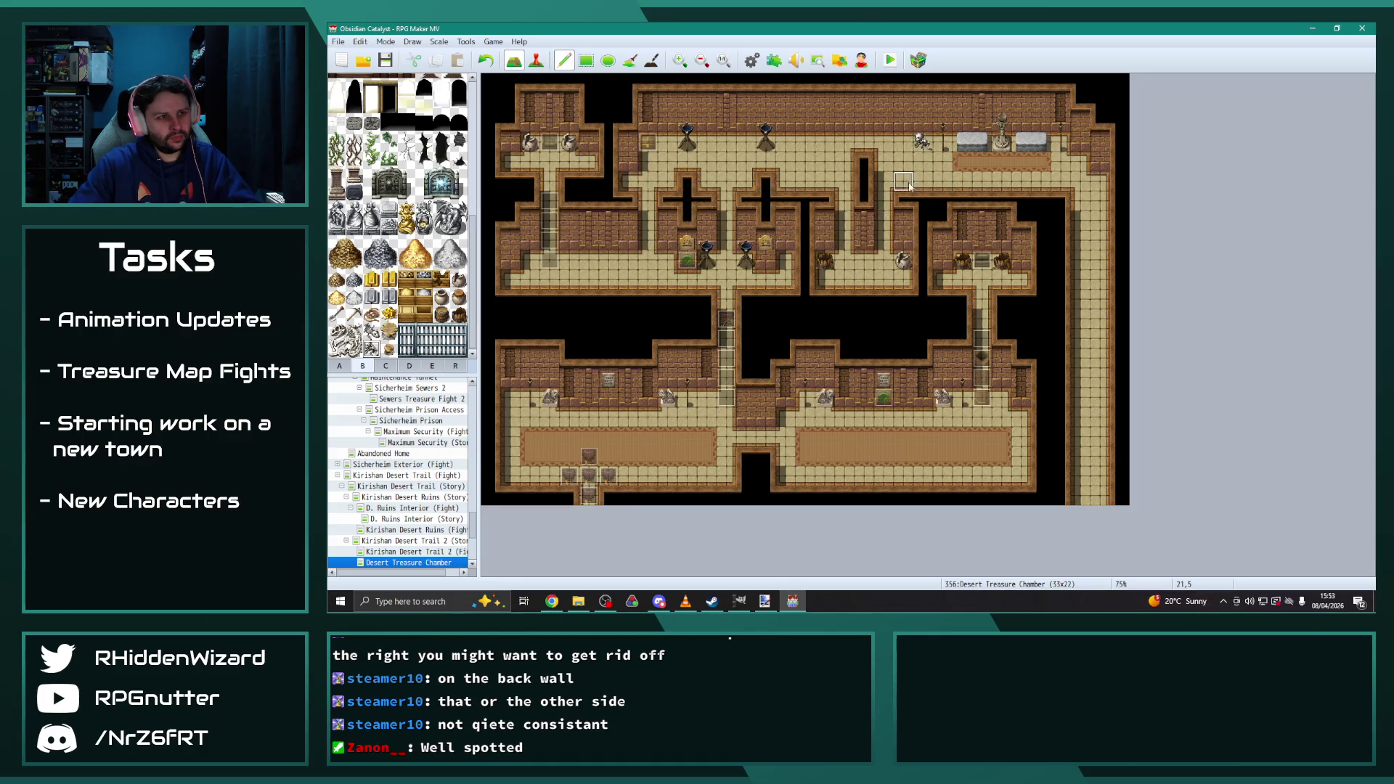
pyautogui.click(960, 161)
pyautogui.hotkey('ctrl', 'z')
pyautogui.click(1001, 162)
pyautogui.hotkey('ctrl', 'z')
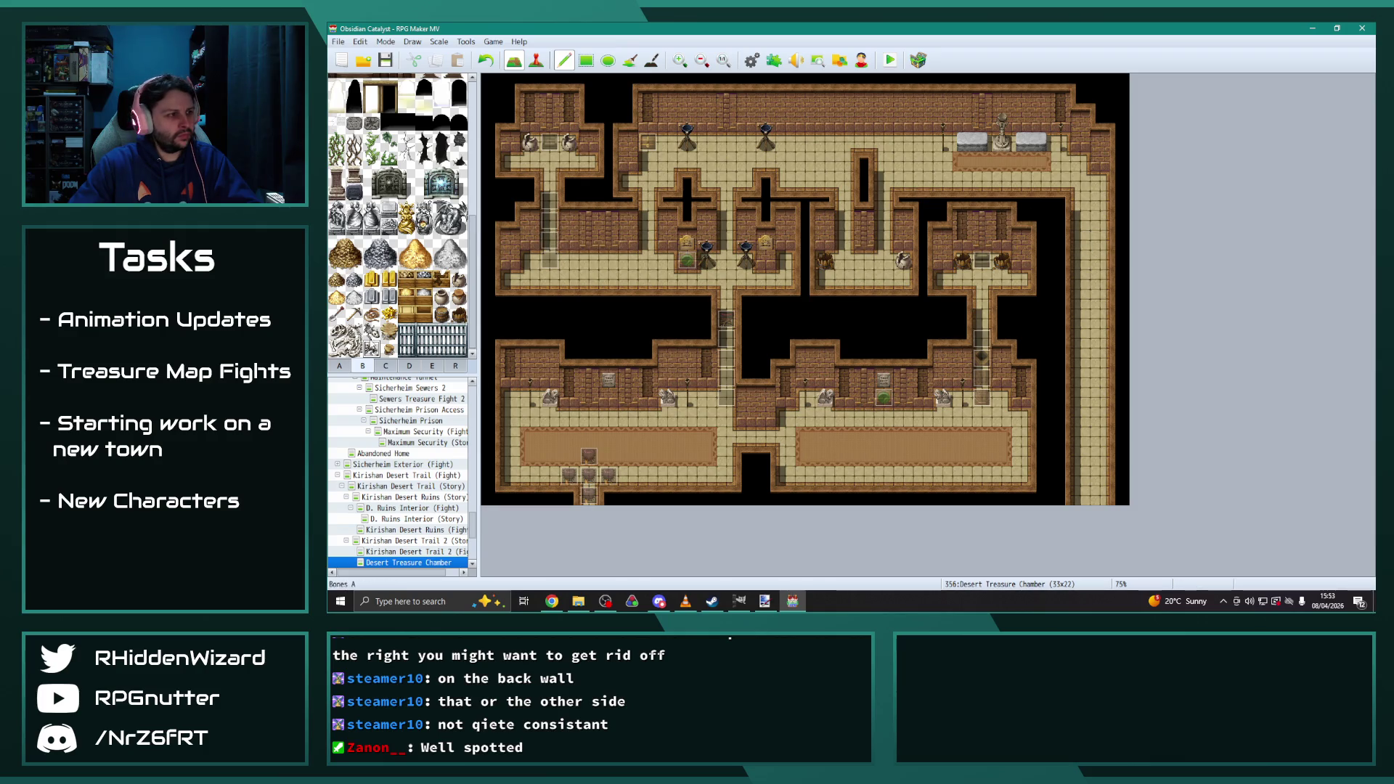
pyautogui.click(985, 164)
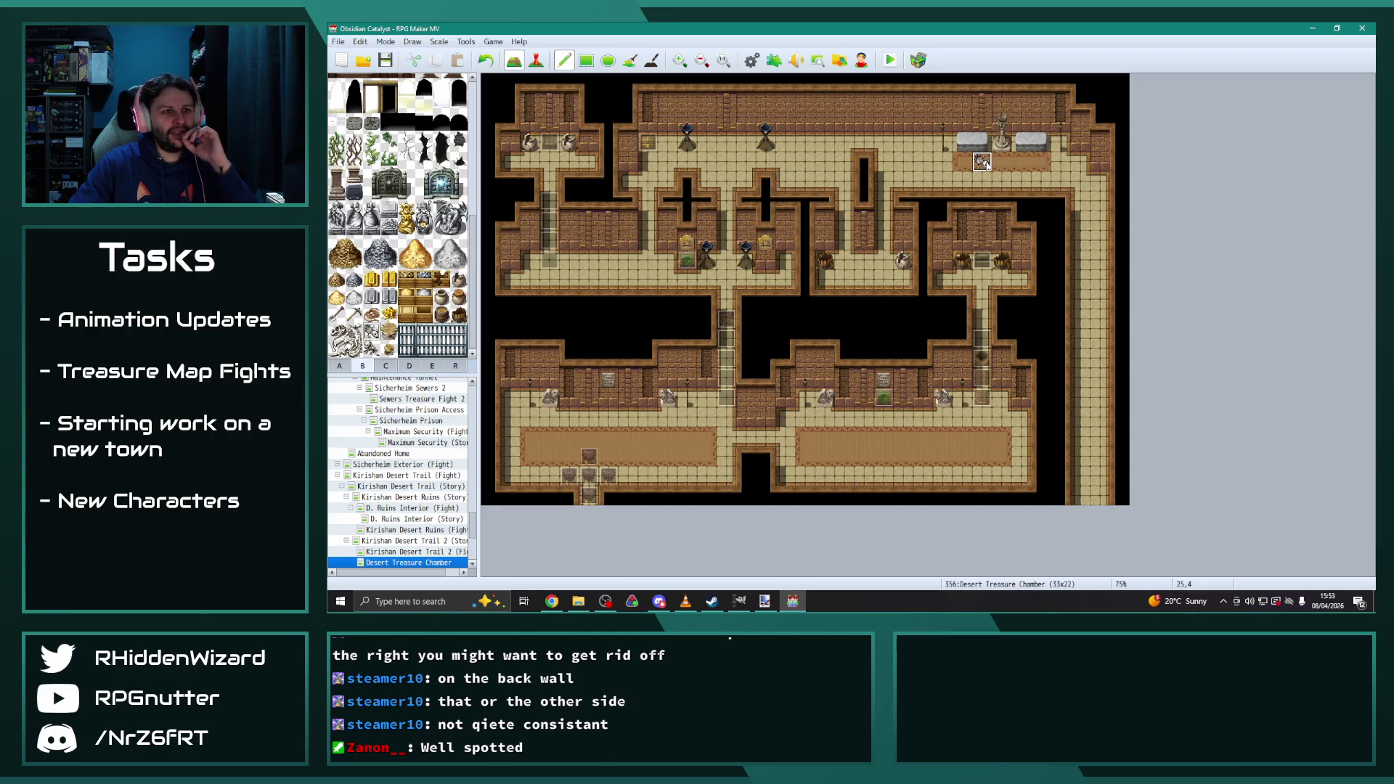
# Pick the pot tile and show the map's region ID overlay
pyautogui.click(629, 262)
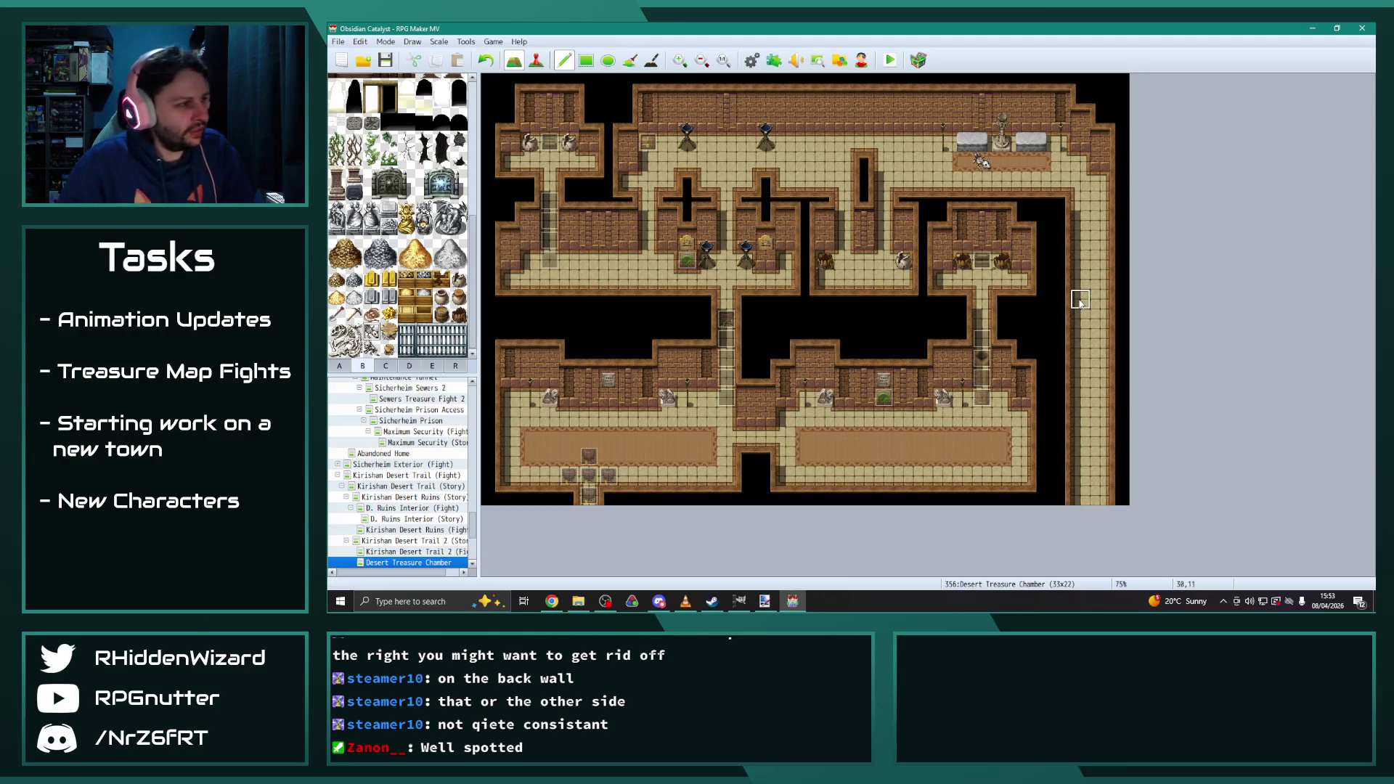
pyautogui.click(459, 314)
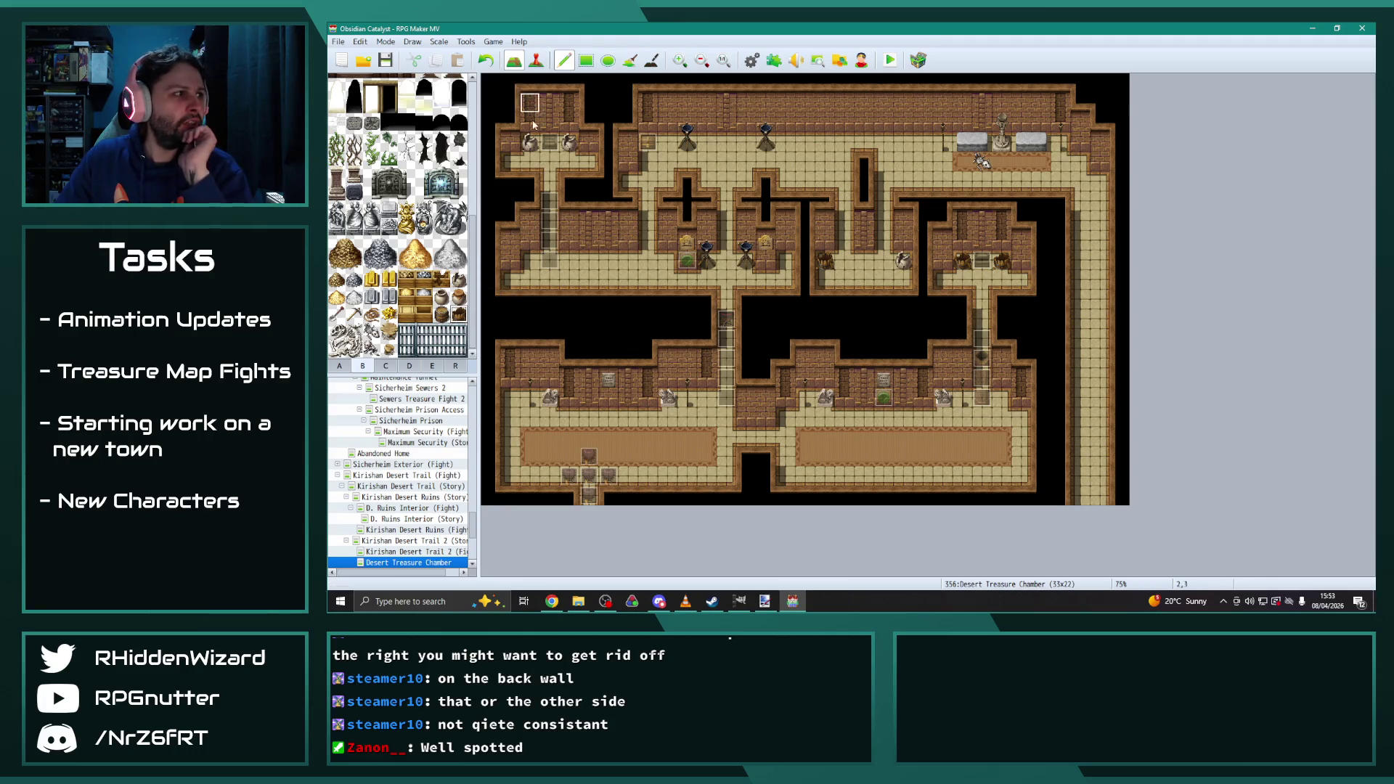
pyautogui.click(453, 366)
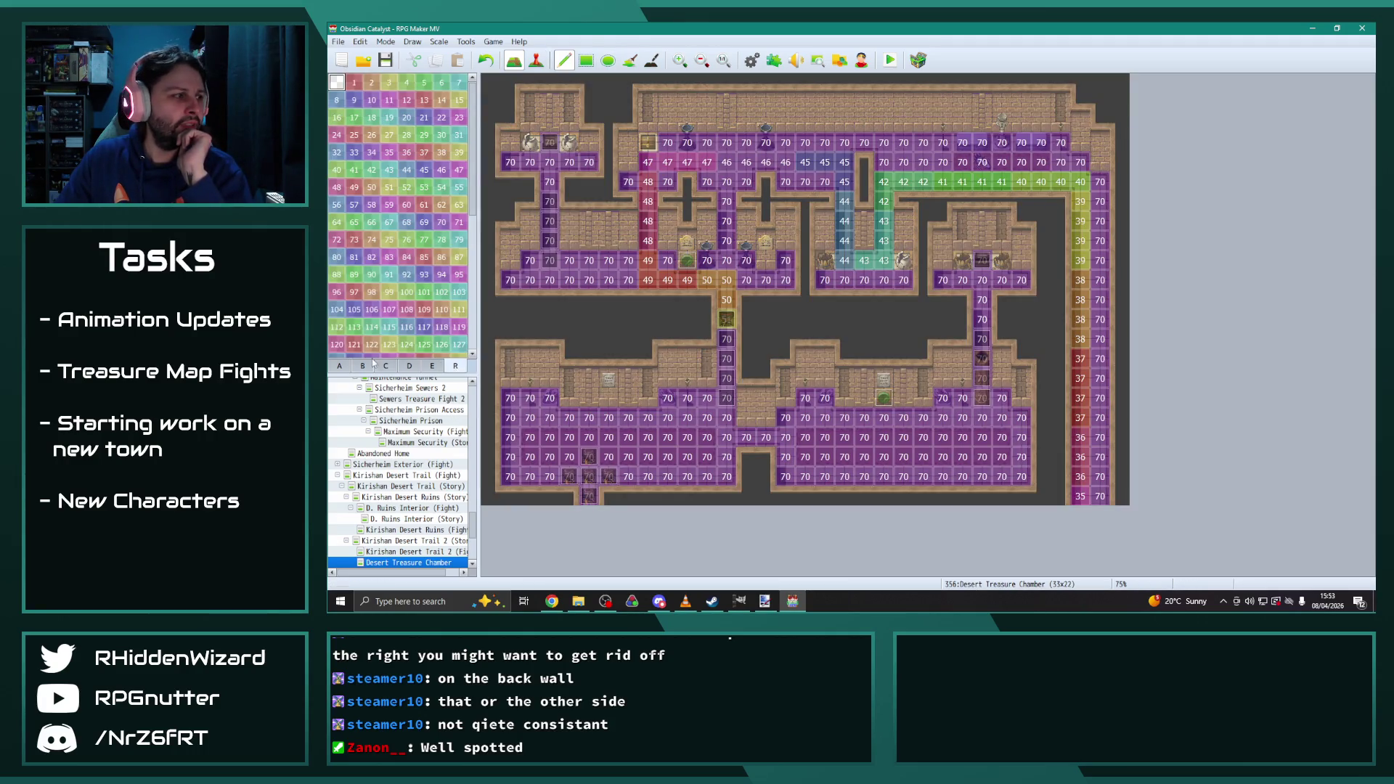
# Place three barrels down the right corridor and a grey pot lower in it
pyautogui.click(339, 366)
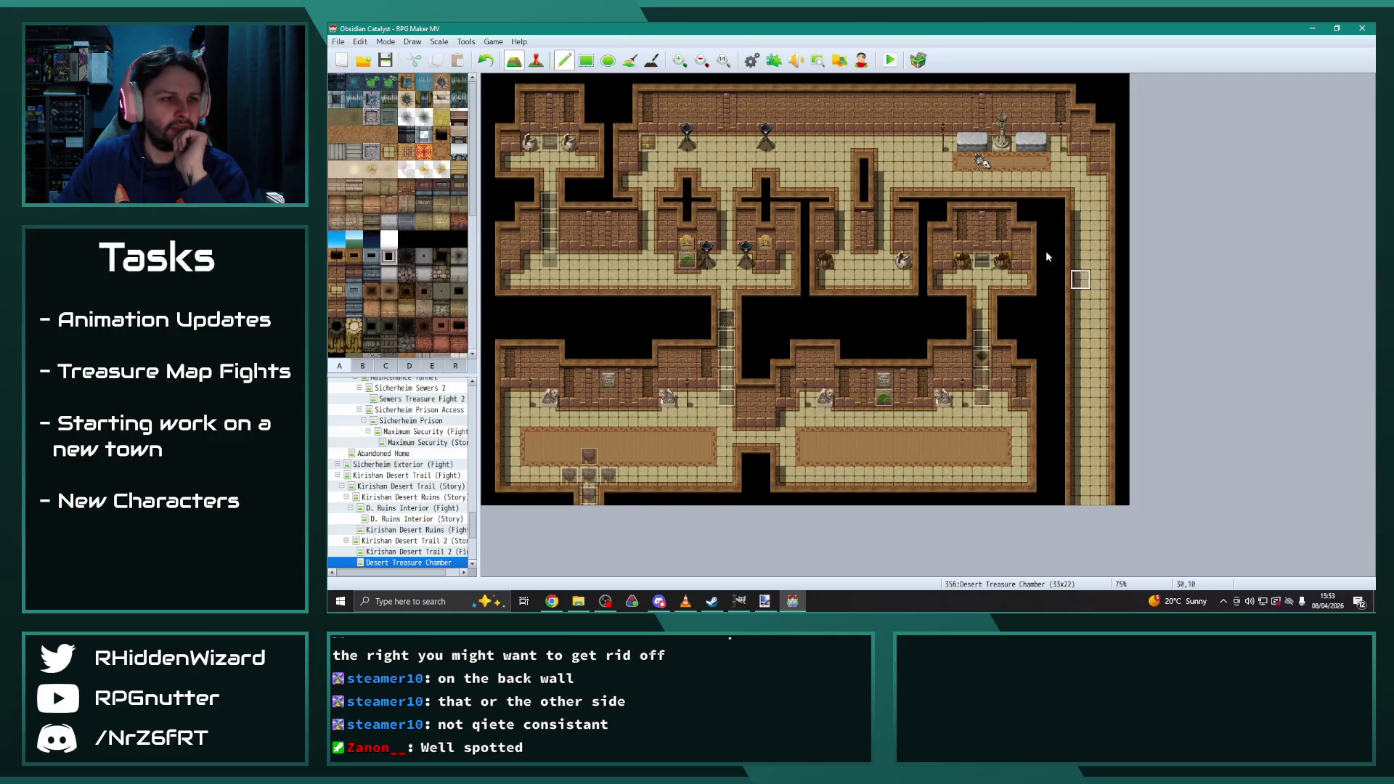
pyautogui.click(363, 366)
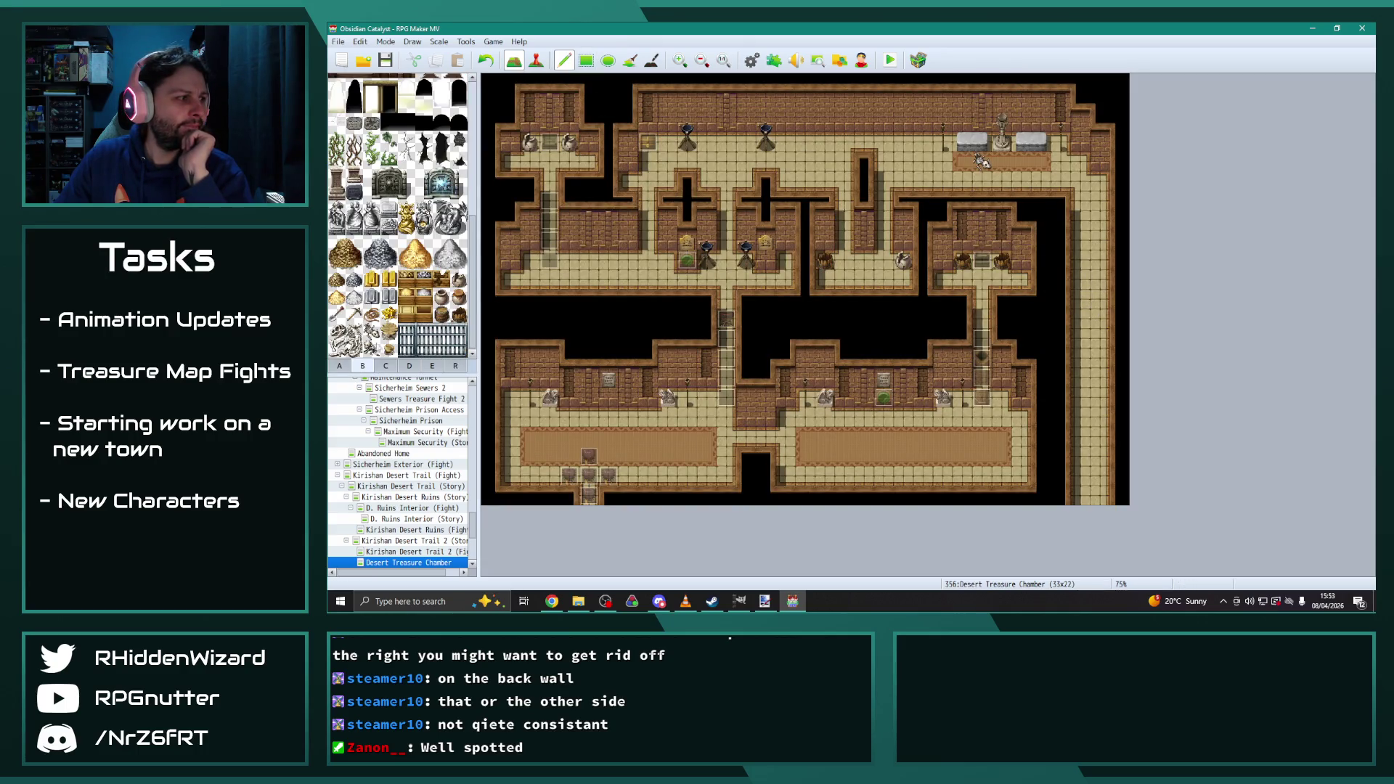
pyautogui.click(458, 314)
pyautogui.click(1100, 260)
pyautogui.click(1100, 318)
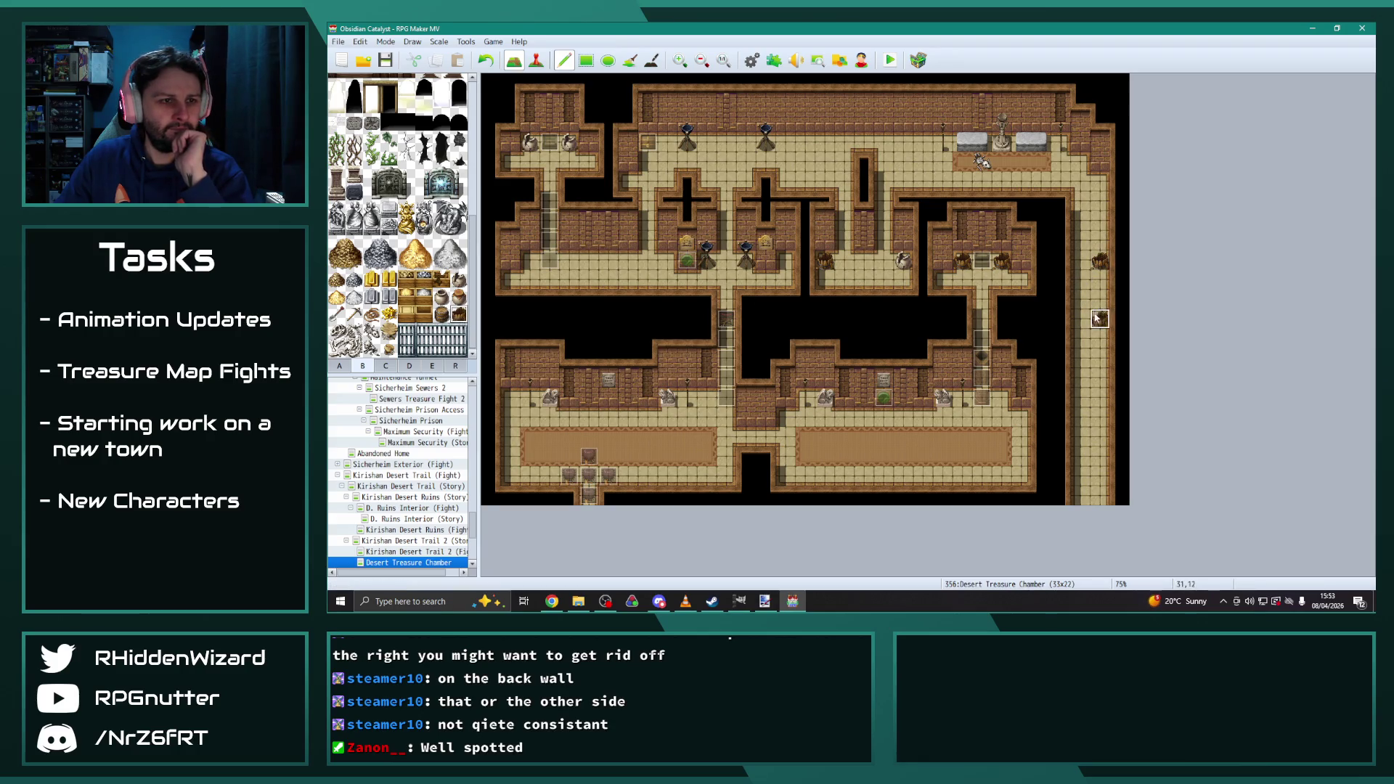
pyautogui.click(1099, 338)
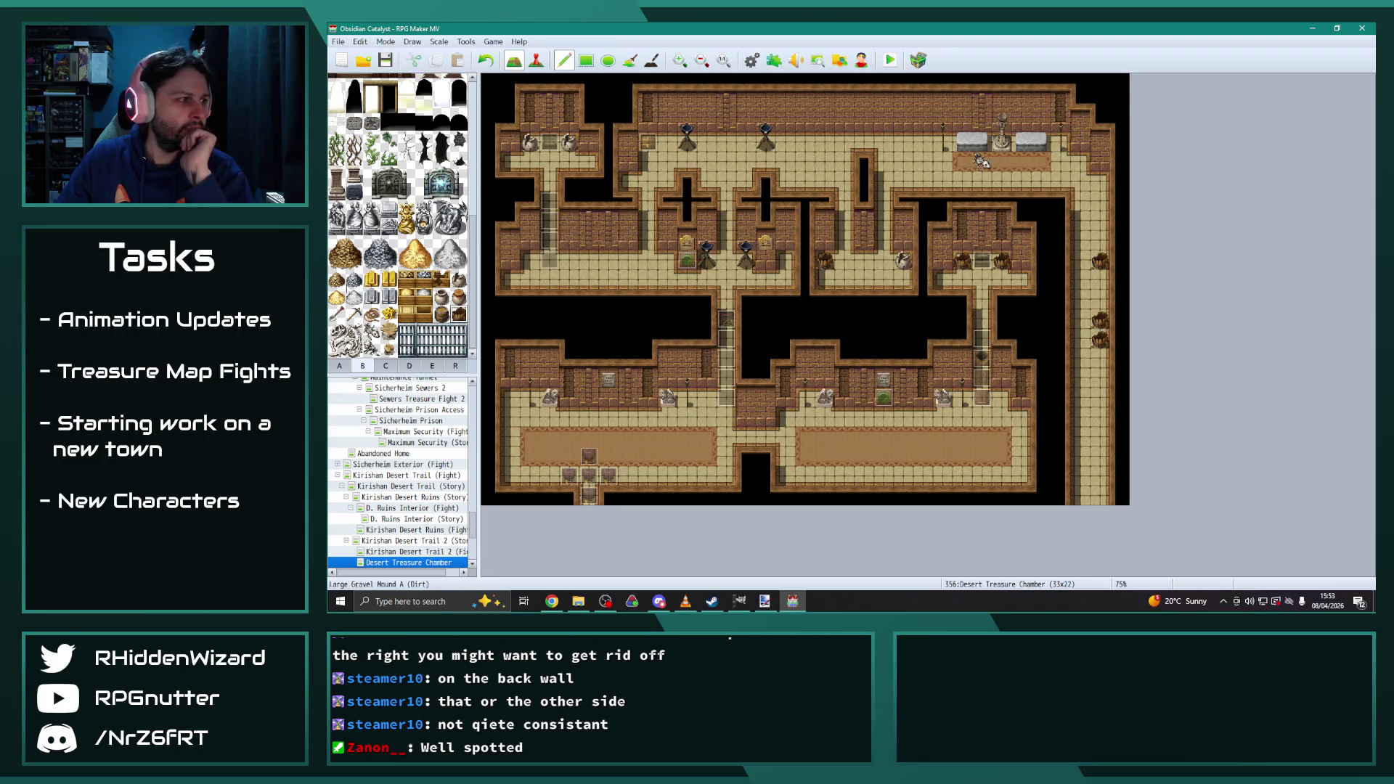
pyautogui.click(1099, 399)
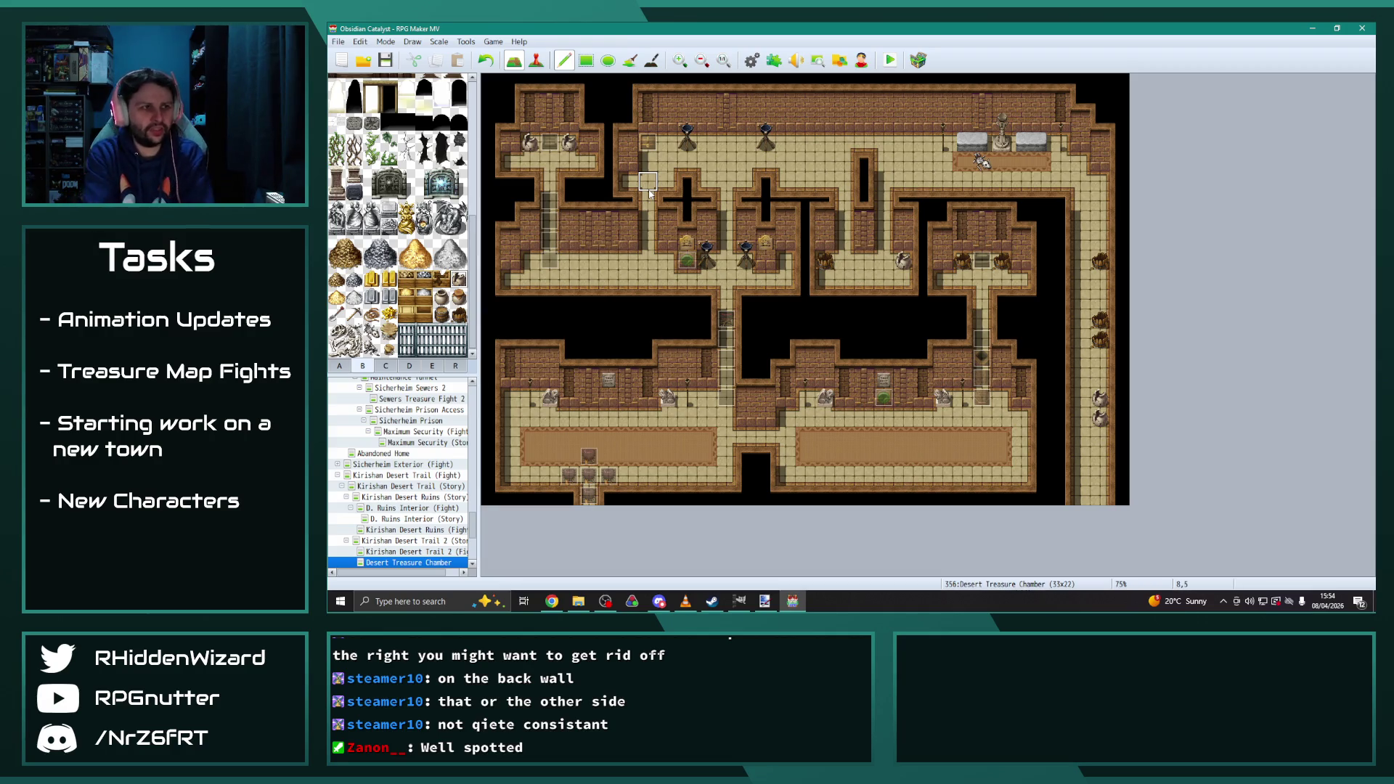
# Copy a torch event from D. Ruins Interior (Fight) in Event mode and return to the Desert Treasure Chamber
pyautogui.click(429, 509)
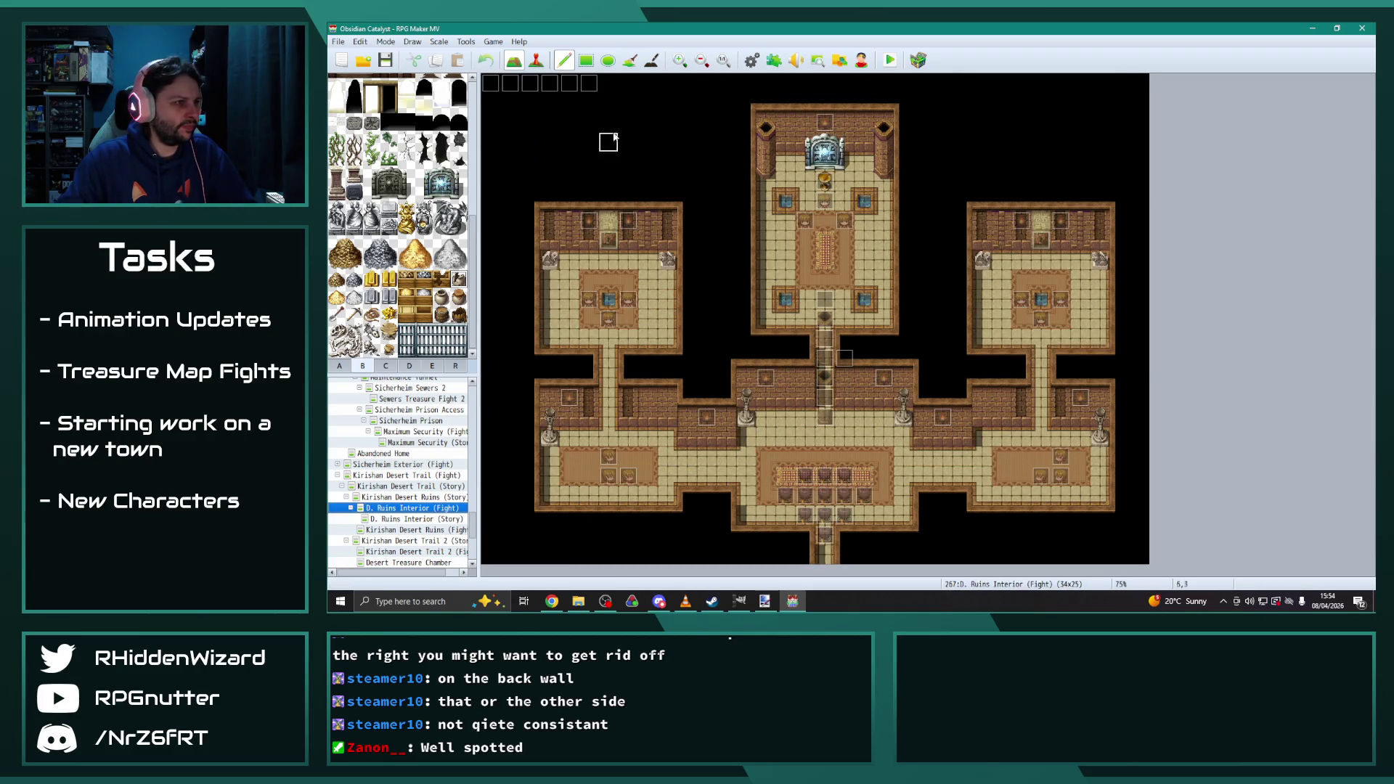
pyautogui.click(541, 62)
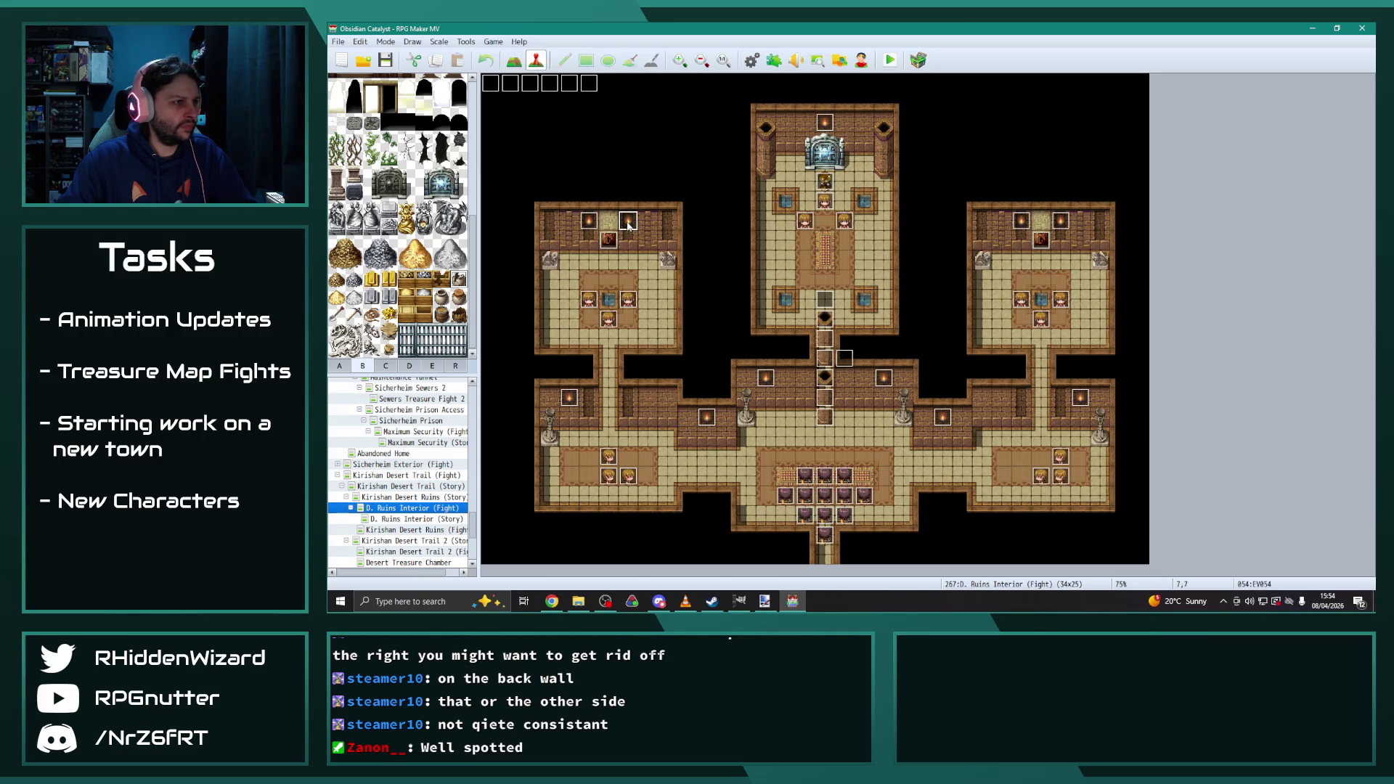
pyautogui.click(419, 564)
# Paste torch events at tiles 3,1, 11,7, 13,7, 19,7 and 25,7
pyautogui.click(550, 103)
pyautogui.hotkey('ctrl', 'v')
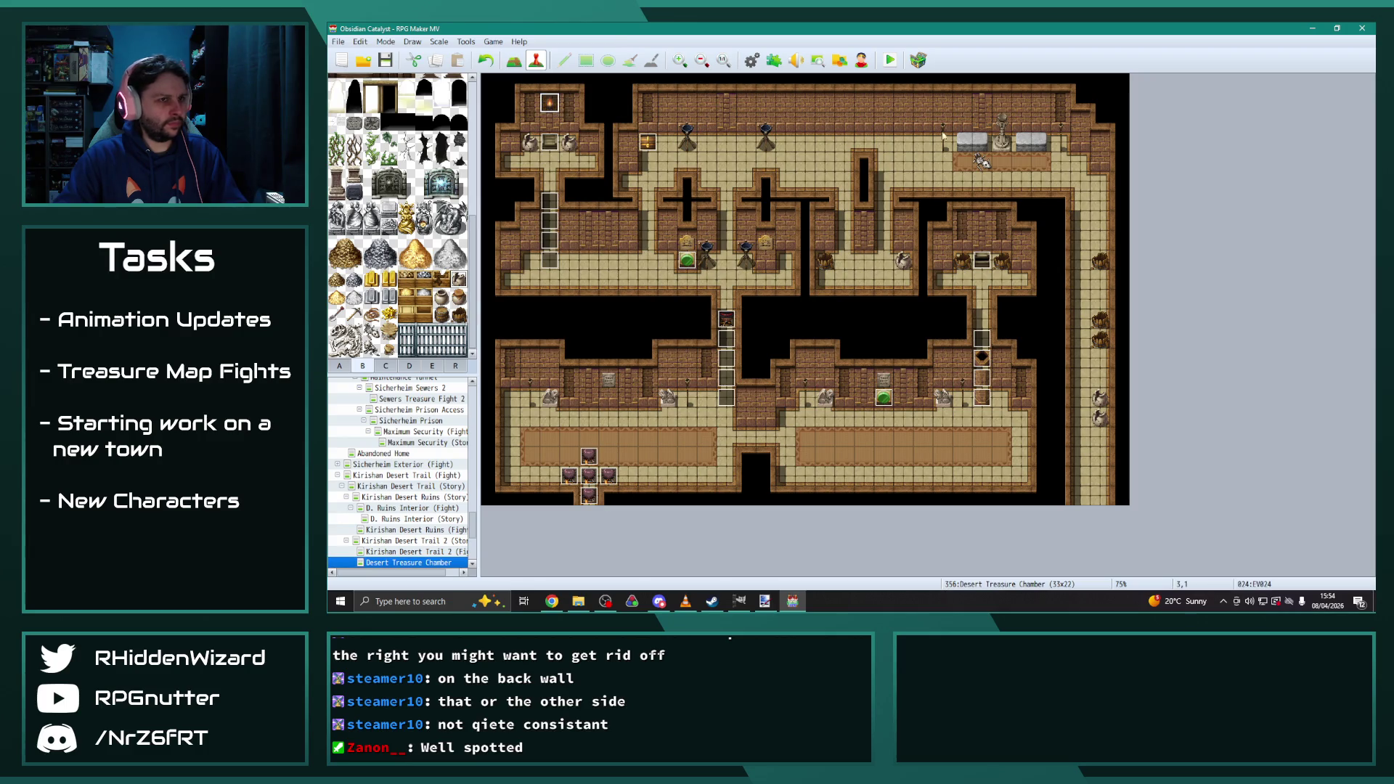
pyautogui.click(709, 225)
pyautogui.hotkey('ctrl', 'v')
pyautogui.click(746, 223)
pyautogui.hotkey('ctrl', 'v')
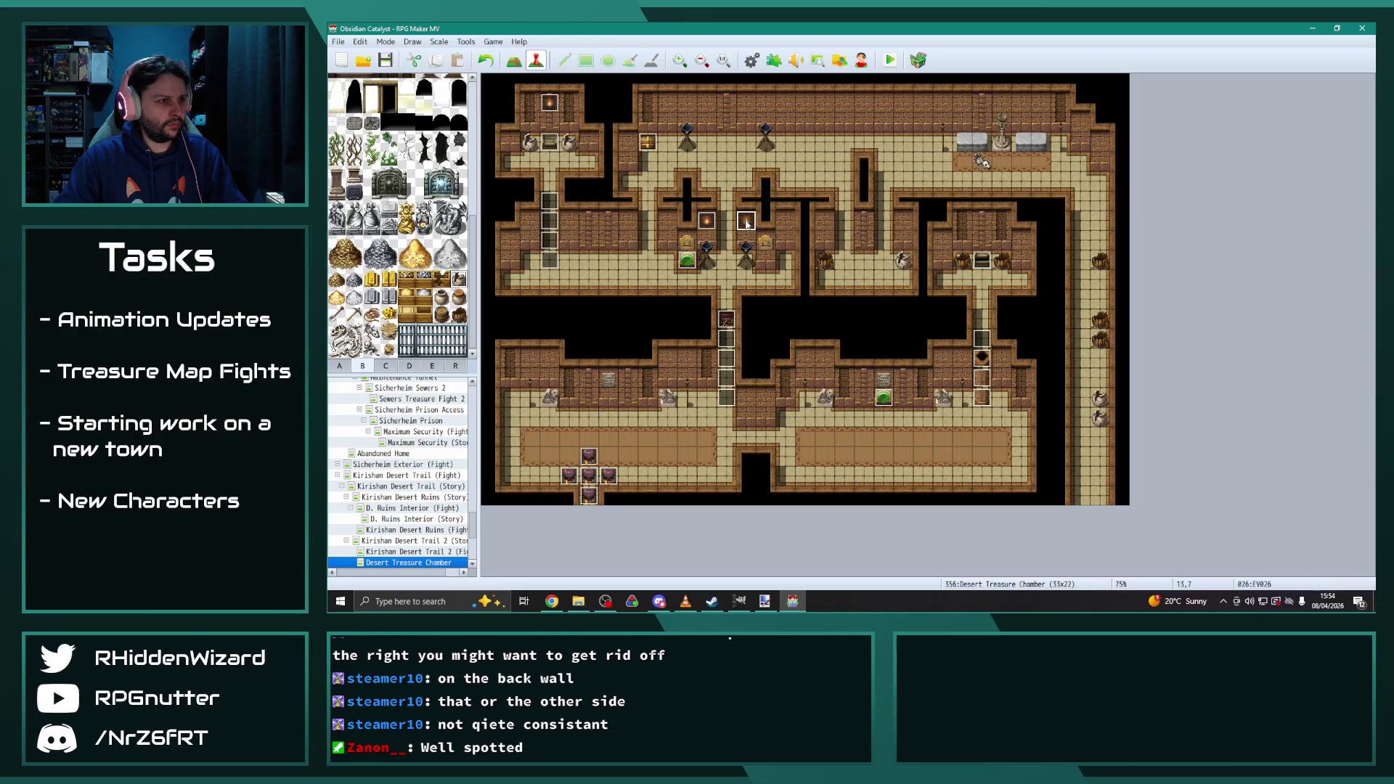
pyautogui.click(863, 222)
pyautogui.hotkey('ctrl', 'v')
pyautogui.click(982, 222)
pyautogui.hotkey('ctrl', 'v')
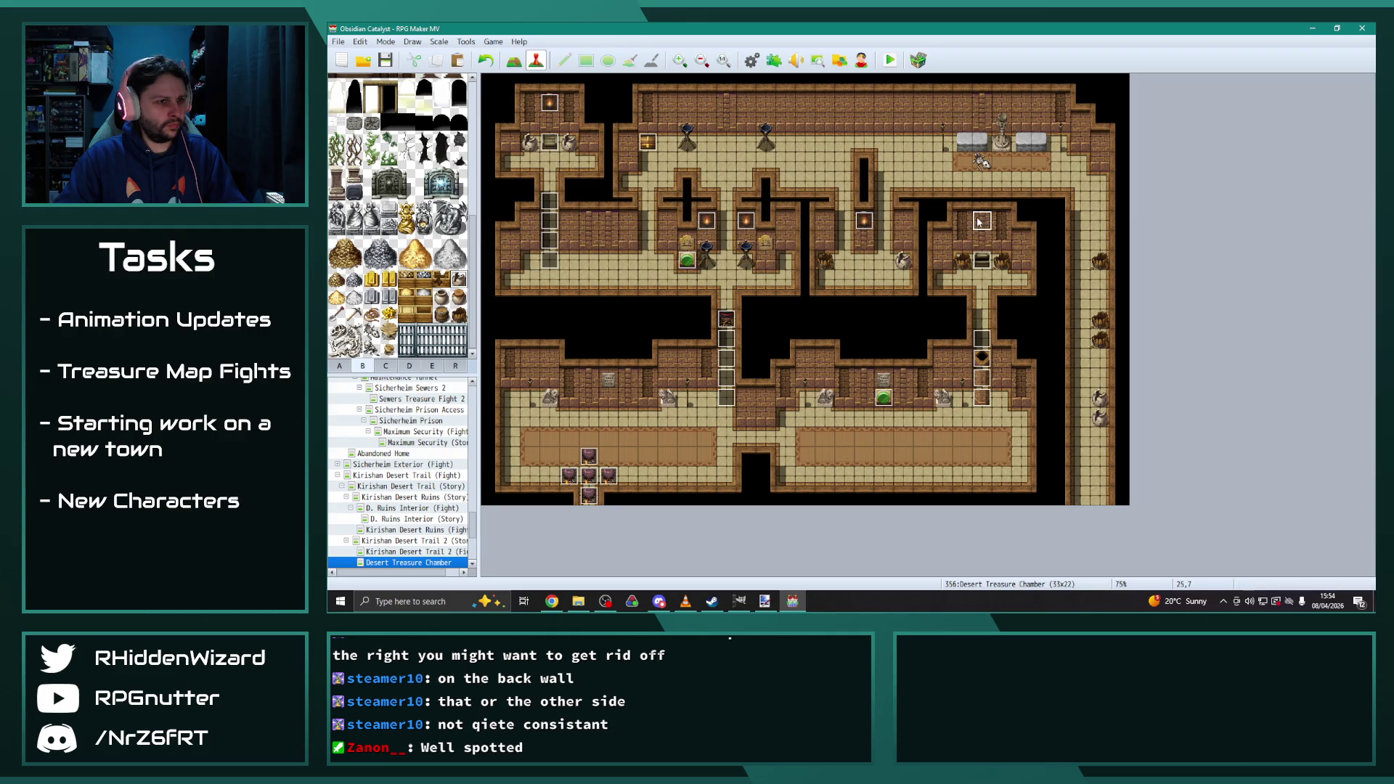
# Paste torch events at lower back-wall tiles 5,15, 7,15, 19,15 and 21,15
pyautogui.click(589, 377)
pyautogui.hotkey('ctrl', 'v')
pyautogui.click(628, 378)
pyautogui.hotkey('ctrl', 'v')
pyautogui.click(864, 378)
pyautogui.hotkey('ctrl', 'v')
pyautogui.click(904, 377)
pyautogui.hotkey('ctrl', 'v')
# Paste torch events at back-wall tiles 12,1 and 25,1, then save the project
pyautogui.click(731, 104)
pyautogui.hotkey('ctrl', 'v')
pyautogui.click(980, 102)
pyautogui.hotkey('ctrl', 'v')
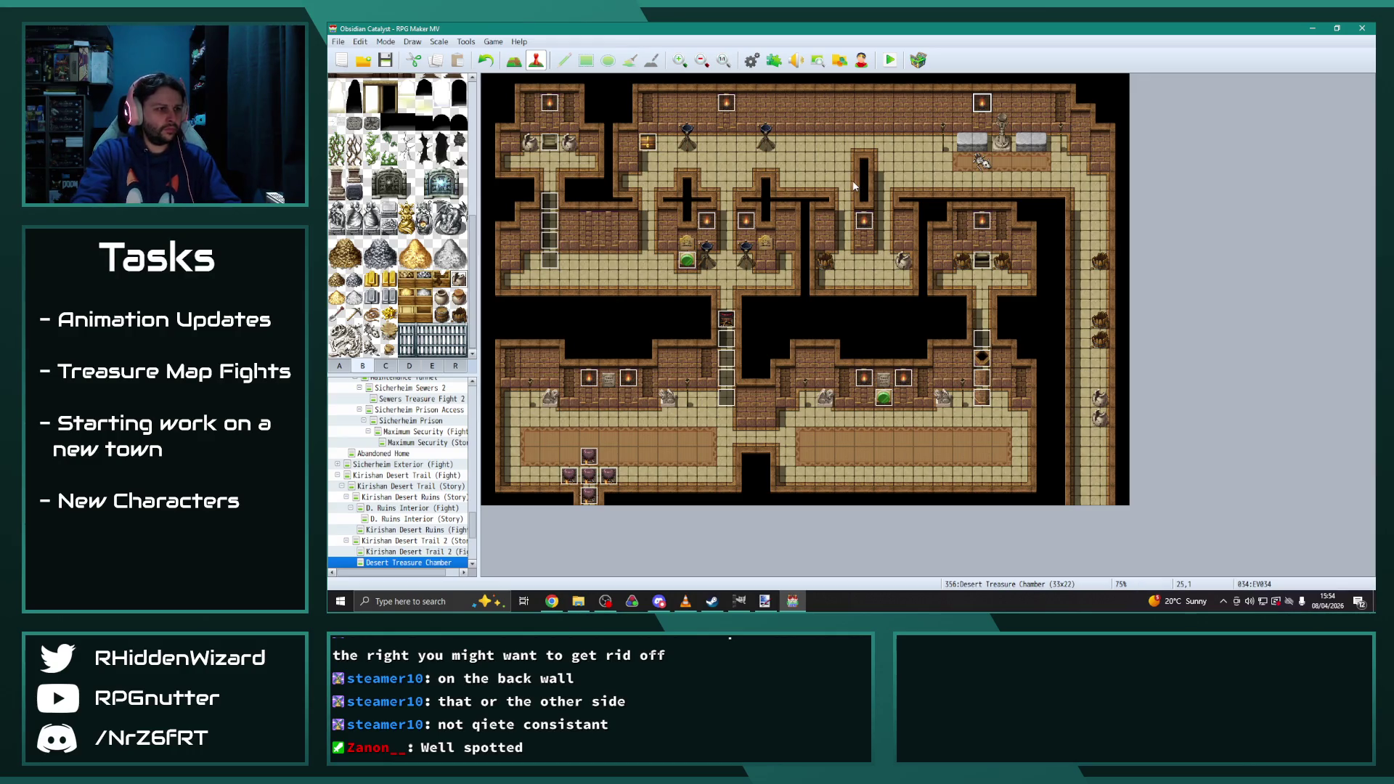
pyautogui.click(385, 60)
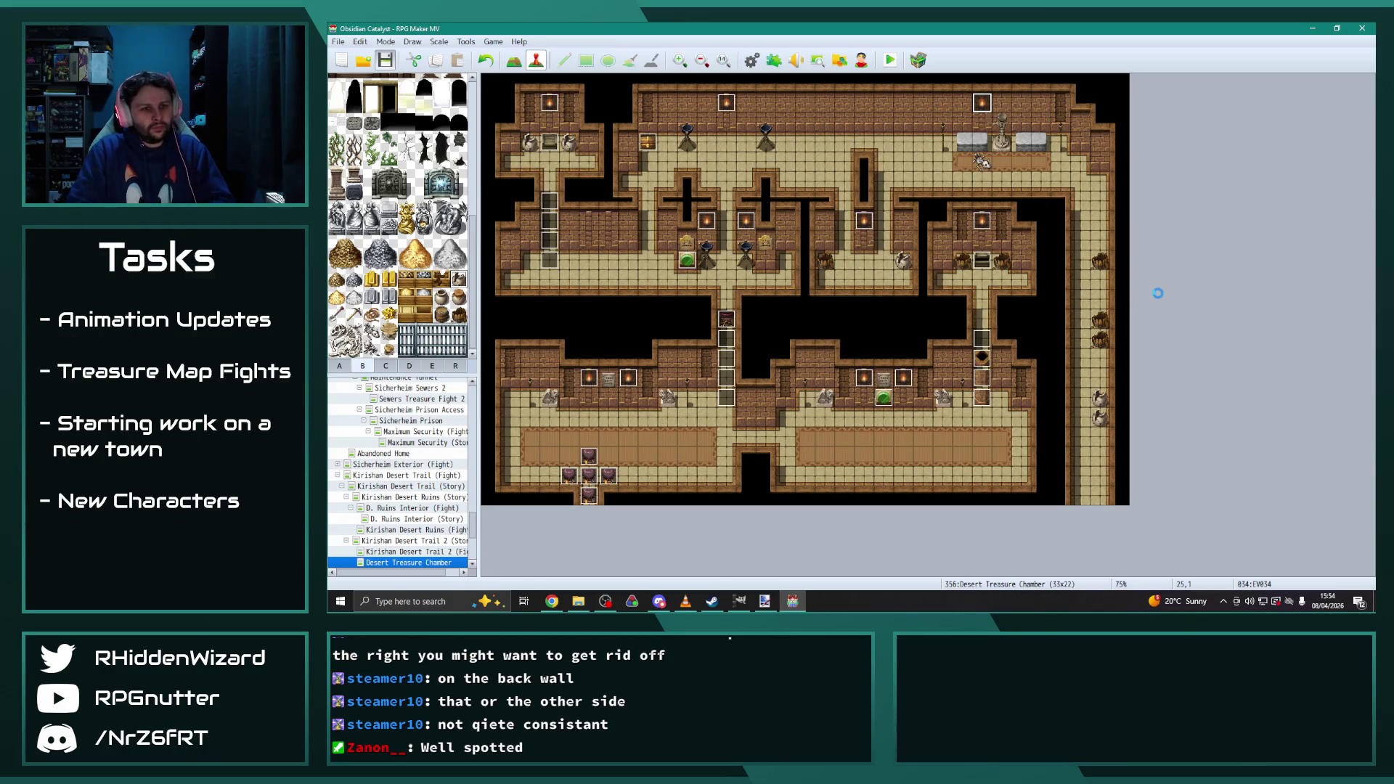
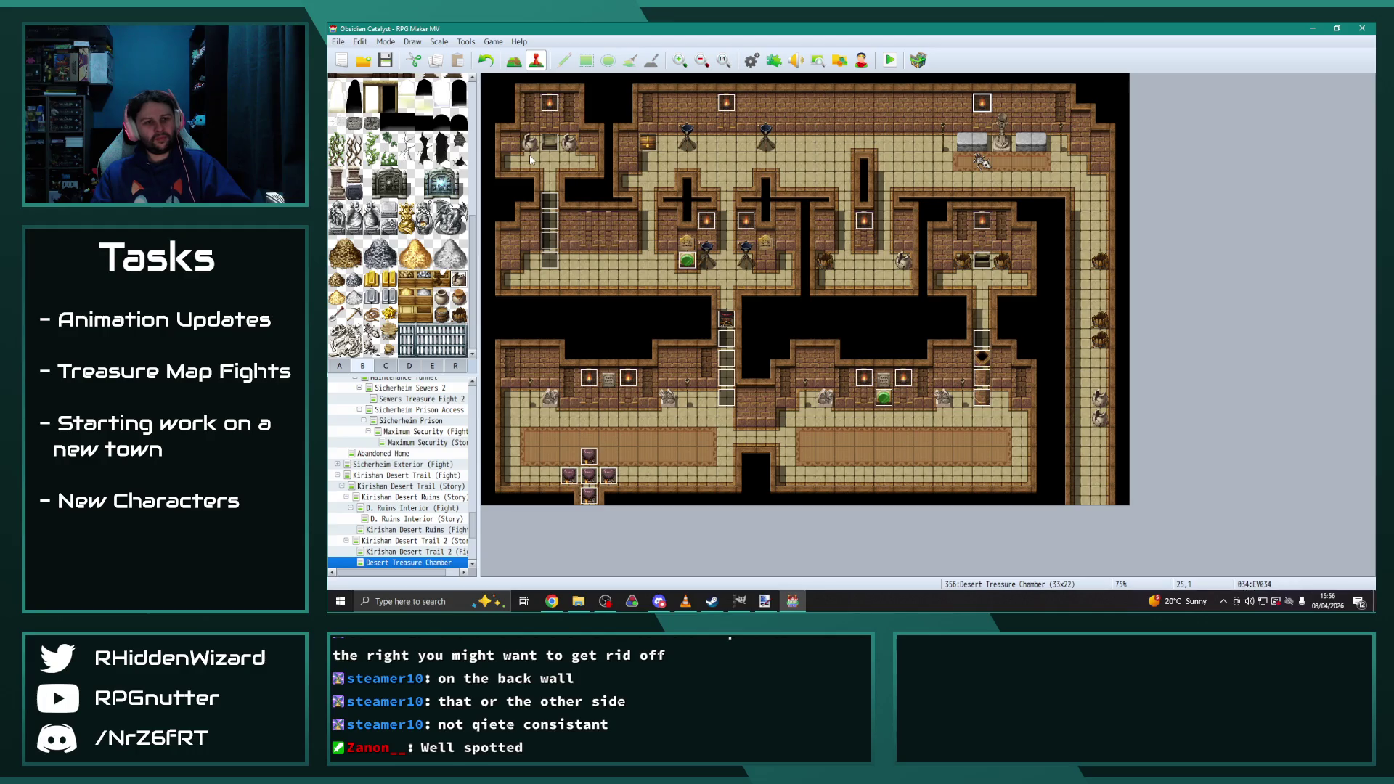
# Switch to the Kirishan Desert Trail (Fight) map and inspect its Start of Battle event
pyautogui.click(726, 319)
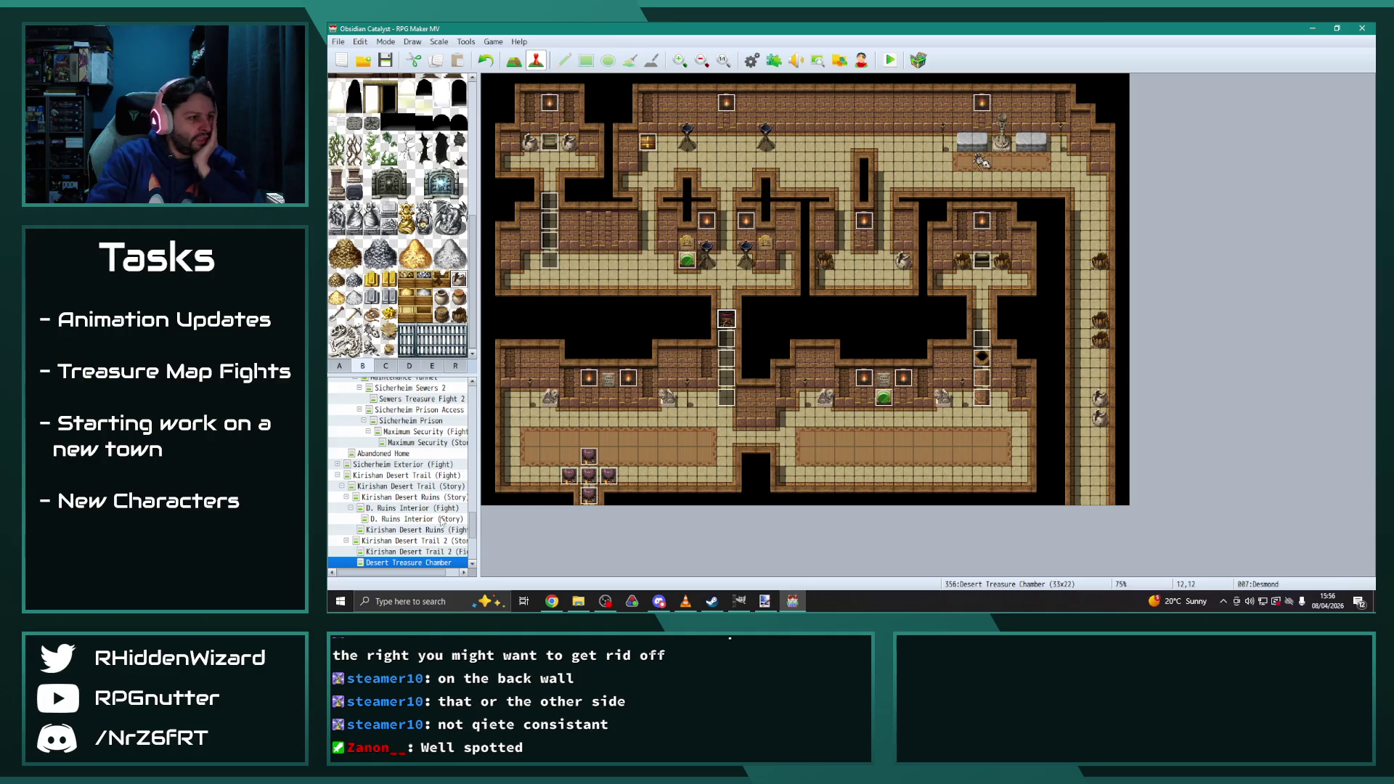
pyautogui.click(423, 475)
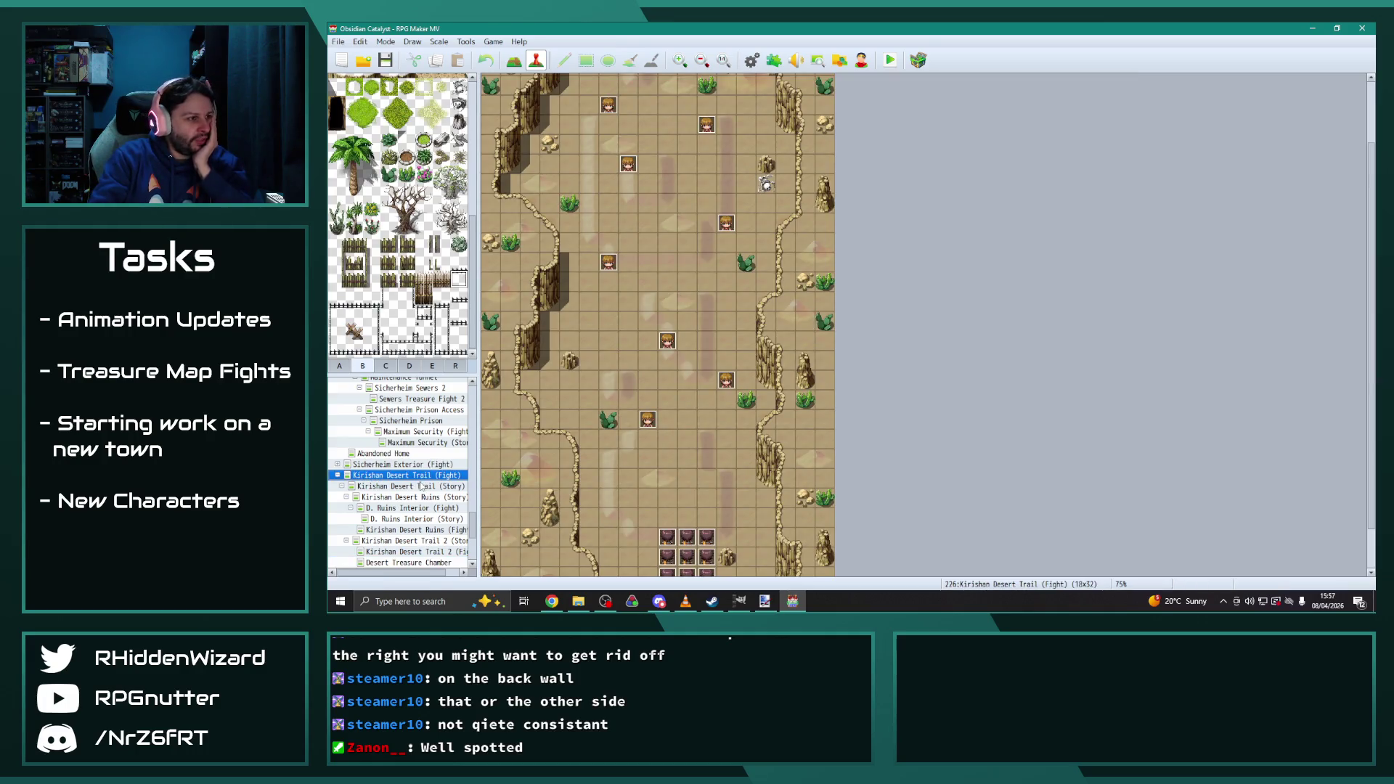
pyautogui.scroll(2, 592, 401)
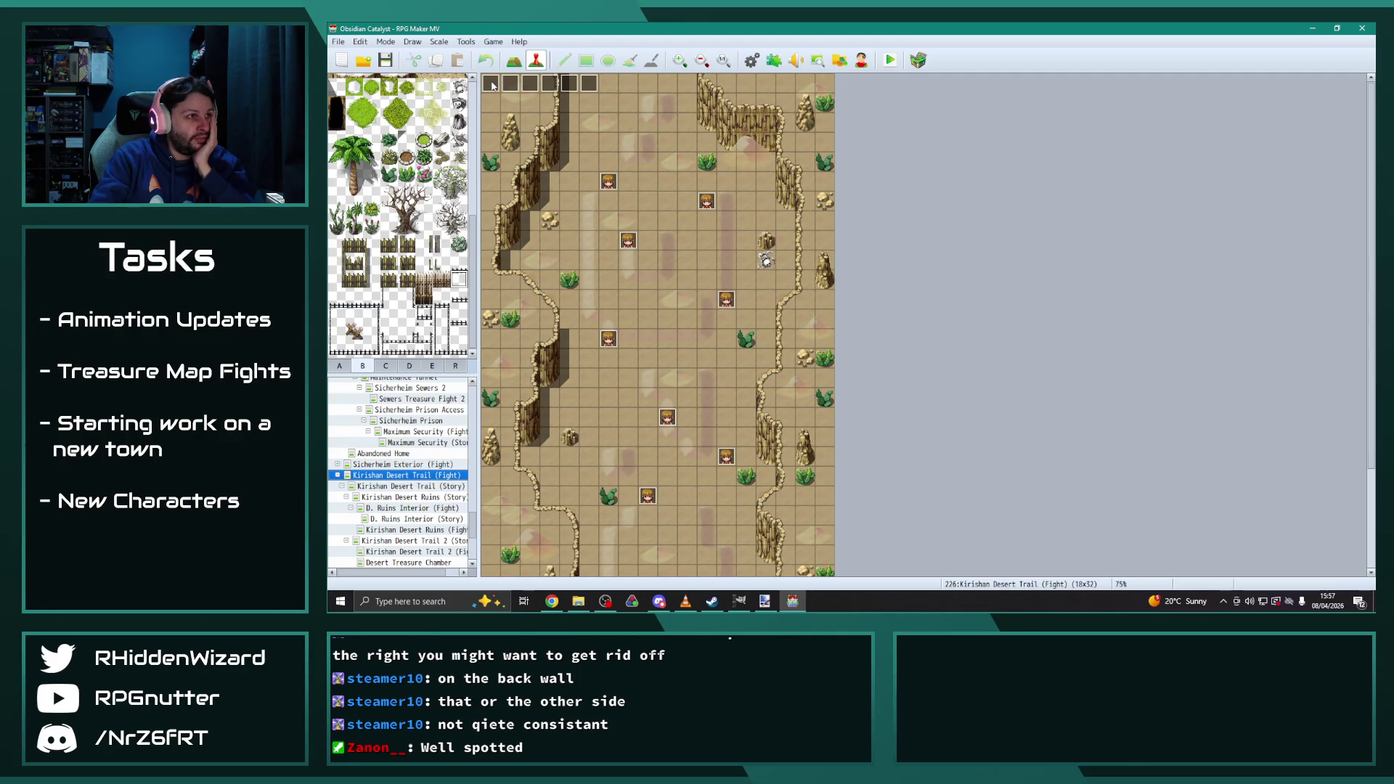
pyautogui.doubleClick(490, 83)
pyautogui.scroll(-6, 1012, 463)
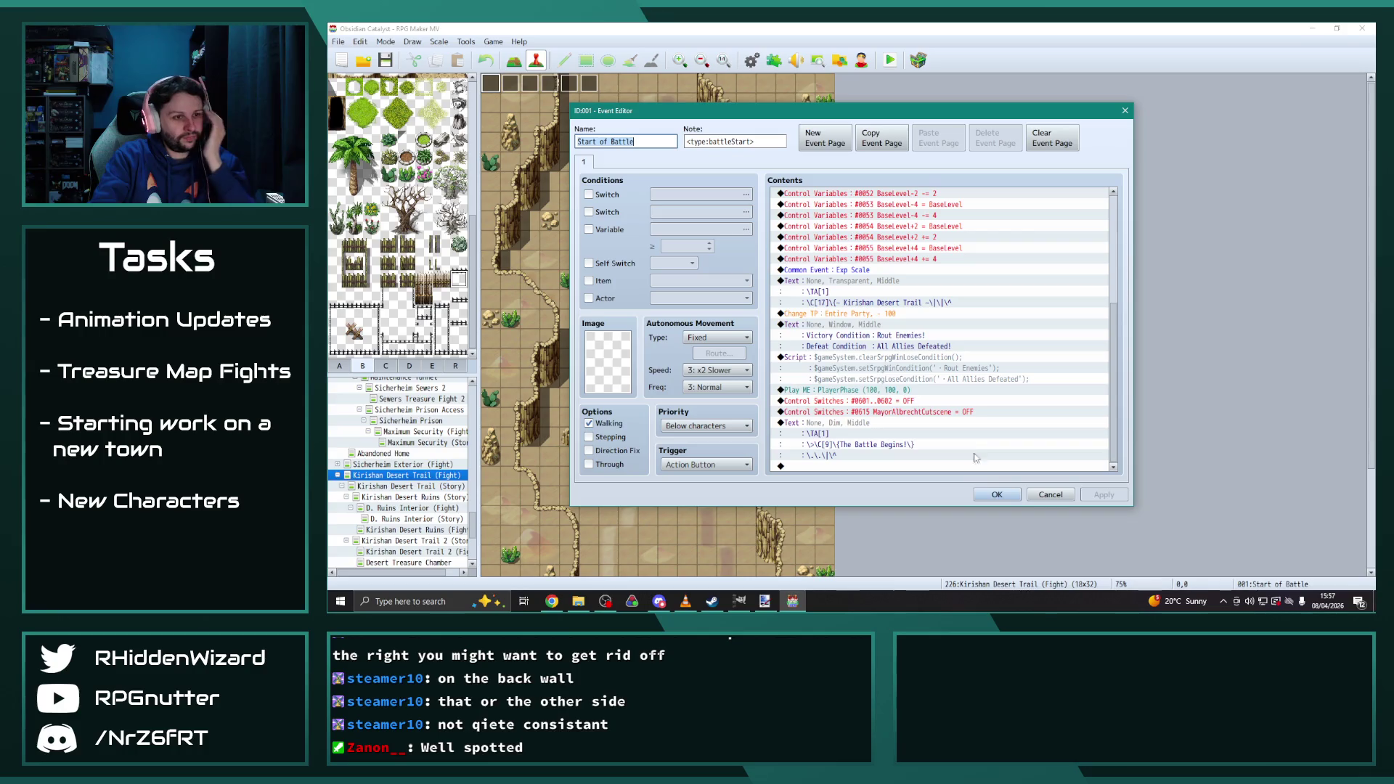
pyautogui.click(997, 494)
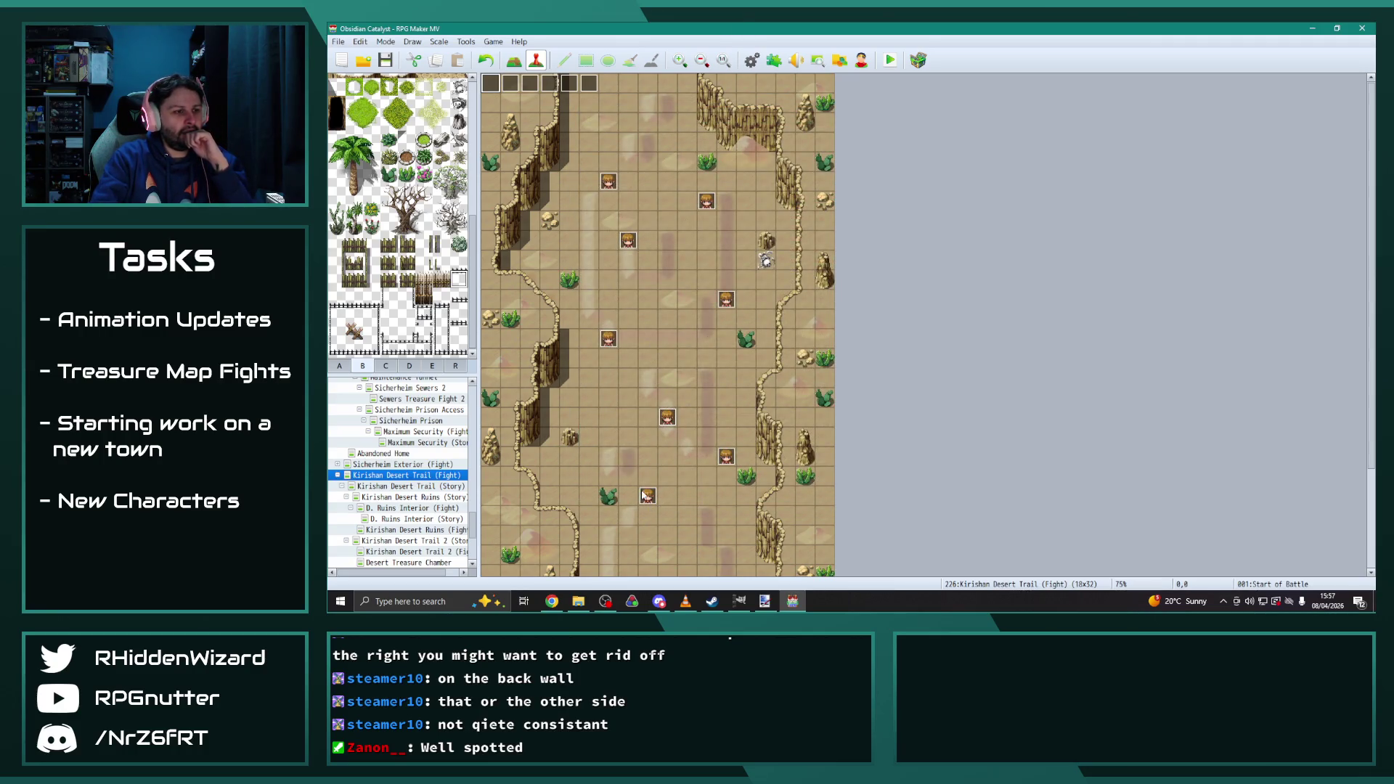
# Inspect the enemy events on the desert map, including the Slime event
pyautogui.doubleClick(647, 496)
pyautogui.press('Escape')
pyautogui.click(667, 417)
pyautogui.doubleClick(669, 418)
pyautogui.press('Escape')
pyautogui.doubleClick(628, 240)
pyautogui.press('Escape')
# Check the remaining enemy events, then open the Database on its Actors list
pyautogui.doubleClick(628, 240)
pyautogui.press('Escape')
pyautogui.doubleClick(608, 176)
pyautogui.press('Escape')
pyautogui.doubleClick(726, 299)
pyautogui.press('Escape')
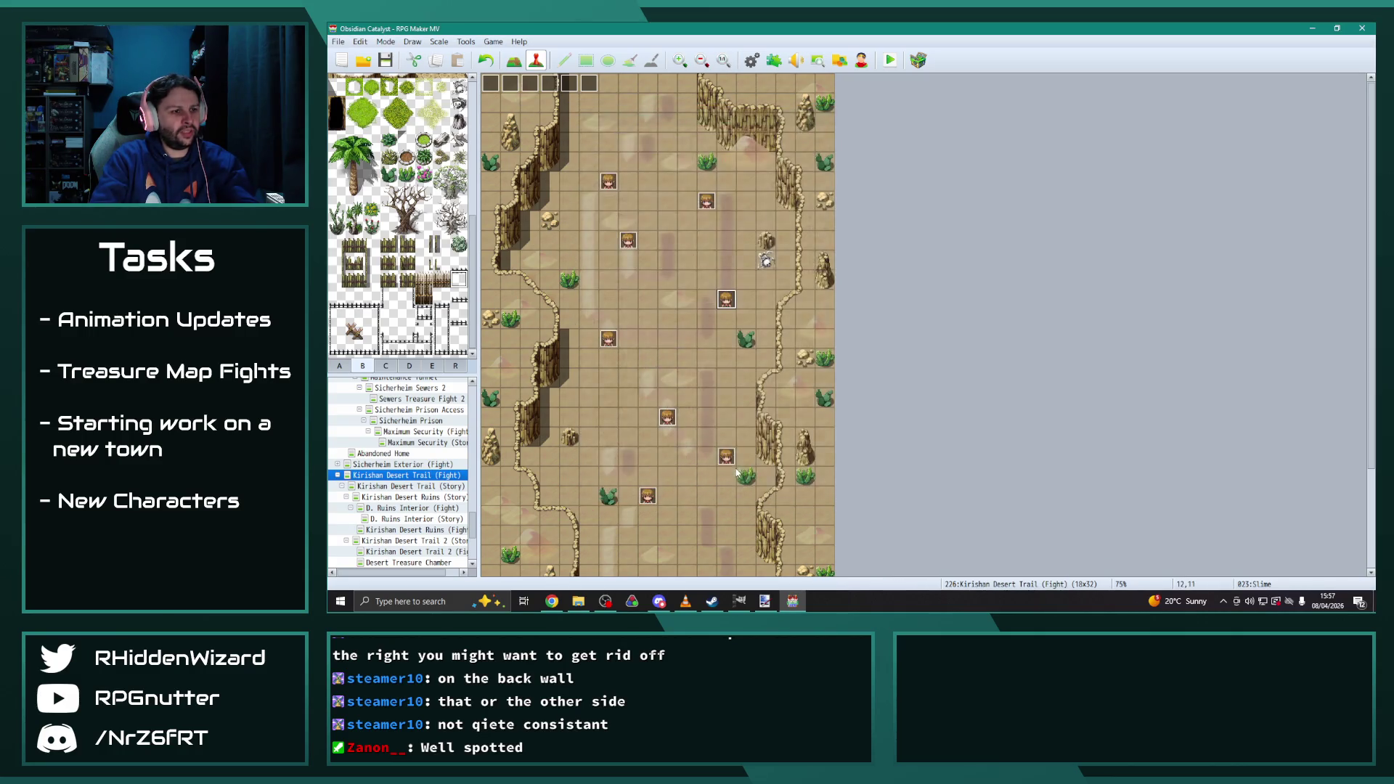
pyautogui.click(751, 60)
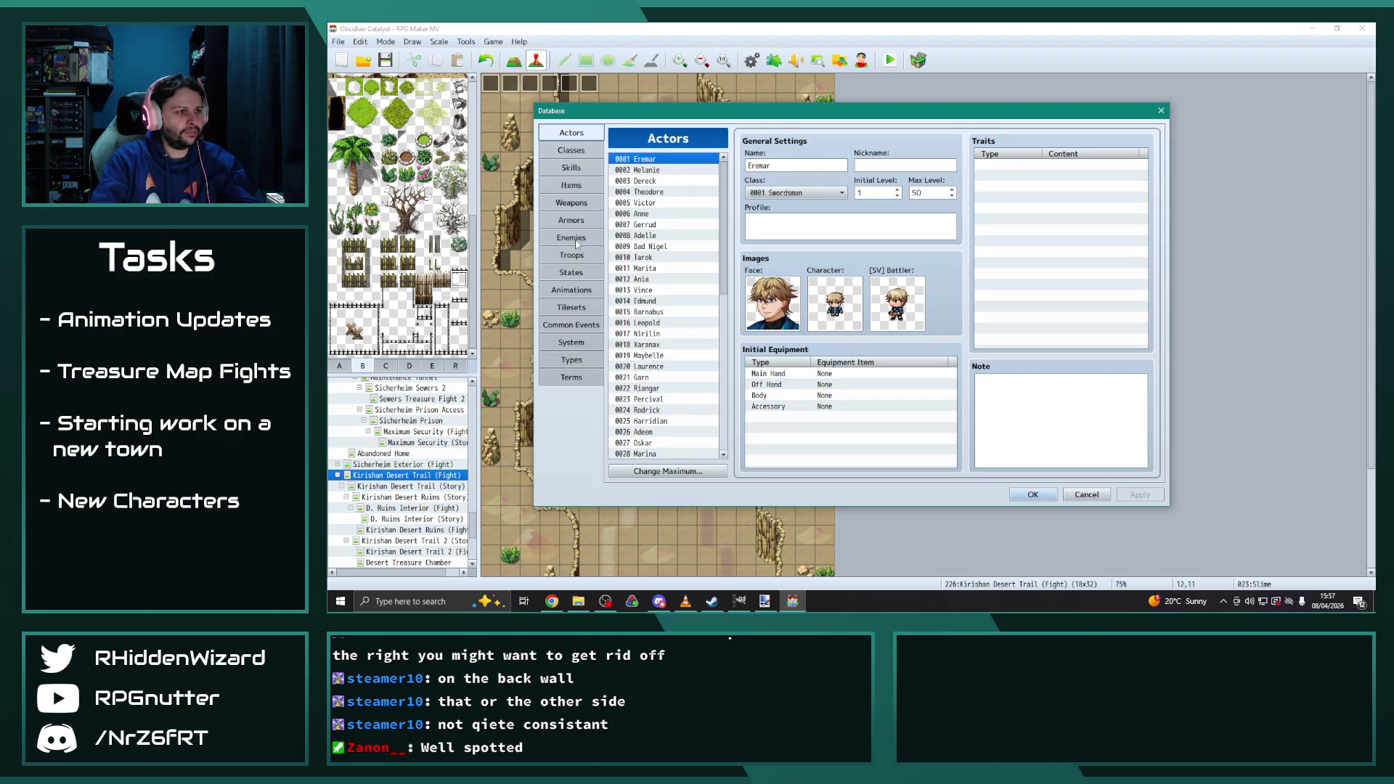
# View the Desert Lurker entry in the Enemies list
pyautogui.click(572, 238)
pyautogui.scroll(-20, 713, 353)
pyautogui.scroll(11, 713, 353)
pyautogui.click(639, 204)
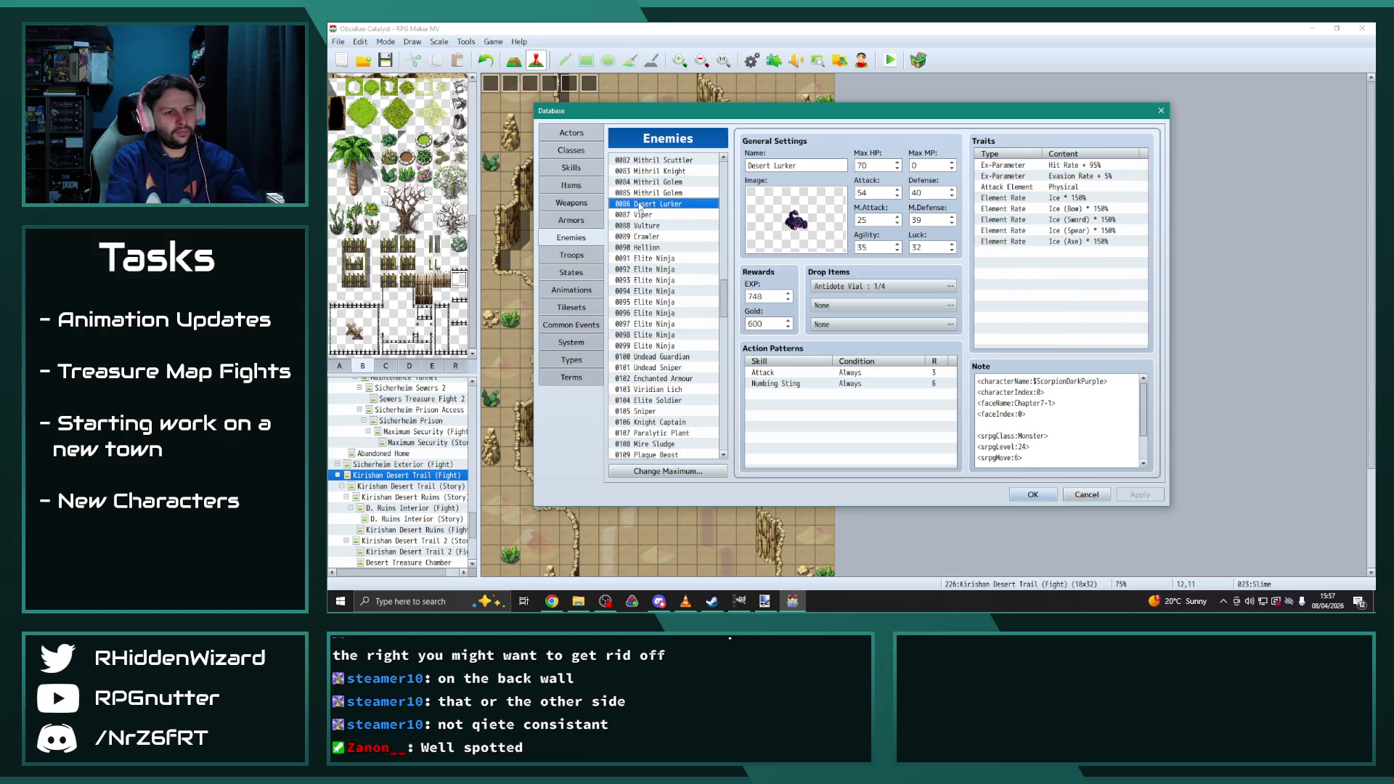
pyautogui.press('Down')
pyautogui.press('Down')
pyautogui.click(640, 204)
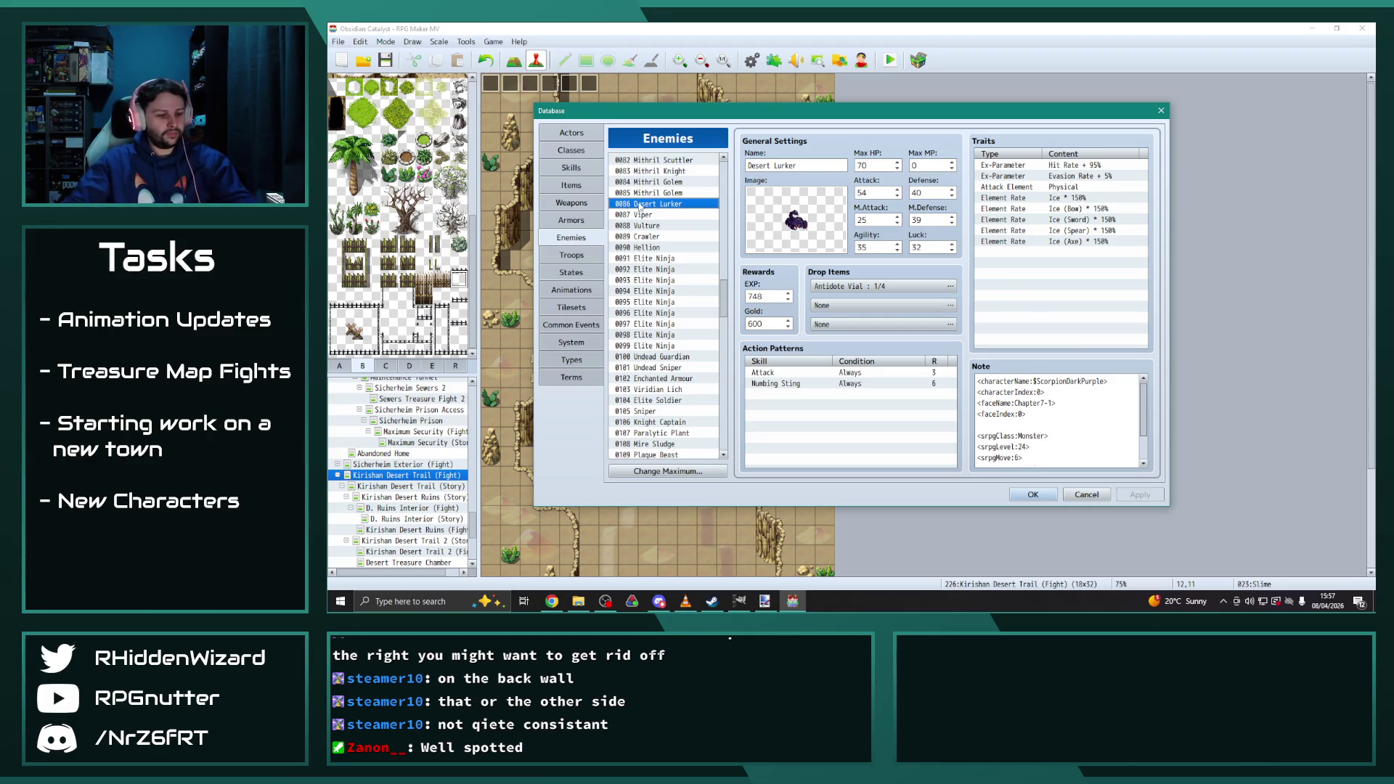
# Launch Notepad from the Windows search
pyautogui.press('super')
pyautogui.write('n')
pyautogui.click(418, 309)
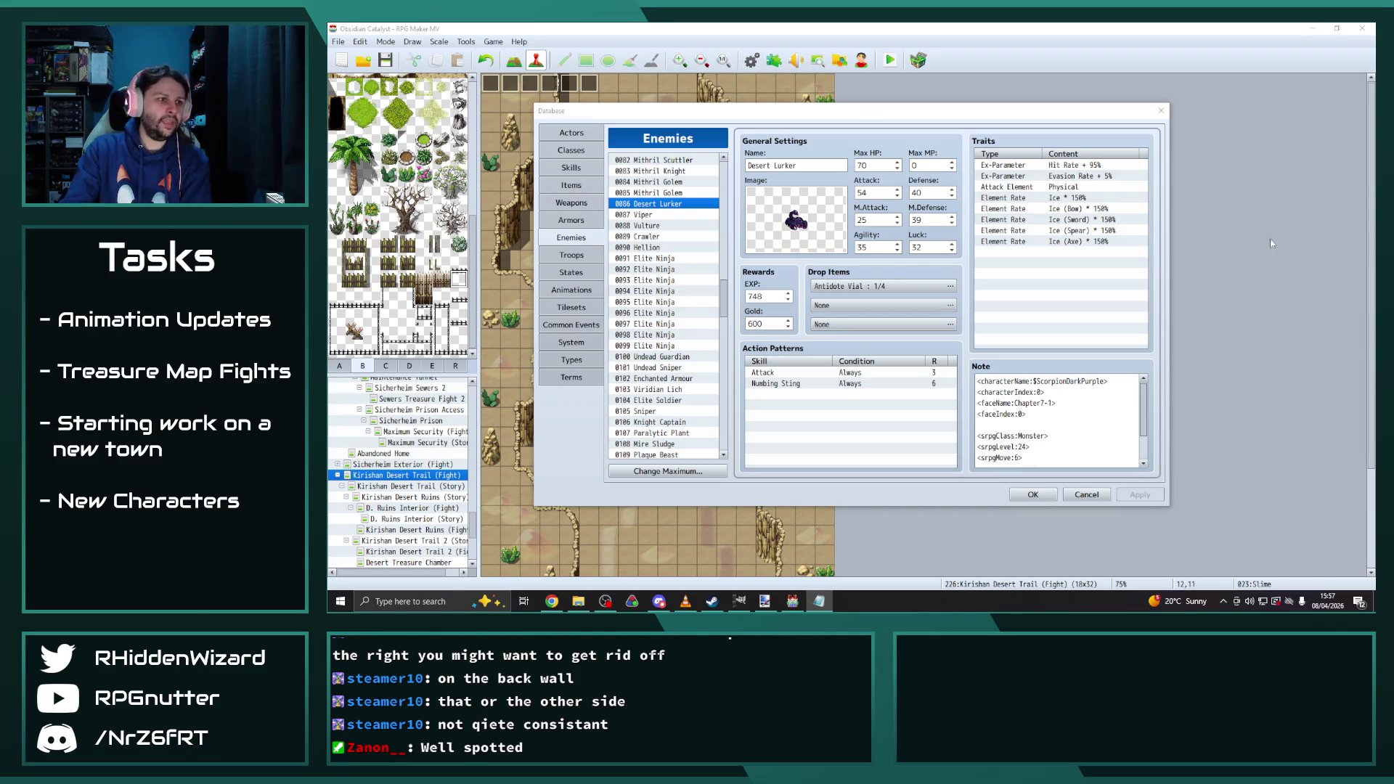
# Compare Desmond enemies 0197, 0192 and 0193, then close the Database
pyautogui.moveTo(723, 299); pyautogui.dragTo(738, 458)
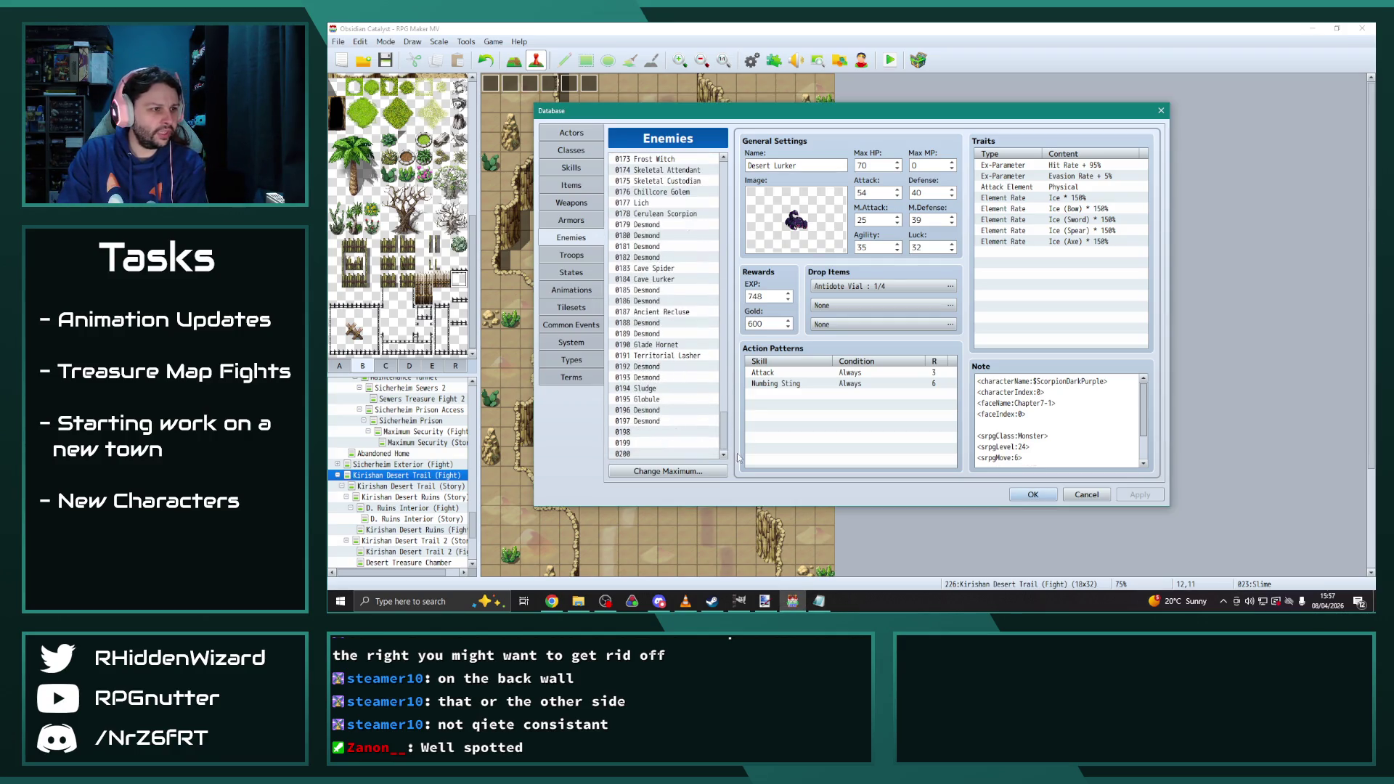
pyautogui.click(670, 411)
pyautogui.click(669, 422)
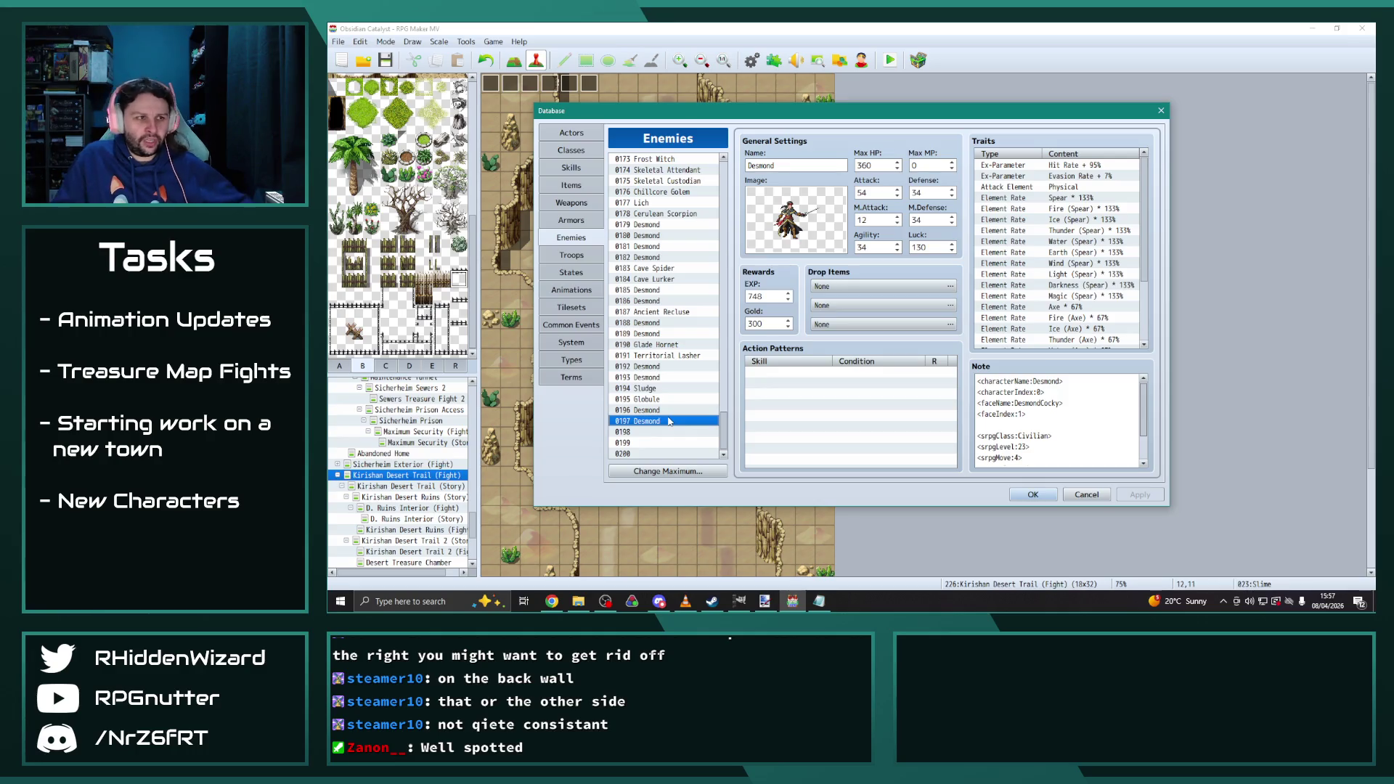
pyautogui.click(664, 367)
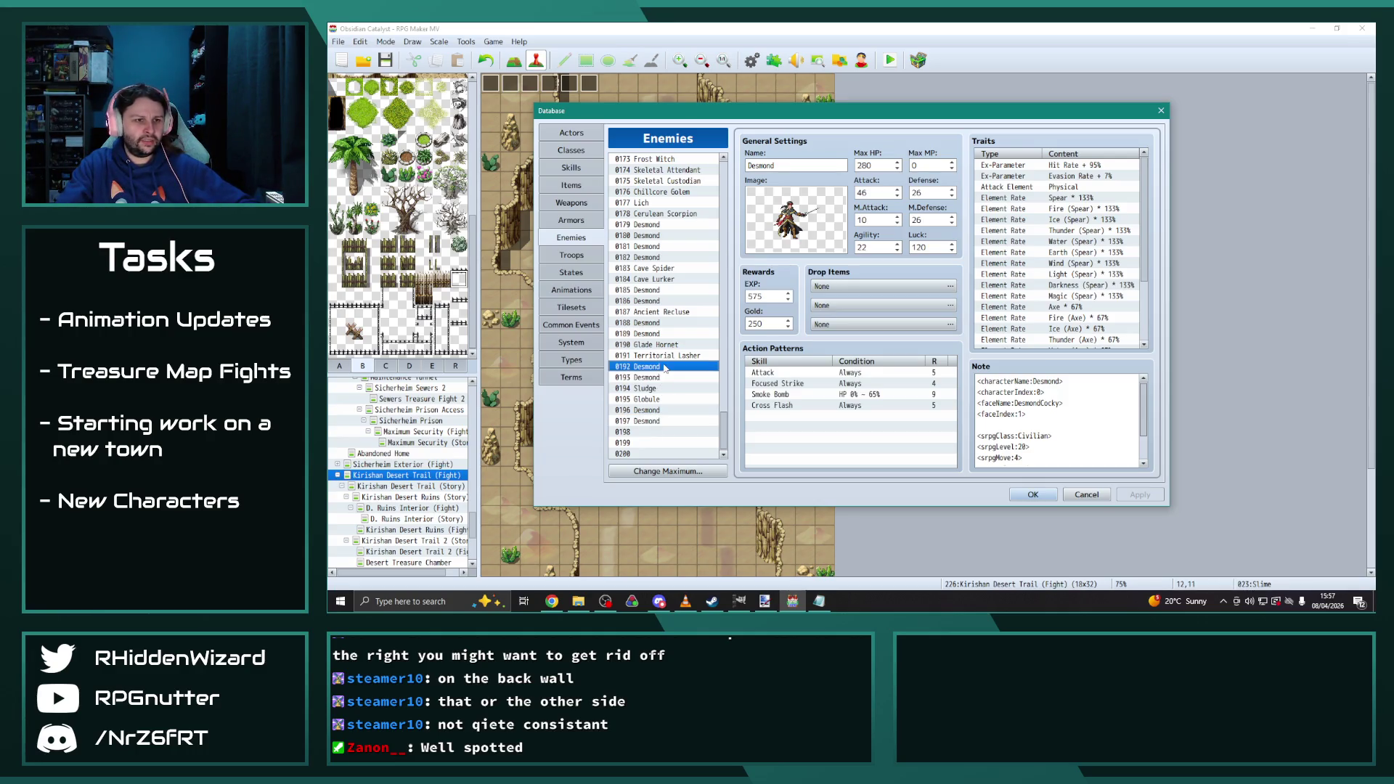
pyautogui.click(663, 378)
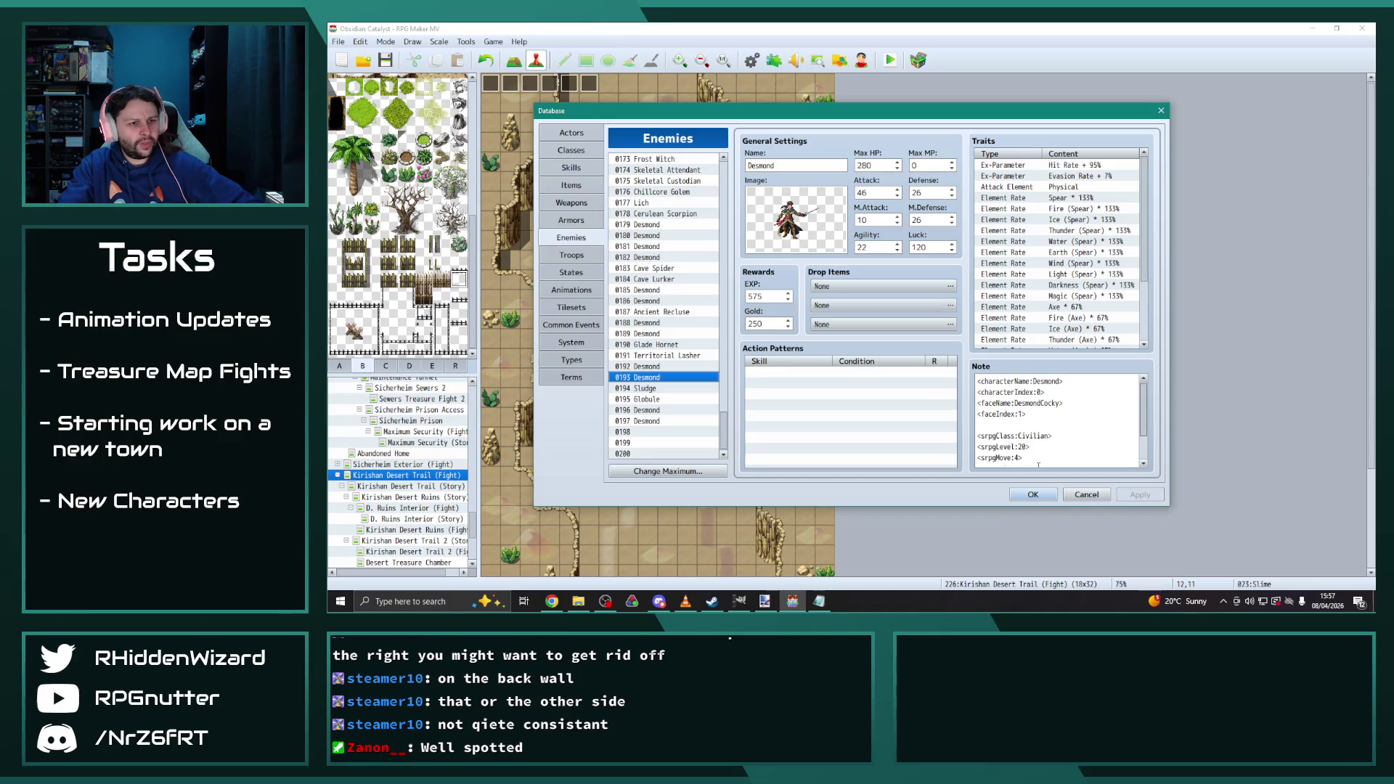
pyautogui.click(1032, 495)
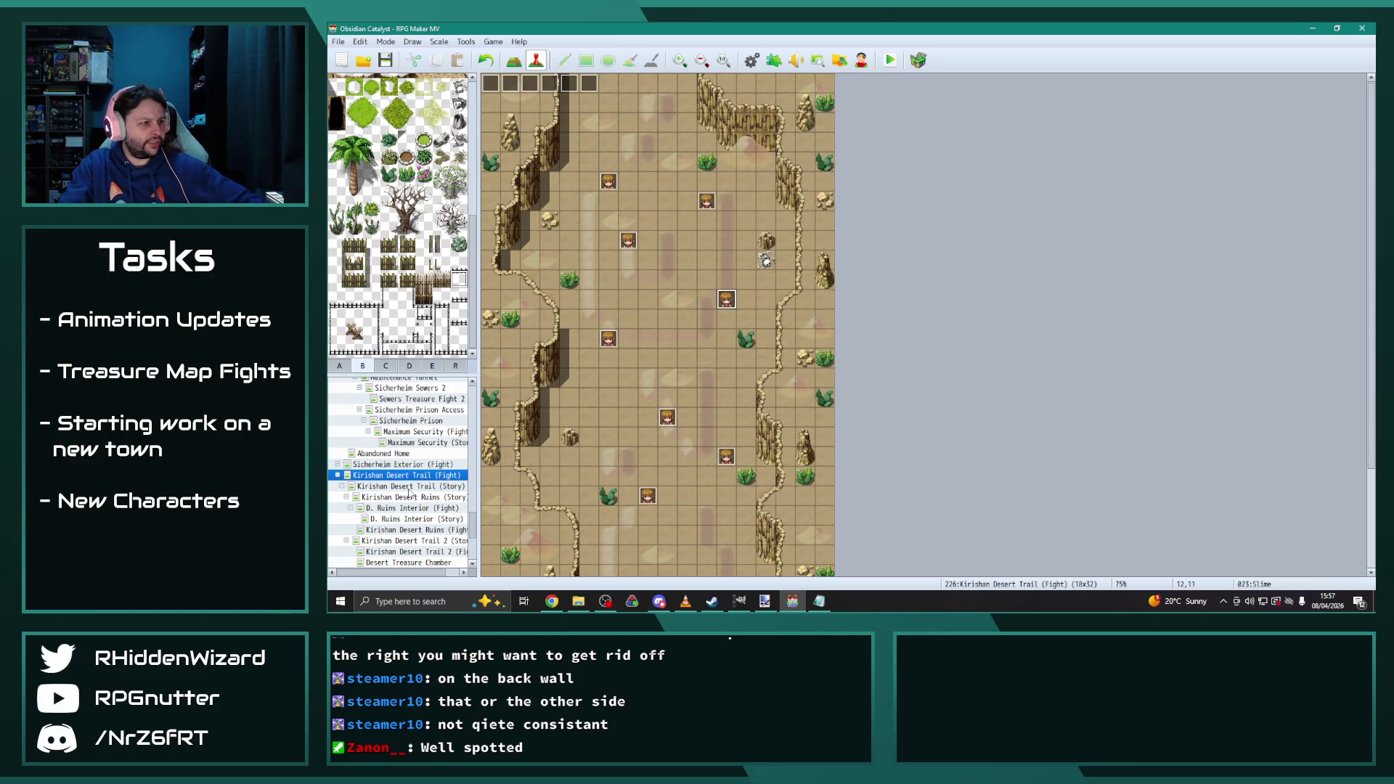
# Open the Mountain Treasure Chamber map and inspect its Start of Battle event
pyautogui.moveTo(474, 517); pyautogui.dragTo(479, 468)
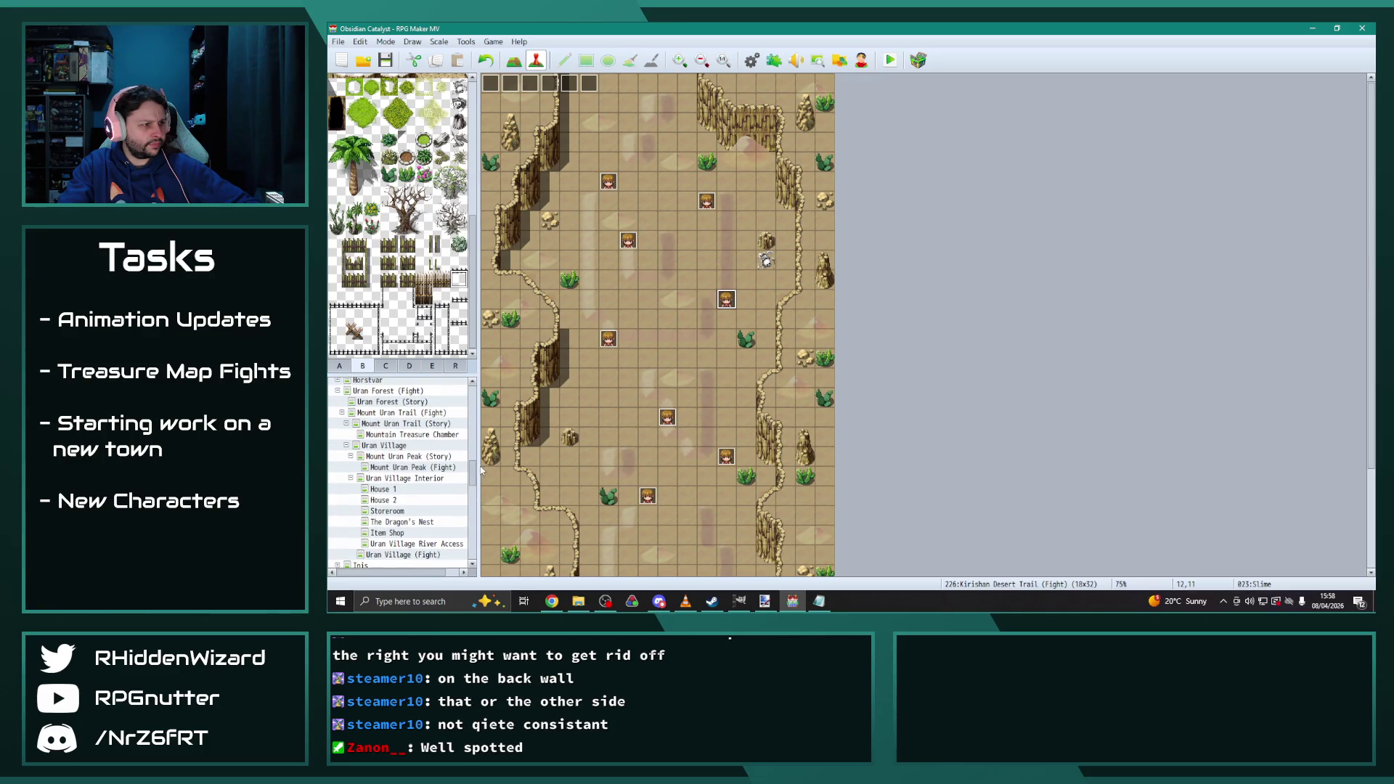
pyautogui.click(407, 456)
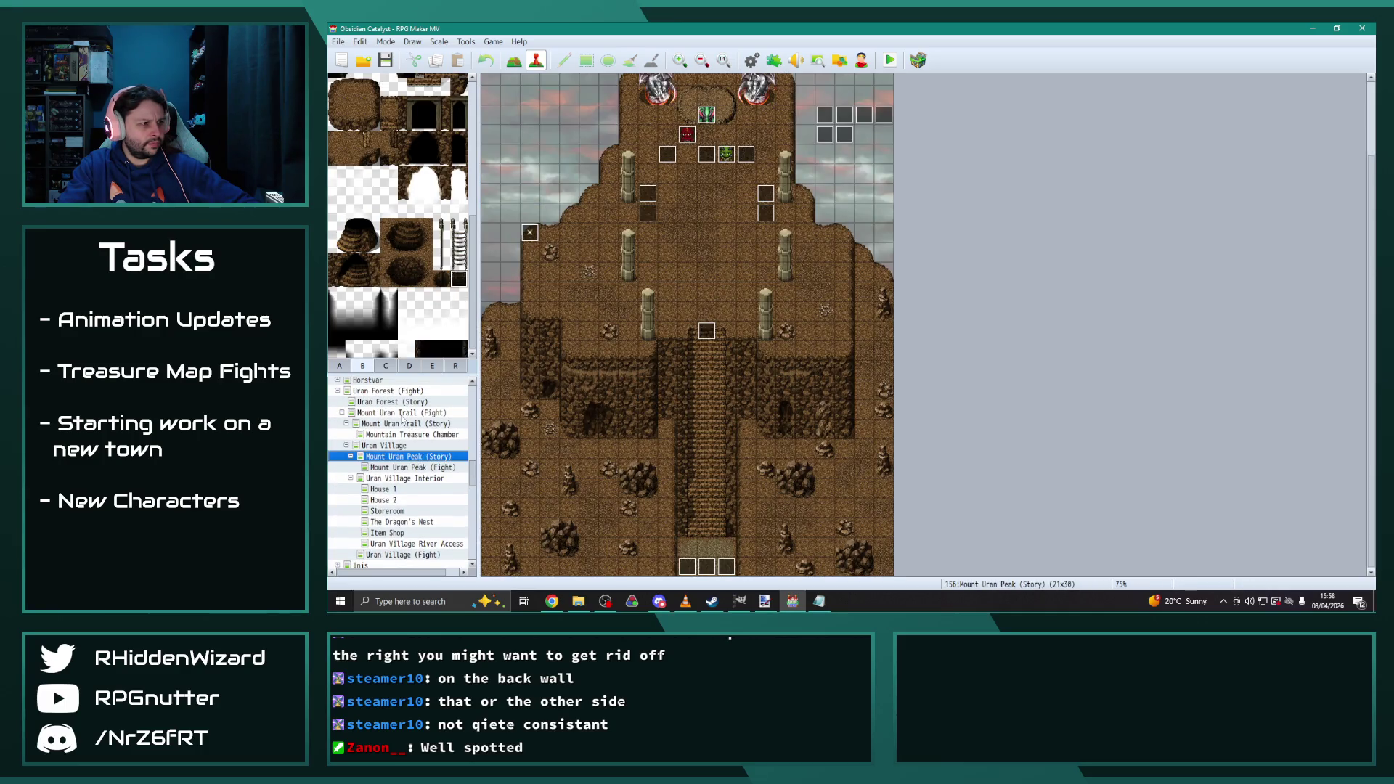
pyautogui.click(402, 423)
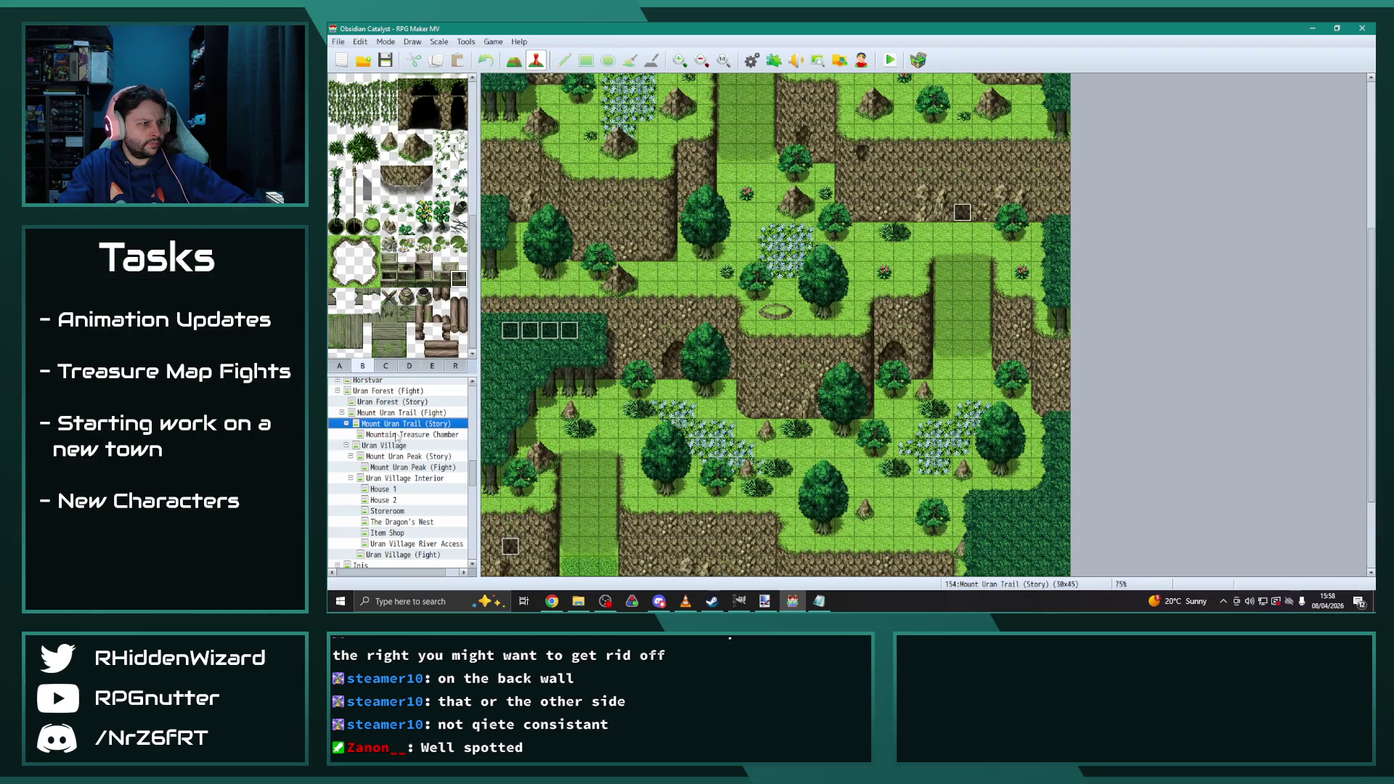
pyautogui.click(396, 434)
pyautogui.doubleClick(491, 82)
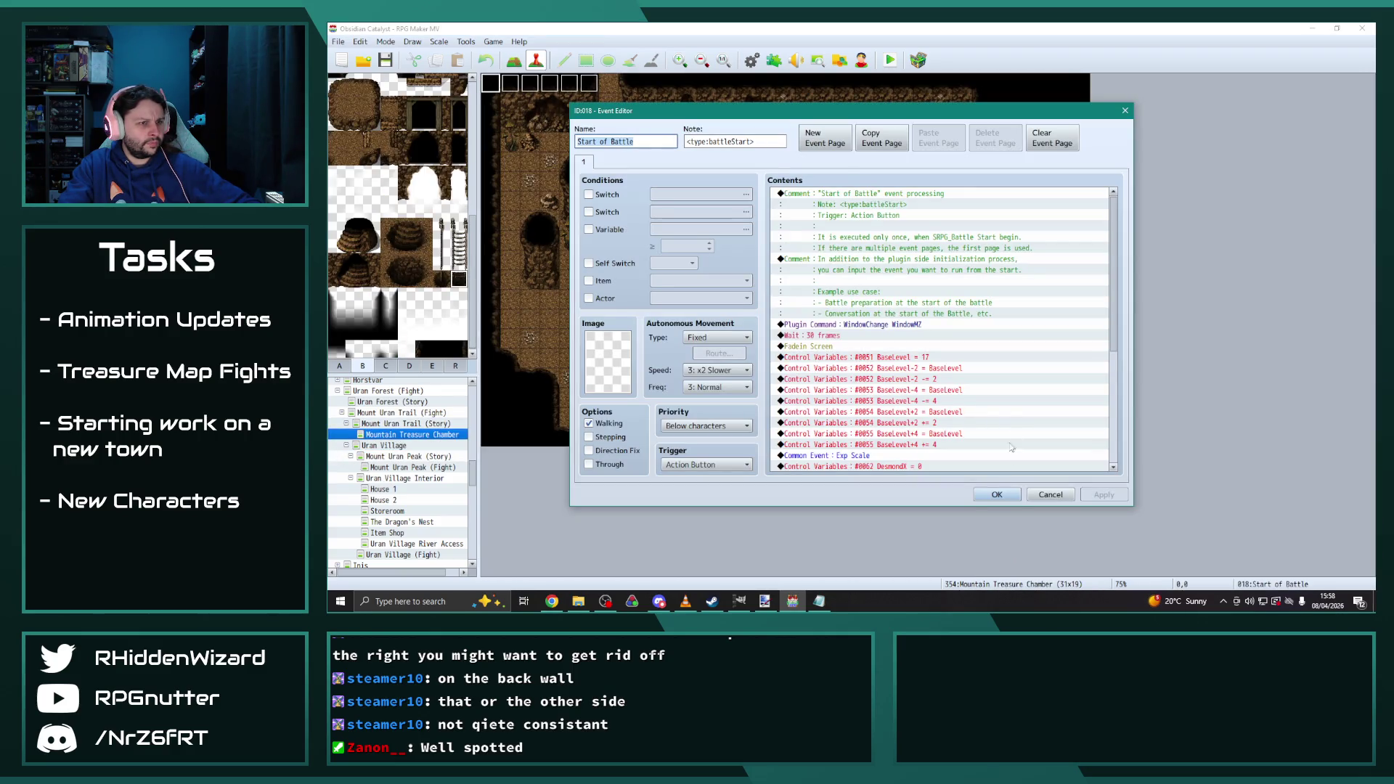
pyautogui.click(998, 495)
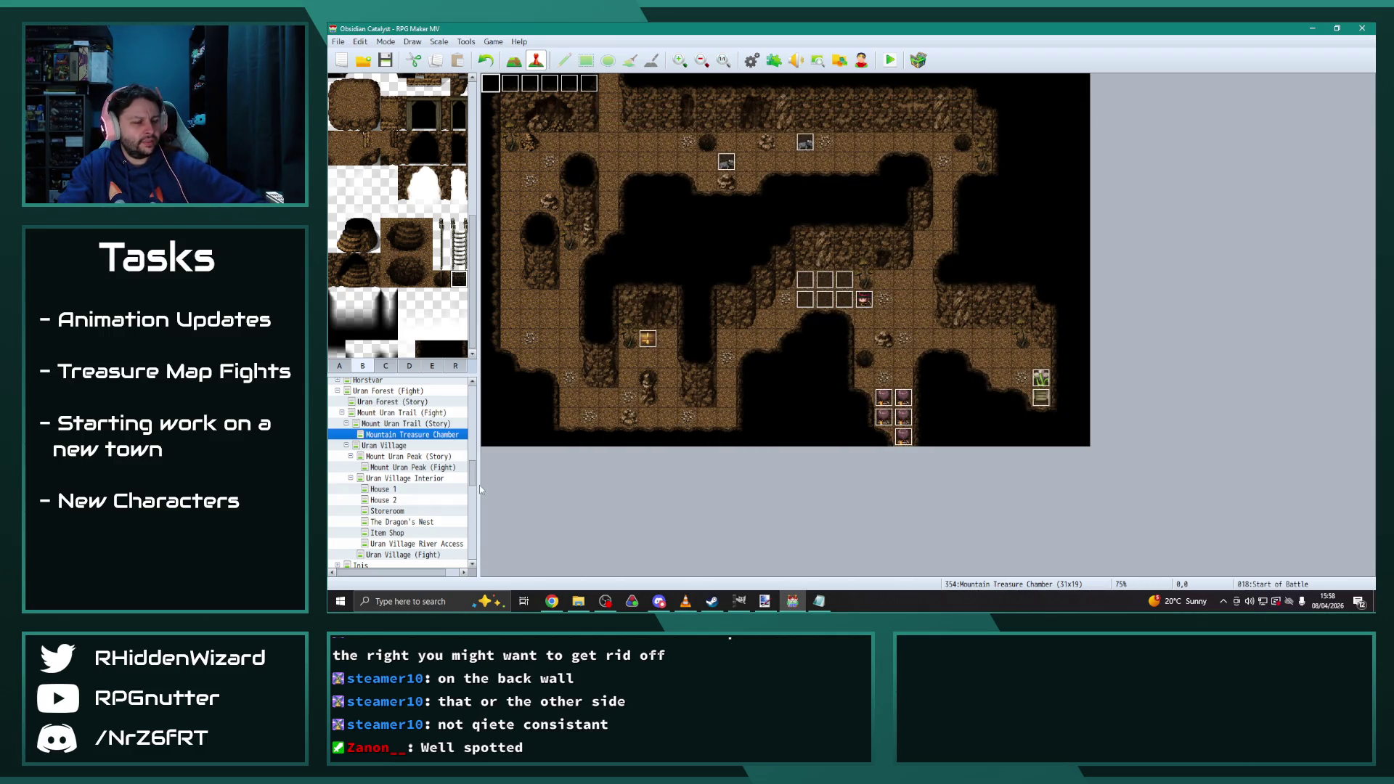
# Open Sewers Treasure Fight 2, inspect its Start of Battle event, and reopen the Database
pyautogui.moveTo(472, 474)
pyautogui.mouseDown()
pyautogui.moveTo(478, 547)
pyautogui.moveTo(479, 518)
pyautogui.mouseUp()
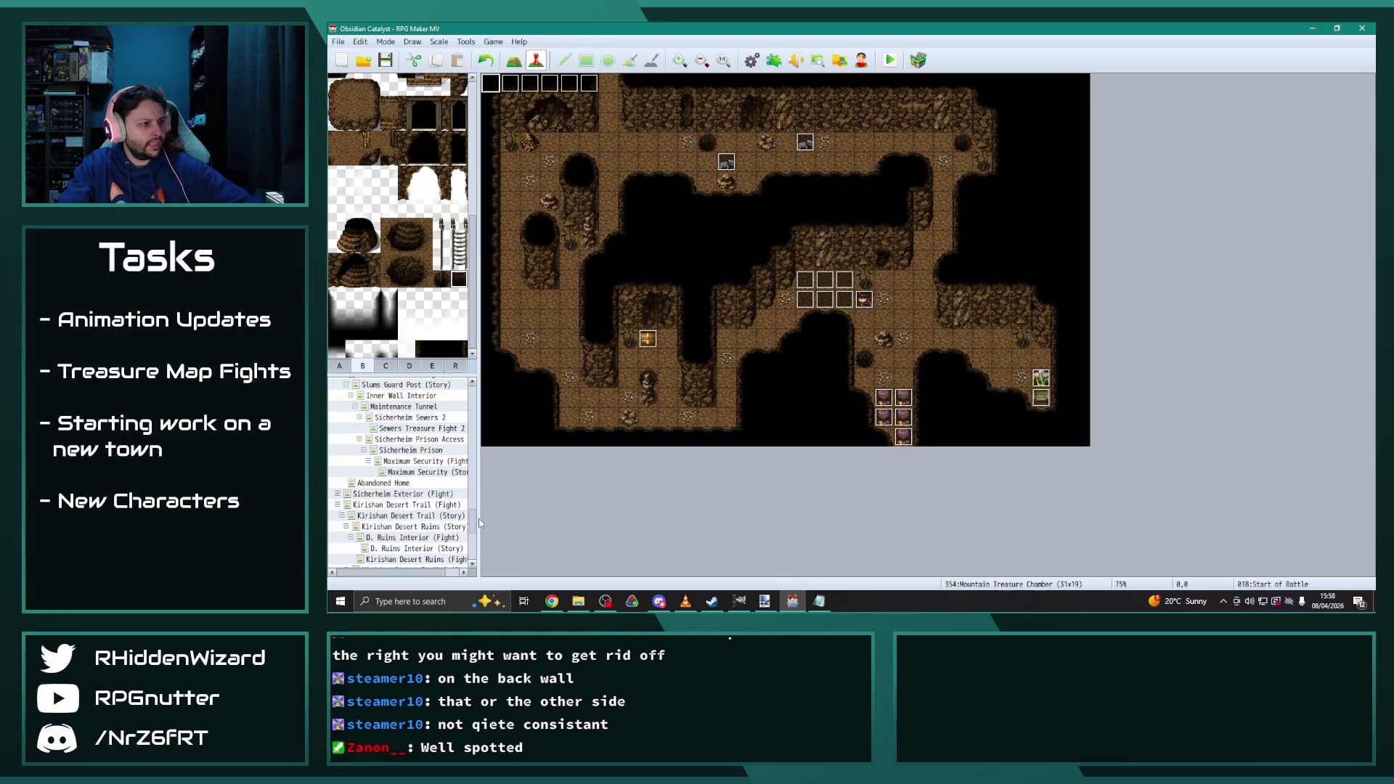
pyautogui.click(421, 419)
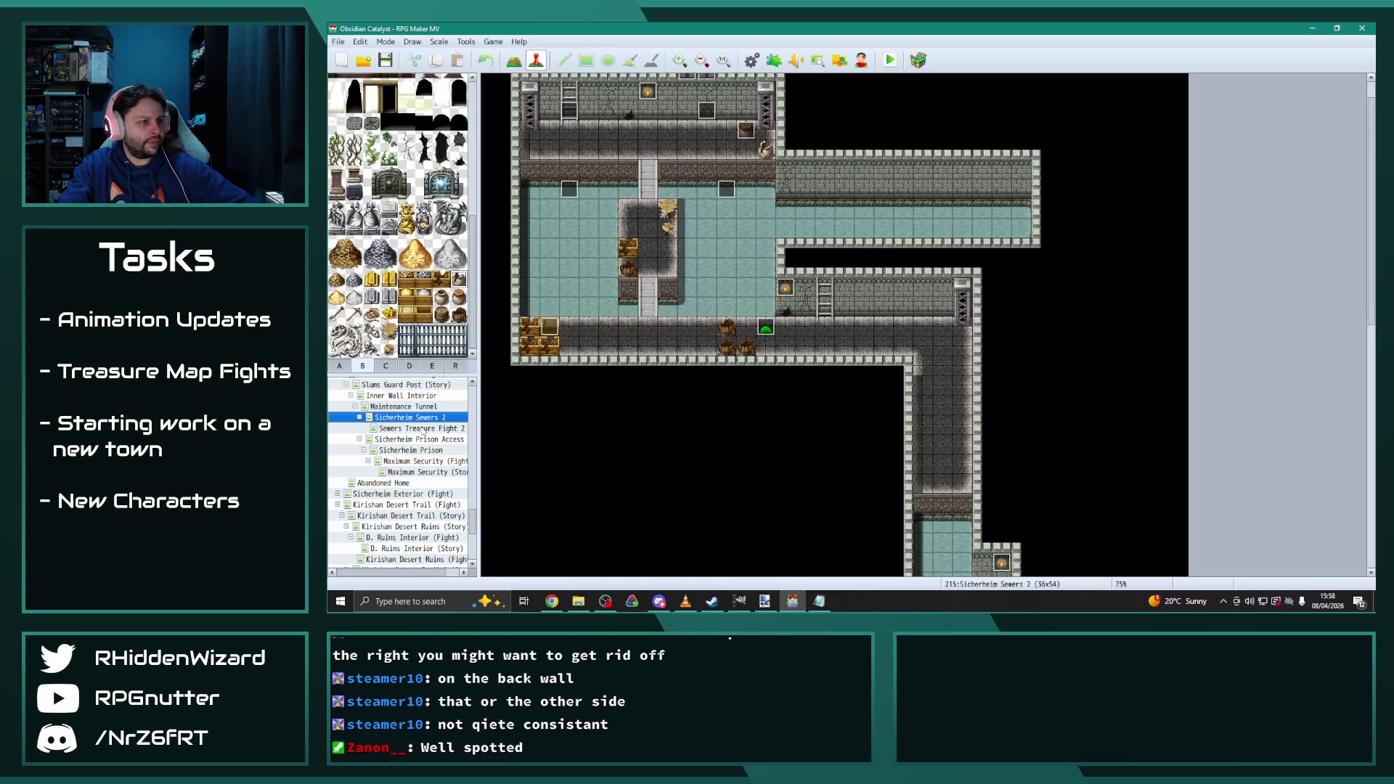
pyautogui.click(423, 429)
pyautogui.scroll(2, 590, 347)
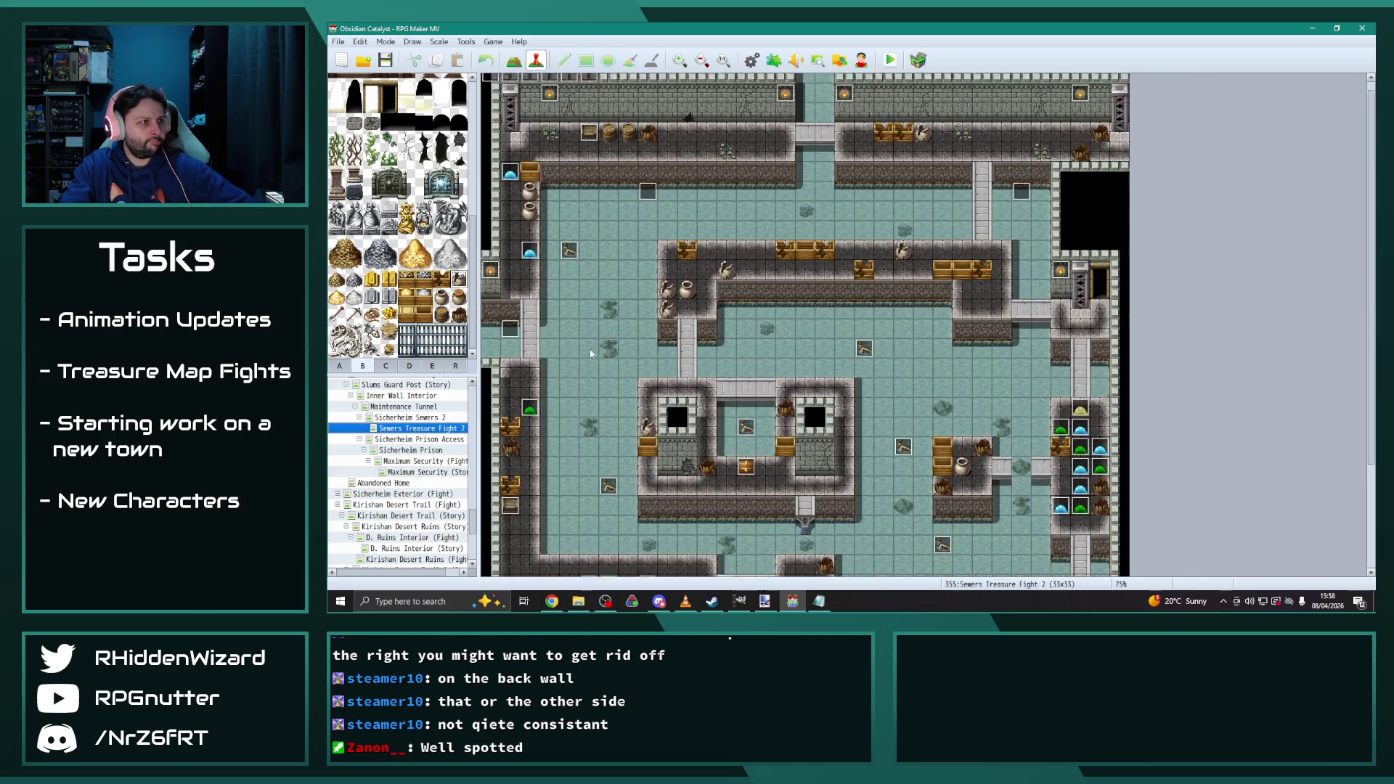
pyautogui.doubleClick(492, 88)
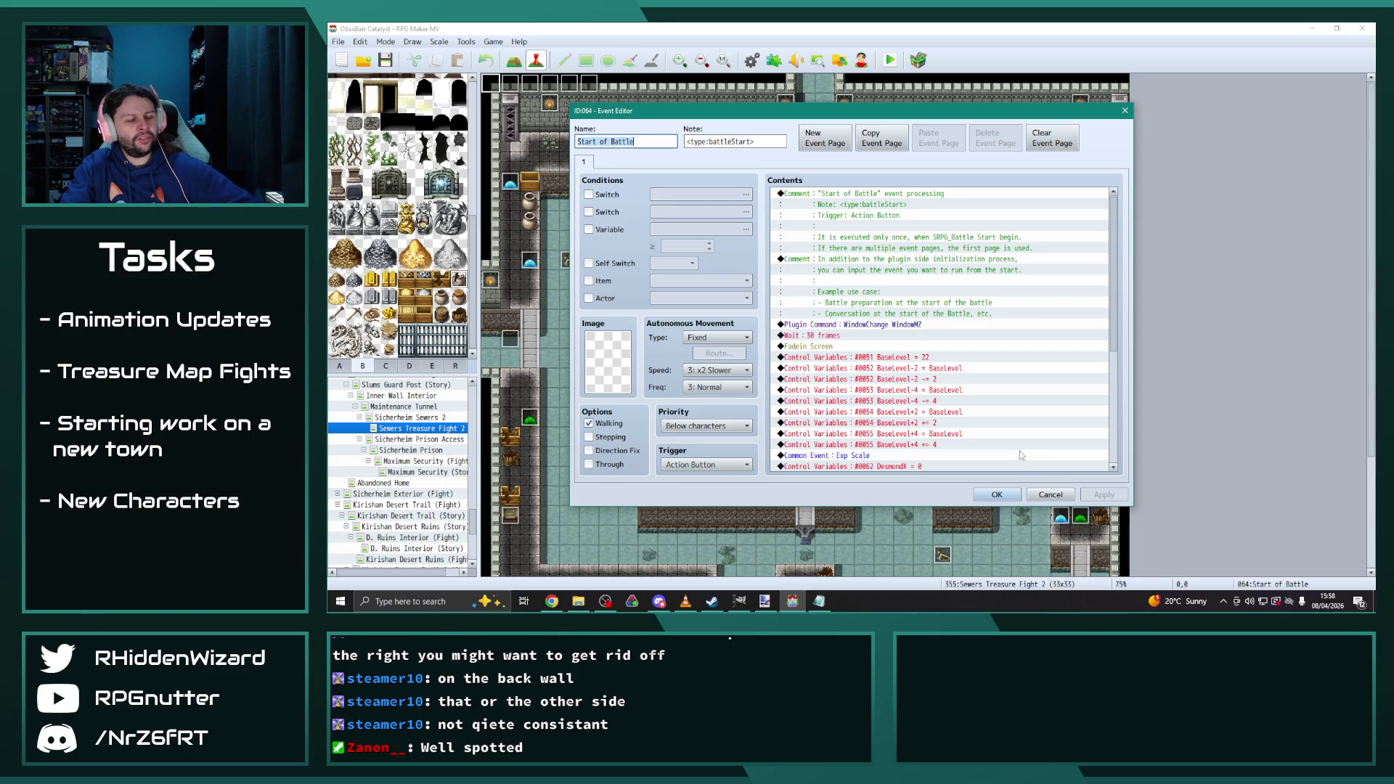
pyautogui.click(997, 495)
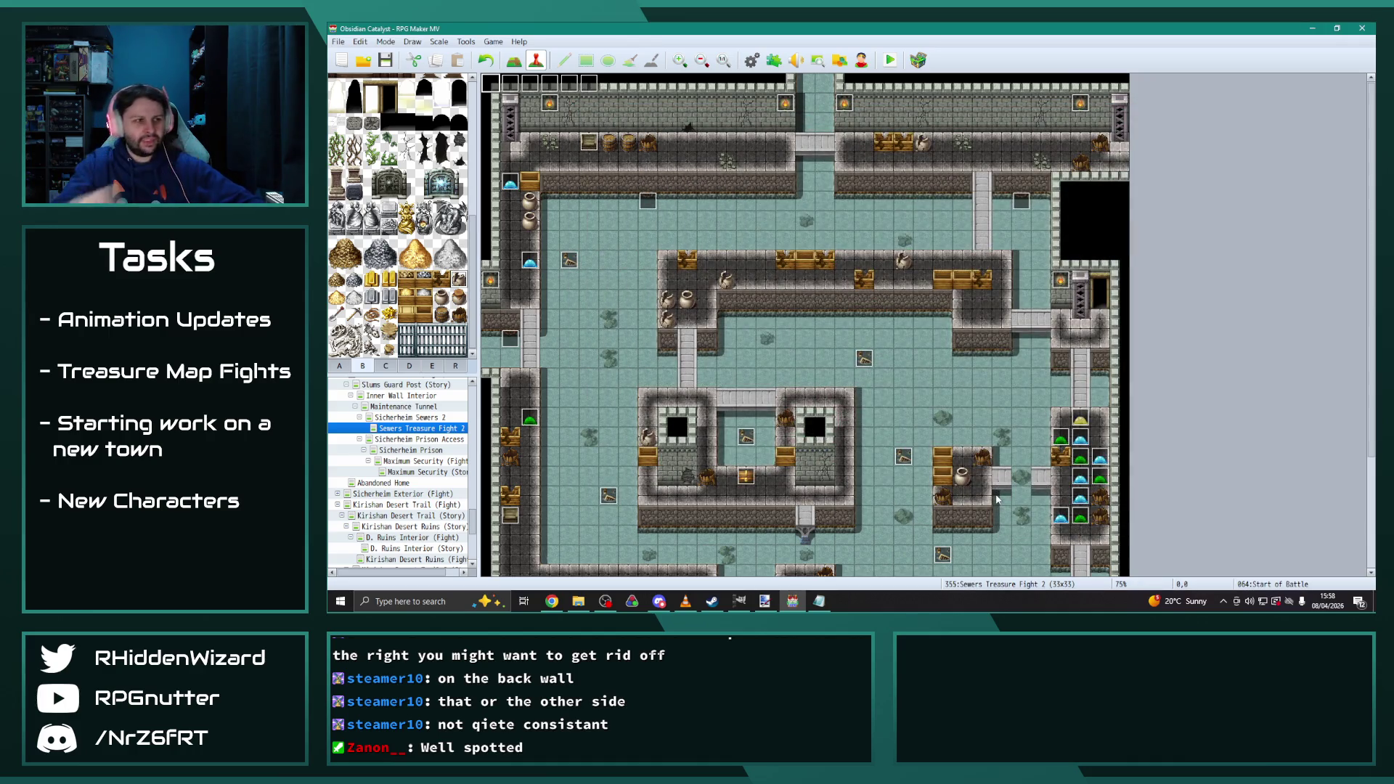
pyautogui.scroll(-3, 918, 425)
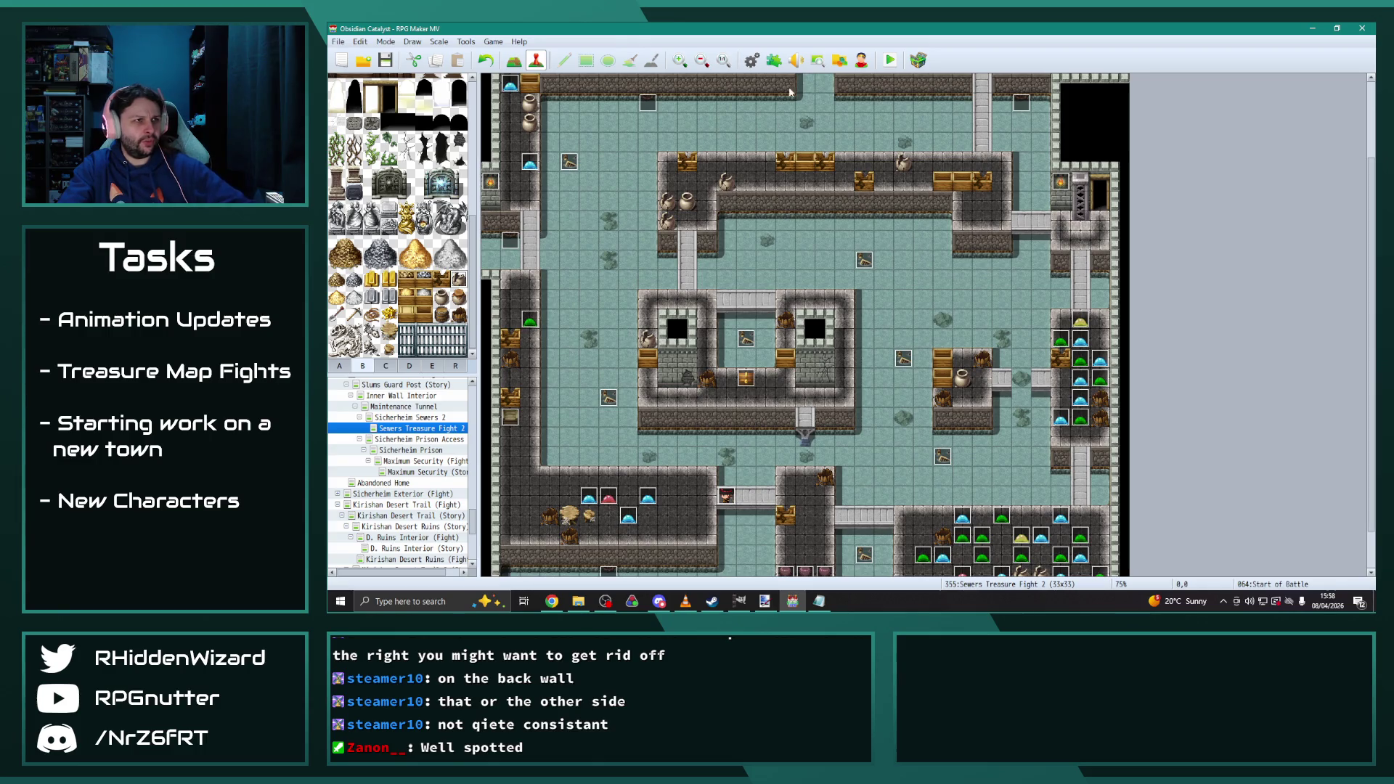
pyautogui.click(752, 61)
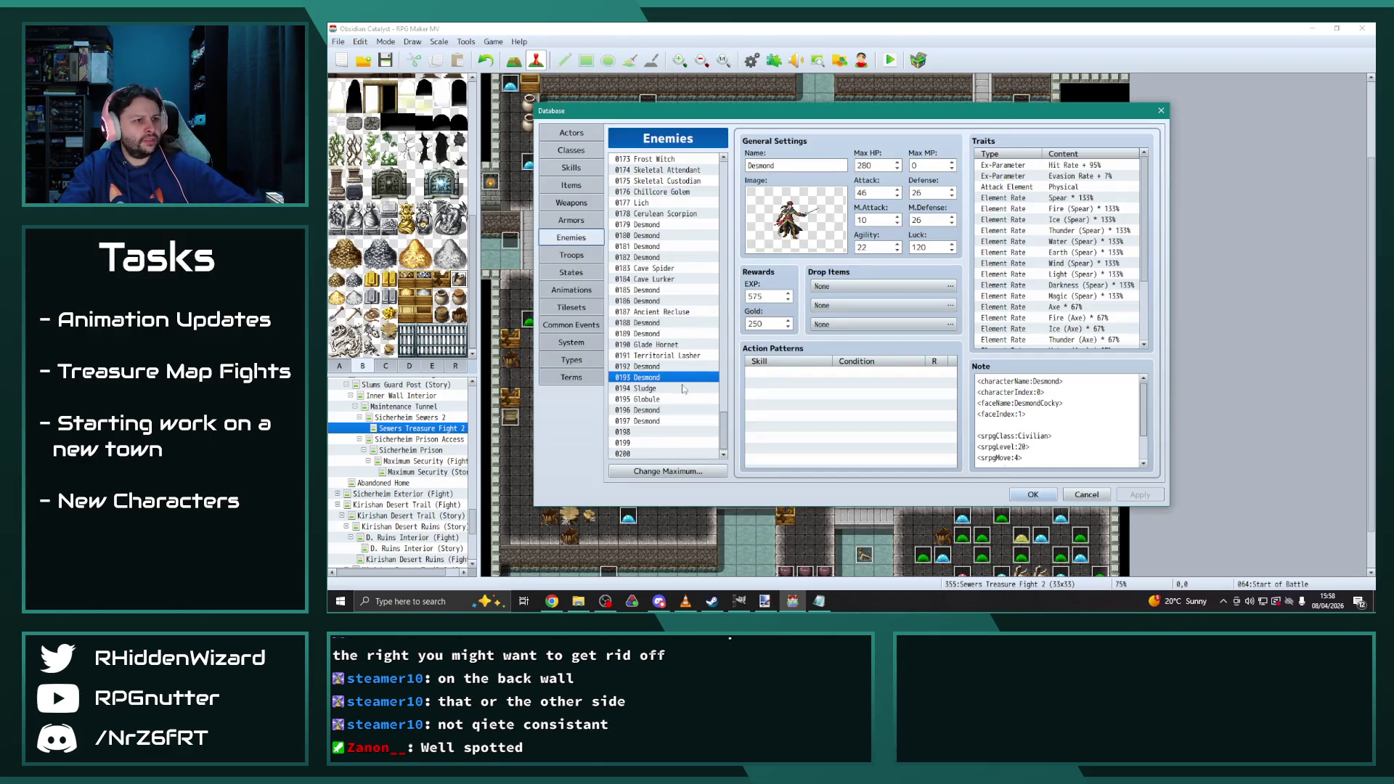
# Browse the enemy list across Sludge, Desmond 0188 and Territorial Lasher
pyautogui.click(659, 390)
pyautogui.click(660, 399)
pyautogui.click(658, 387)
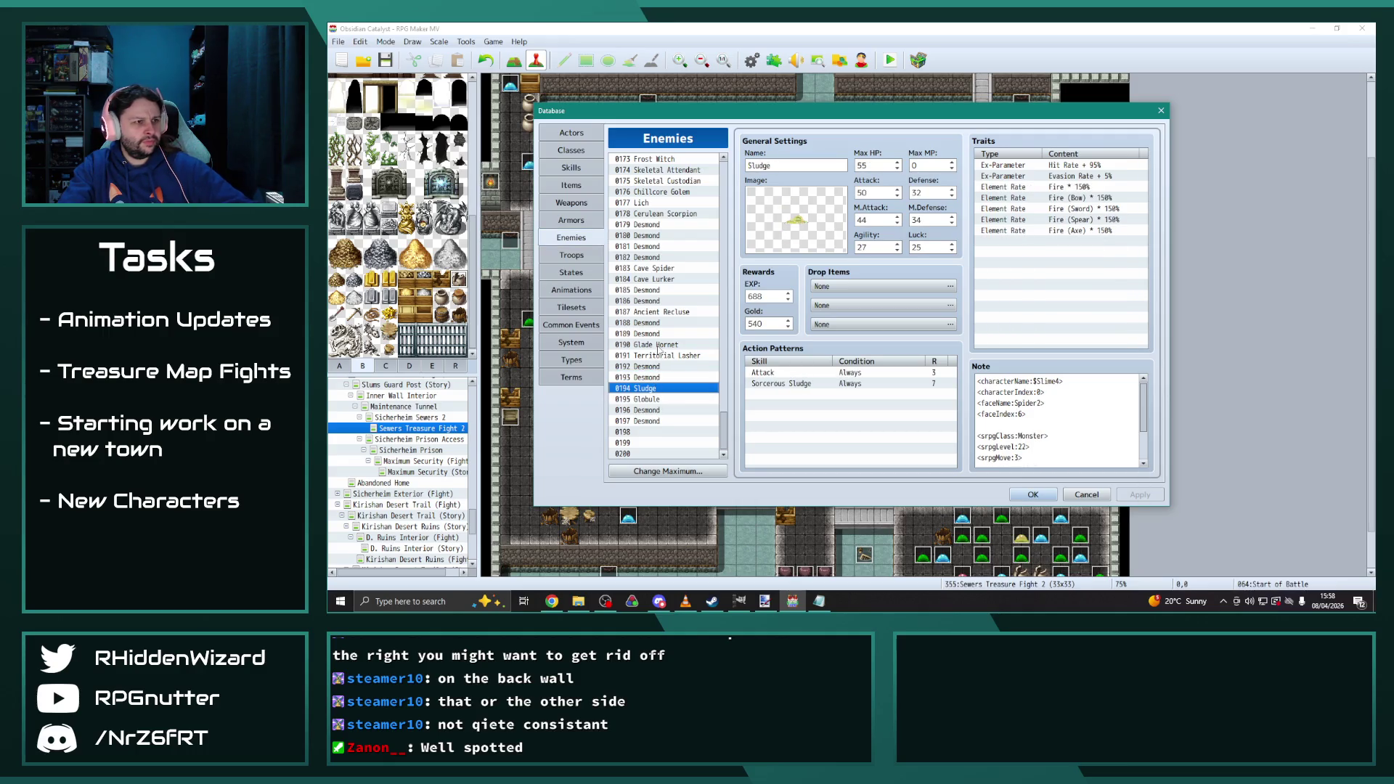
pyautogui.click(659, 344)
pyautogui.click(661, 334)
pyautogui.press('Up')
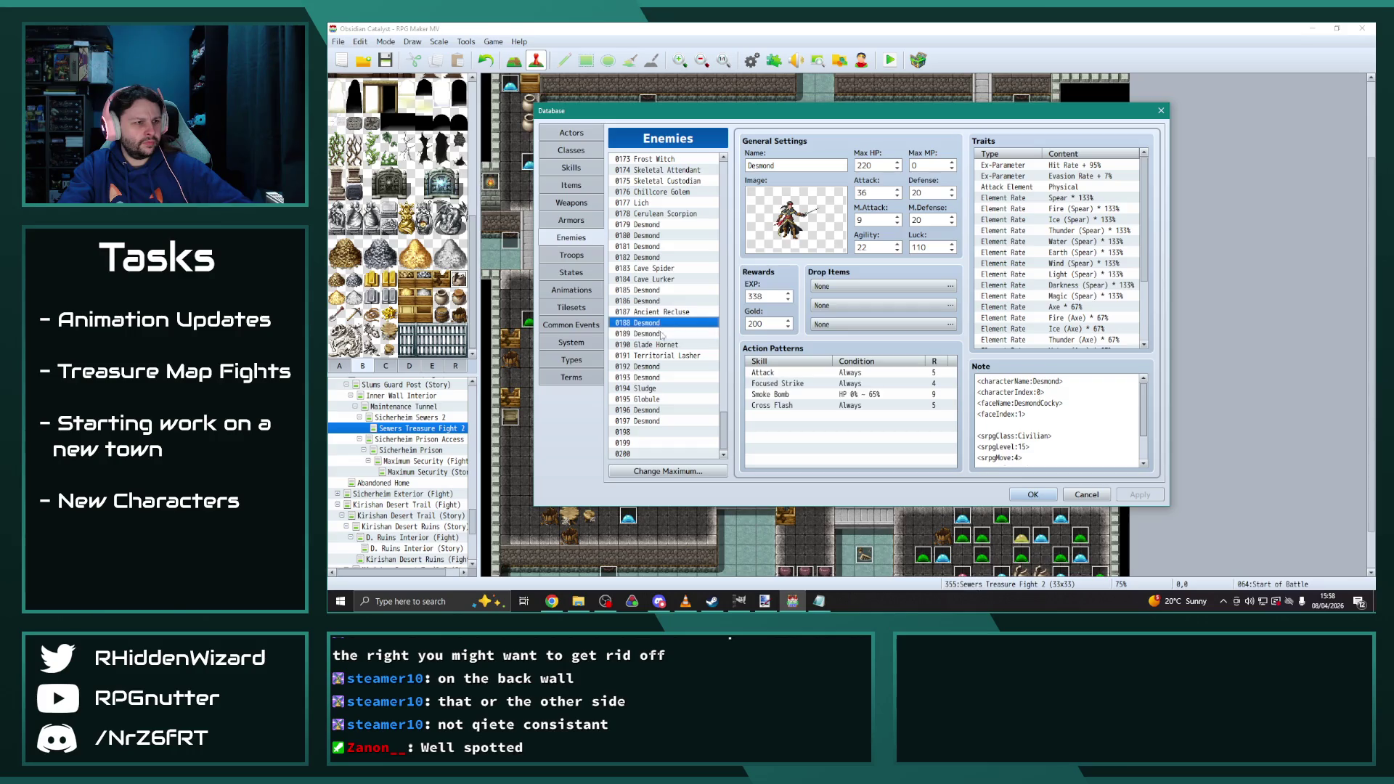
pyautogui.click(663, 355)
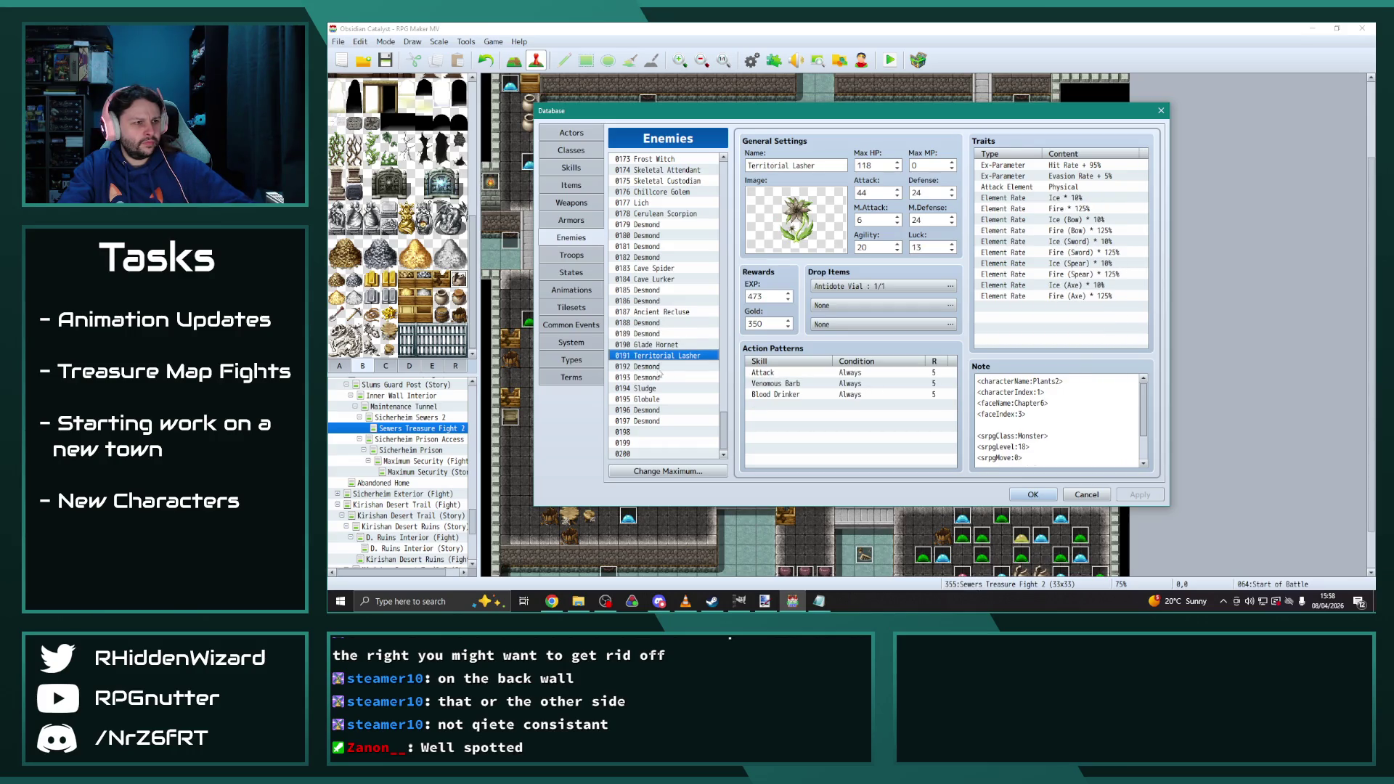
# Open Desmond 0196 and remove the trailing 3 from its srpgLevel
pyautogui.click(661, 367)
pyautogui.click(660, 378)
pyautogui.click(657, 389)
pyautogui.click(656, 399)
pyautogui.click(657, 410)
pyautogui.click(660, 421)
pyautogui.click(661, 410)
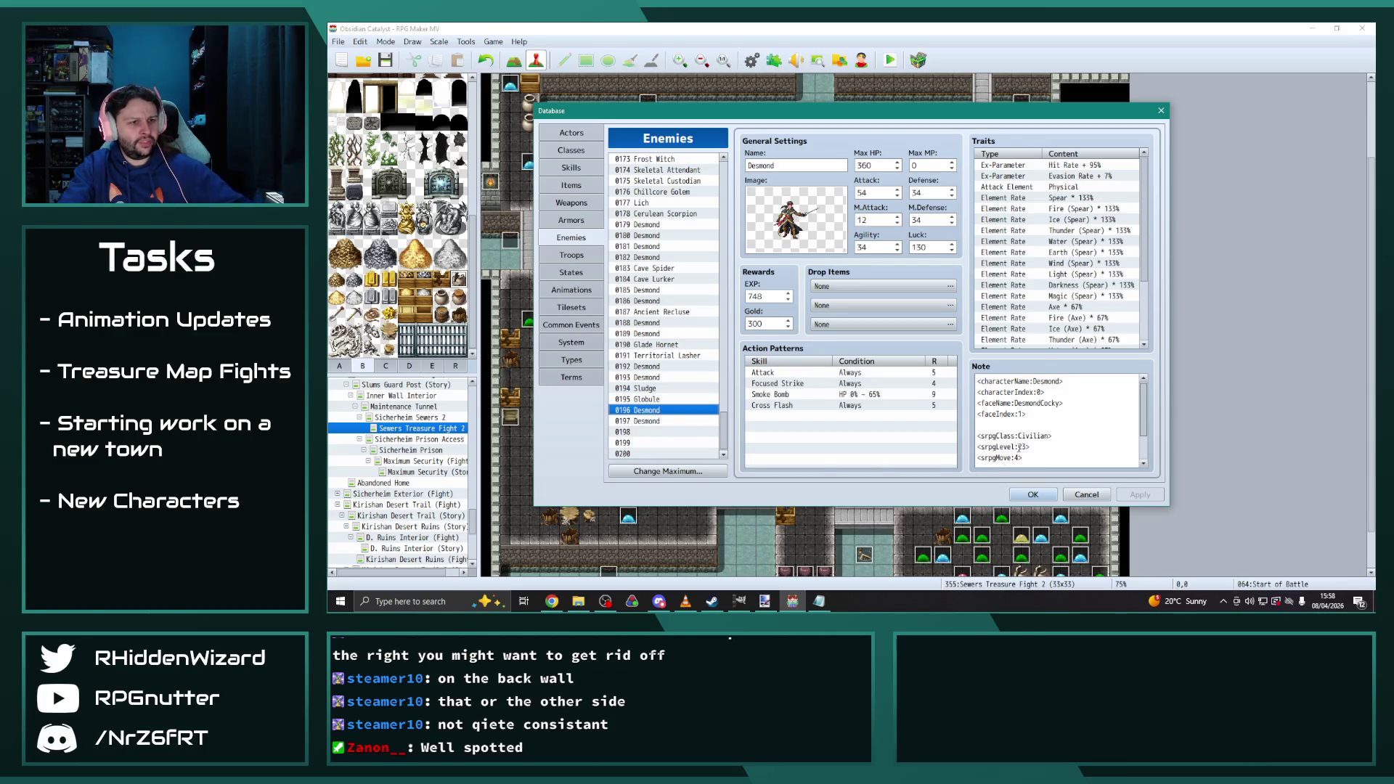
pyautogui.press('BackSpace')
# Give Desmond 0197 srpgLevel 24 and 810 EXP, and apply the changes
pyautogui.click(663, 421)
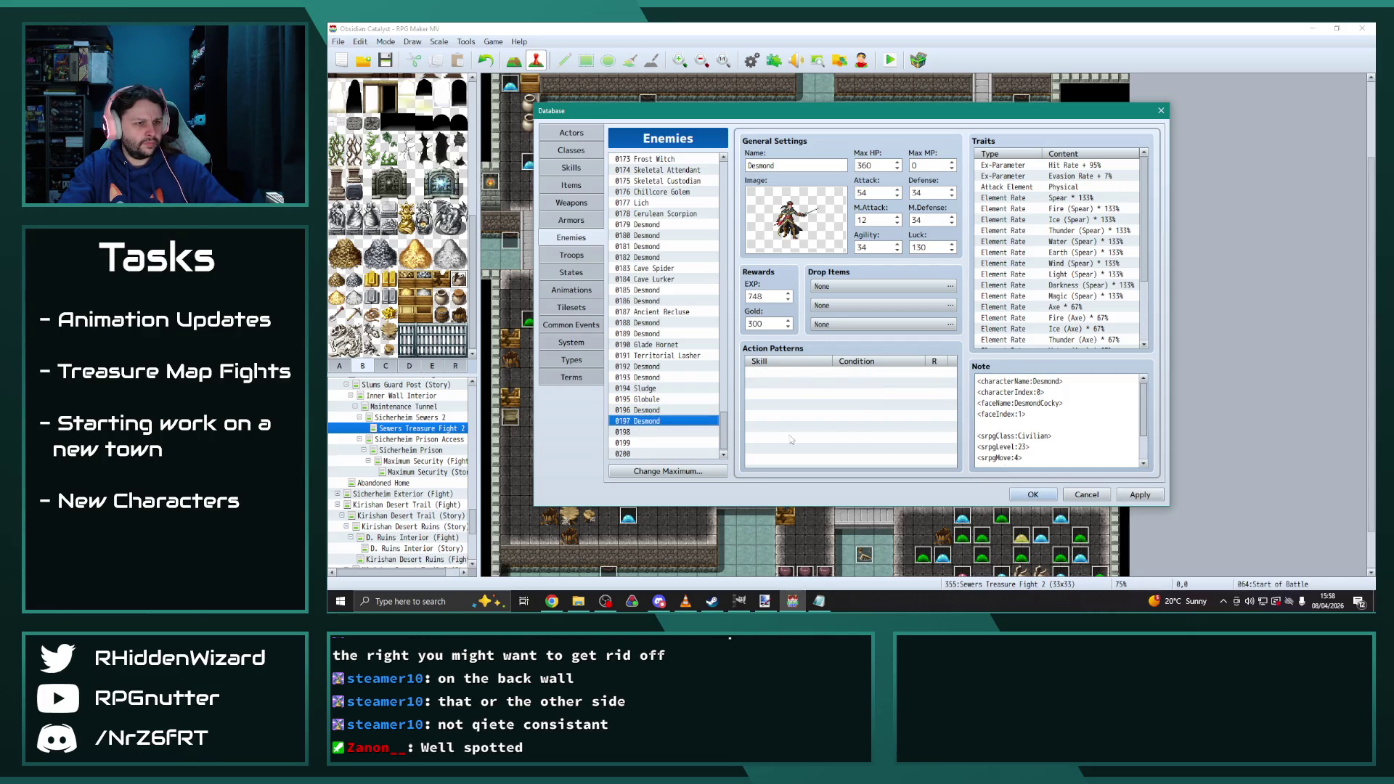
pyautogui.click(1027, 447)
pyautogui.press('BackSpace')
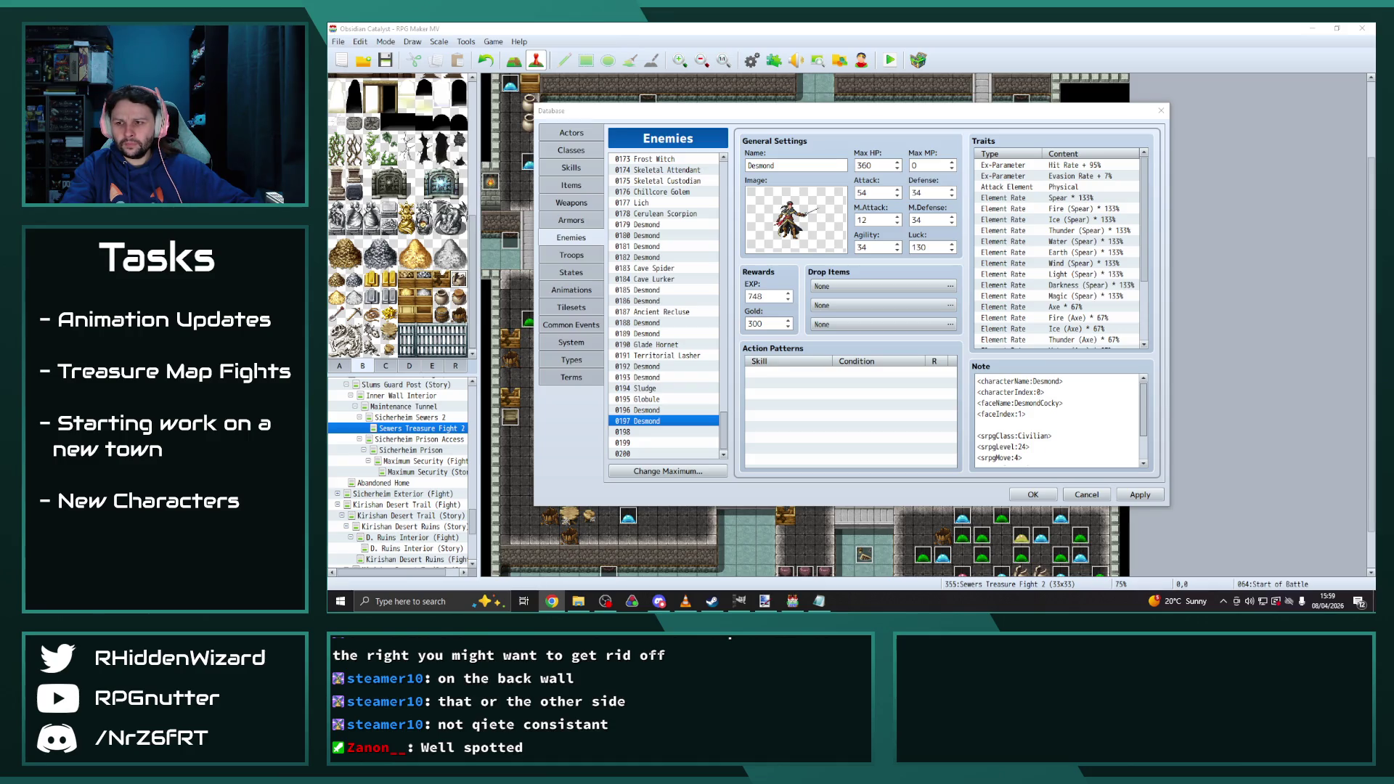
pyautogui.doubleClick(770, 295)
pyautogui.write('810')
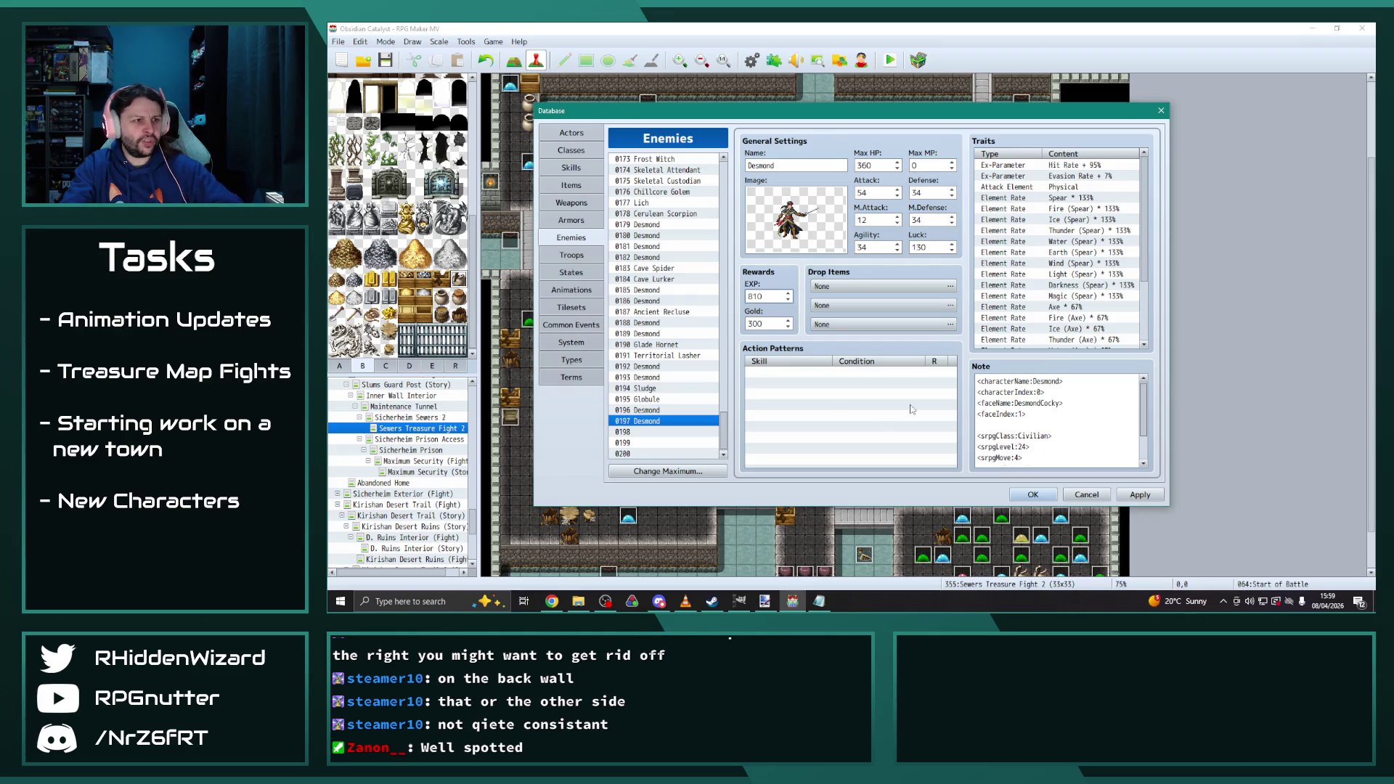
pyautogui.click(1131, 498)
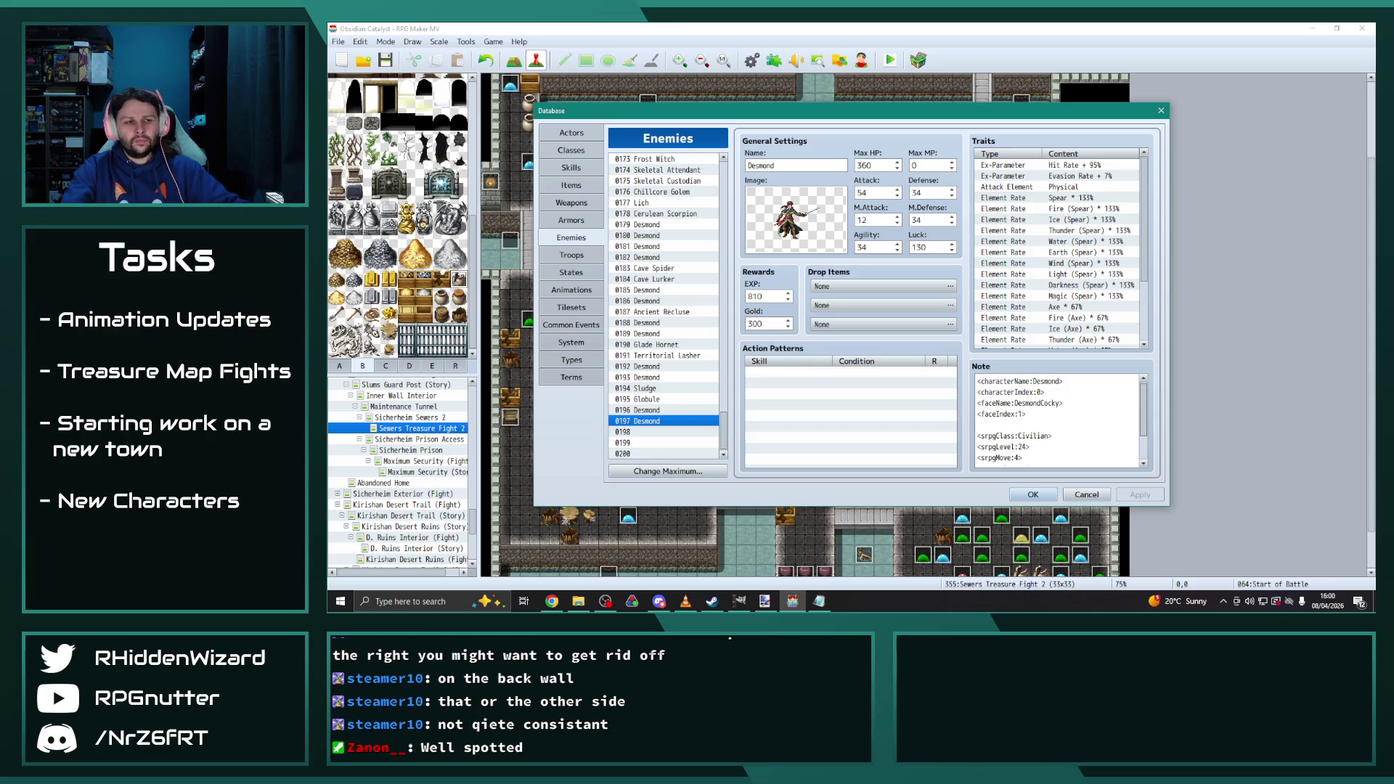
pyautogui.click(654, 412)
pyautogui.click(655, 421)
pyautogui.click(654, 411)
pyautogui.click(655, 422)
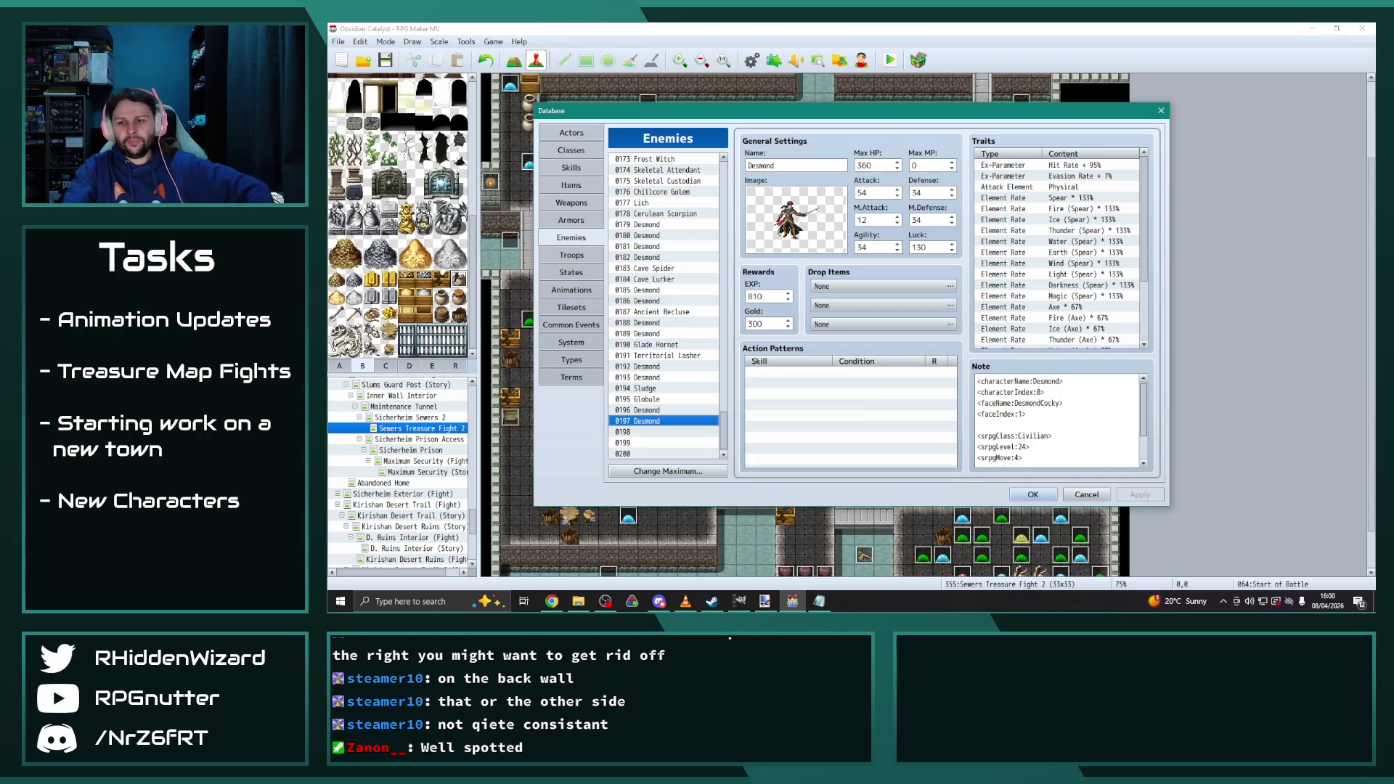
pyautogui.hotkey('alt', 'Tab')
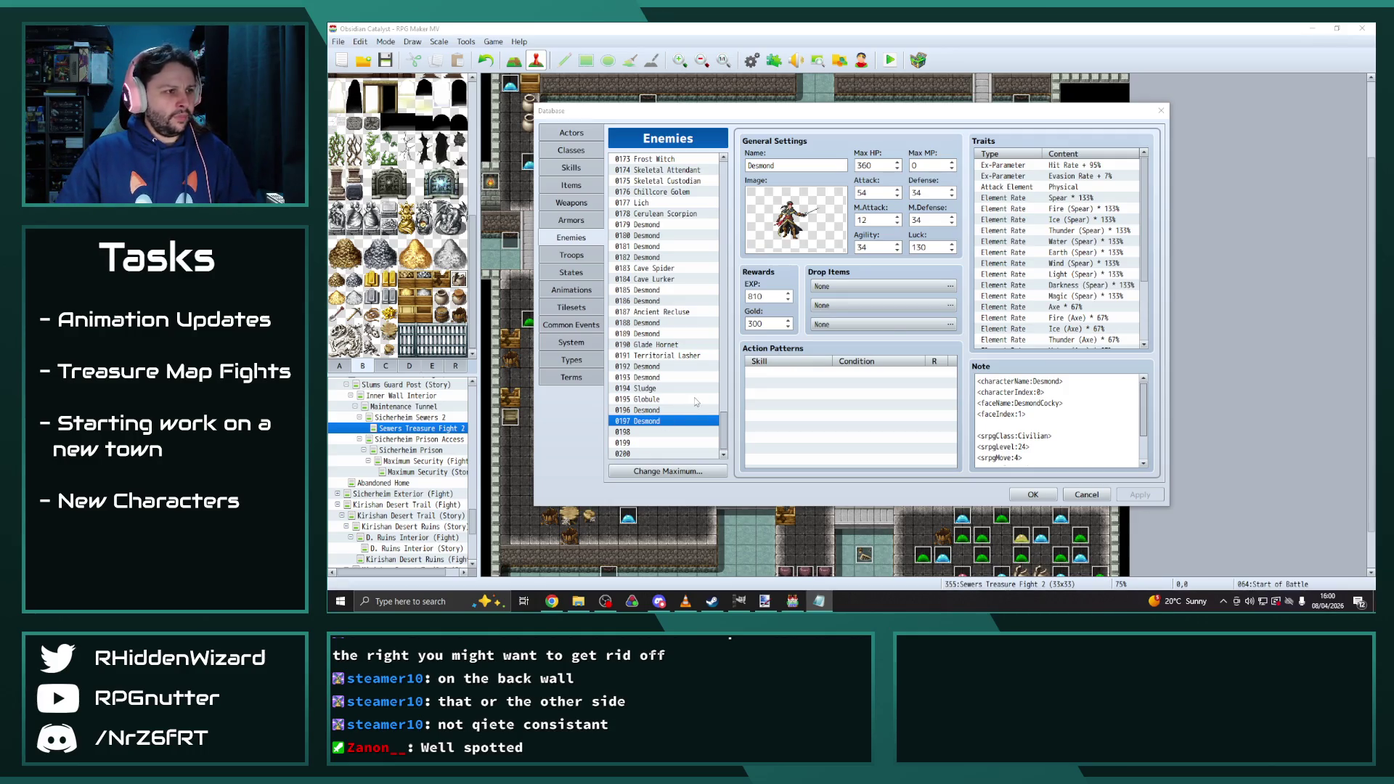
# Open enemy 0100 Undead Guardian and glance at Undead Sniper
pyautogui.scroll(4, 682, 414)
pyautogui.scroll(10, 691, 429)
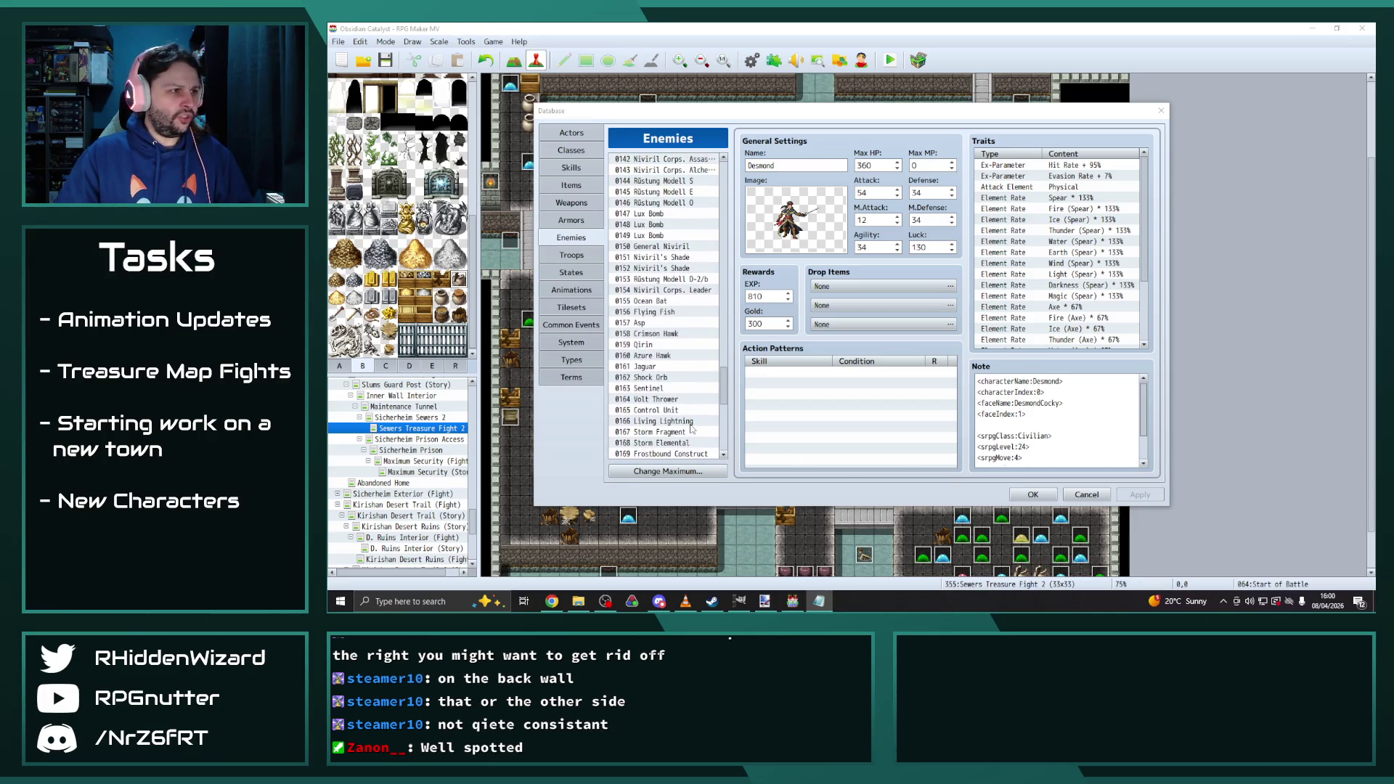
pyautogui.scroll(10, 693, 417)
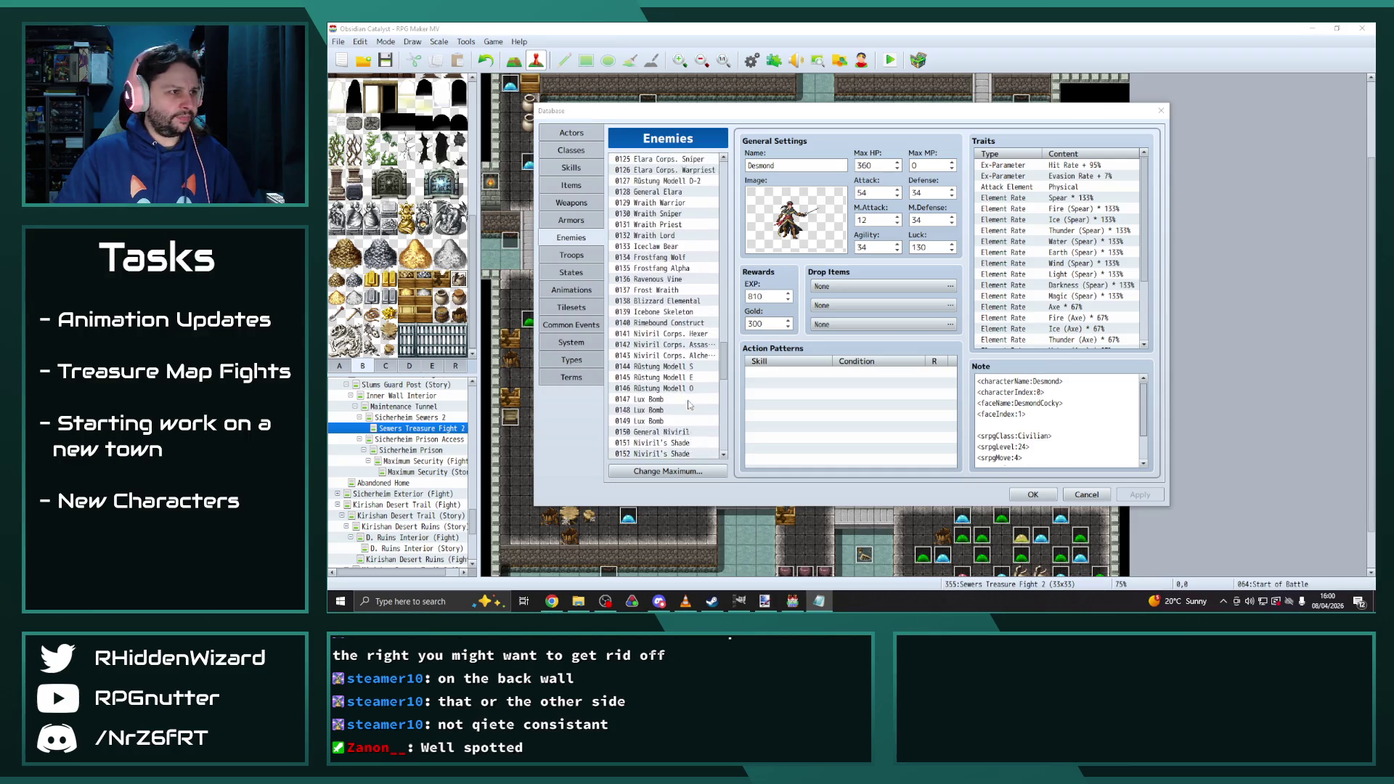
pyautogui.scroll(2, 675, 396)
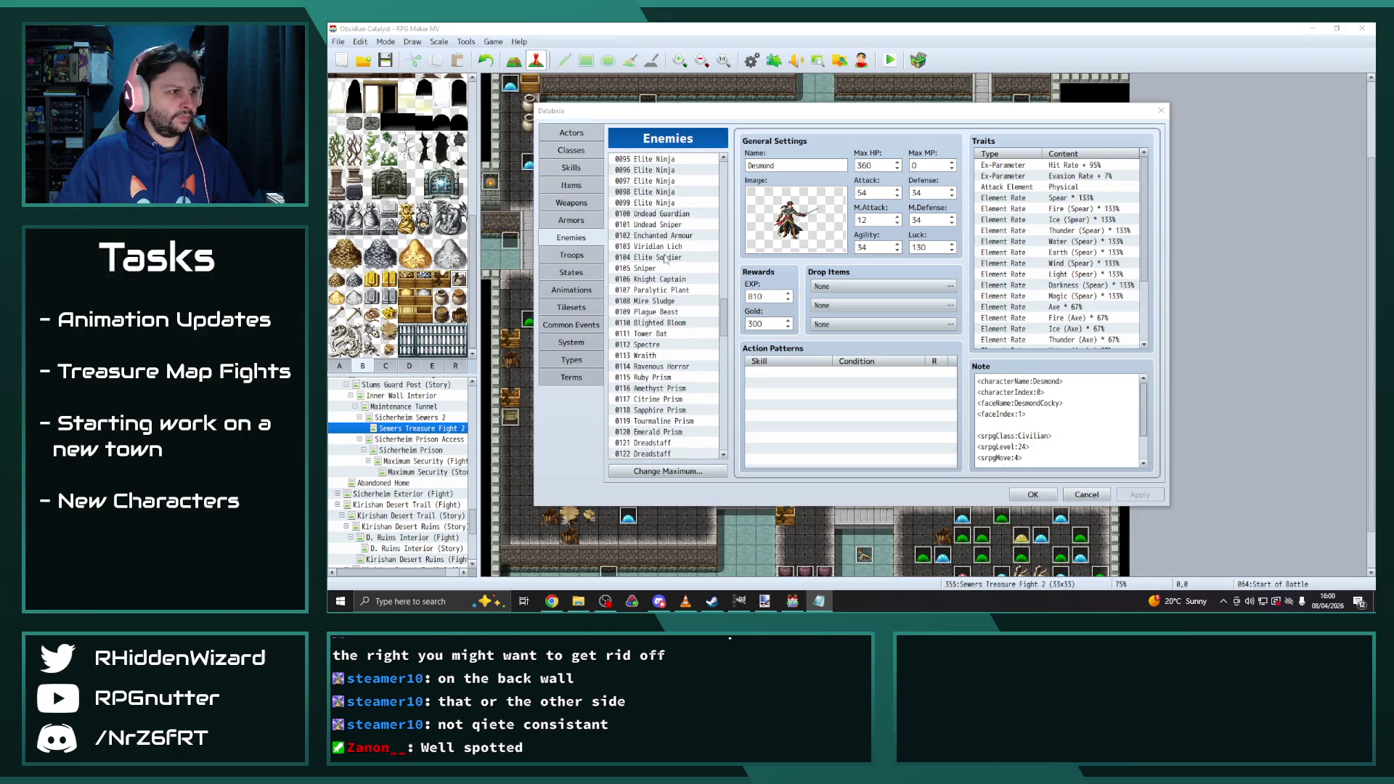
pyautogui.click(672, 215)
pyautogui.press('Down')
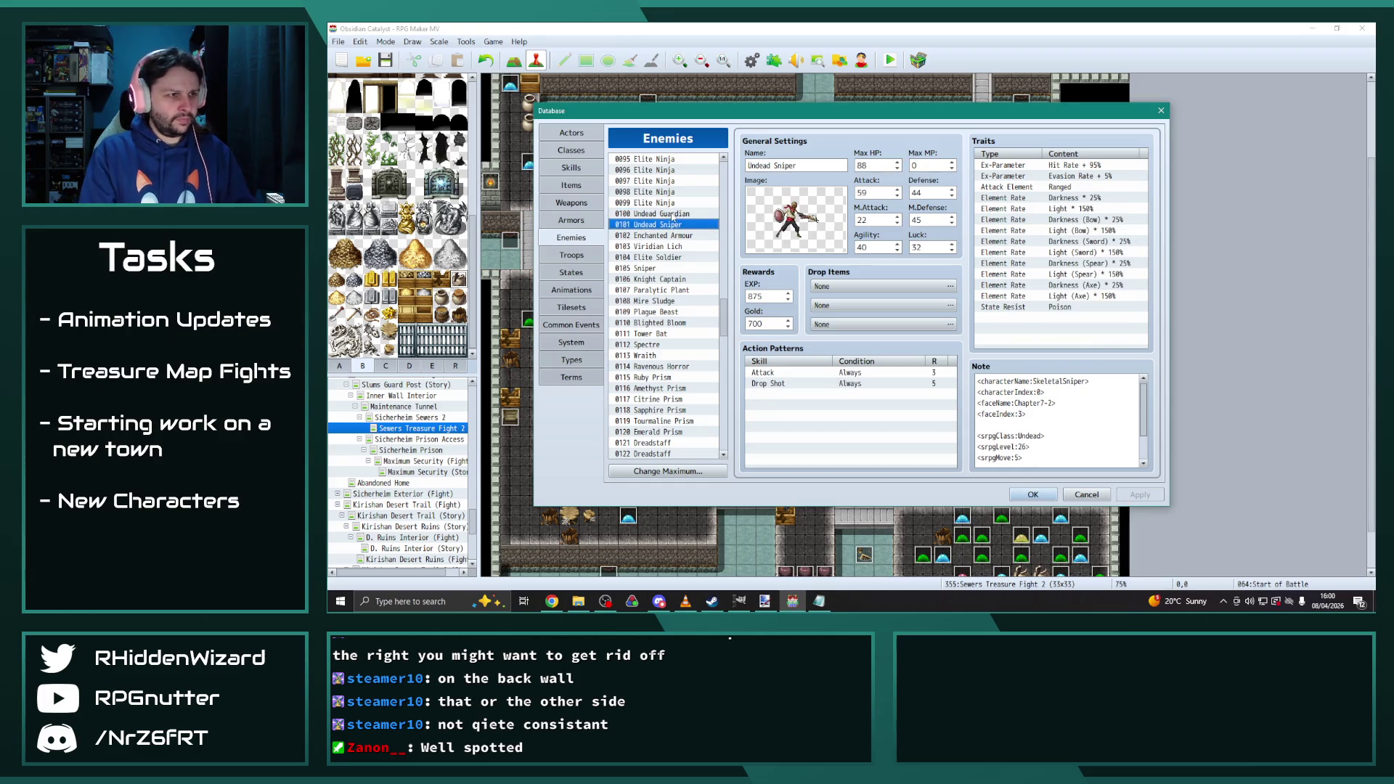
pyautogui.press('Up')
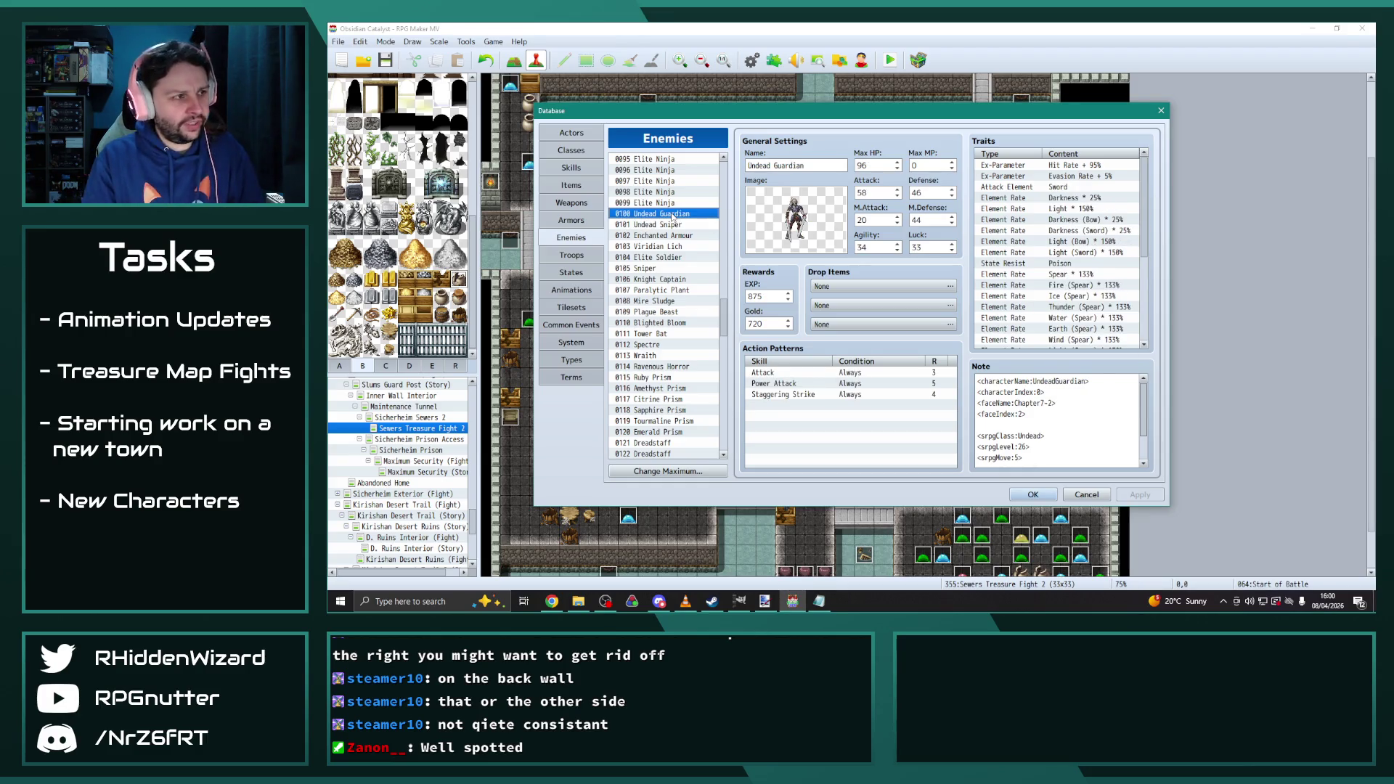
# Check Elite Ninja, return to Undead Guardian, and bring up the enemy graphics folder
pyautogui.press('Up')
pyautogui.press('Down')
pyautogui.press('Down')
pyautogui.press('Up')
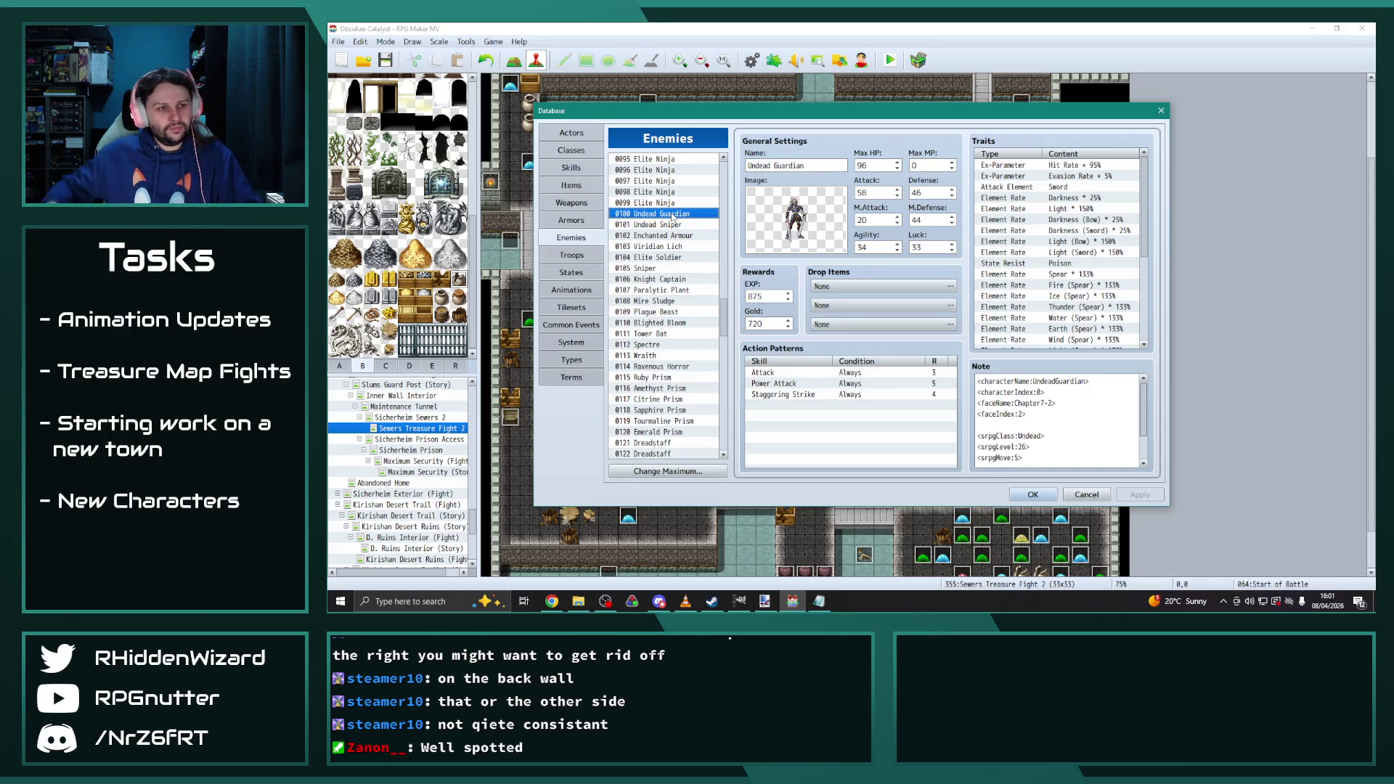
pyautogui.click(578, 599)
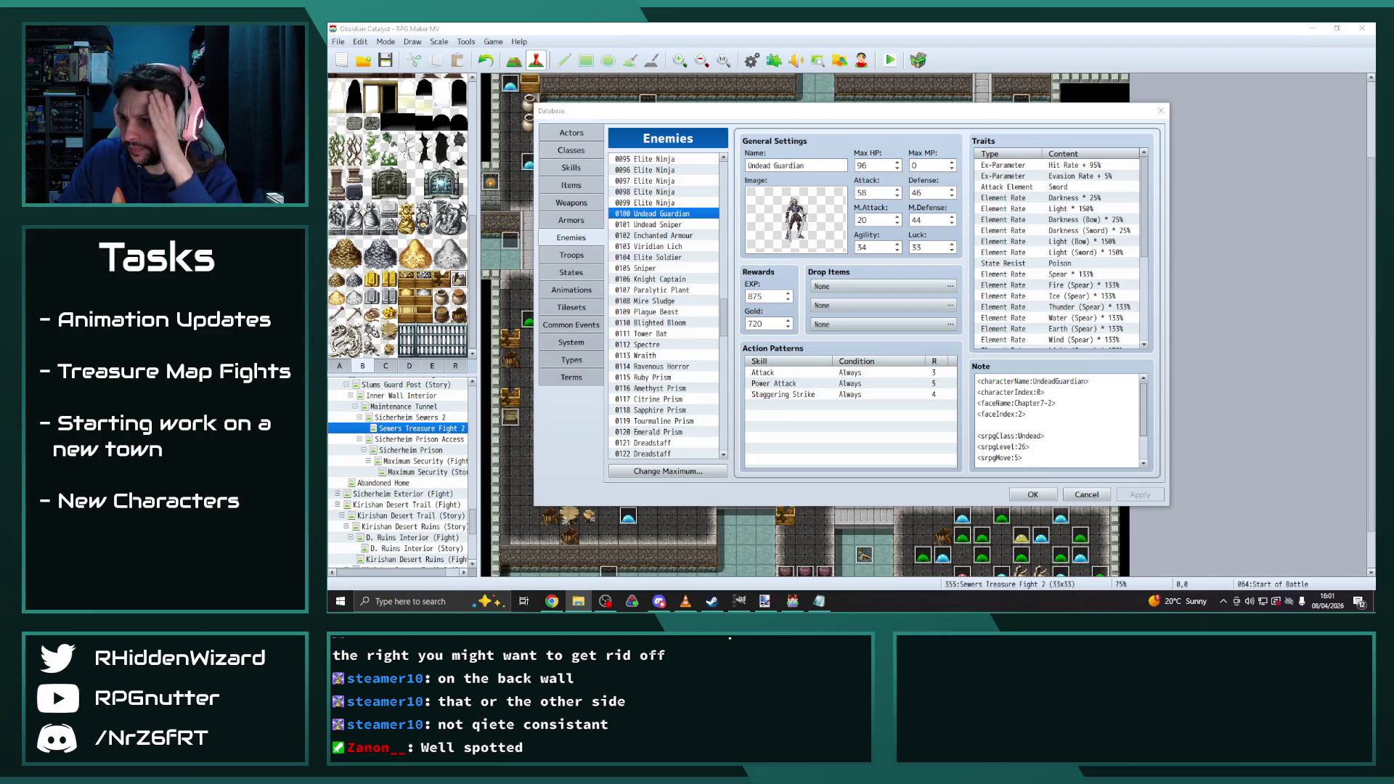
pyautogui.moveTo(1084, 82); pyautogui.dragTo(1104, 78)
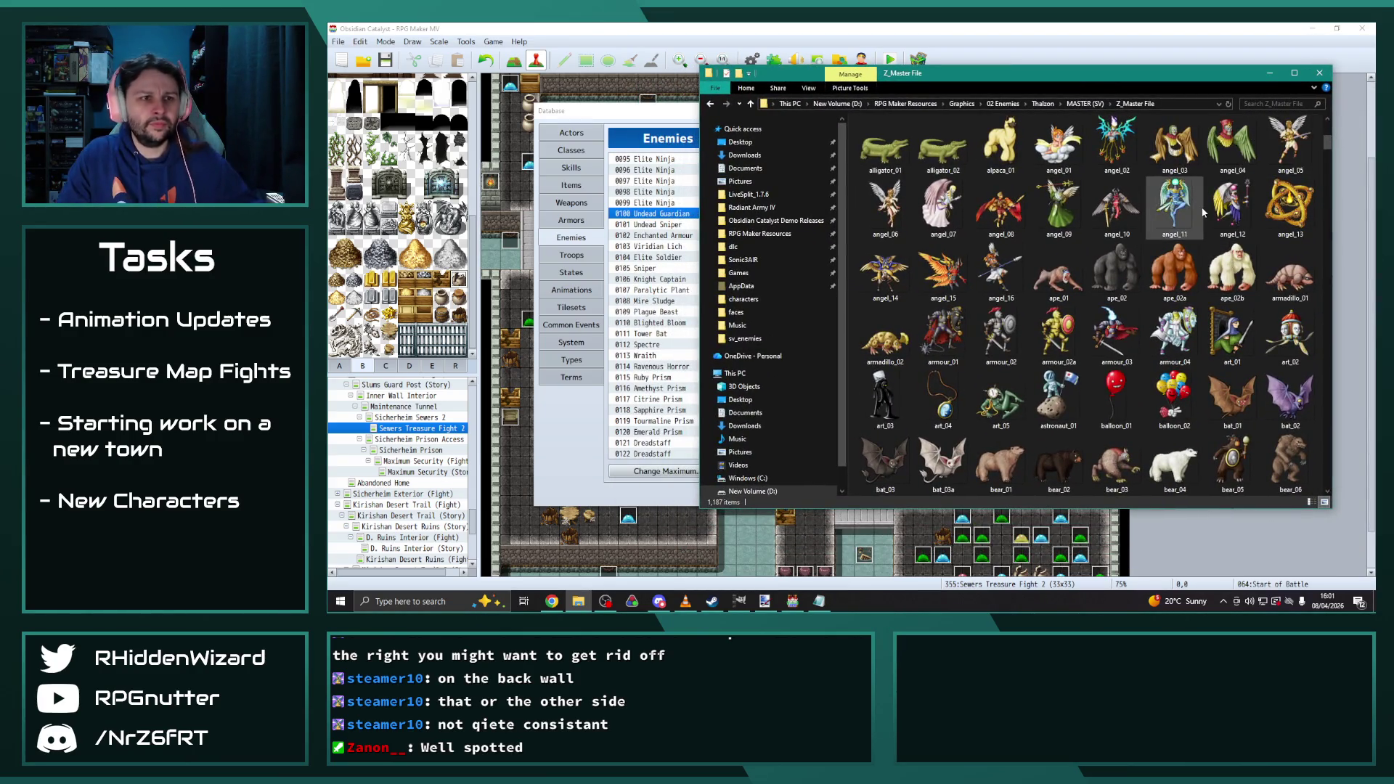
# Enlarge the folder icons and select the aberration_10 image
pyautogui.keyDown('ctrl'); pyautogui.scroll(2, 1179, 244); pyautogui.keyUp('ctrl')
pyautogui.keyDown('ctrl'); pyautogui.scroll(2, 1180, 244); pyautogui.keyUp('ctrl')
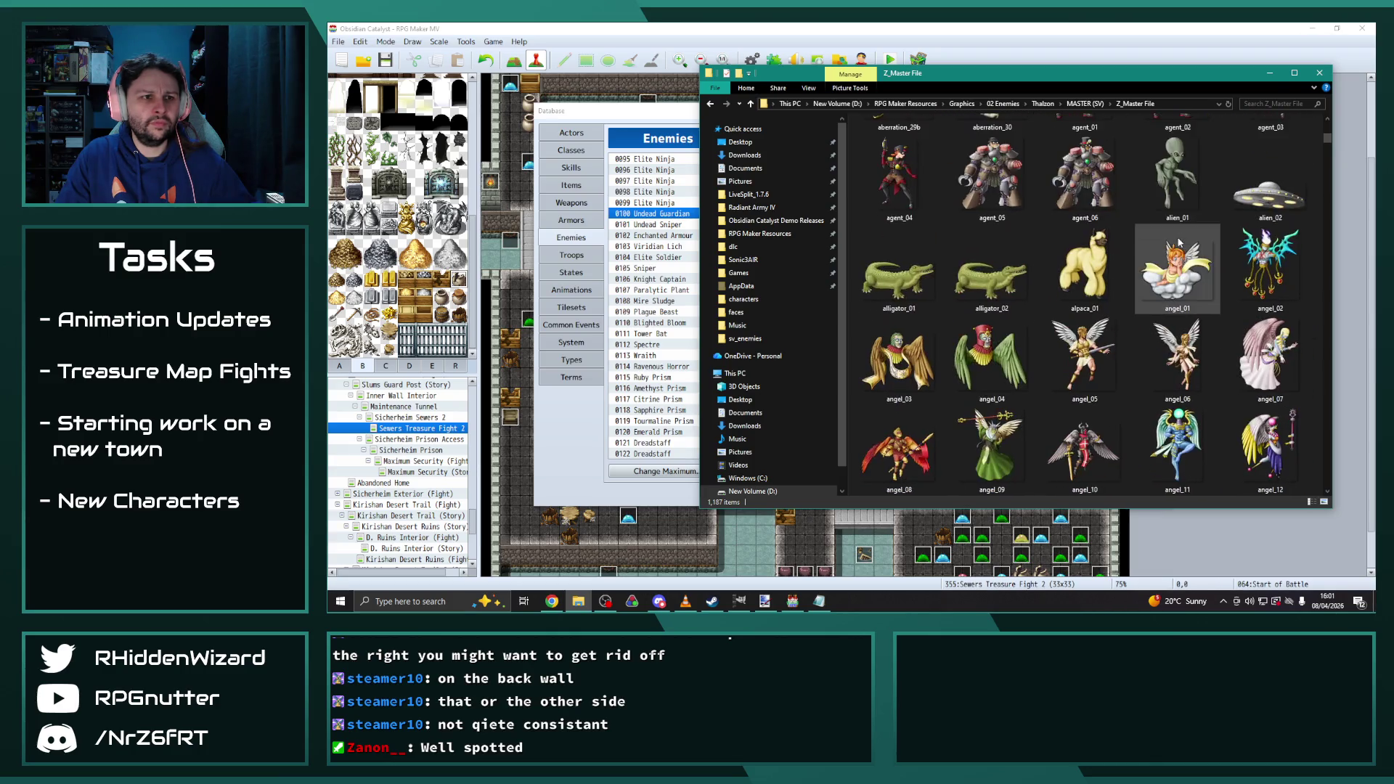
pyautogui.scroll(5, 1083, 239)
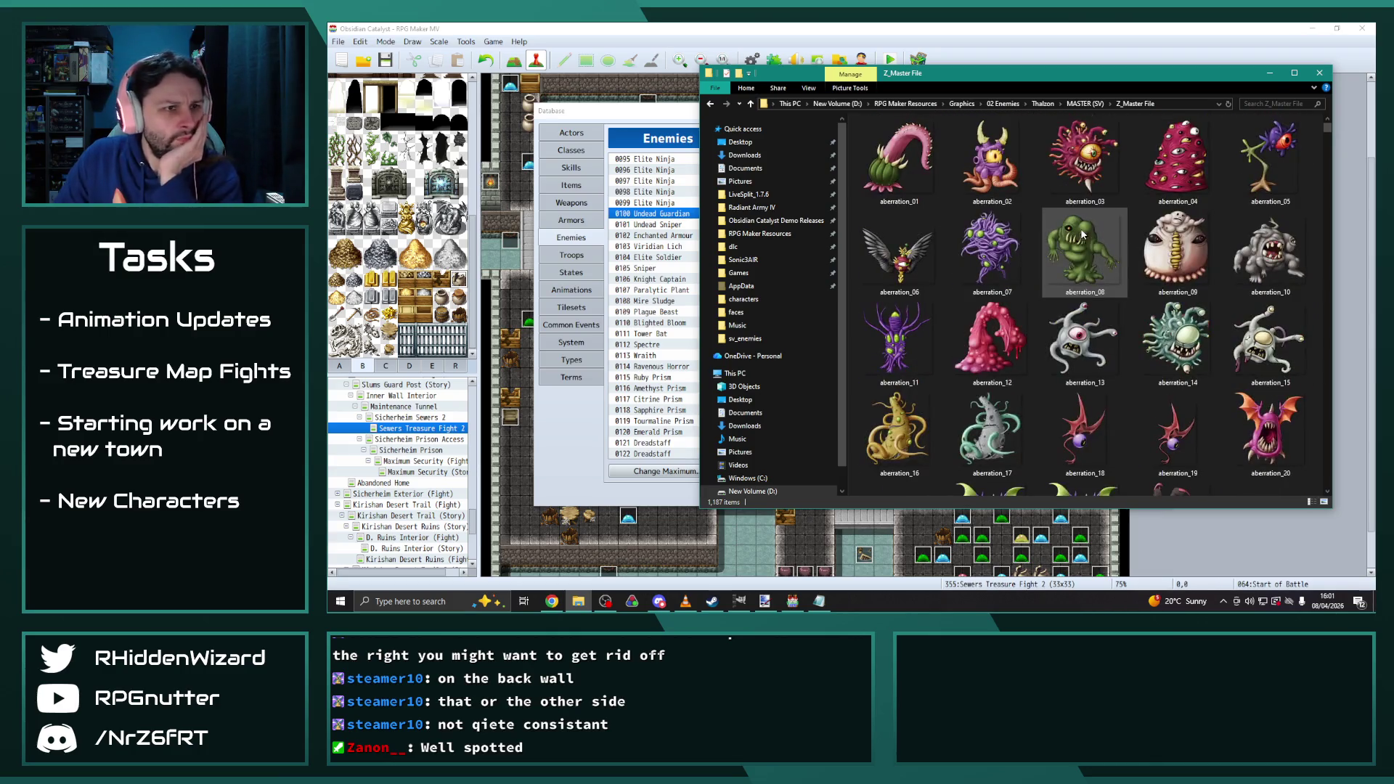
pyautogui.click(1259, 239)
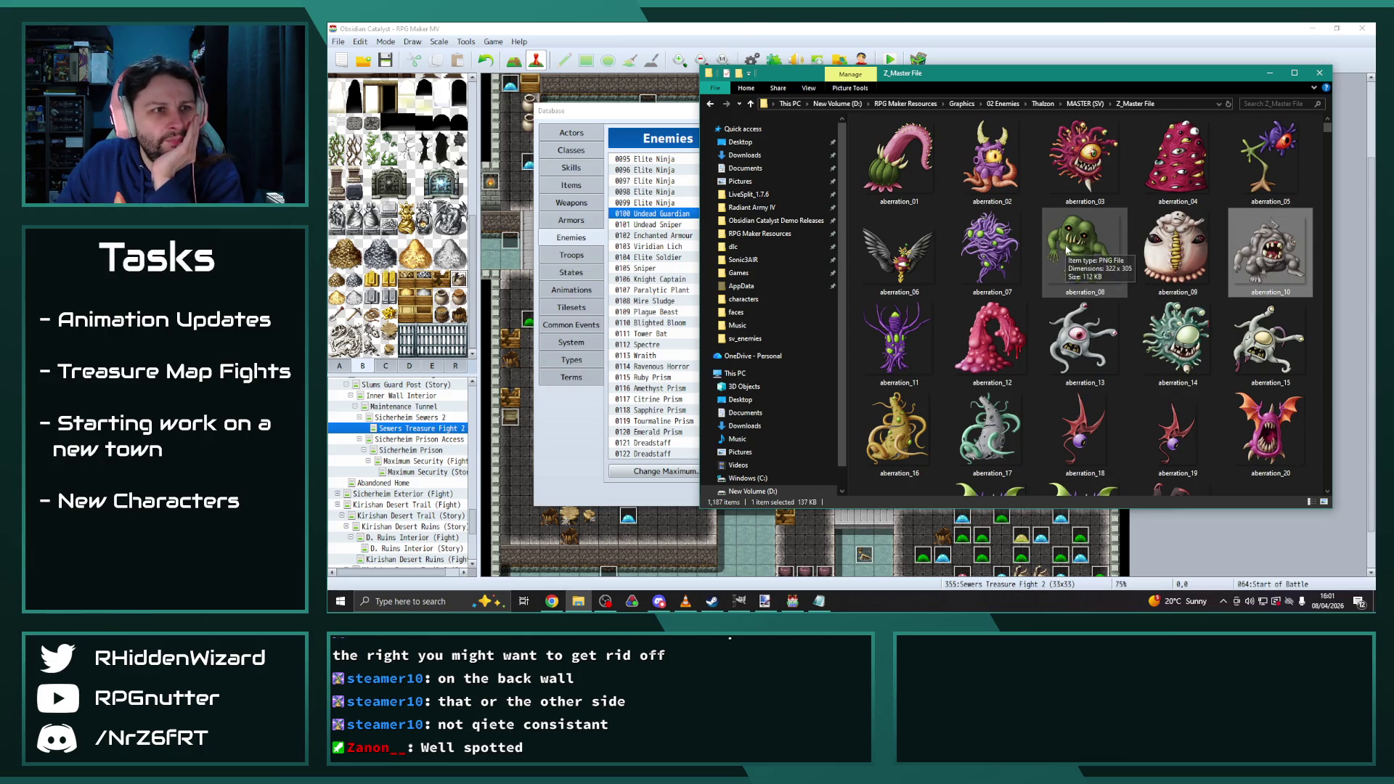
pyautogui.scroll(-6, 1066, 251)
pyautogui.scroll(3, 1038, 224)
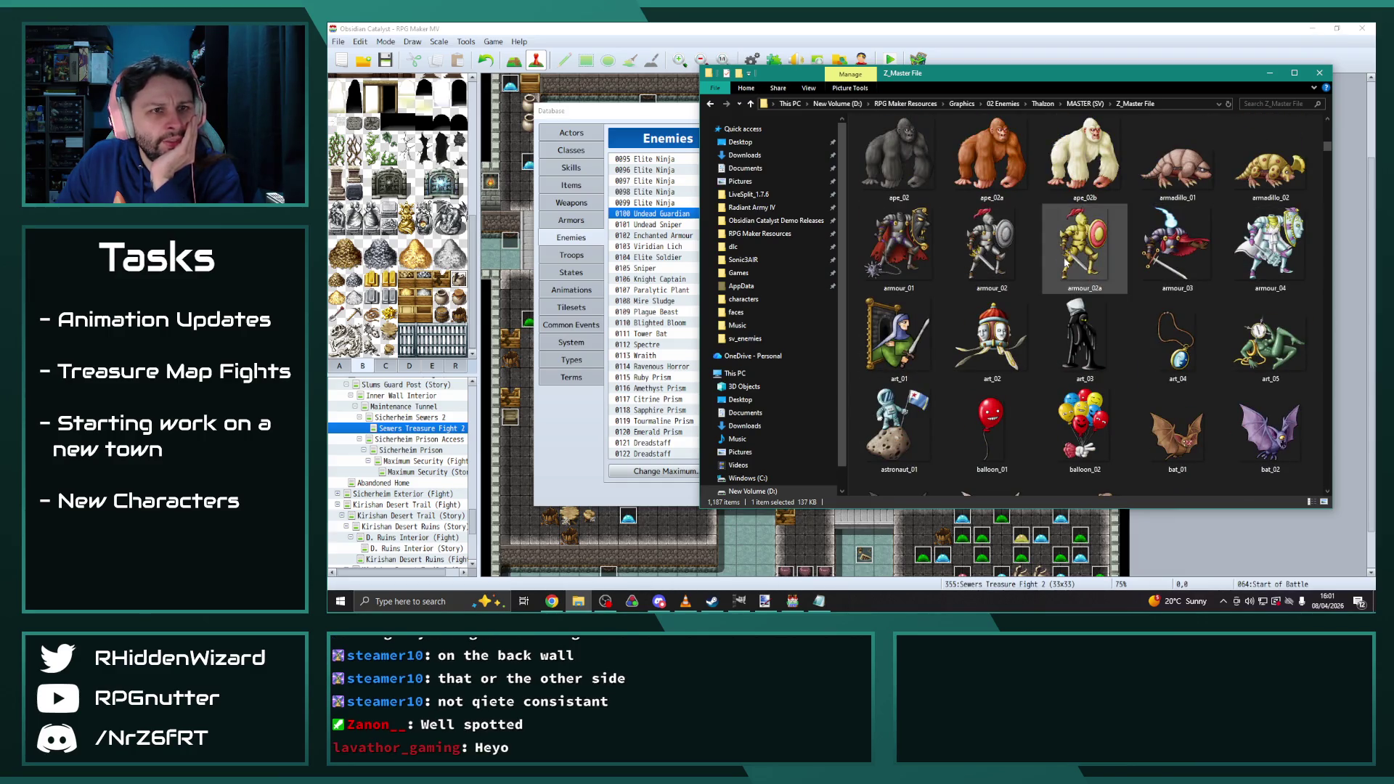
# Scroll through the Z_Master File battler thumbnails
pyautogui.moveTo(1071, 262)
pyautogui.scroll(-10, 1071, 261)
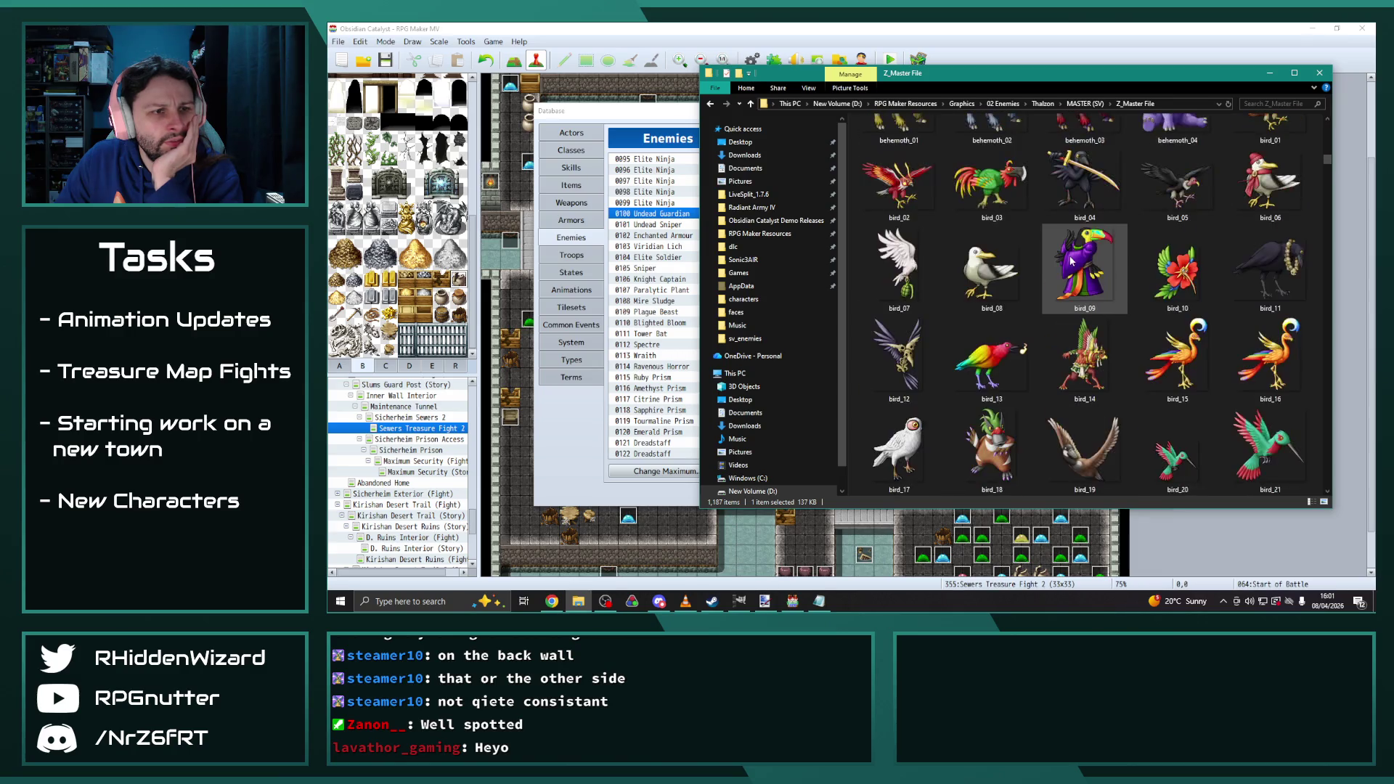
pyautogui.moveTo(1328, 176); pyautogui.dragTo(1328, 483)
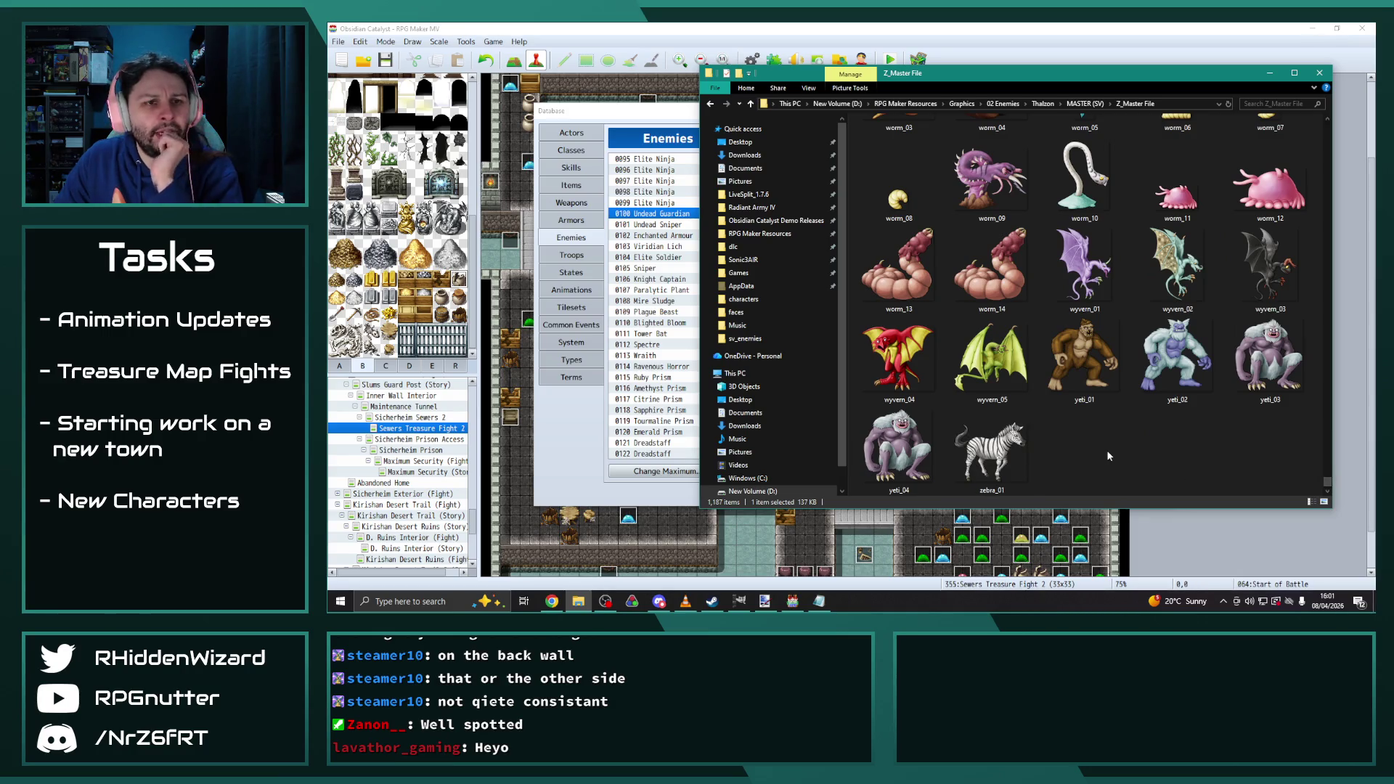
pyautogui.scroll(3, 1118, 447)
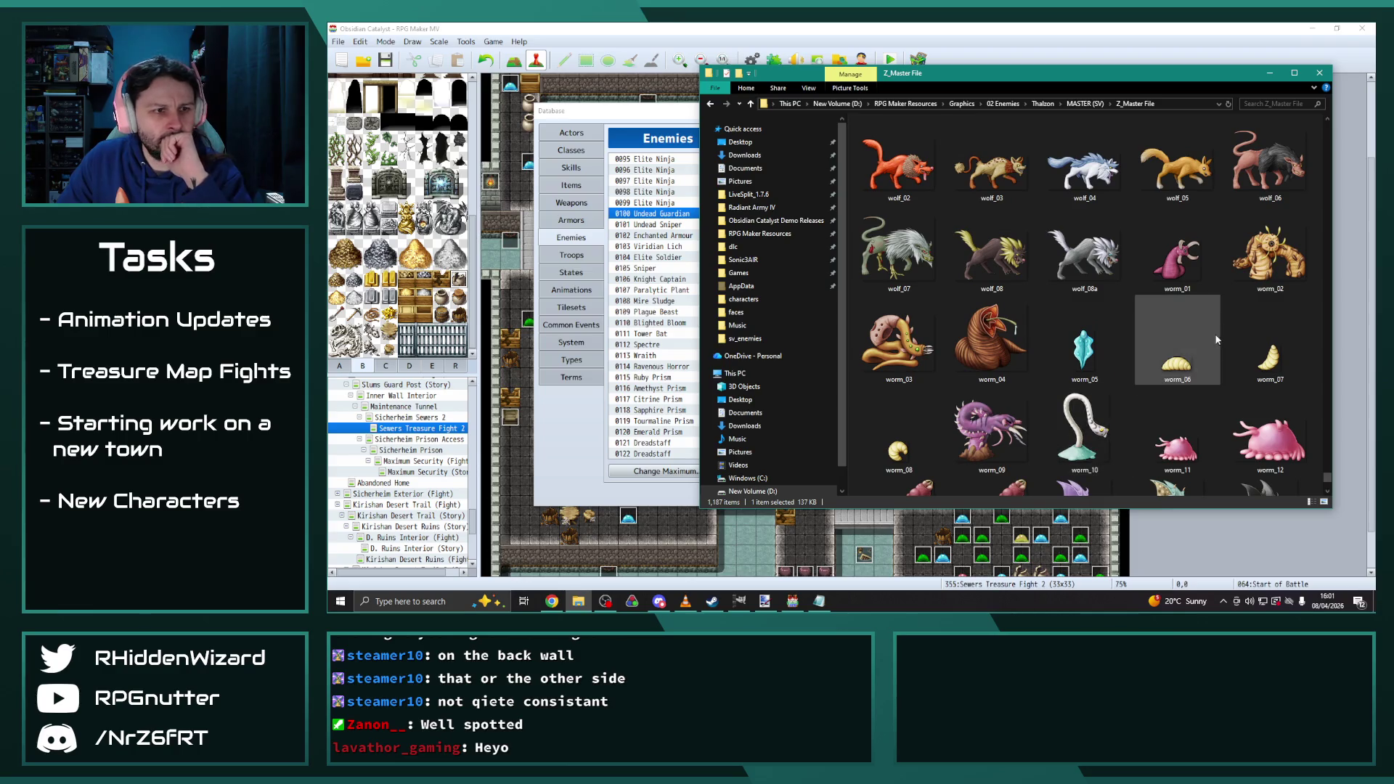
pyautogui.scroll(3, 1117, 324)
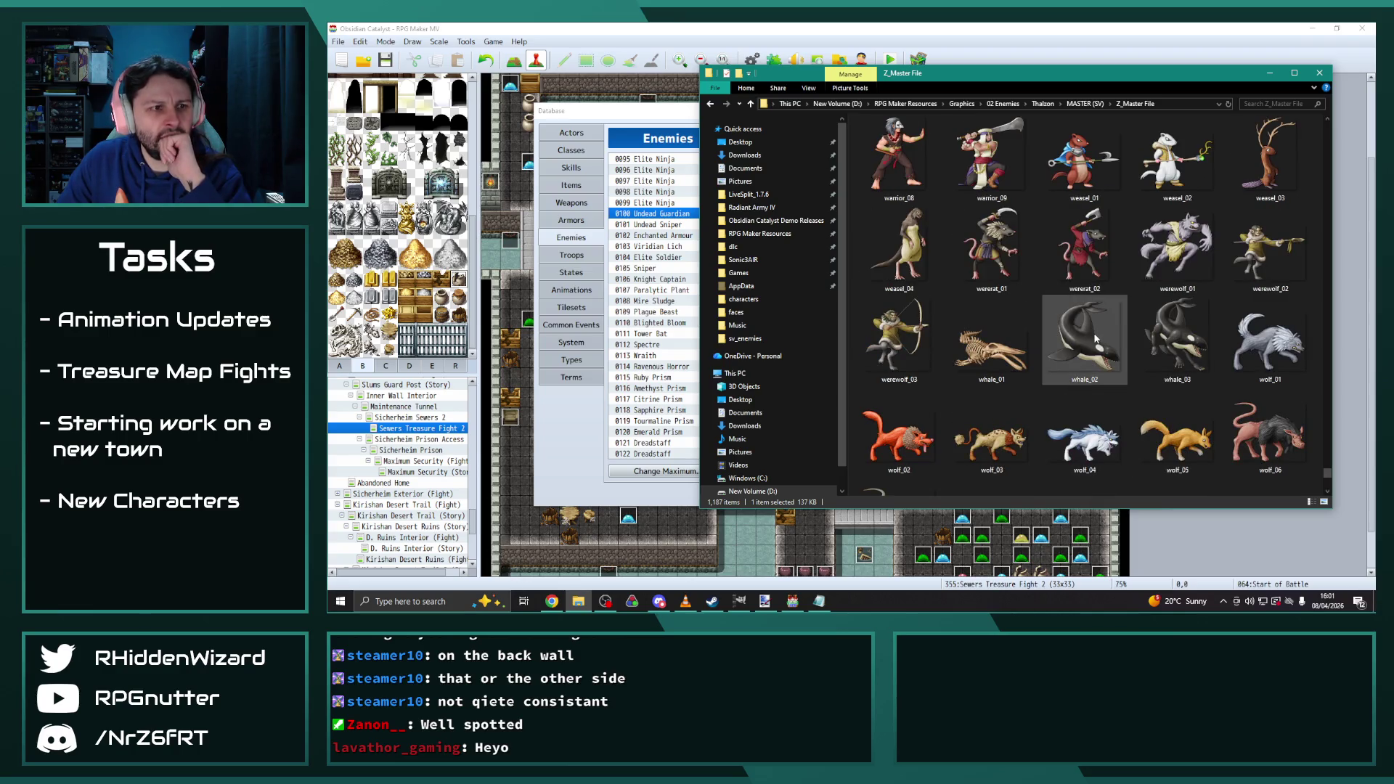
pyautogui.scroll(3, 1096, 339)
pyautogui.scroll(3, 1096, 339)
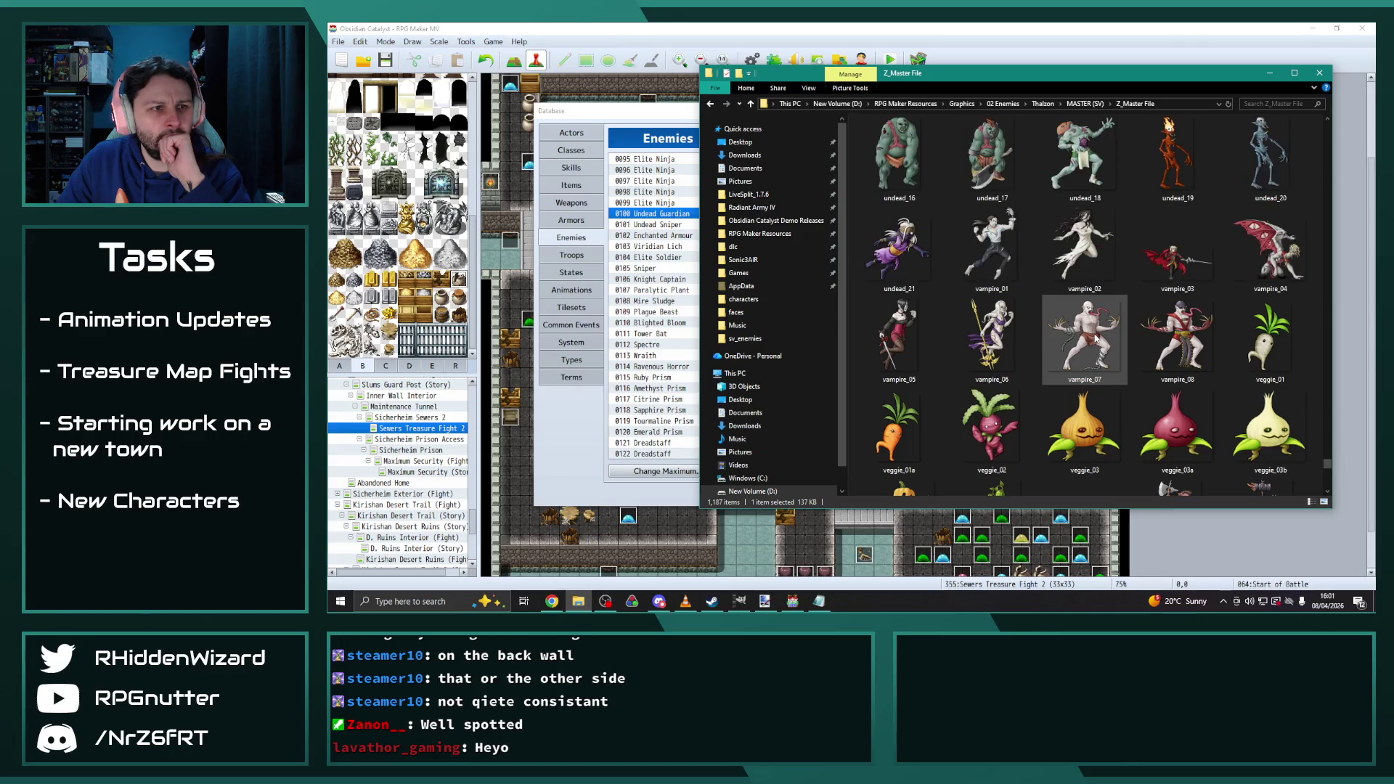
pyautogui.scroll(3, 1162, 356)
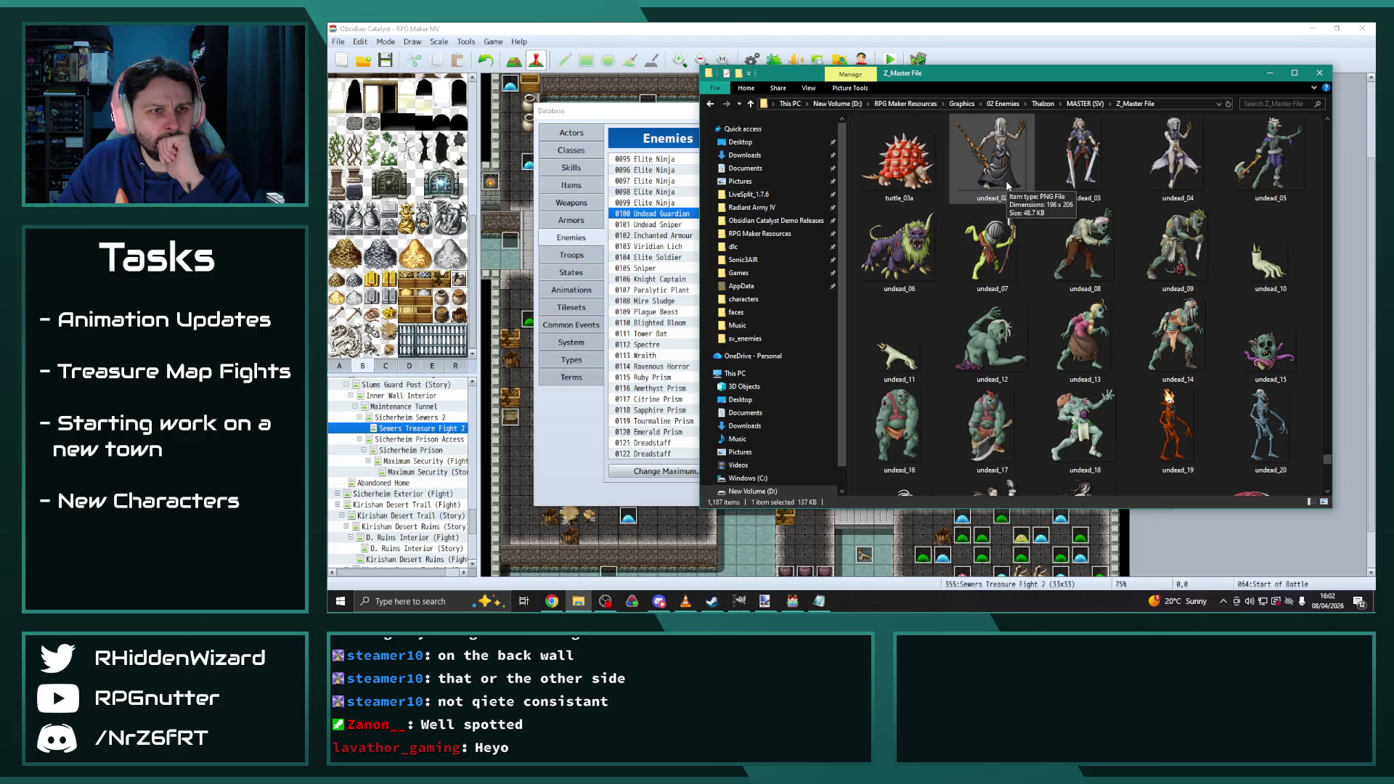
# Preview undead_09.png full-size in Photos, then close it
pyautogui.doubleClick(1174, 234)
pyautogui.scroll(5, 831, 333)
pyautogui.scroll(-2, 1024, 334)
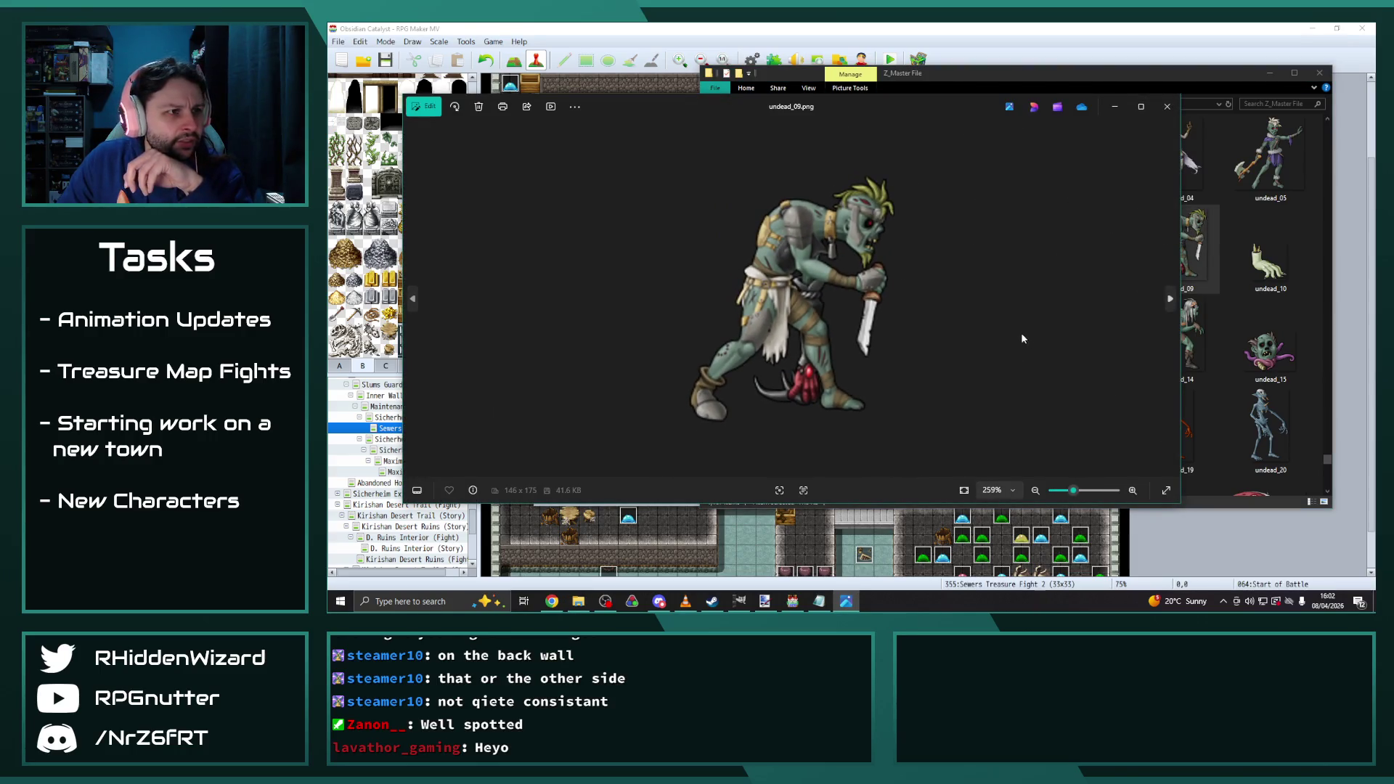
pyautogui.scroll(-2, 1012, 323)
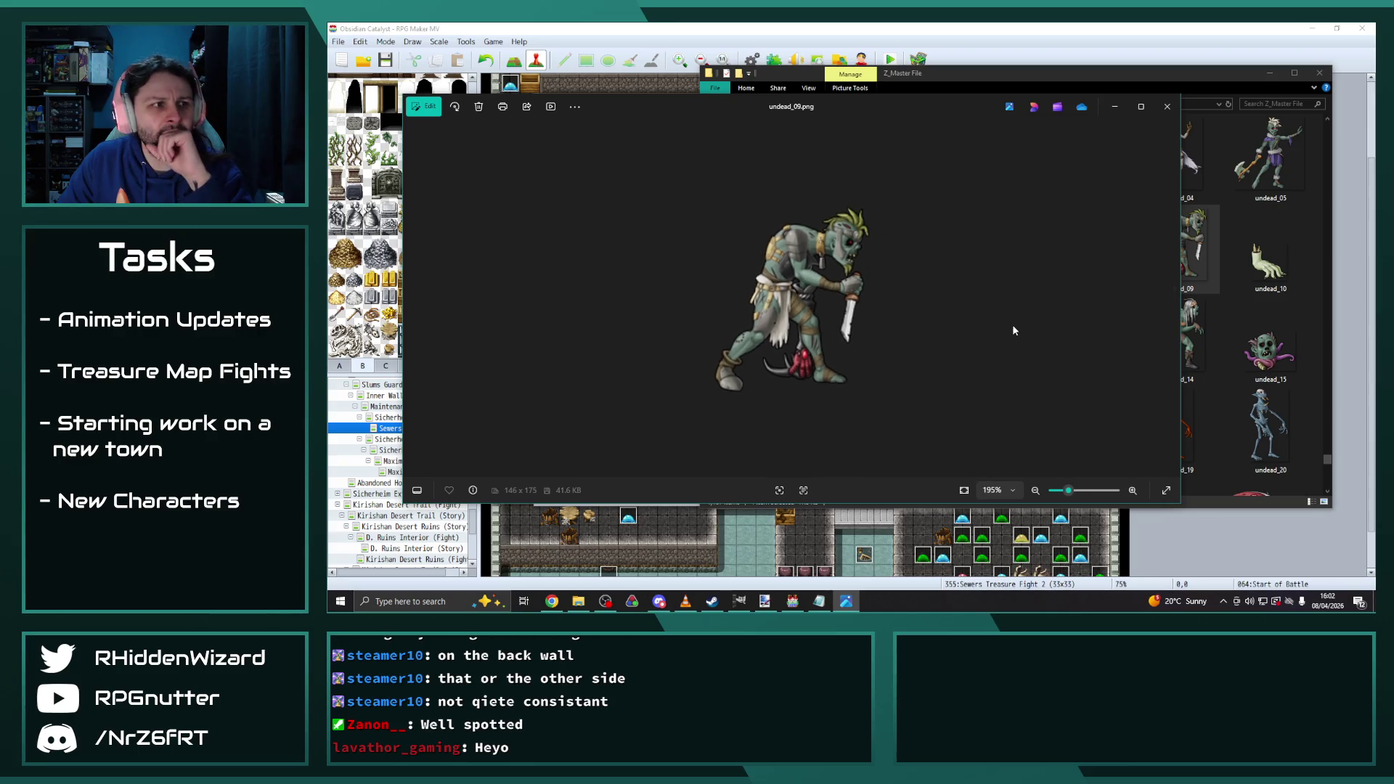
pyautogui.click(1167, 107)
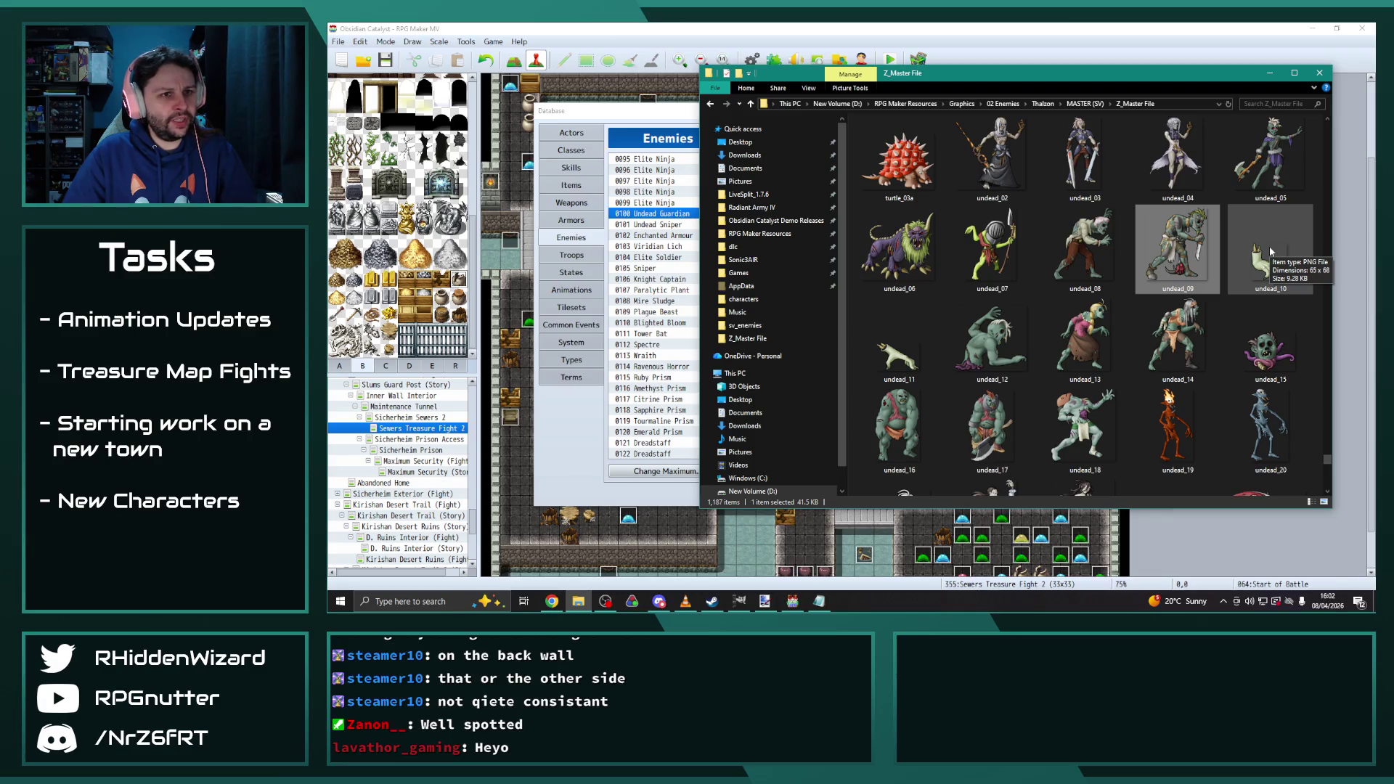
# Bring the Database forward and select enemy 0198 Undead Guardian
pyautogui.click(1226, 52)
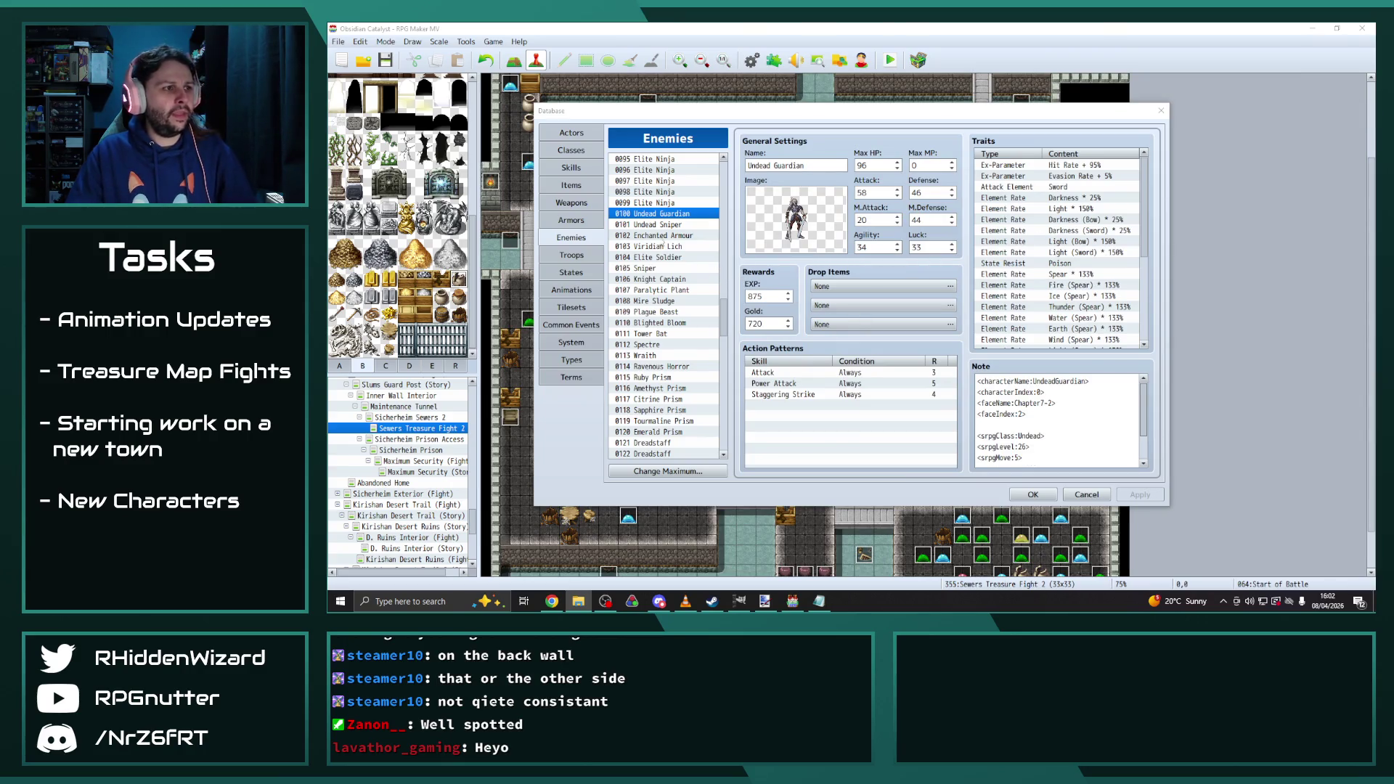
pyautogui.click(666, 215)
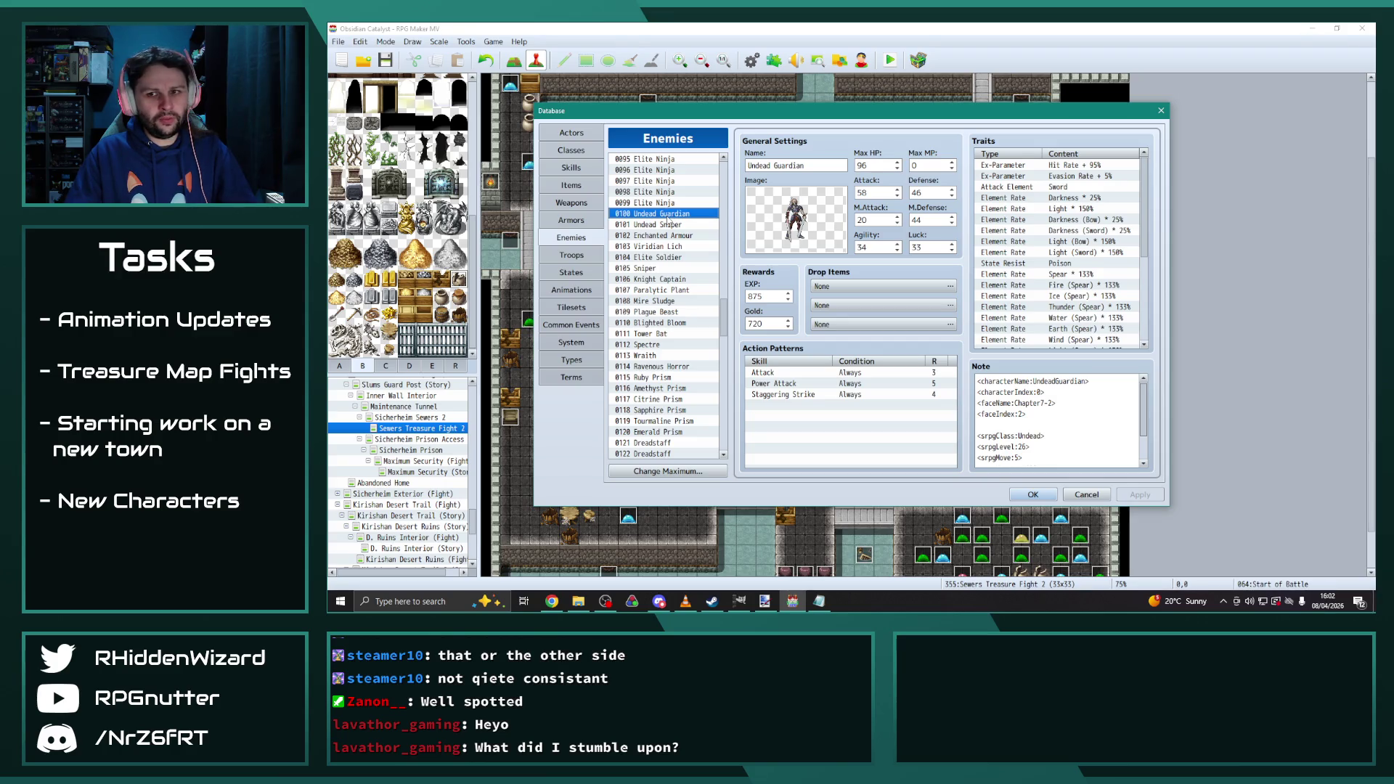
pyautogui.scroll(-6, 668, 290)
pyautogui.moveTo(724, 340); pyautogui.dragTo(724, 425)
pyautogui.click(658, 442)
pyautogui.click(655, 432)
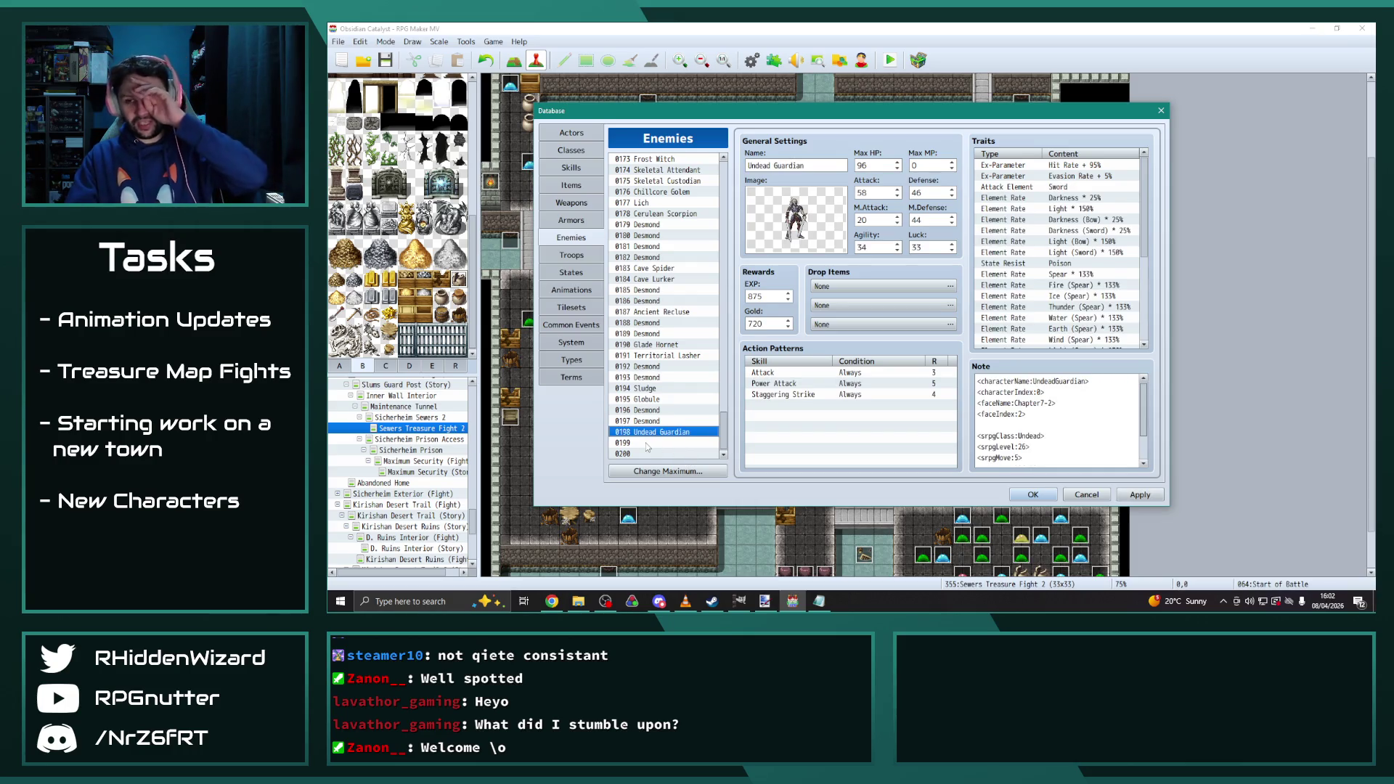
pyautogui.moveTo(886, 116)
pyautogui.mouseDown()
pyautogui.moveTo(1074, 115)
pyautogui.moveTo(1031, 101)
pyautogui.mouseUp()
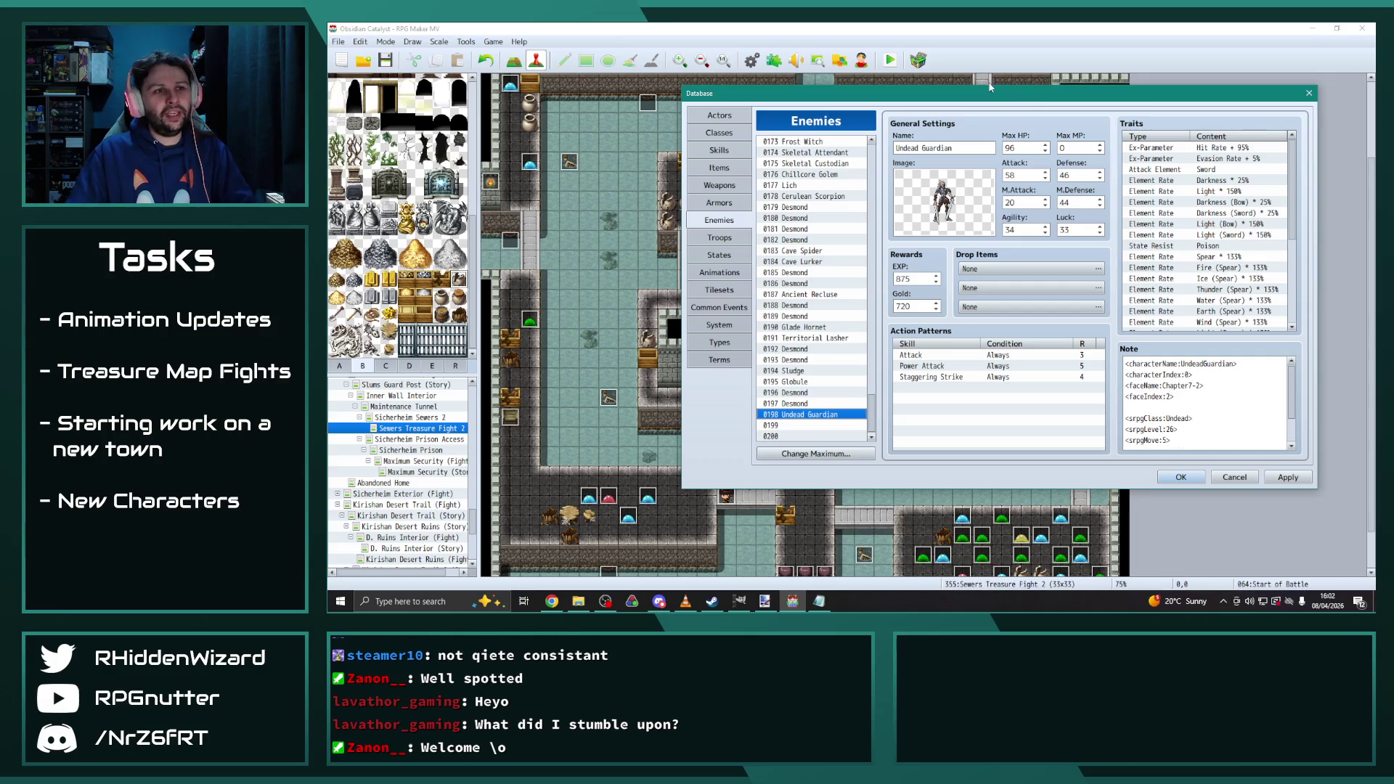
# Rename enemy 0198 to Lost Adventurer and open the Radiant Army IV folder
pyautogui.tripleClick(973, 145)
pyautogui.write('Lost Adventurer')
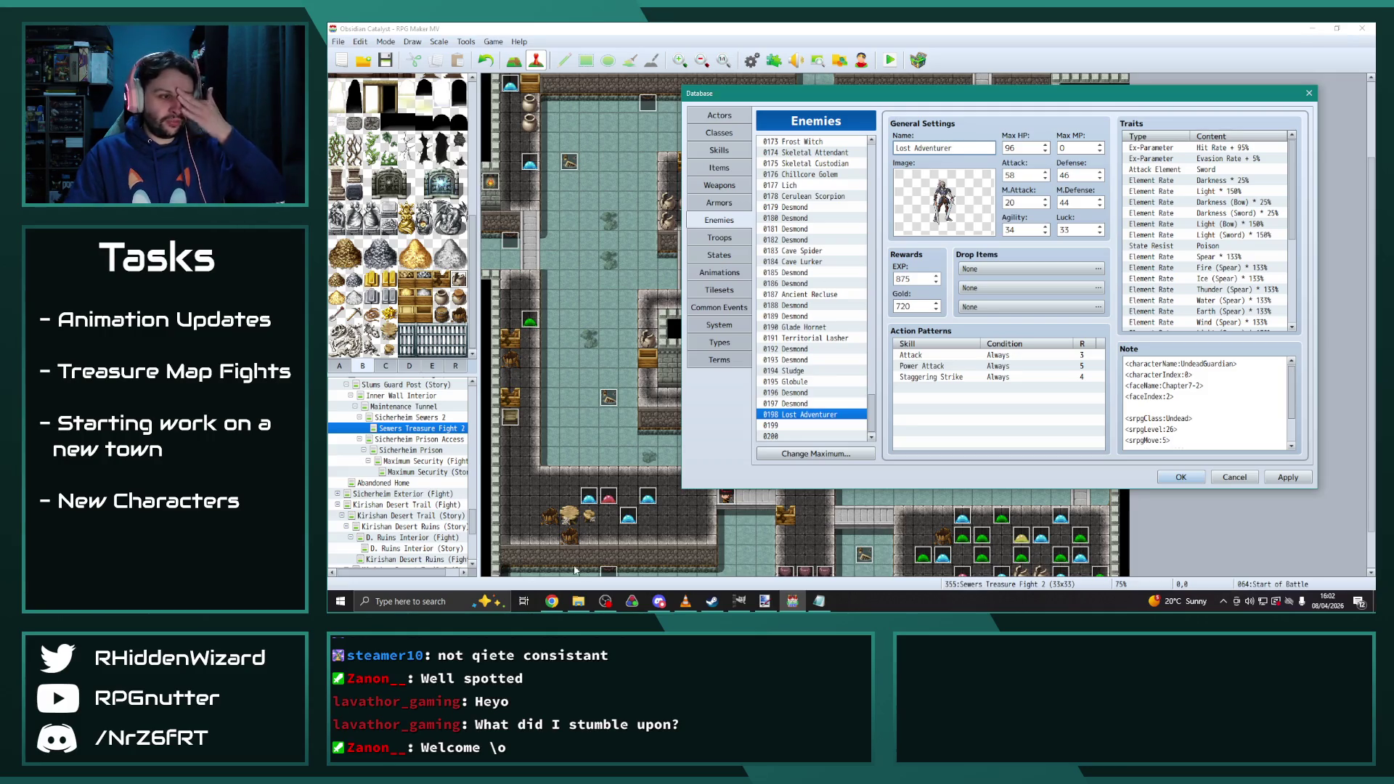
pyautogui.click(578, 601)
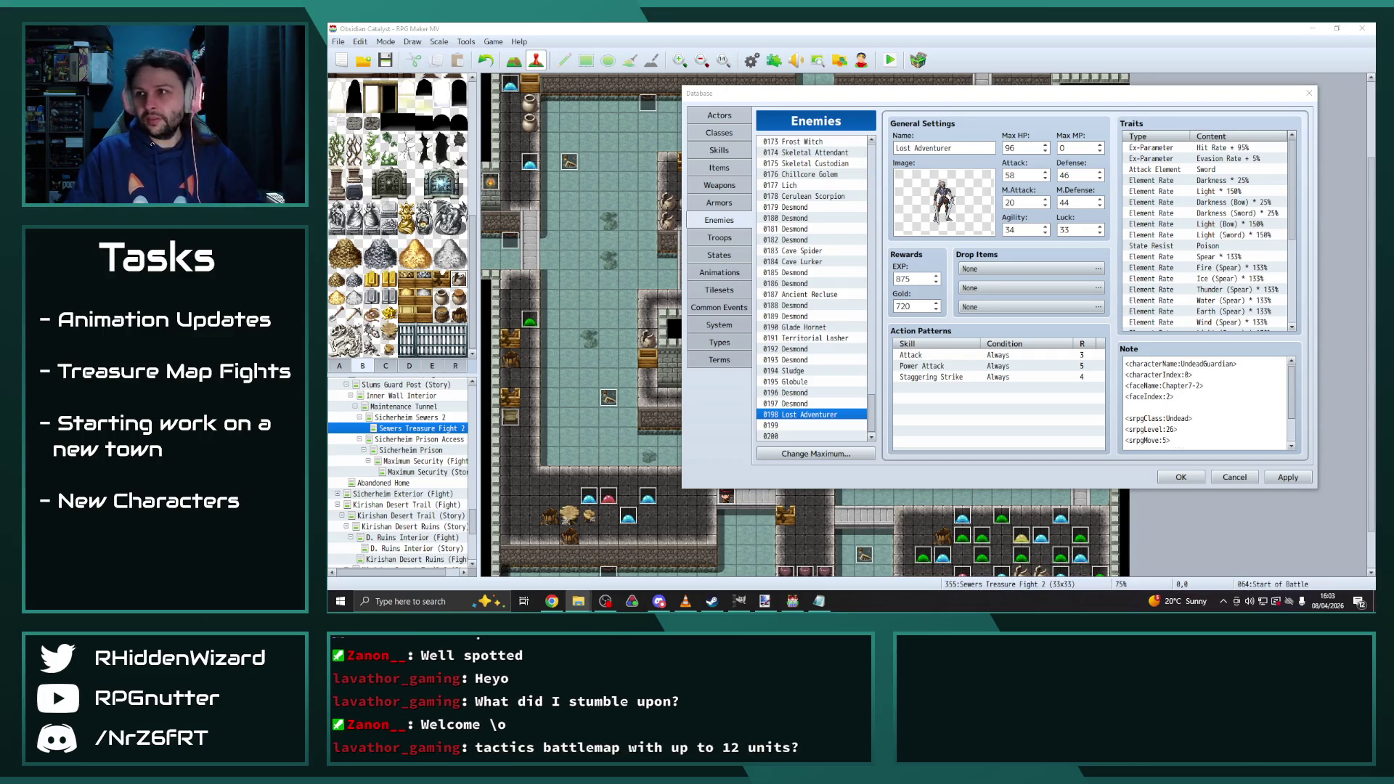
pyautogui.click(634, 199)
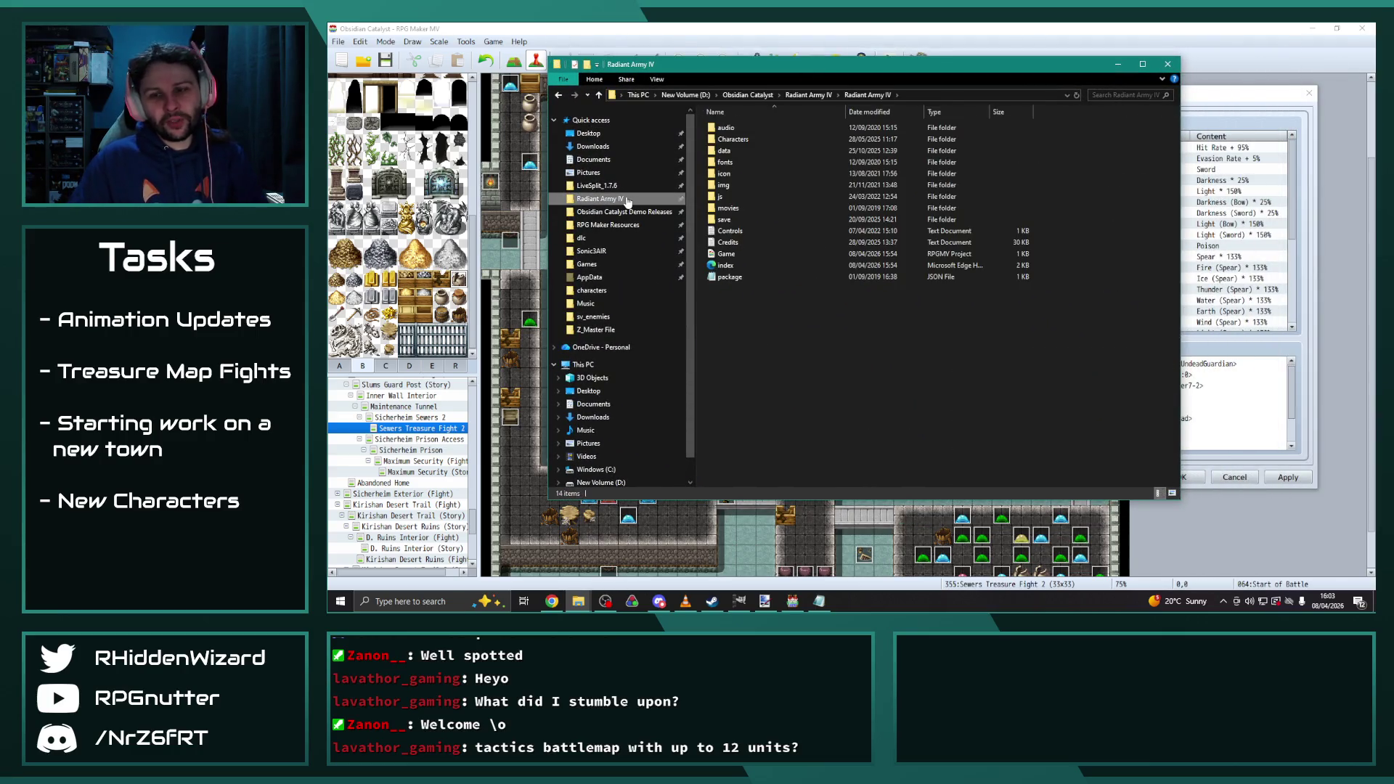
# Paste the undead_09 battler into the project's img/sv_enemies folder
pyautogui.moveTo(844, 66); pyautogui.dragTo(889, 61)
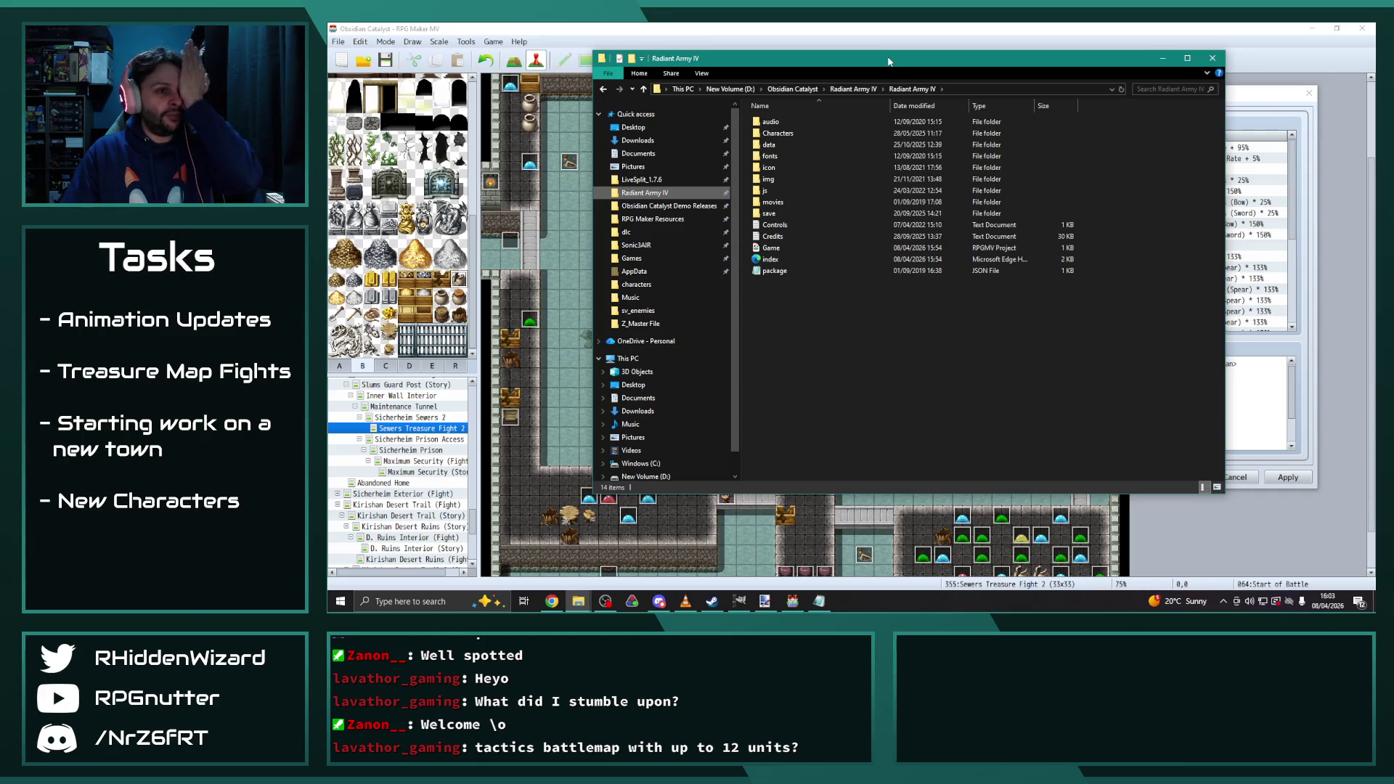
pyautogui.moveTo(922, 64); pyautogui.dragTo(927, 93)
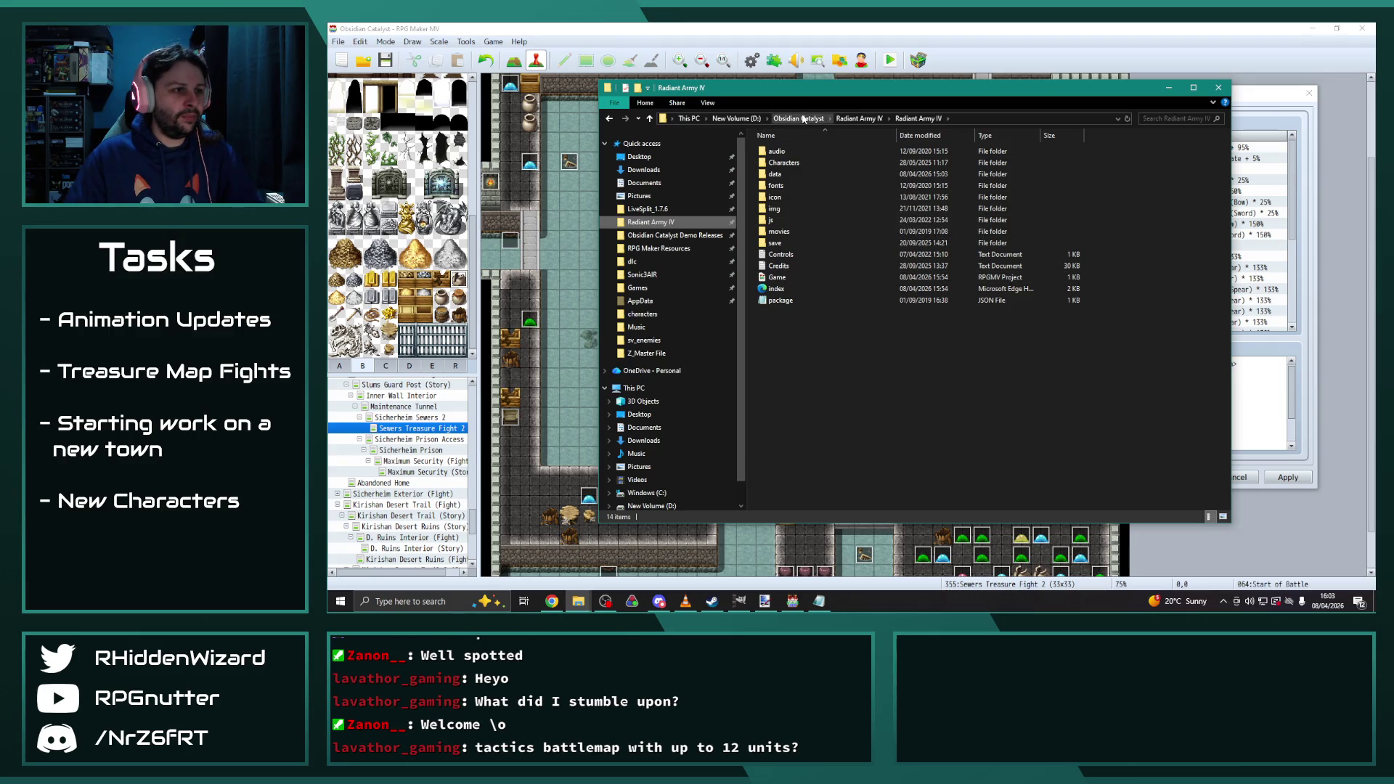
pyautogui.doubleClick(785, 209)
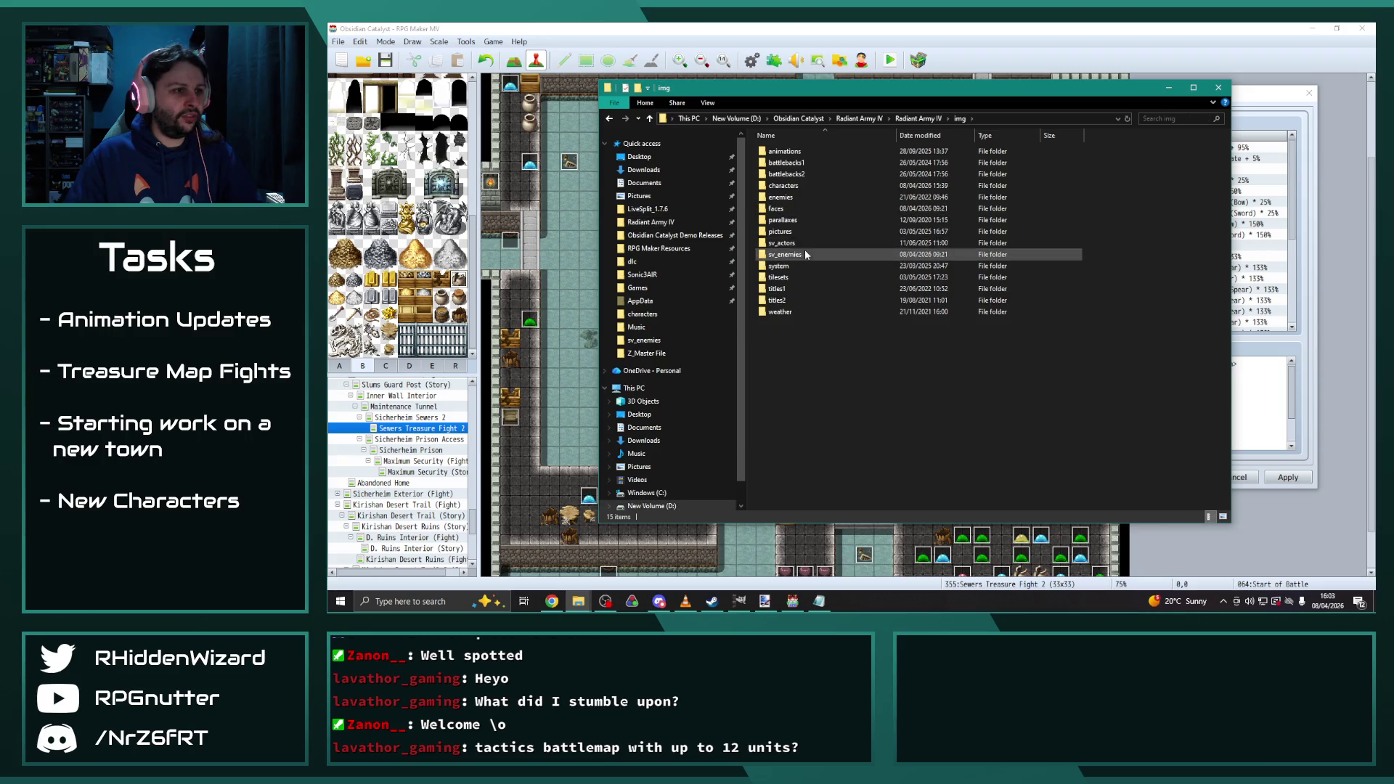
pyautogui.doubleClick(792, 201)
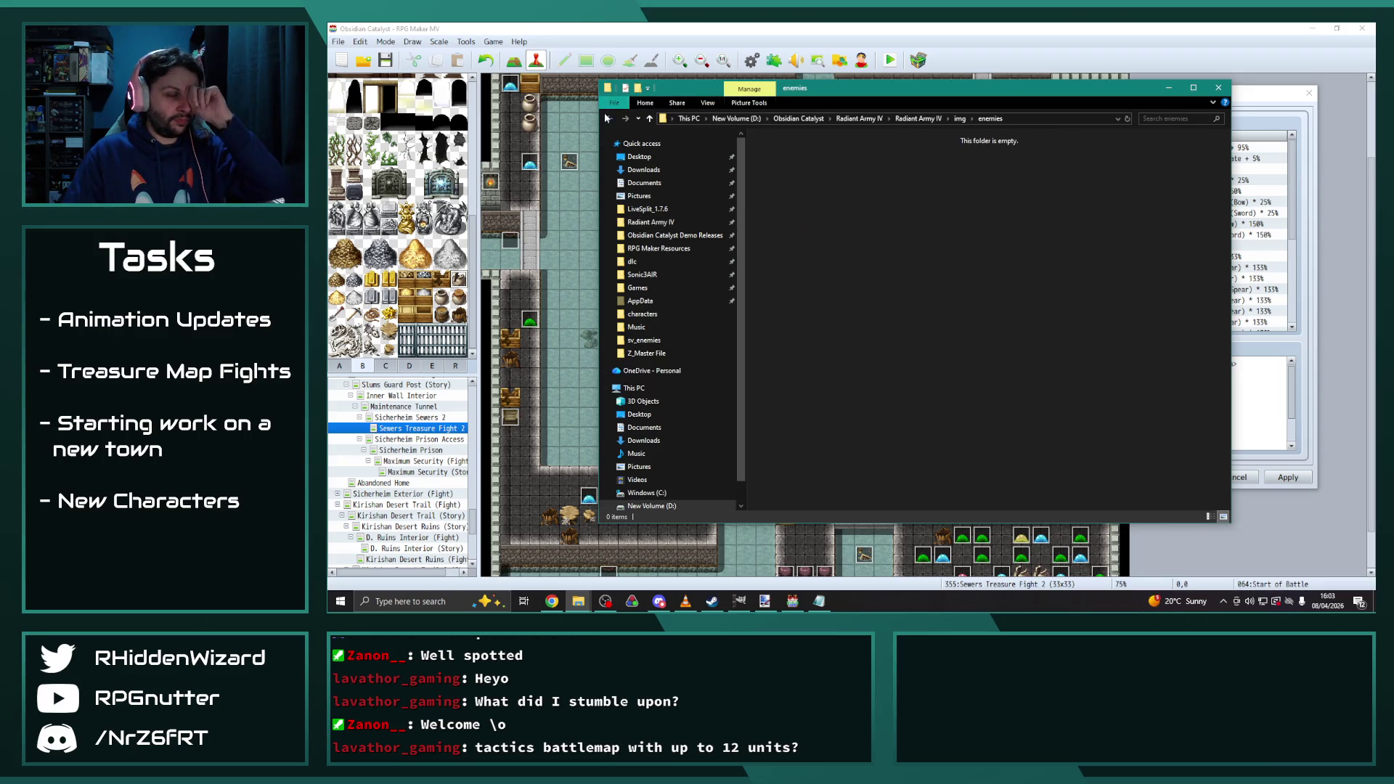
pyautogui.hotkey('alt', 'Left')
pyautogui.doubleClick(795, 254)
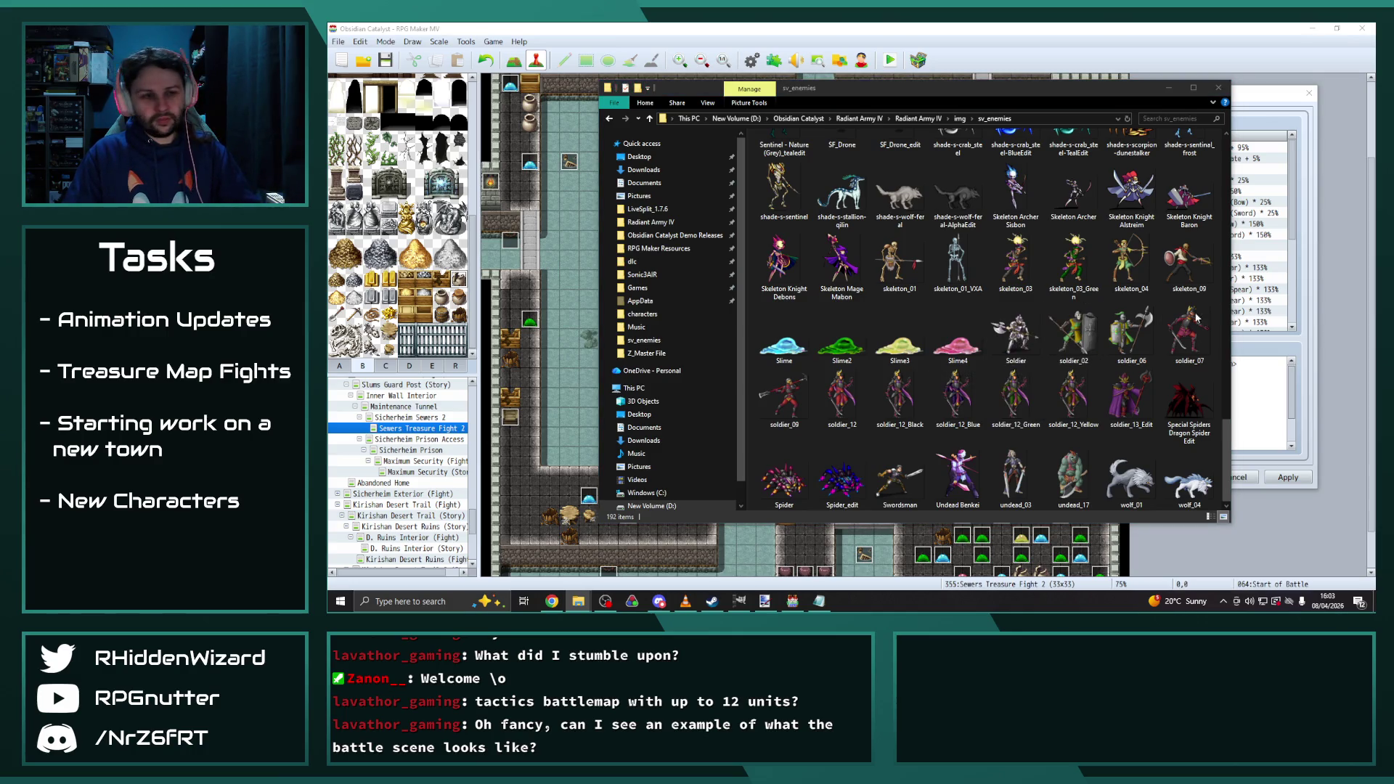
pyautogui.click(1090, 406)
pyautogui.hotkey('ctrl', 'v')
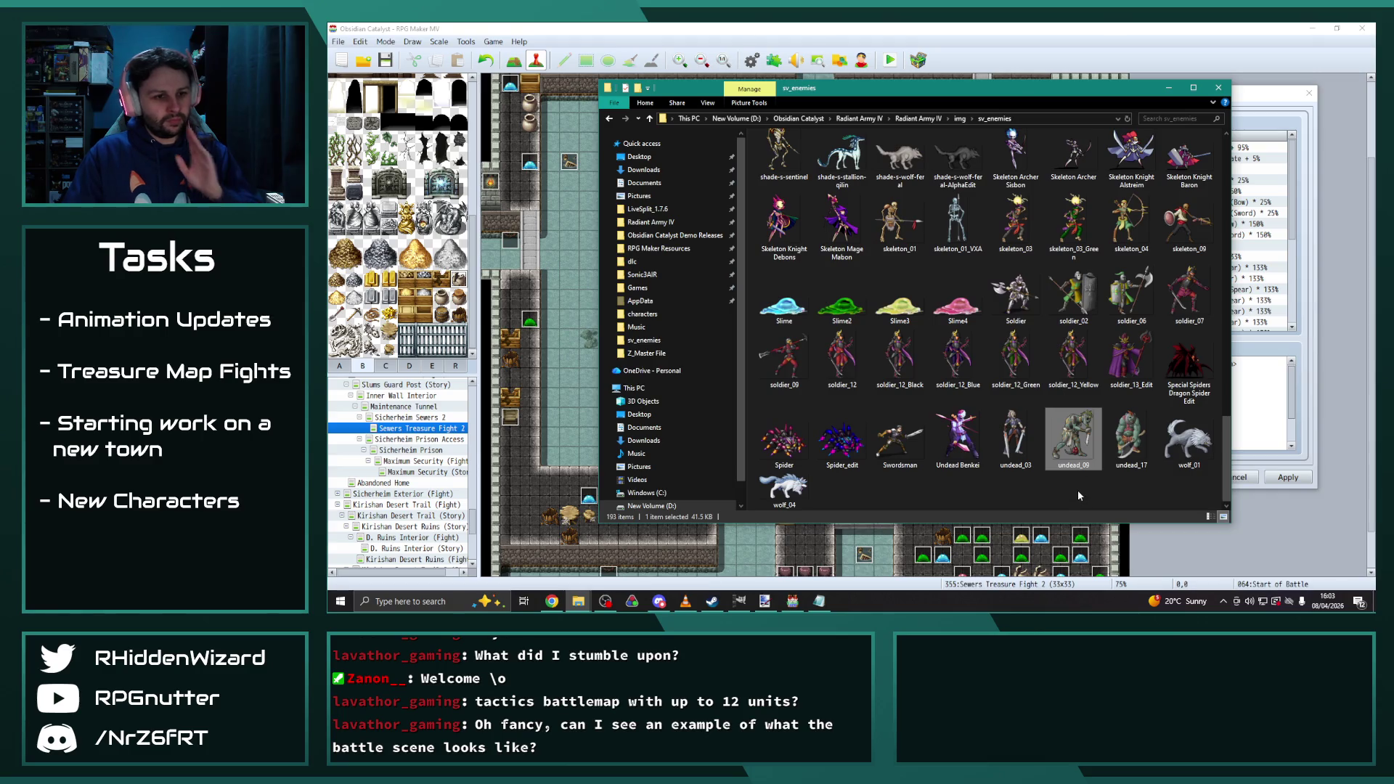
pyautogui.click(1077, 496)
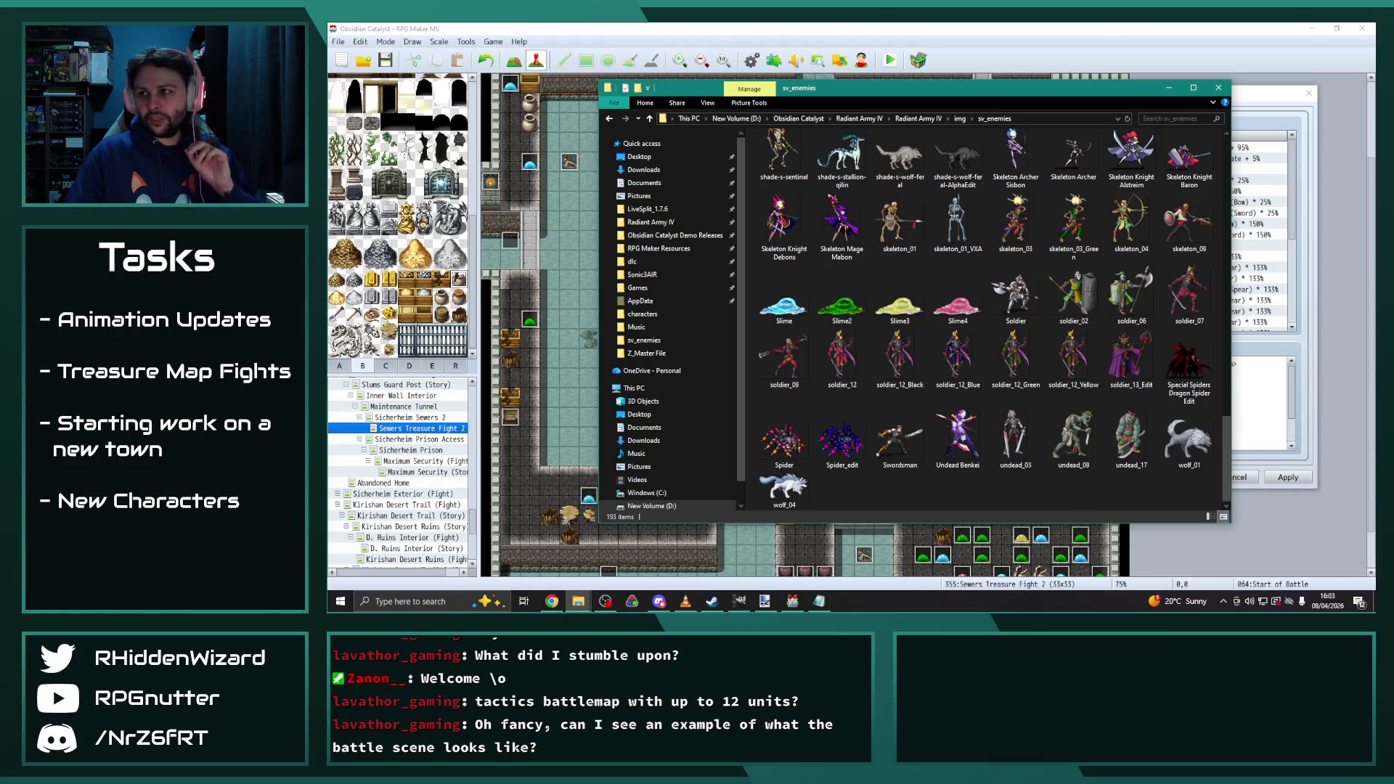
# Return to the Radiant Army IV folder, open the Credits file, and switch back to the Database
pyautogui.click(960, 119)
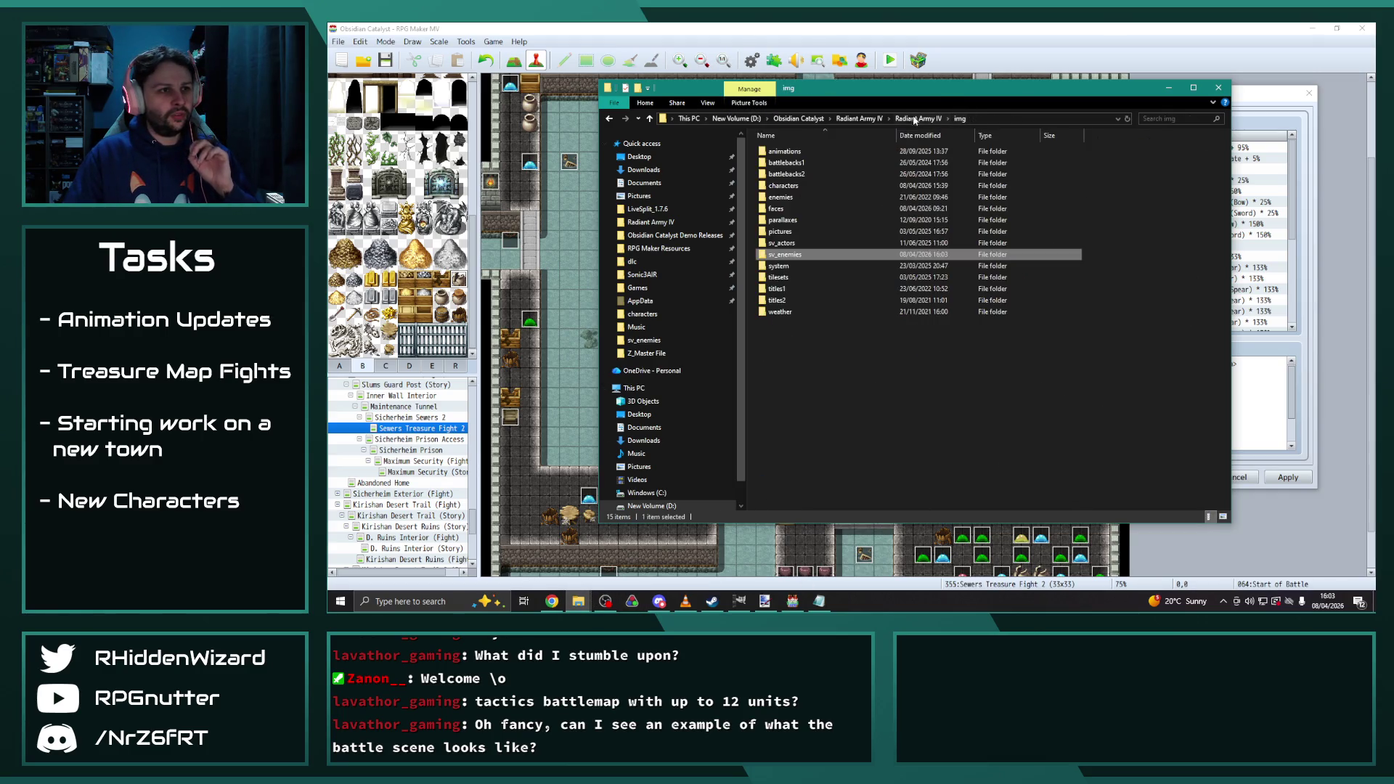
pyautogui.click(872, 119)
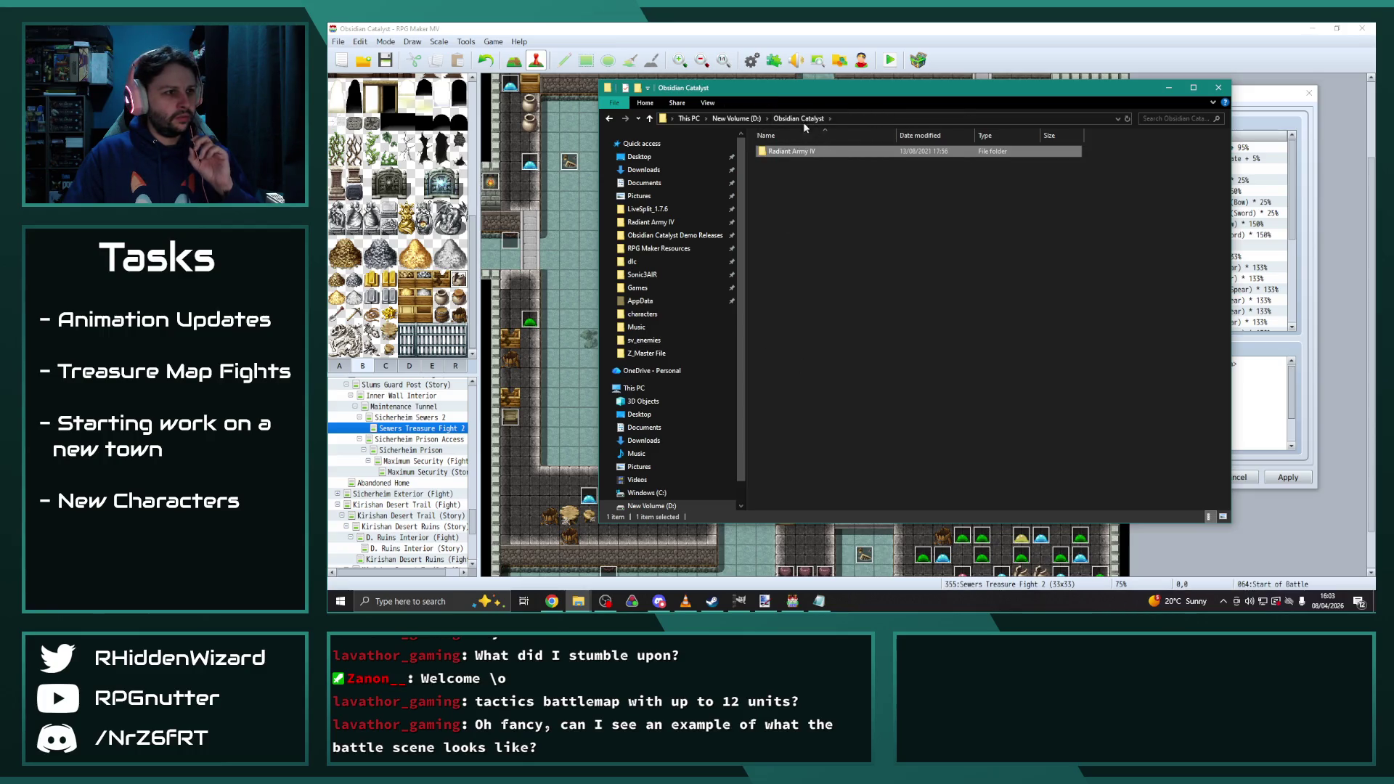
pyautogui.doubleClick(792, 153)
pyautogui.click(779, 266)
pyautogui.doubleClick(784, 267)
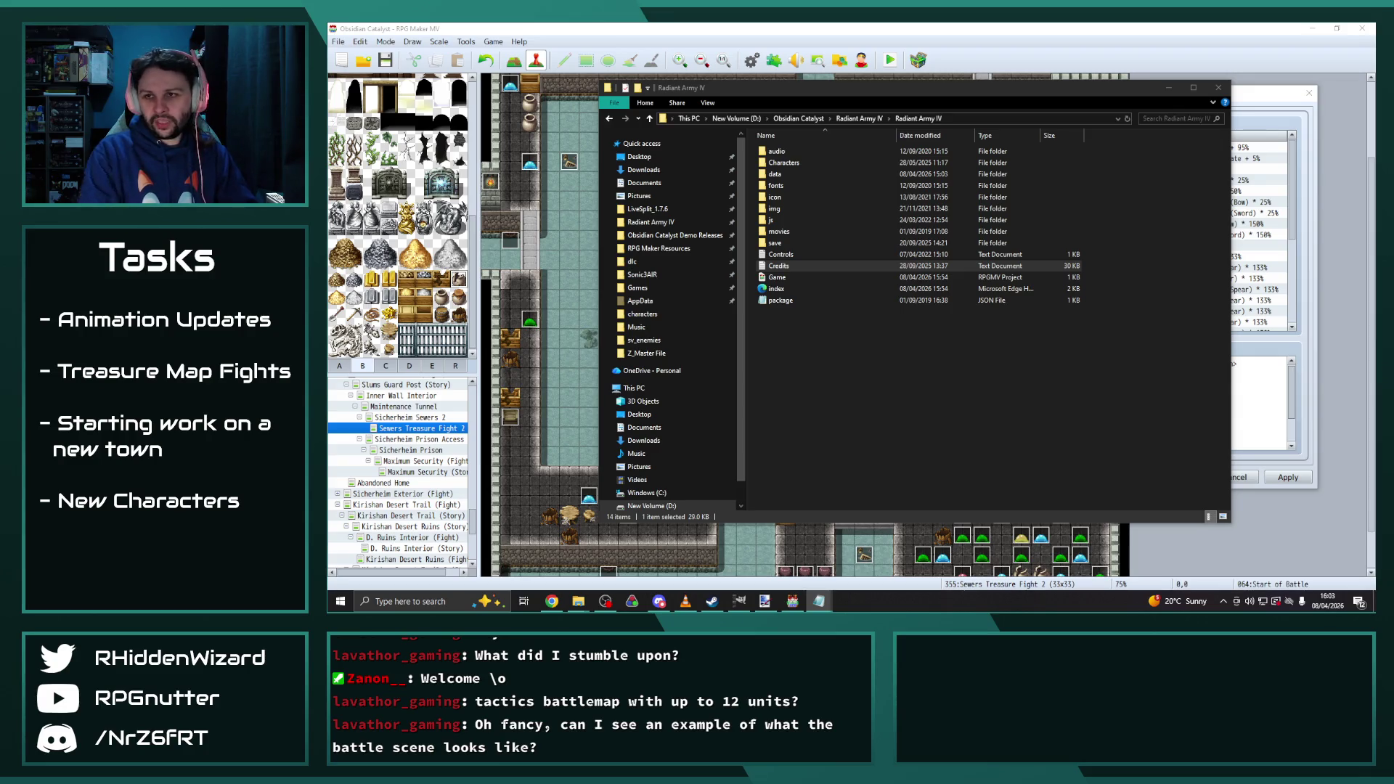
pyautogui.hotkey('alt', 'Tab')
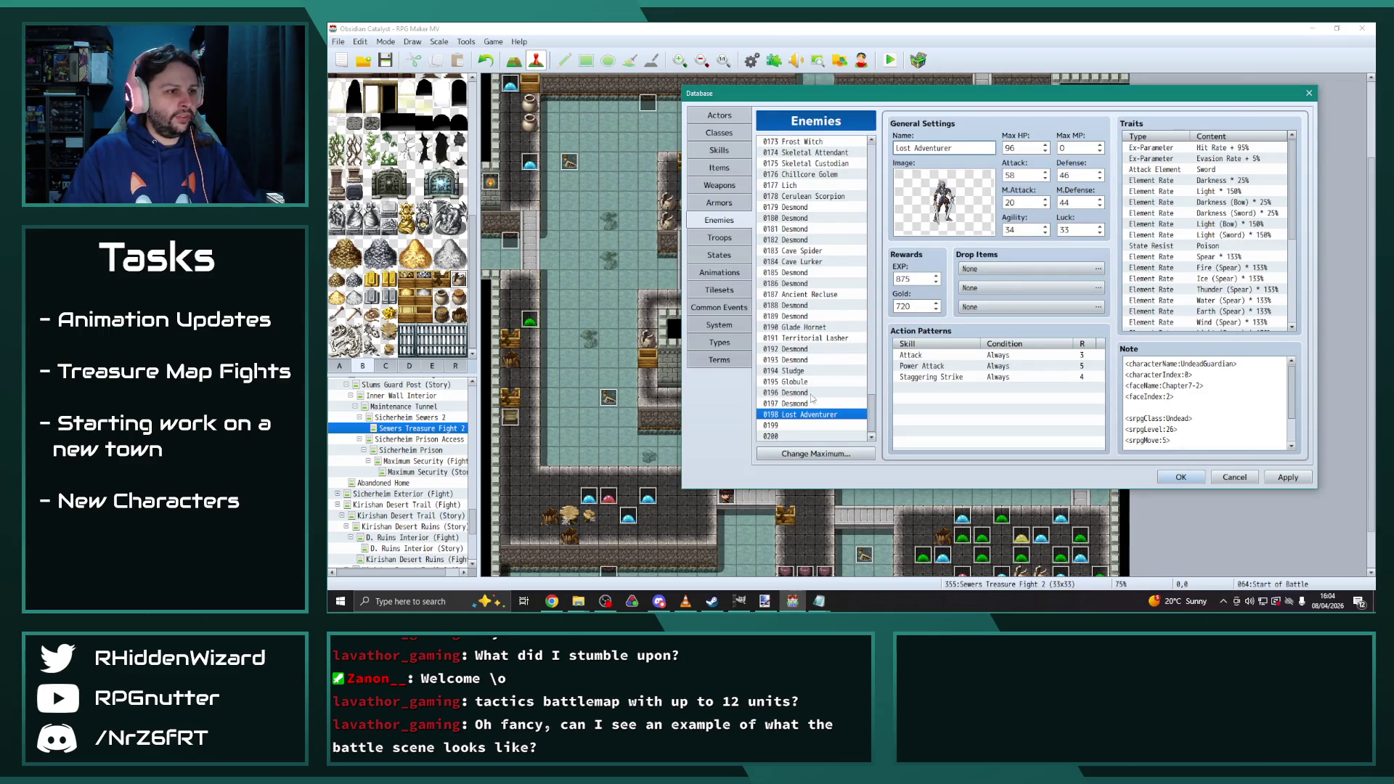
# Set Lost Adventurer's battler image to undead_09 and apply
pyautogui.doubleClick(944, 202)
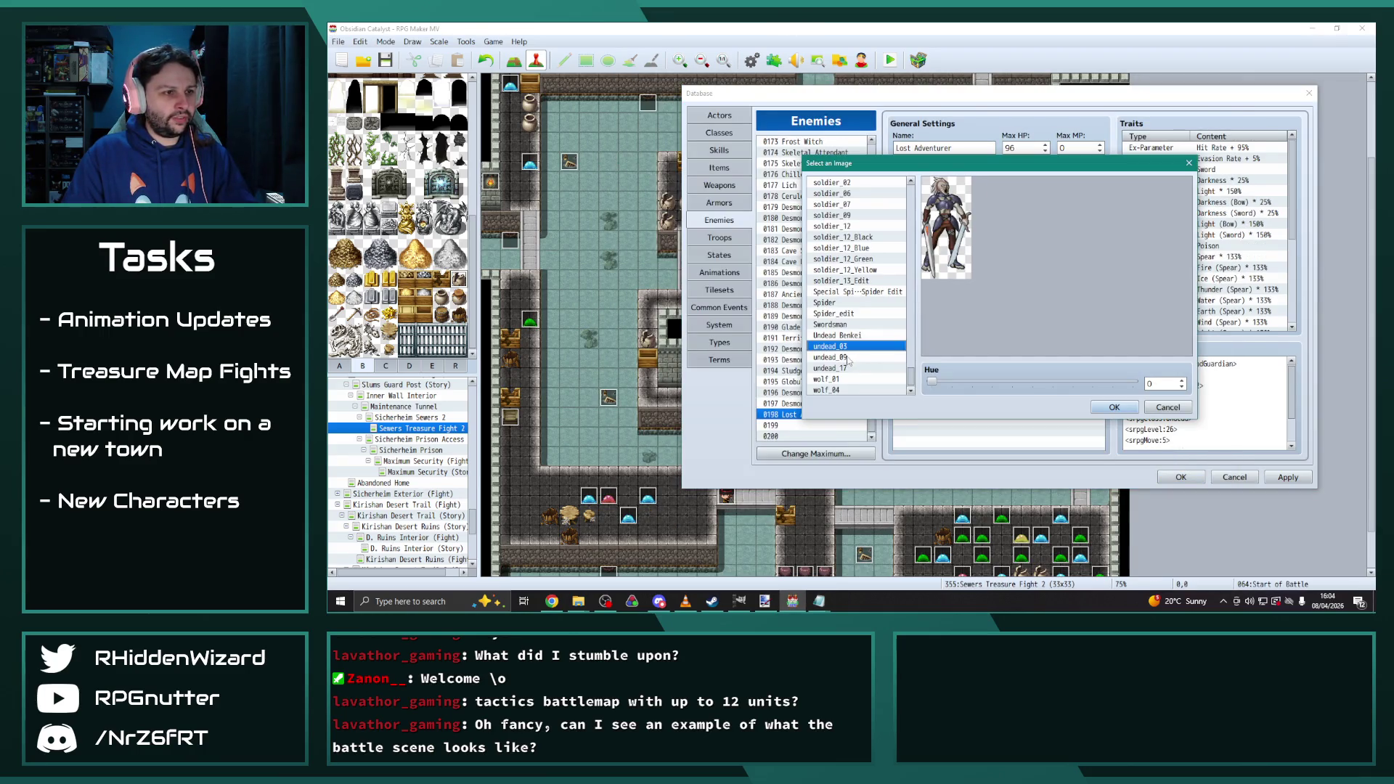
pyautogui.click(830, 358)
pyautogui.click(1114, 407)
pyautogui.click(1283, 479)
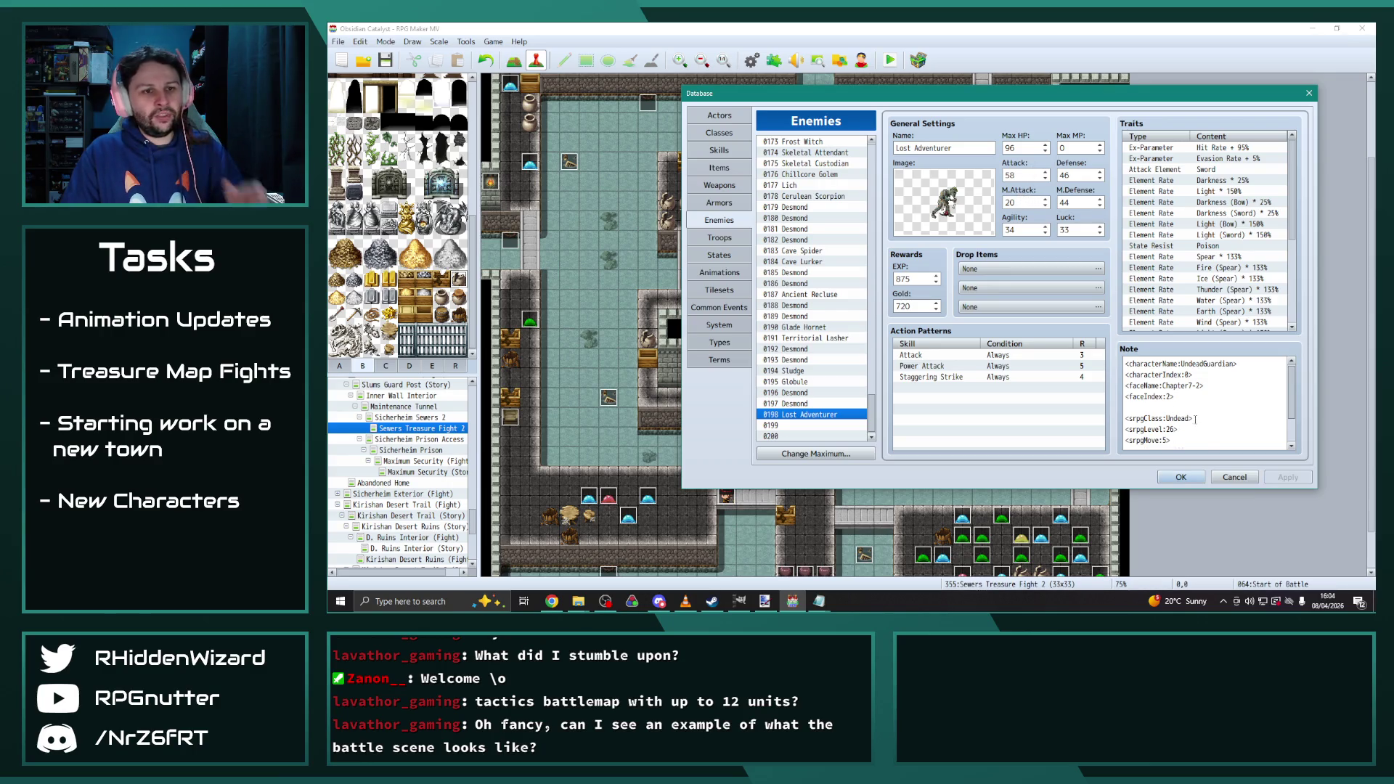
# Change the note's srpgMove from 5 to 4, keeping undead_09 as the image
pyautogui.scroll(-1, 1190, 423)
pyautogui.click(1165, 410)
pyautogui.press('Delete')
pyautogui.press('BackSpace')
pyautogui.write('4')
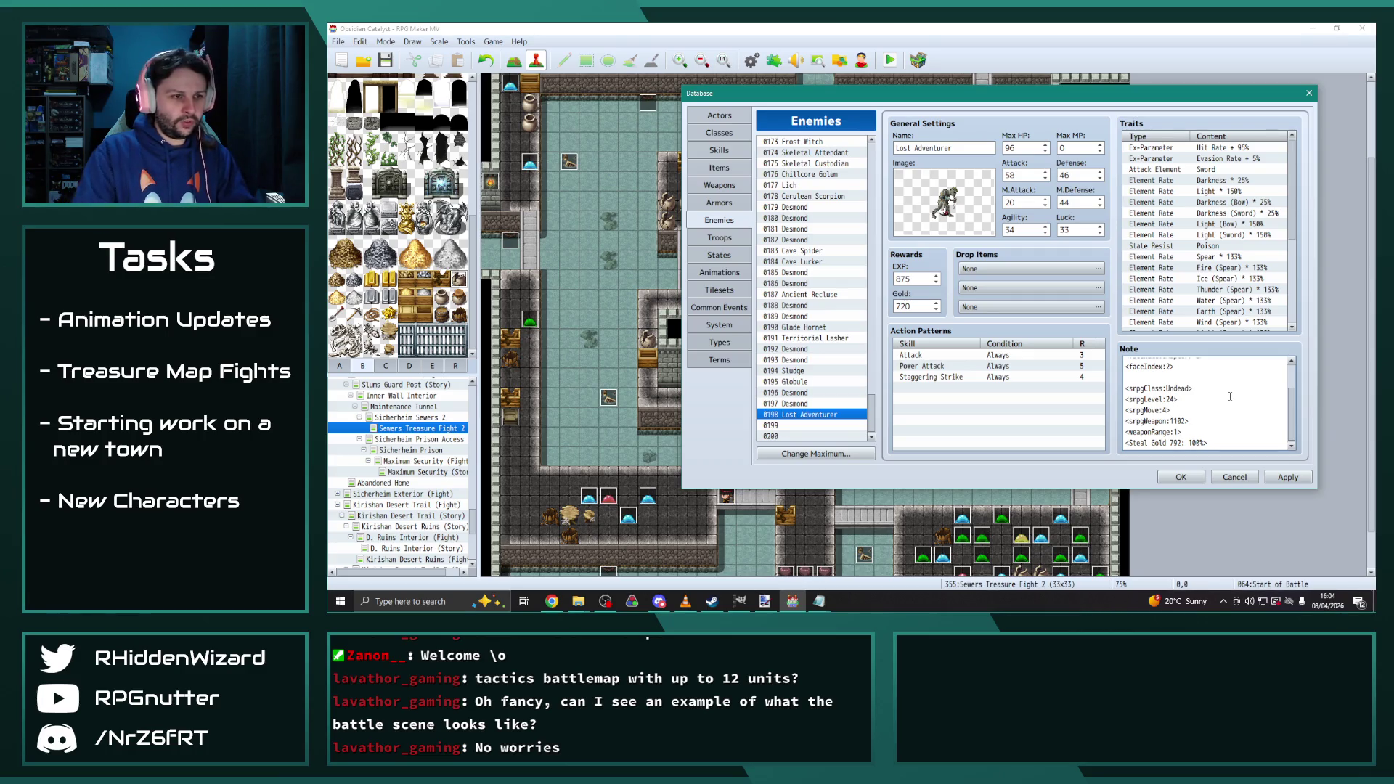
pyautogui.doubleClick(944, 204)
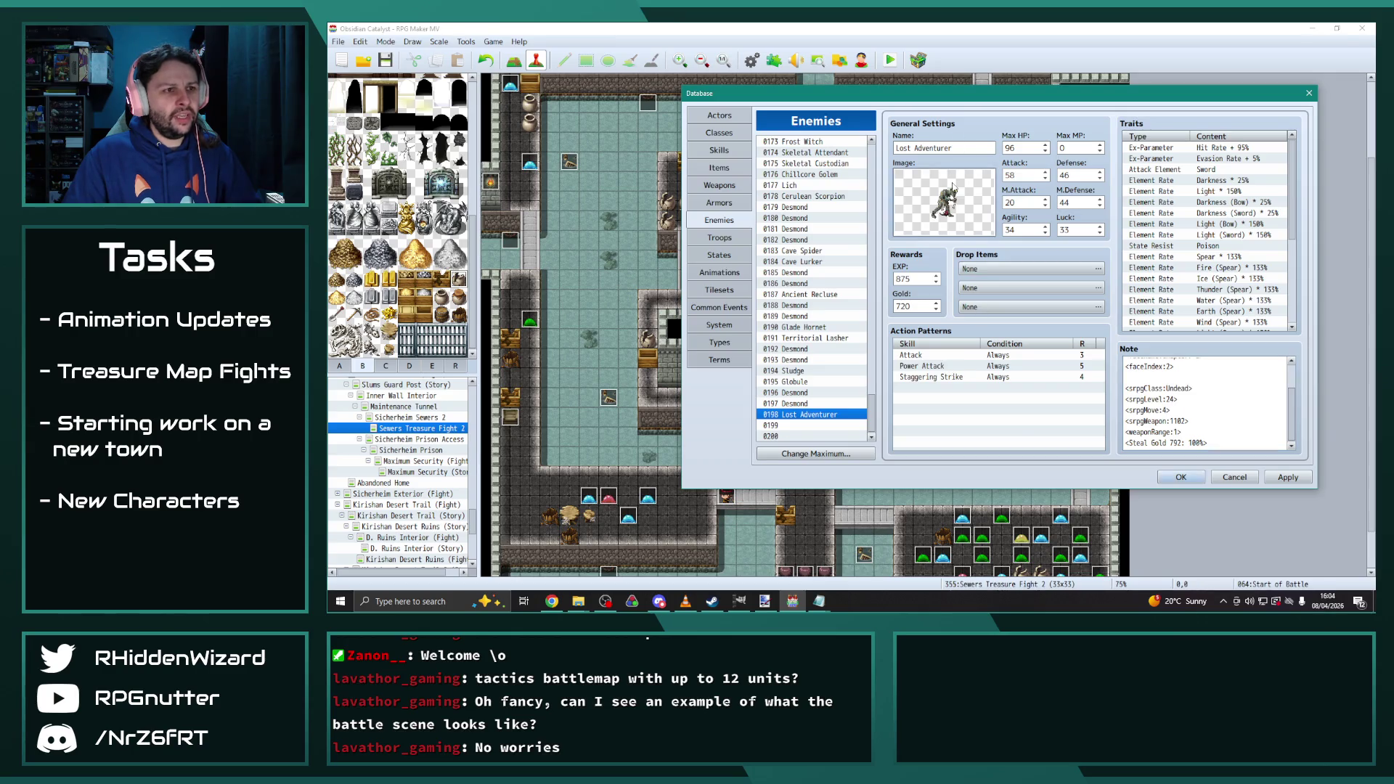
pyautogui.click(1114, 408)
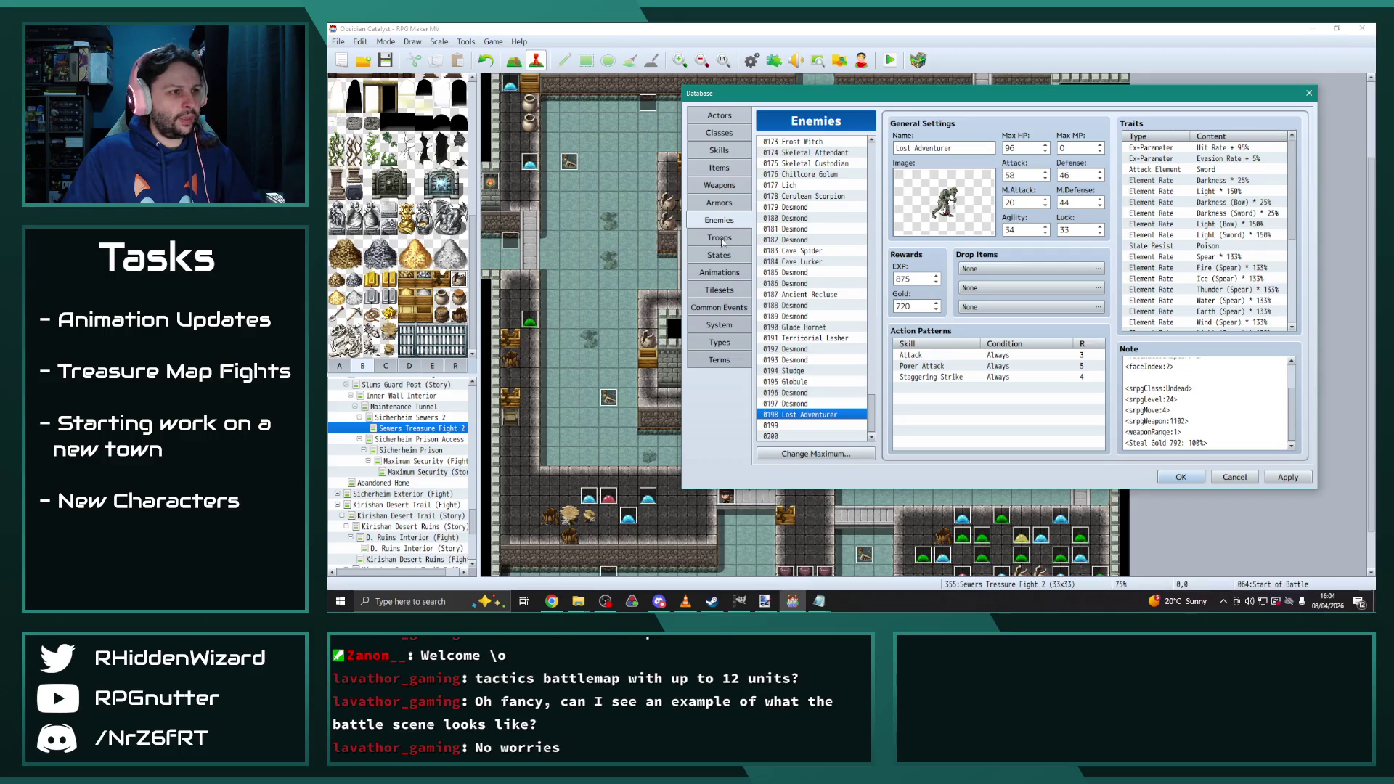
# Switch the Database to the Weapons list
pyautogui.click(720, 185)
pyautogui.moveTo(871, 145); pyautogui.dragTo(877, 448)
pyautogui.scroll(20, 823, 333)
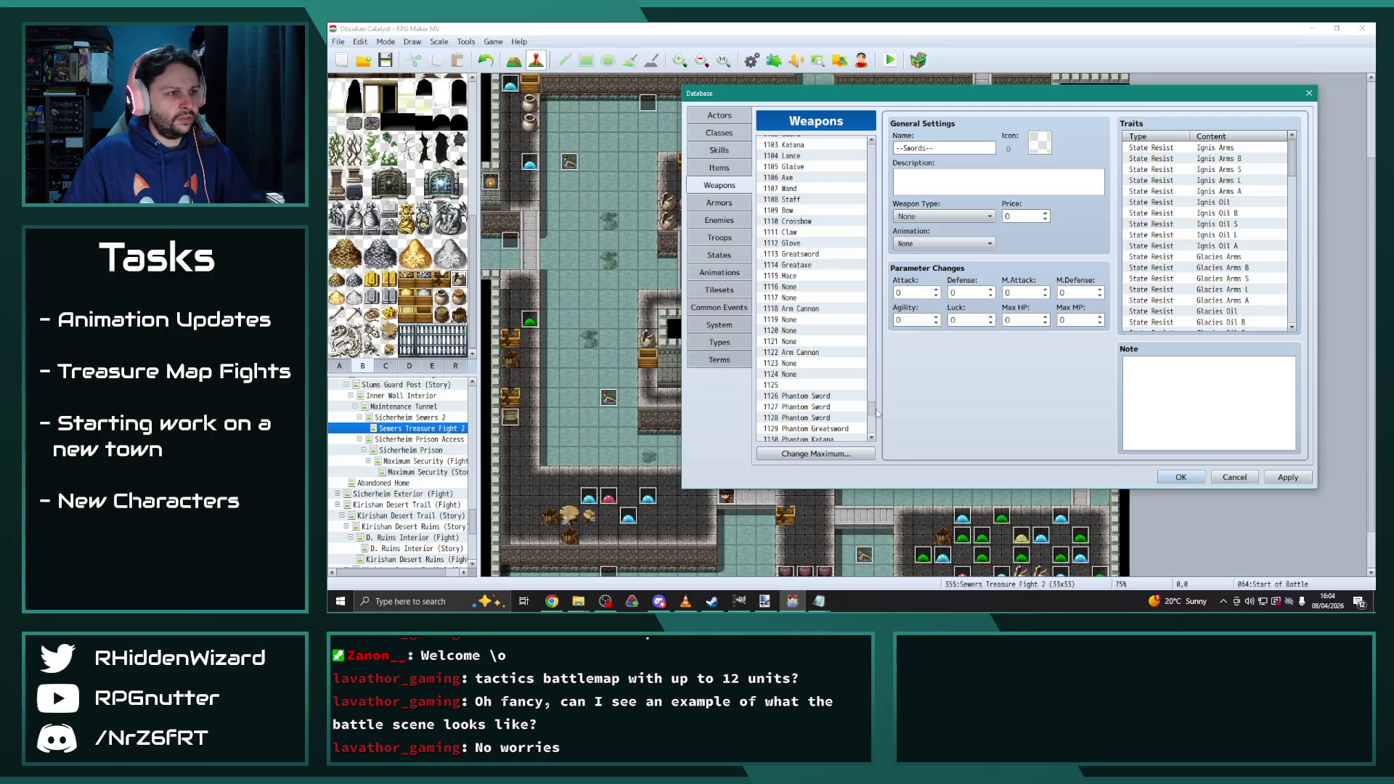
# Check the Dagger weapon's settings, then reopen the Database on the Enemies page
pyautogui.click(809, 179)
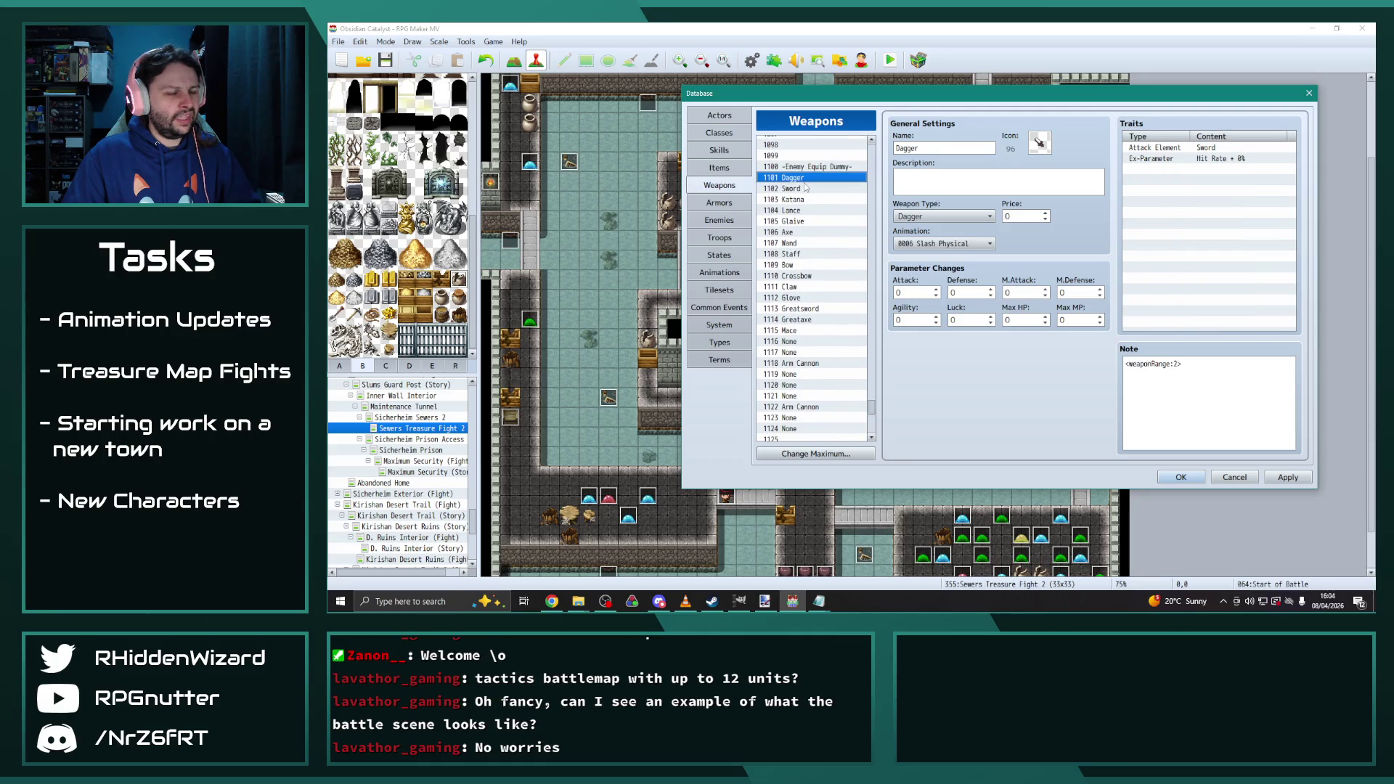
pyautogui.click(1180, 478)
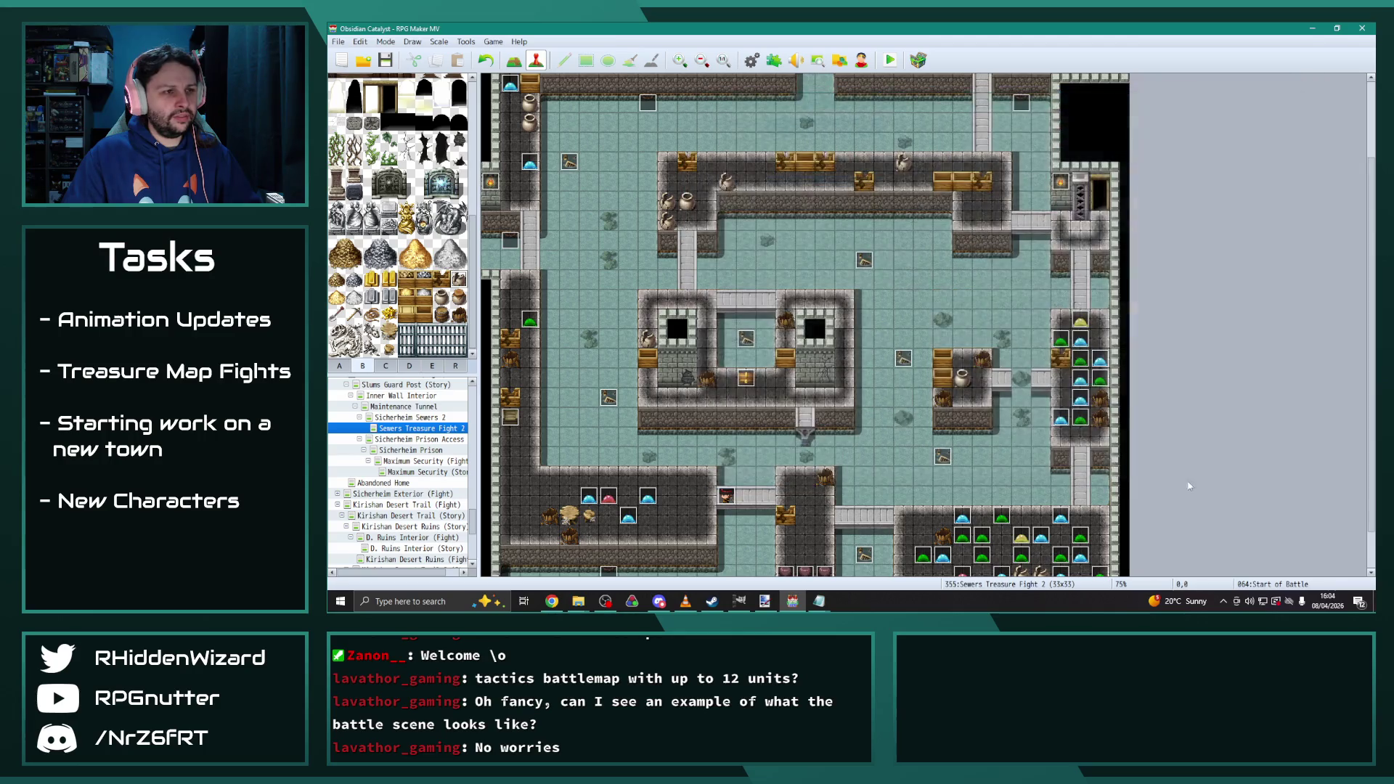
pyautogui.click(755, 61)
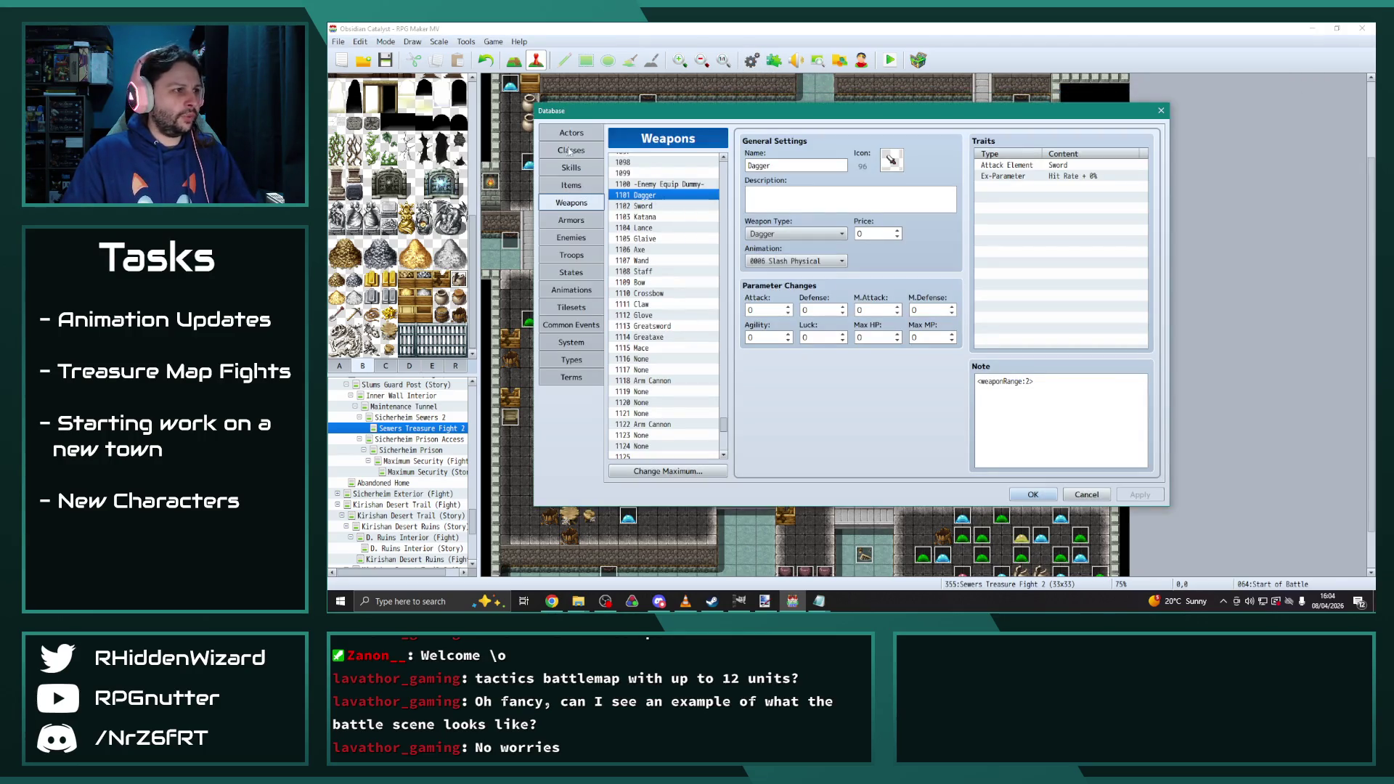
pyautogui.click(572, 238)
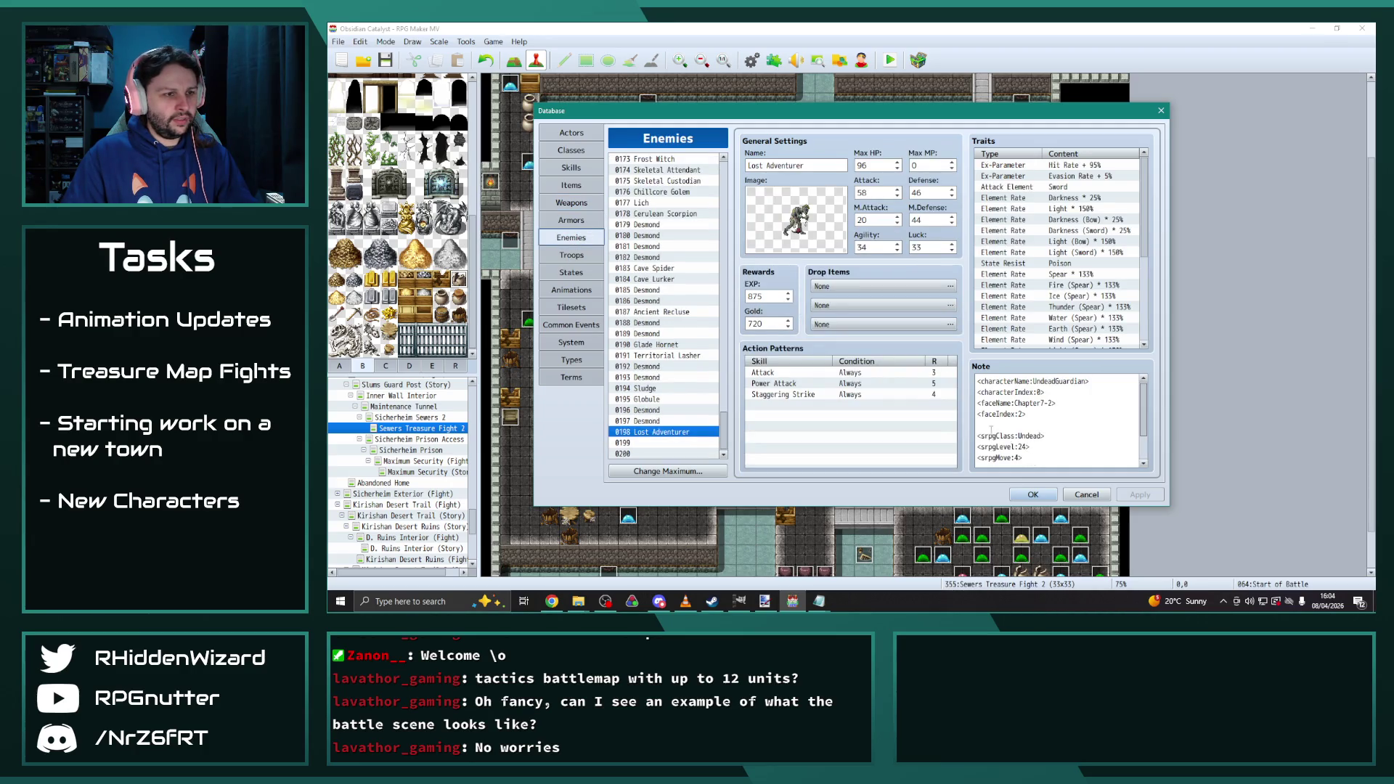
# Remove the Power Attack action pattern from the Lost Adventurer
pyautogui.scroll(-1, 1031, 413)
pyautogui.click(839, 404)
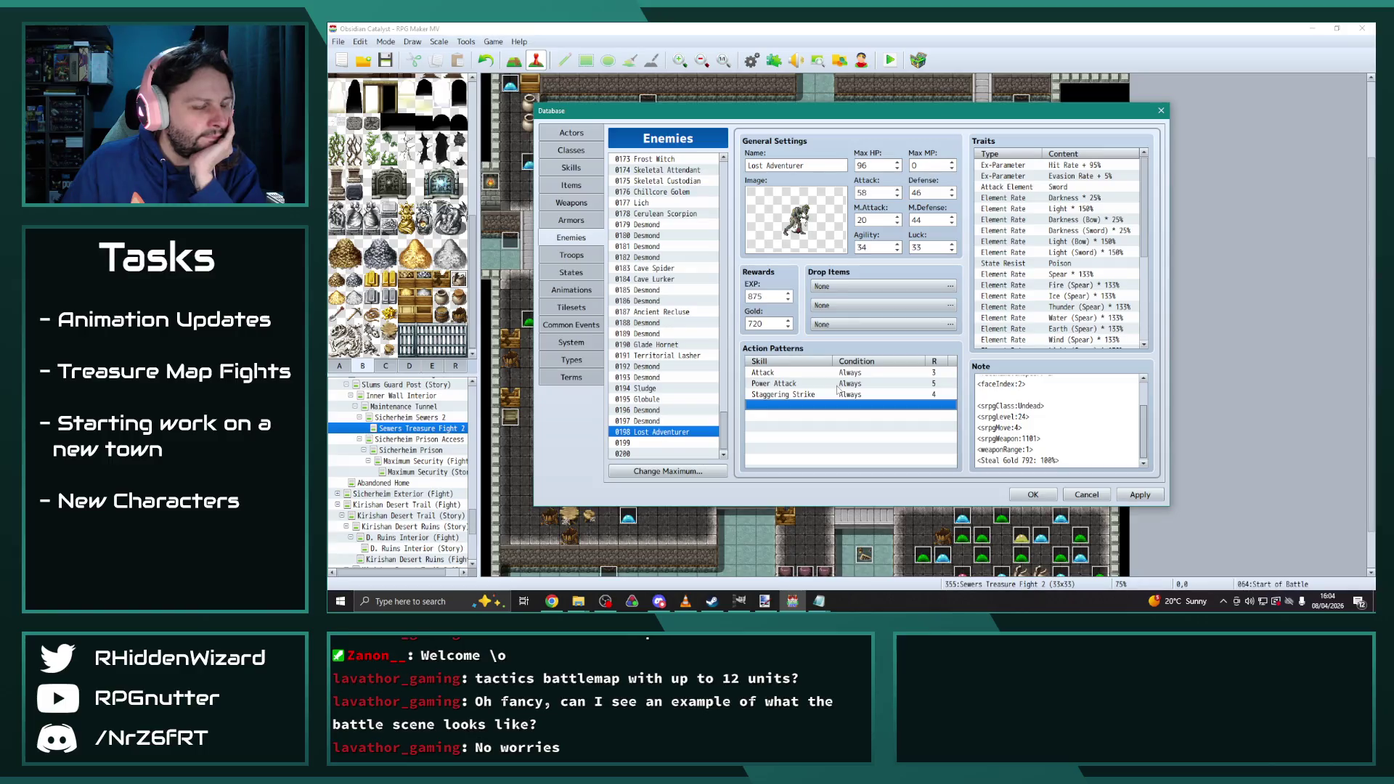
pyautogui.click(818, 385)
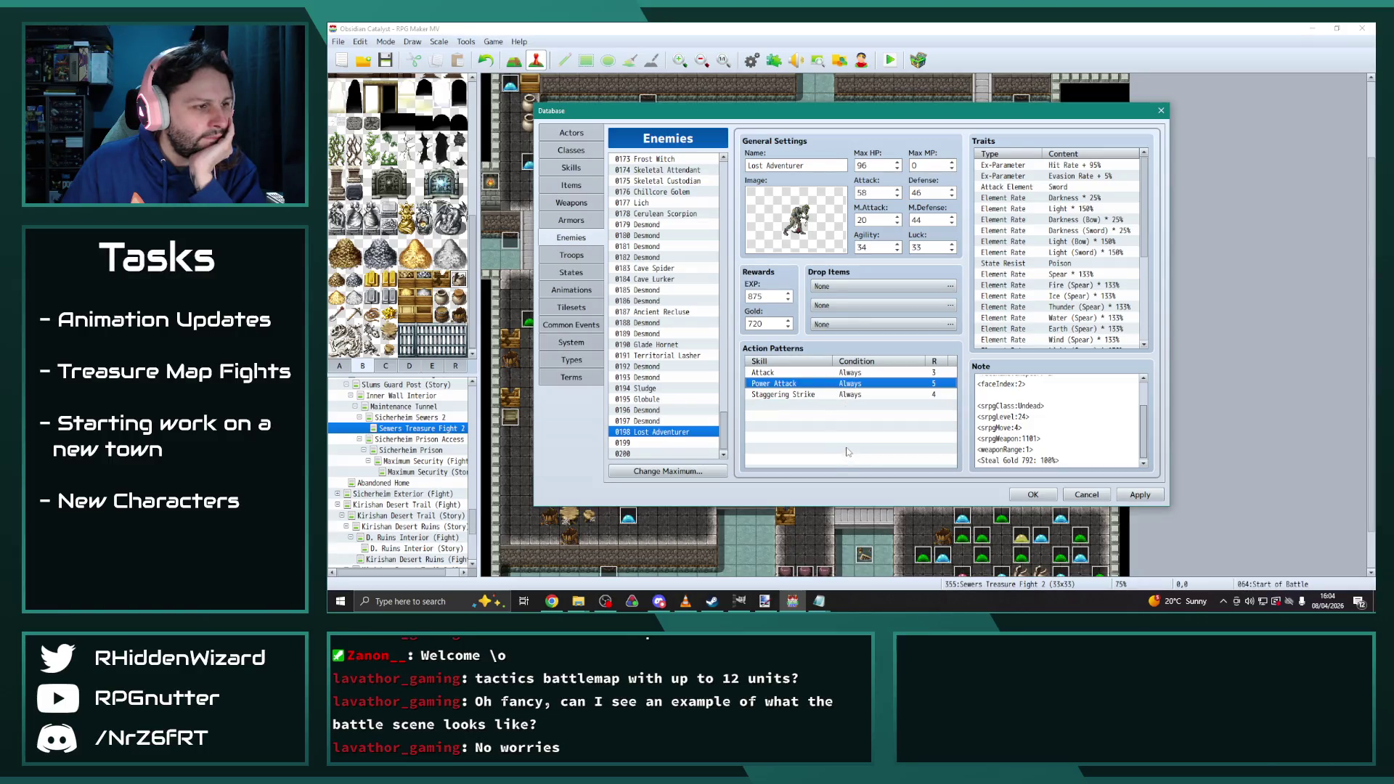
pyautogui.press('Delete')
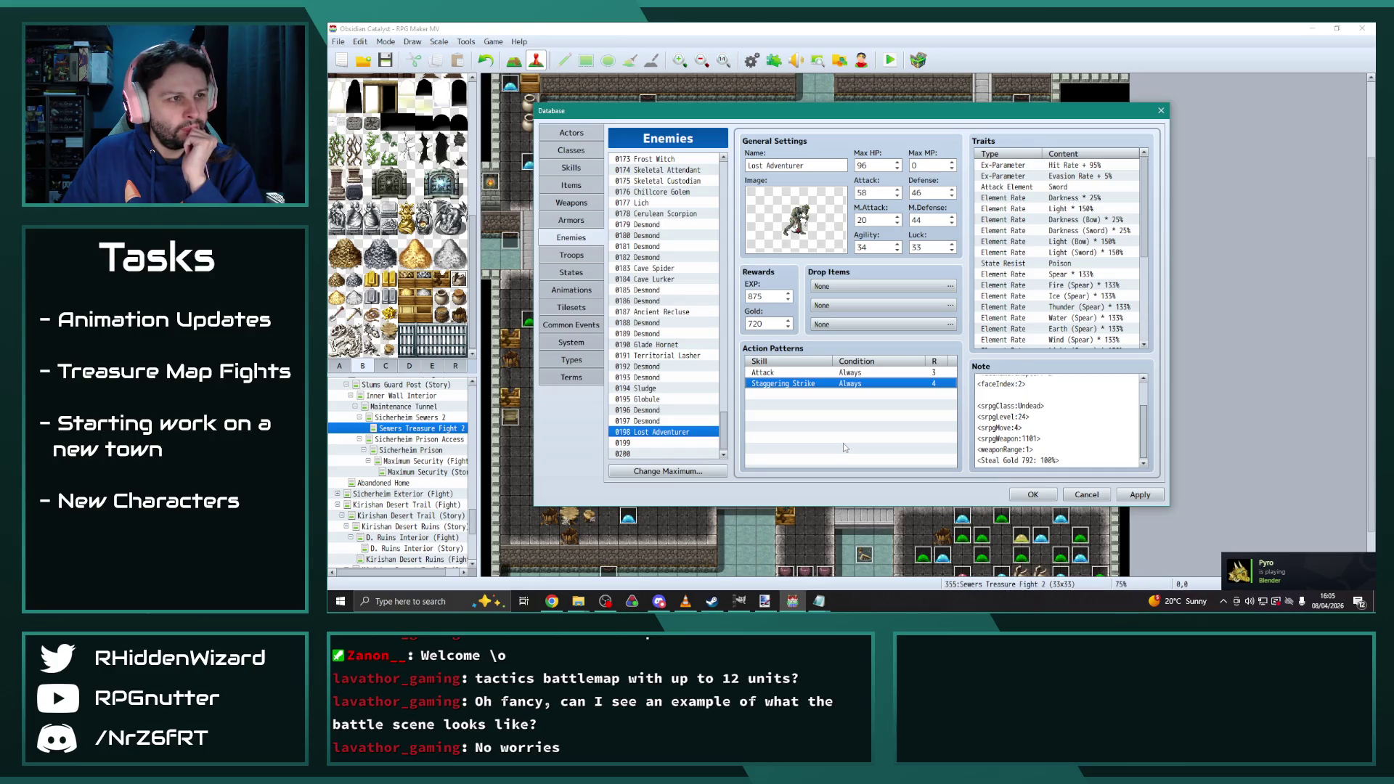
# Set the Lost Adventurer's Max HP to 70
pyautogui.doubleClick(880, 165)
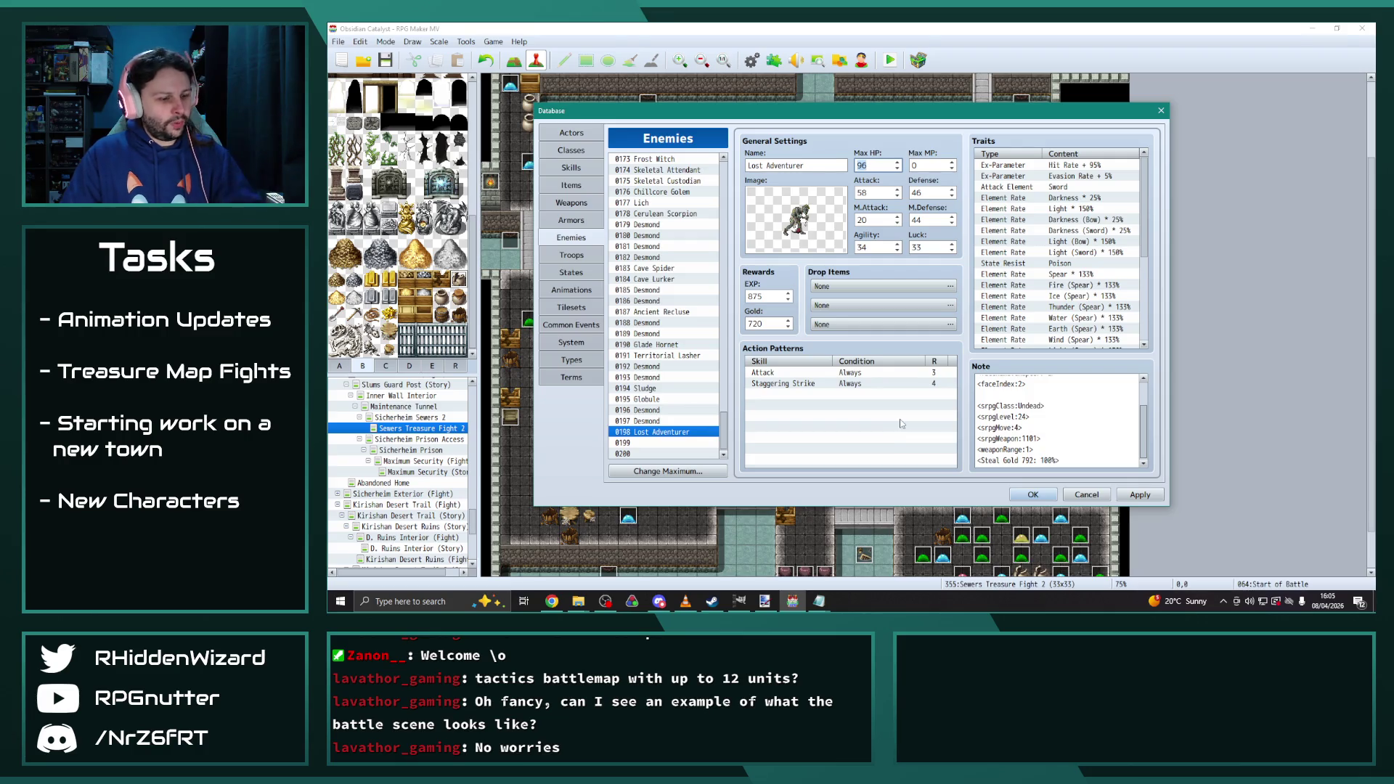
pyautogui.write('70')
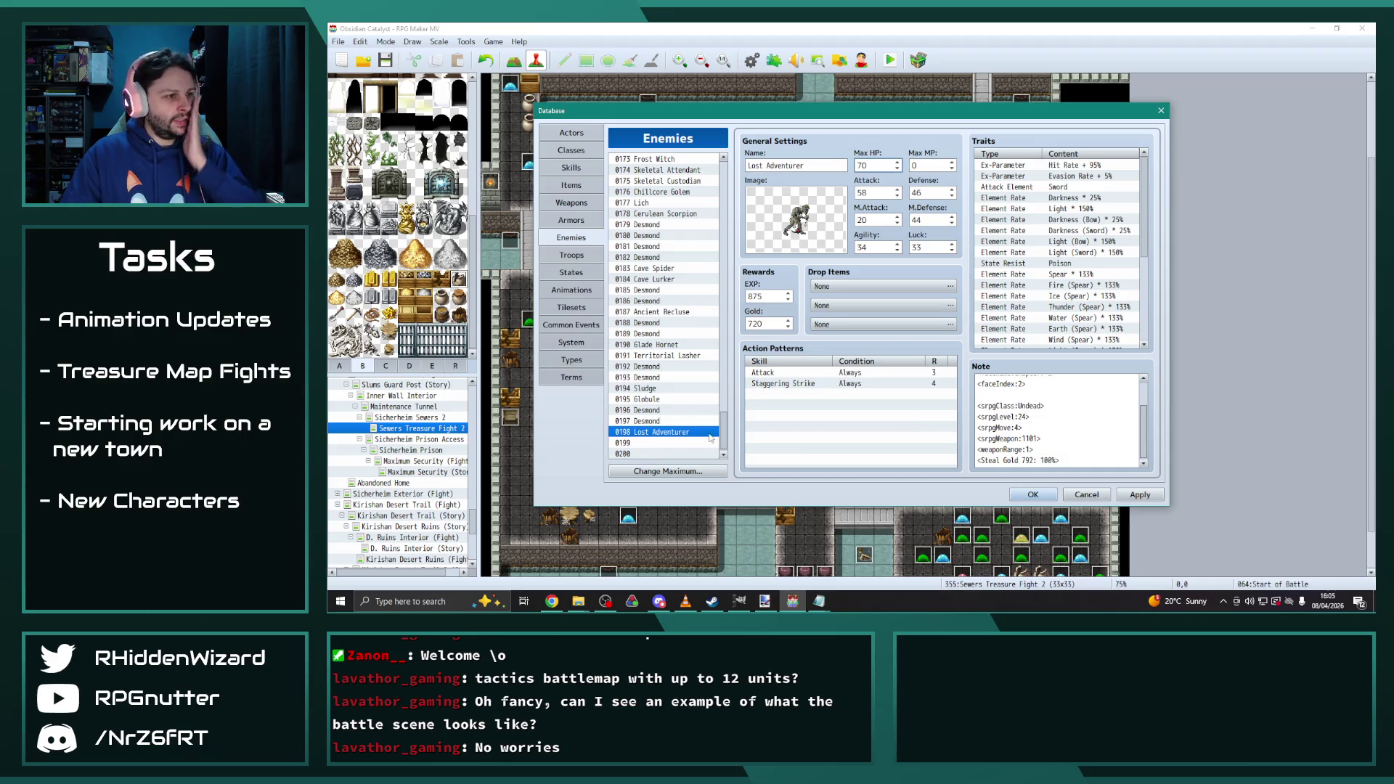
pyautogui.doubleClick(930, 194)
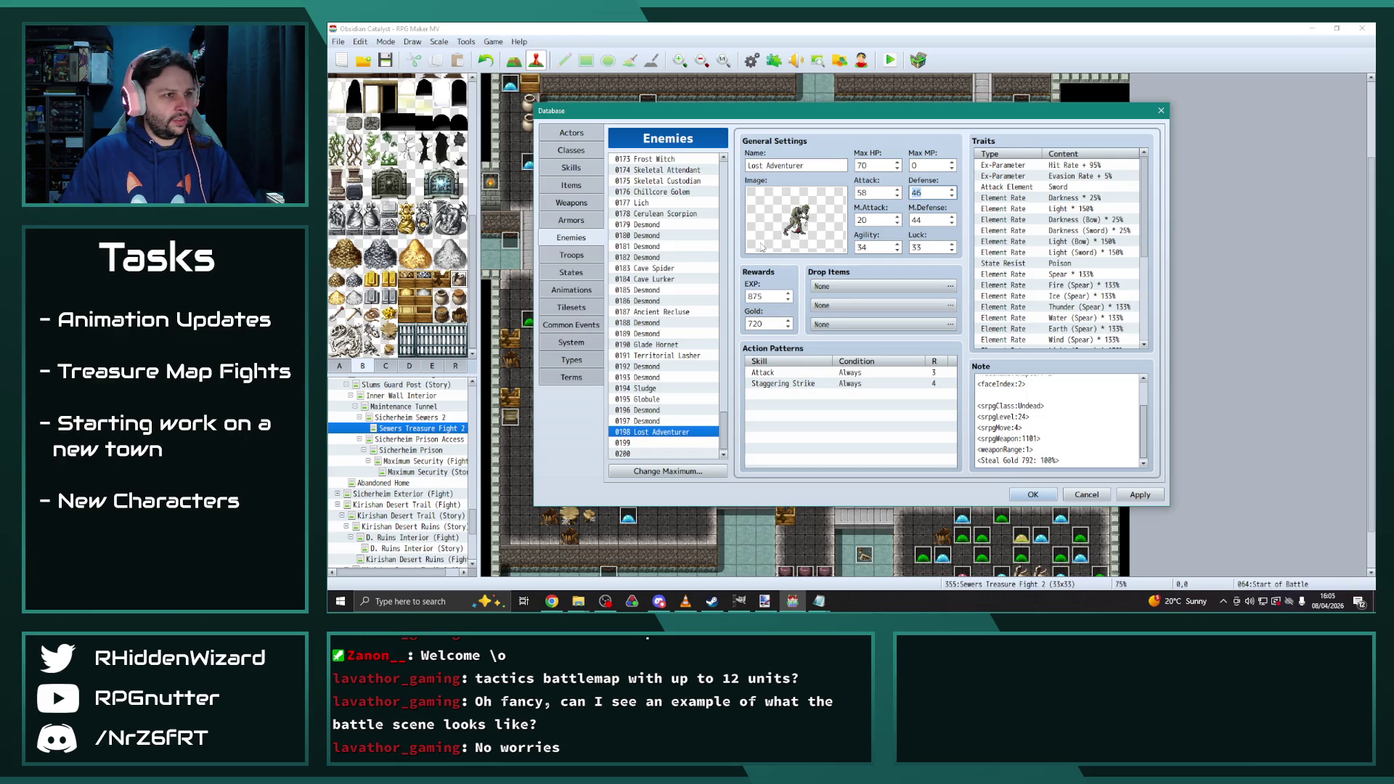
pyautogui.scroll(9, 698, 326)
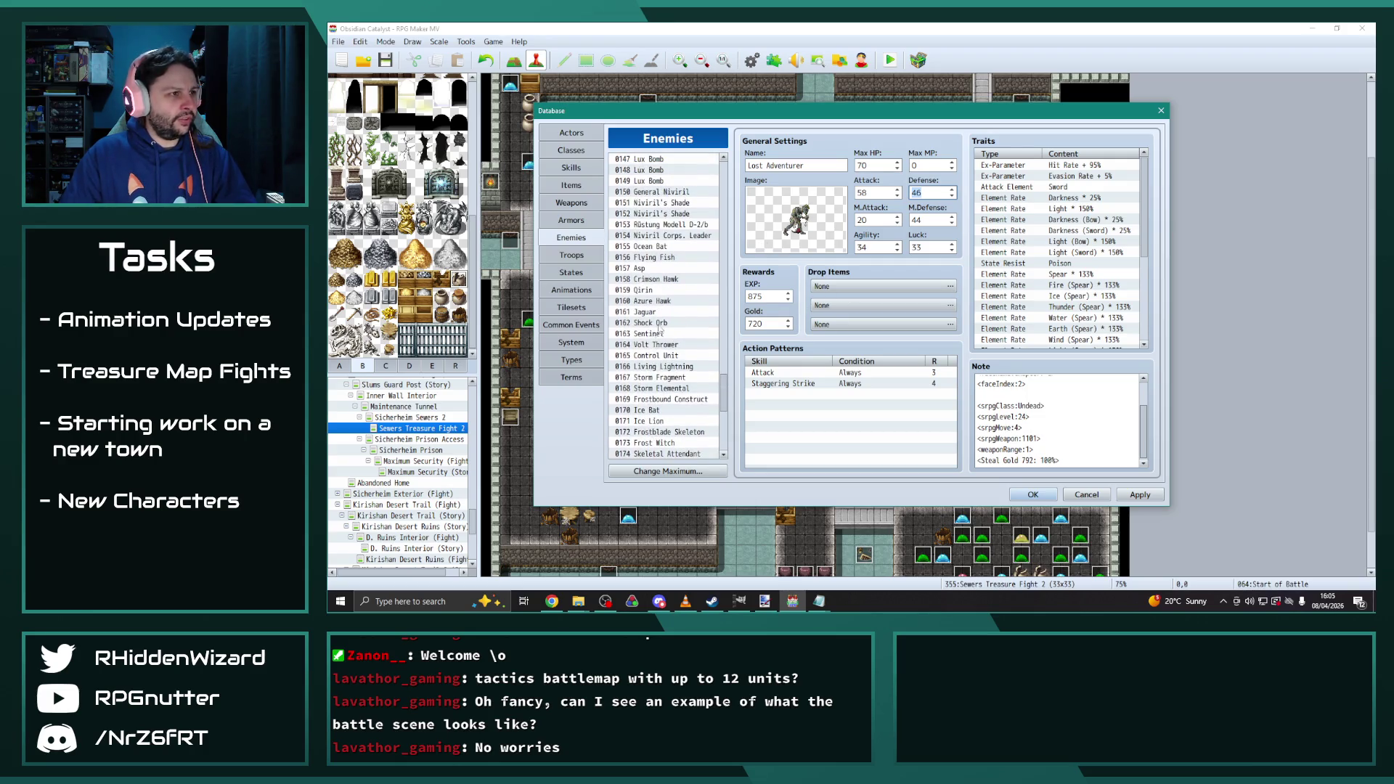
pyautogui.moveTo(723, 400); pyautogui.dragTo(735, 289)
# Compare stats with neighbouring enemies like the Vulture, then return to Lost Adventurer
pyautogui.click(665, 305)
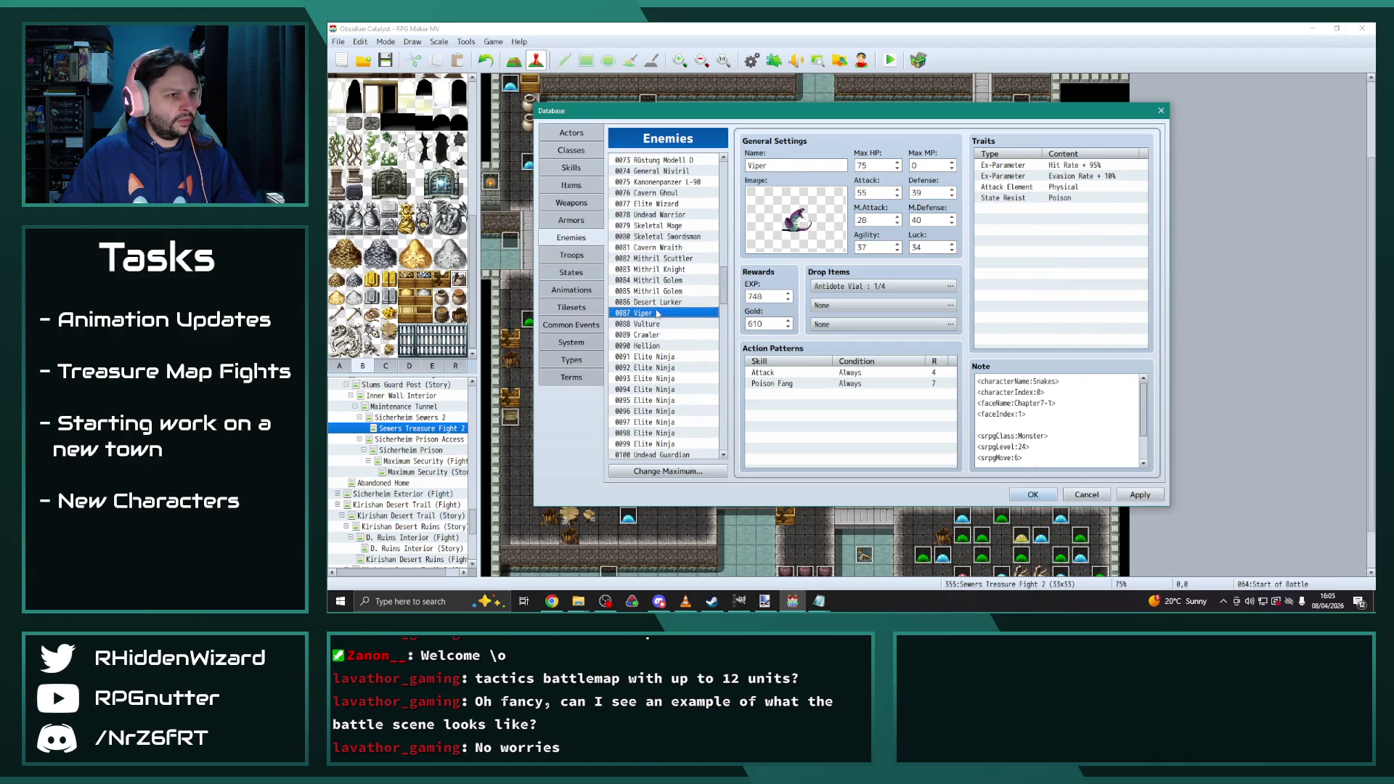
pyautogui.click(656, 324)
pyautogui.click(655, 313)
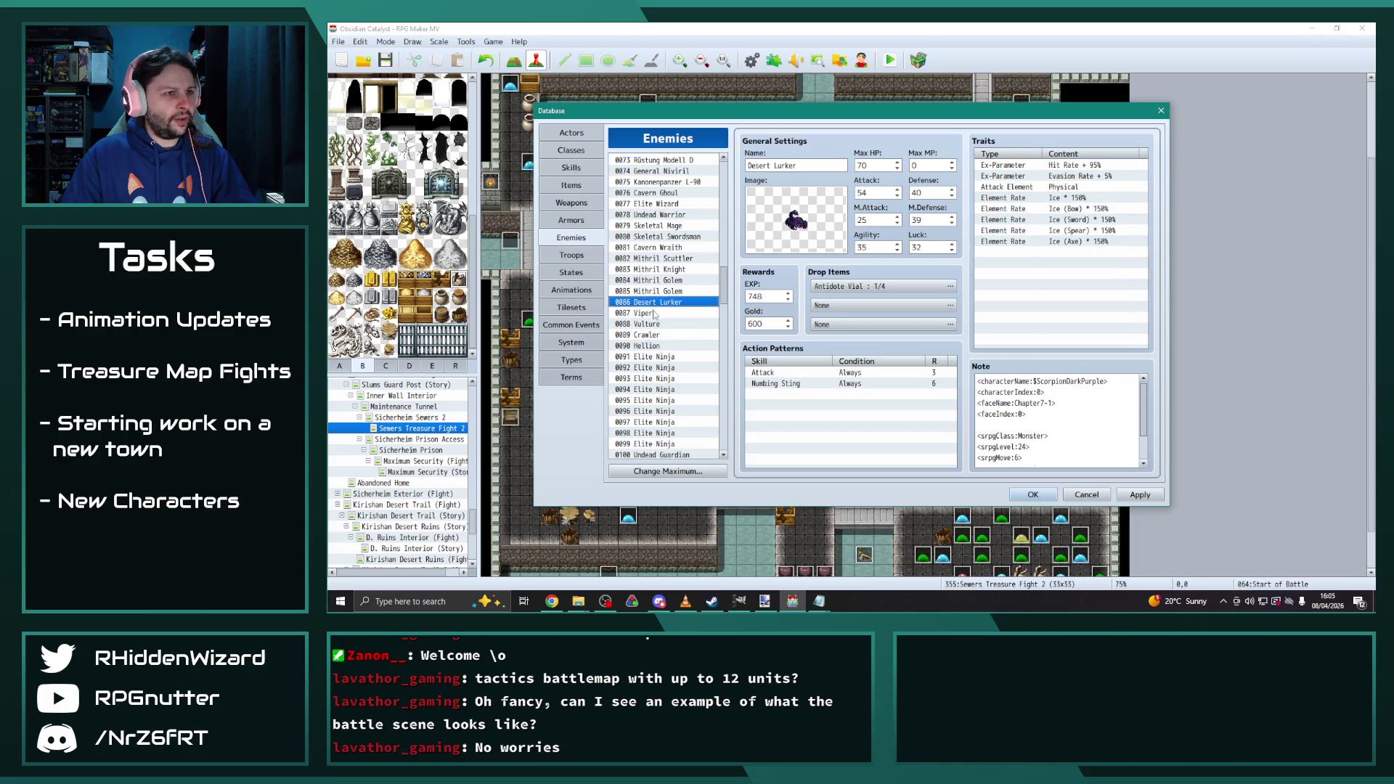
pyautogui.click(656, 325)
pyautogui.moveTo(722, 291); pyautogui.dragTo(728, 454)
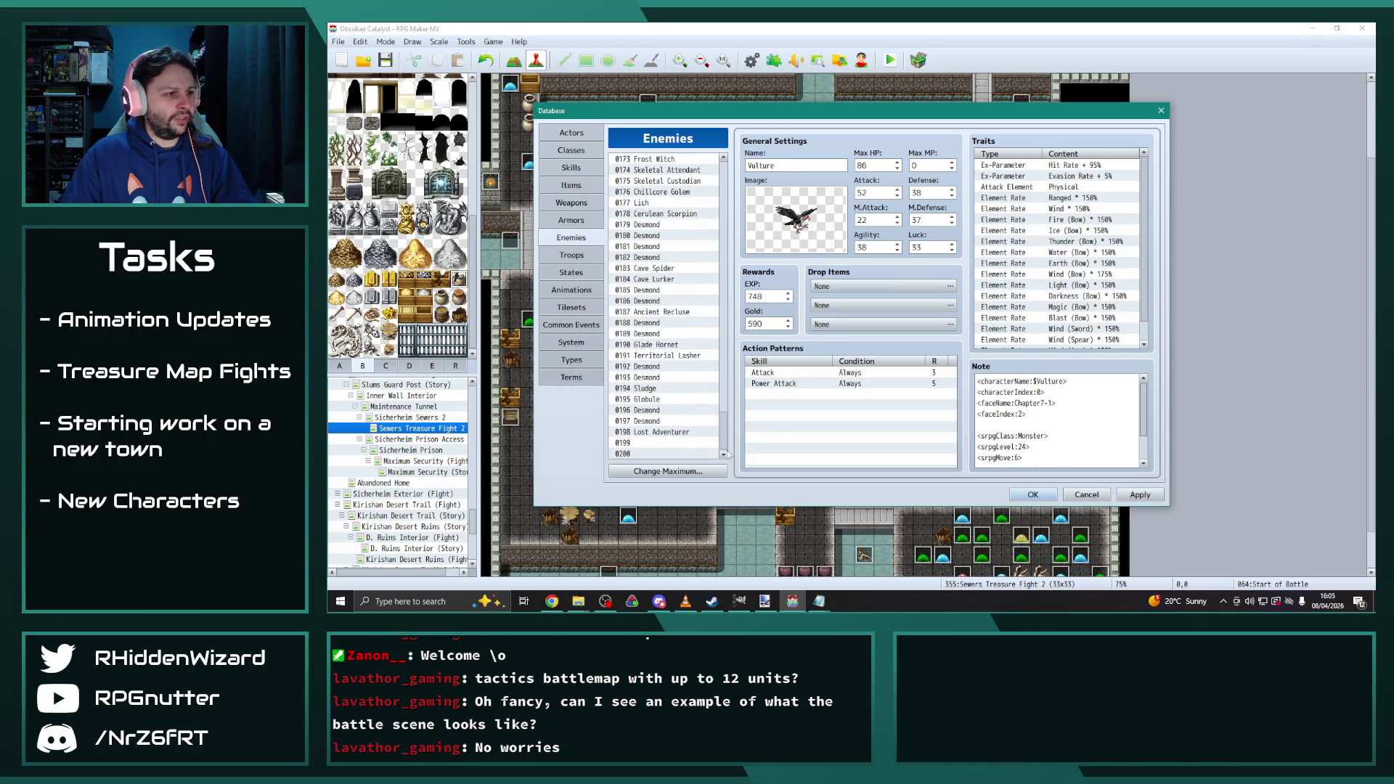
pyautogui.click(676, 433)
# Enter Attack 54, Defense 58, M.Attack 7 and M.Defense 37
pyautogui.doubleClick(925, 193)
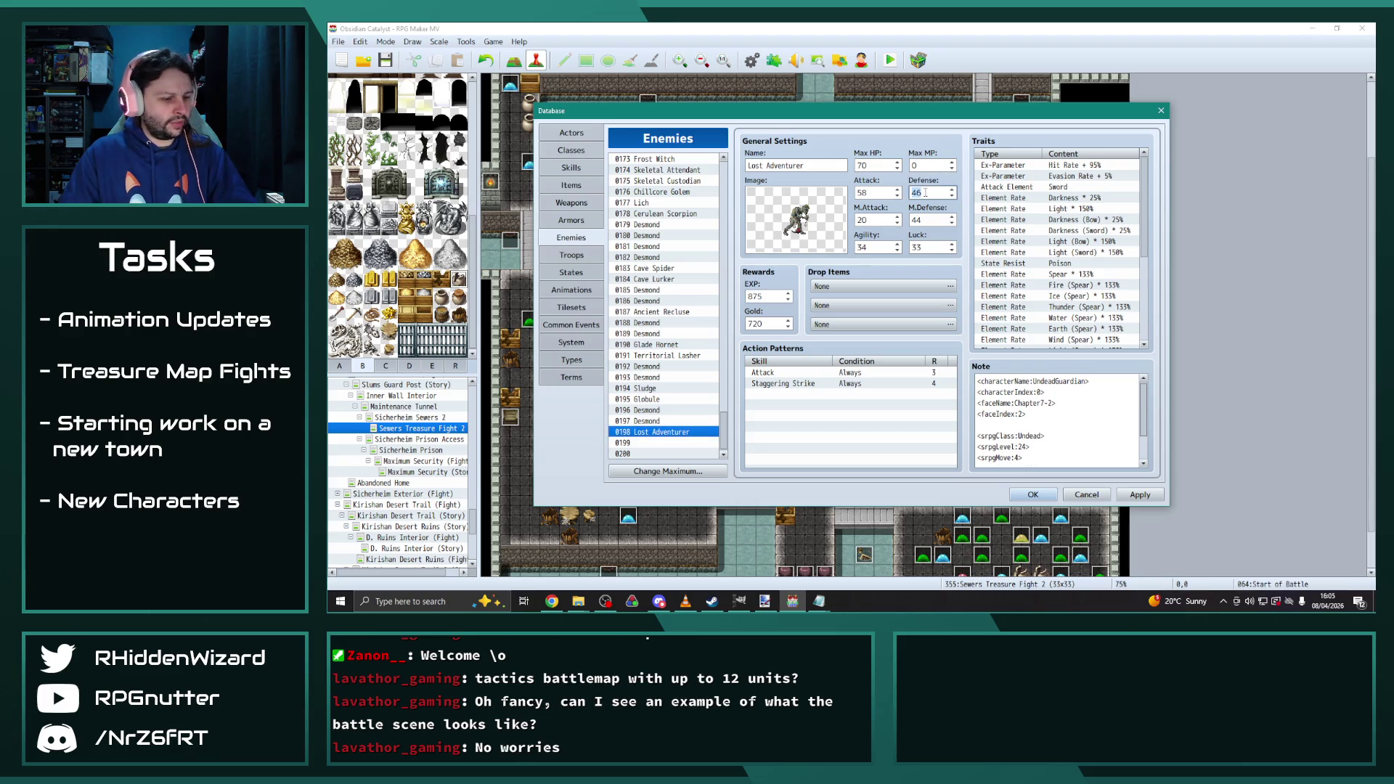
pyautogui.doubleClick(932, 218)
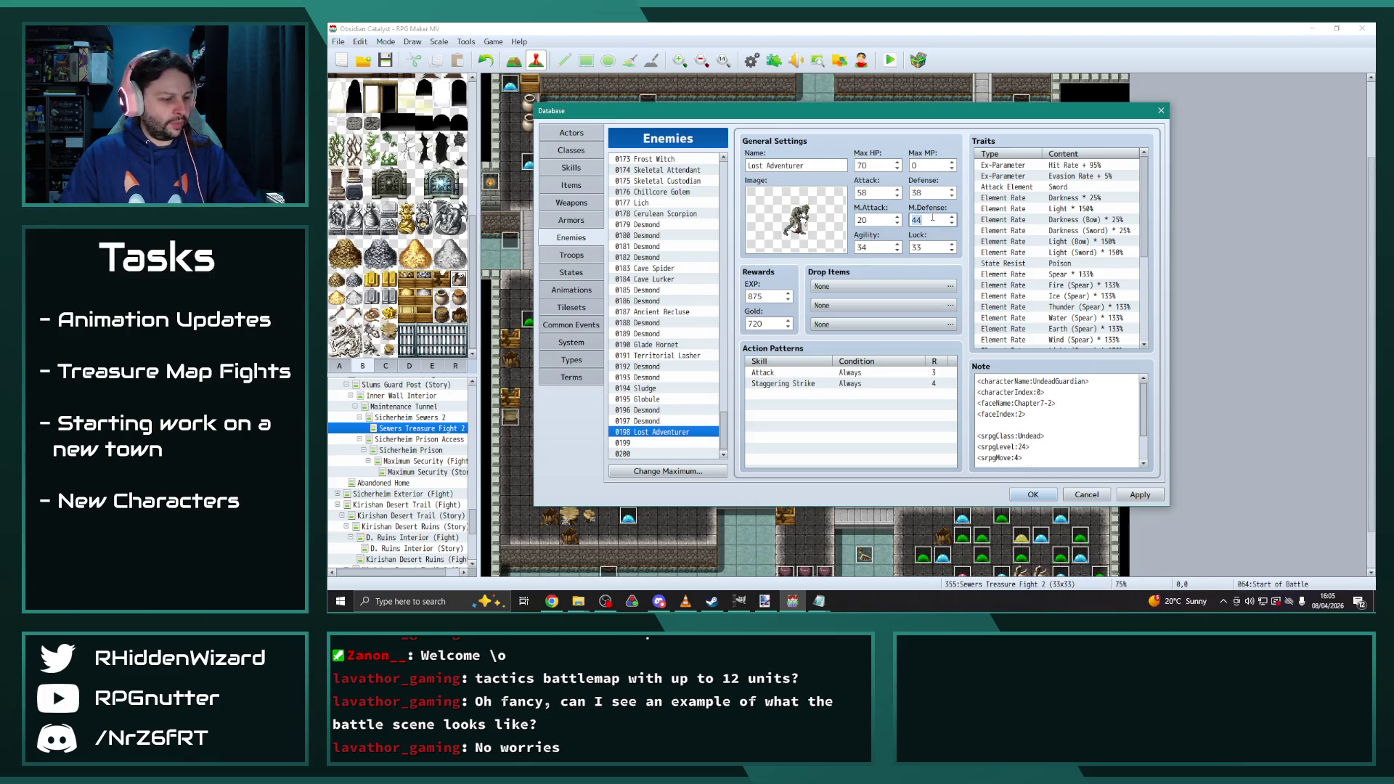
pyautogui.write('37')
pyautogui.doubleClick(875, 193)
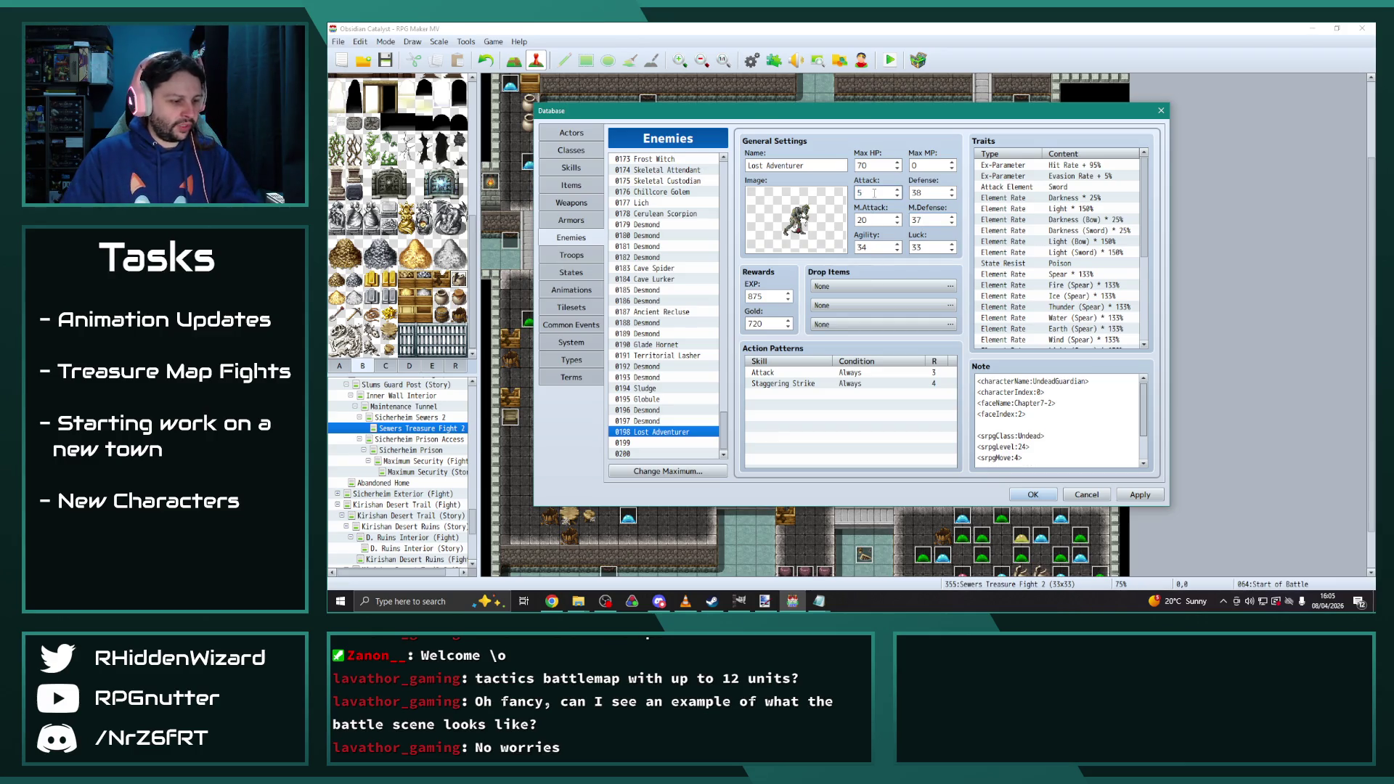
pyautogui.write('4')
pyautogui.doubleClick(875, 221)
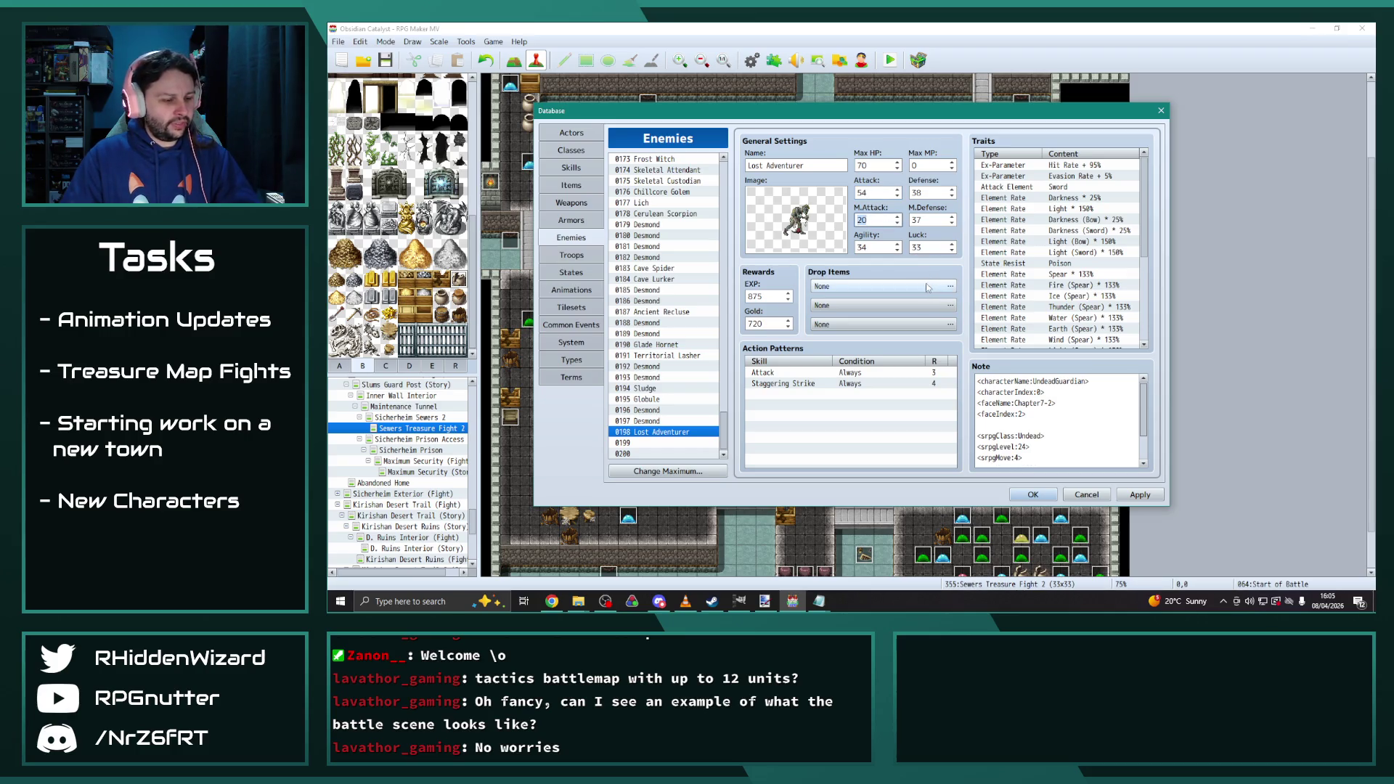
pyautogui.write('7')
pyautogui.doubleClick(881, 245)
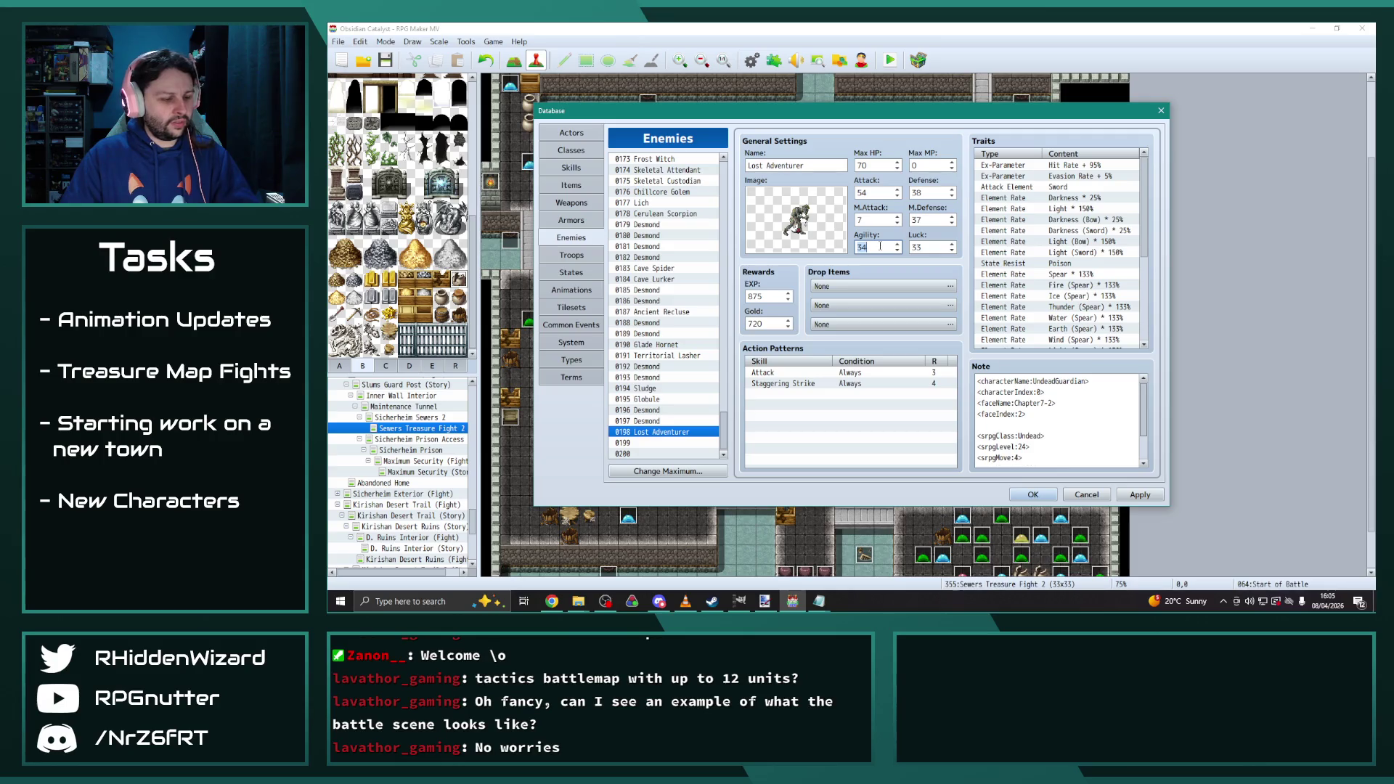
pyautogui.write('29')
# Compare against Sludge and Desmond, then set Agility to 51
pyautogui.click(652, 390)
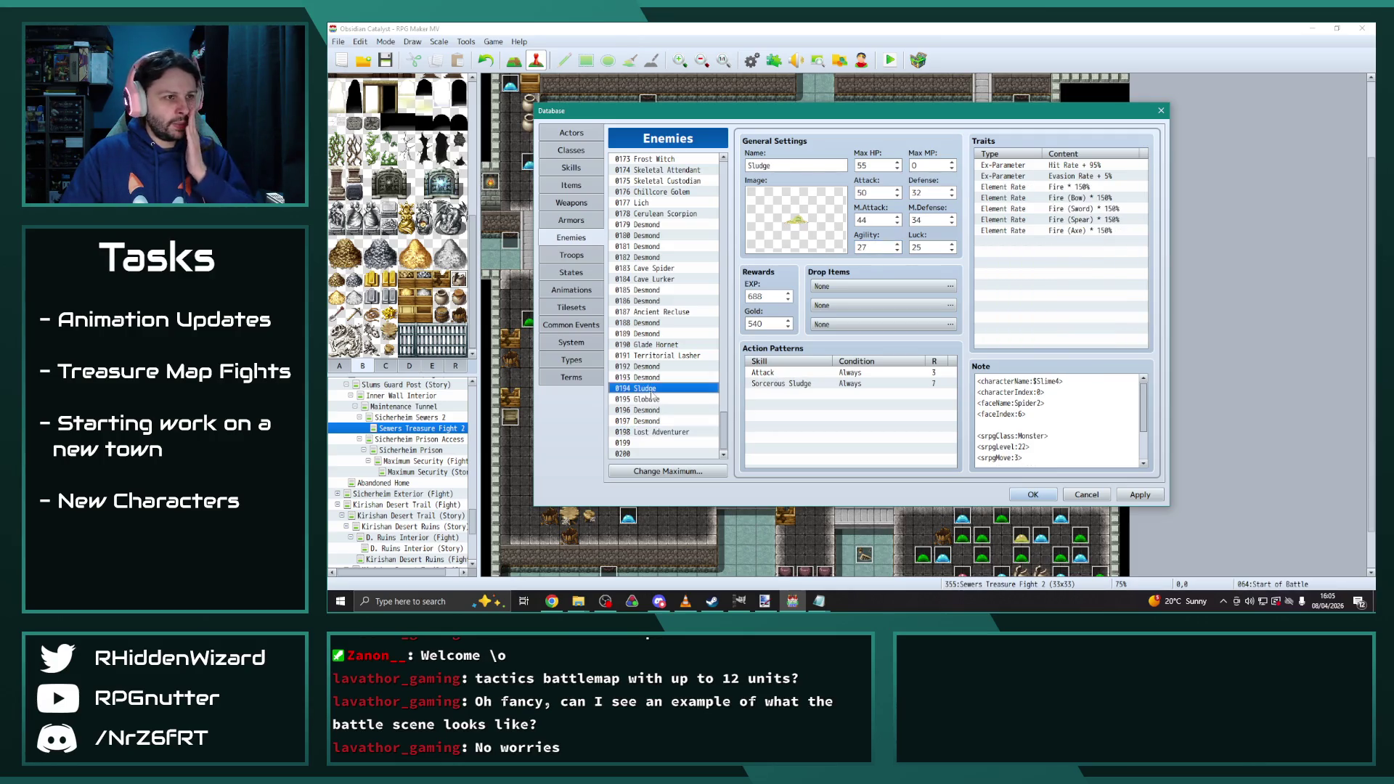
pyautogui.click(650, 408)
pyautogui.click(653, 421)
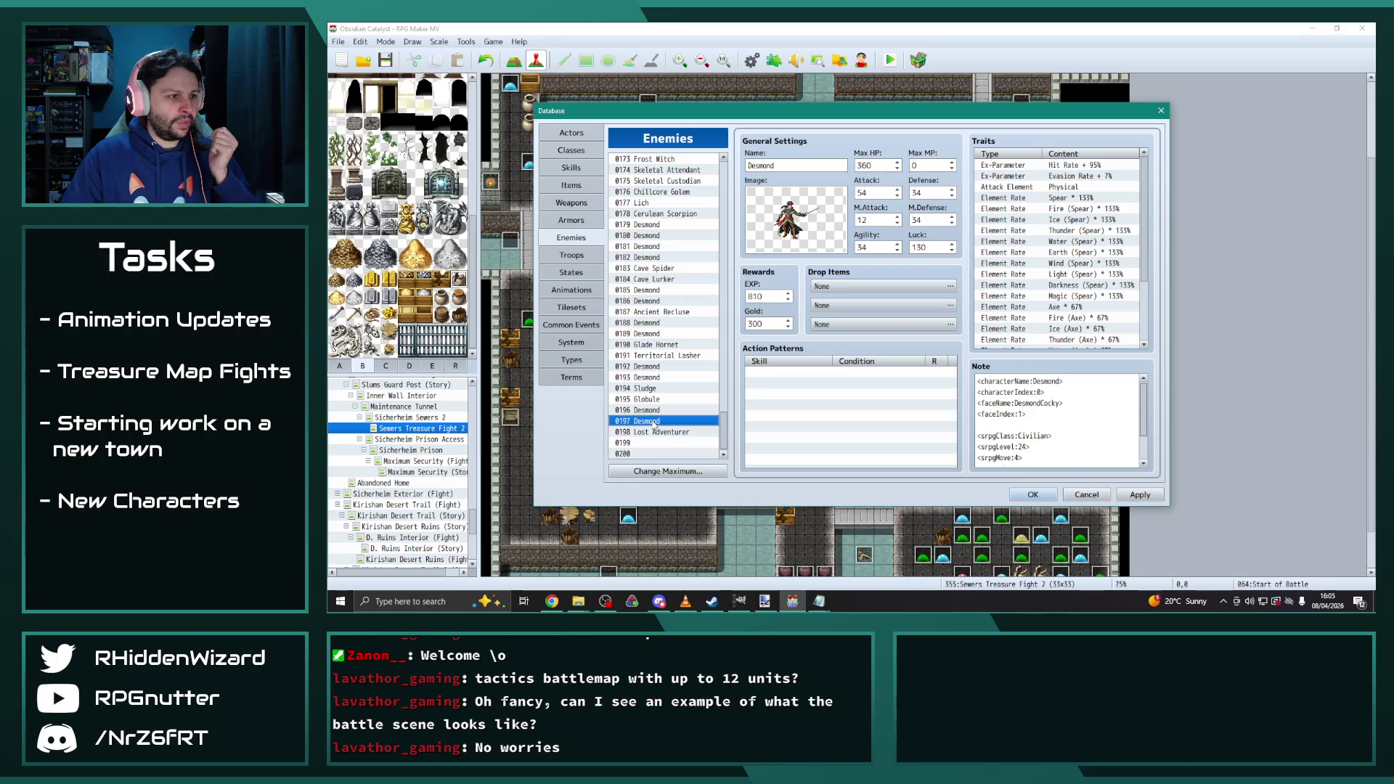
pyautogui.click(656, 432)
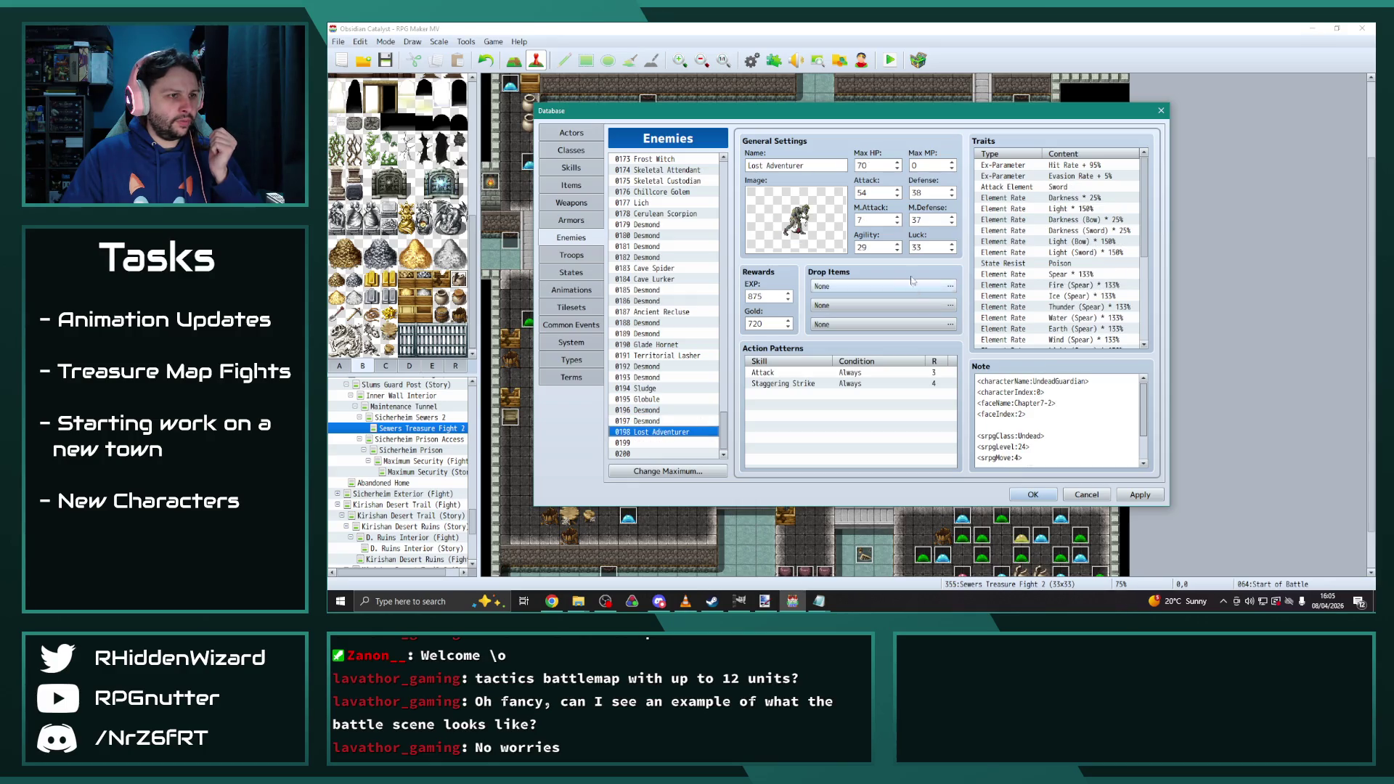
pyautogui.doubleClick(875, 247)
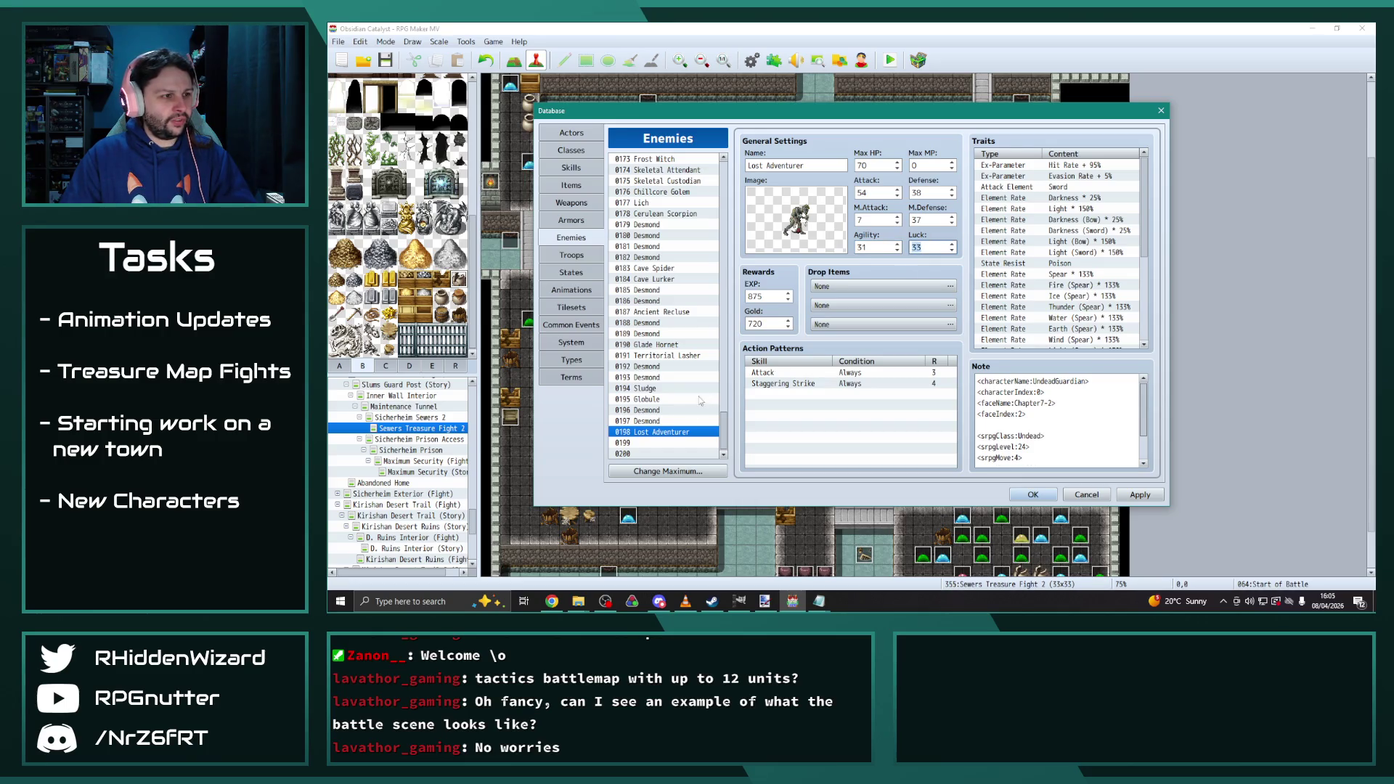
# After one more enemy comparison, set Luck to 32
pyautogui.click(654, 421)
pyautogui.click(653, 410)
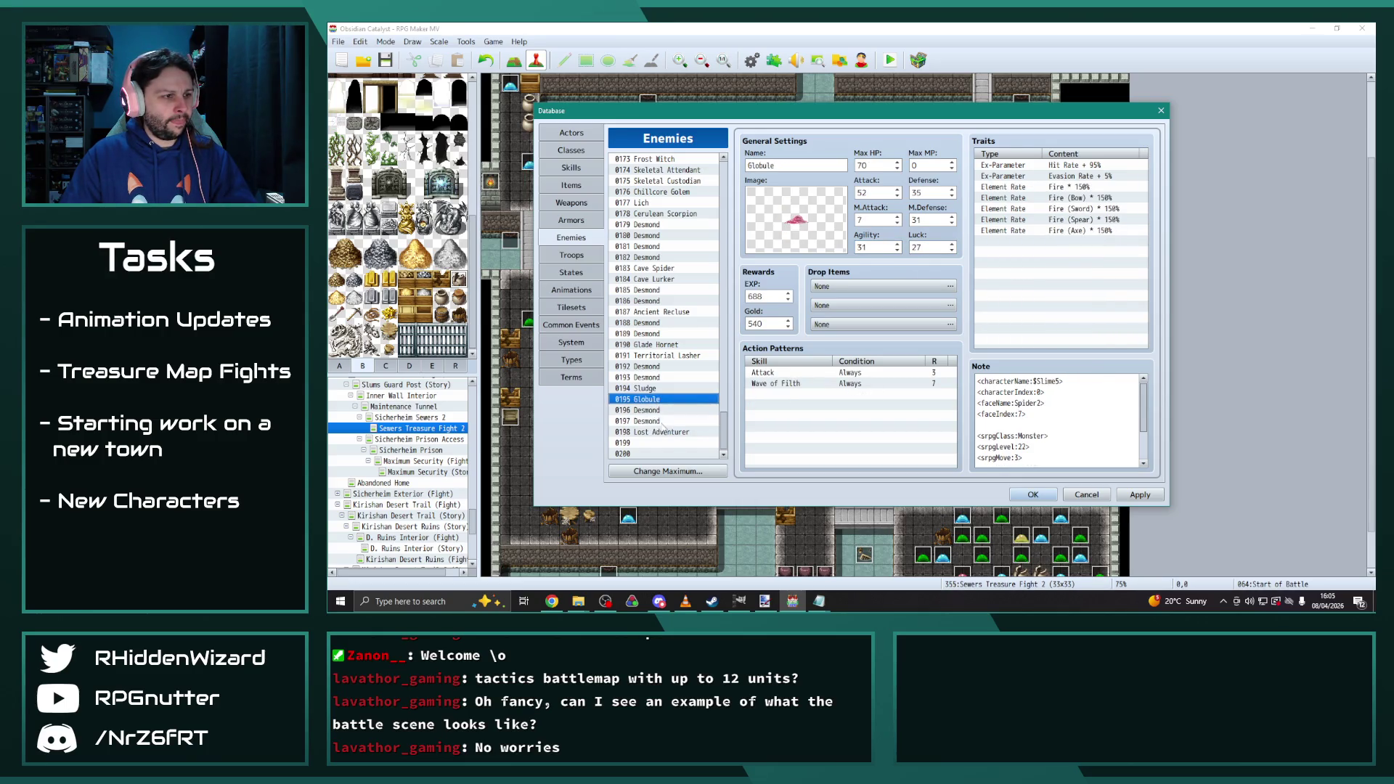
pyautogui.click(654, 432)
pyautogui.doubleClick(938, 248)
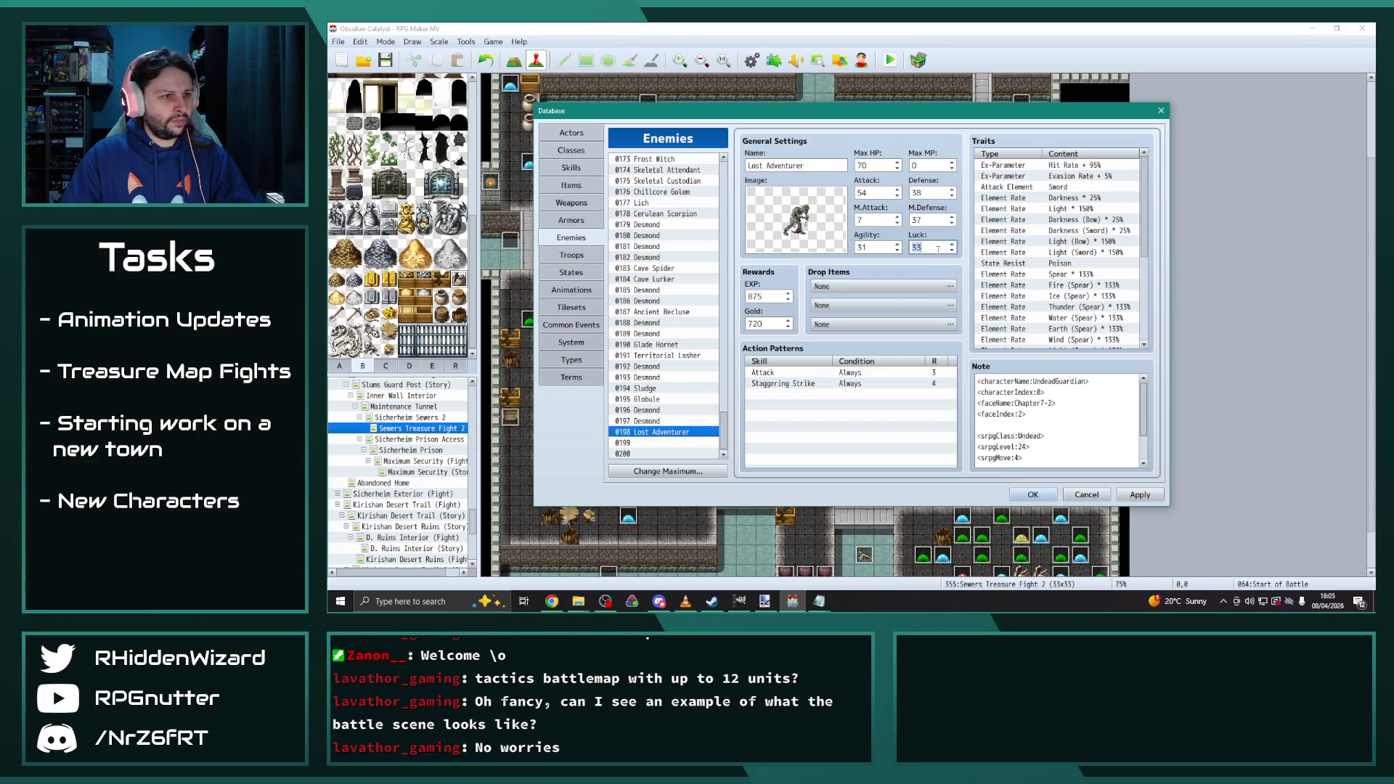
pyautogui.click(899, 425)
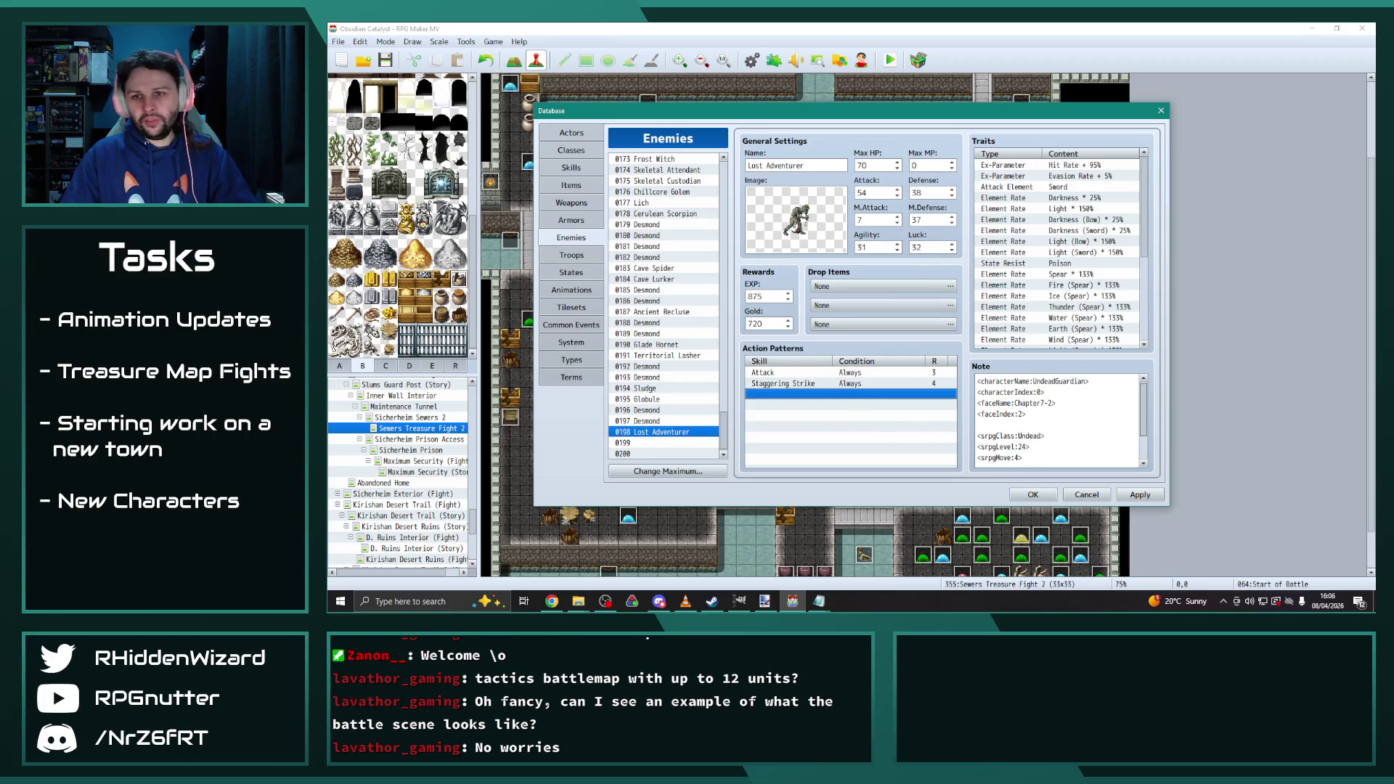
pyautogui.hotkey('alt', 'Tab')
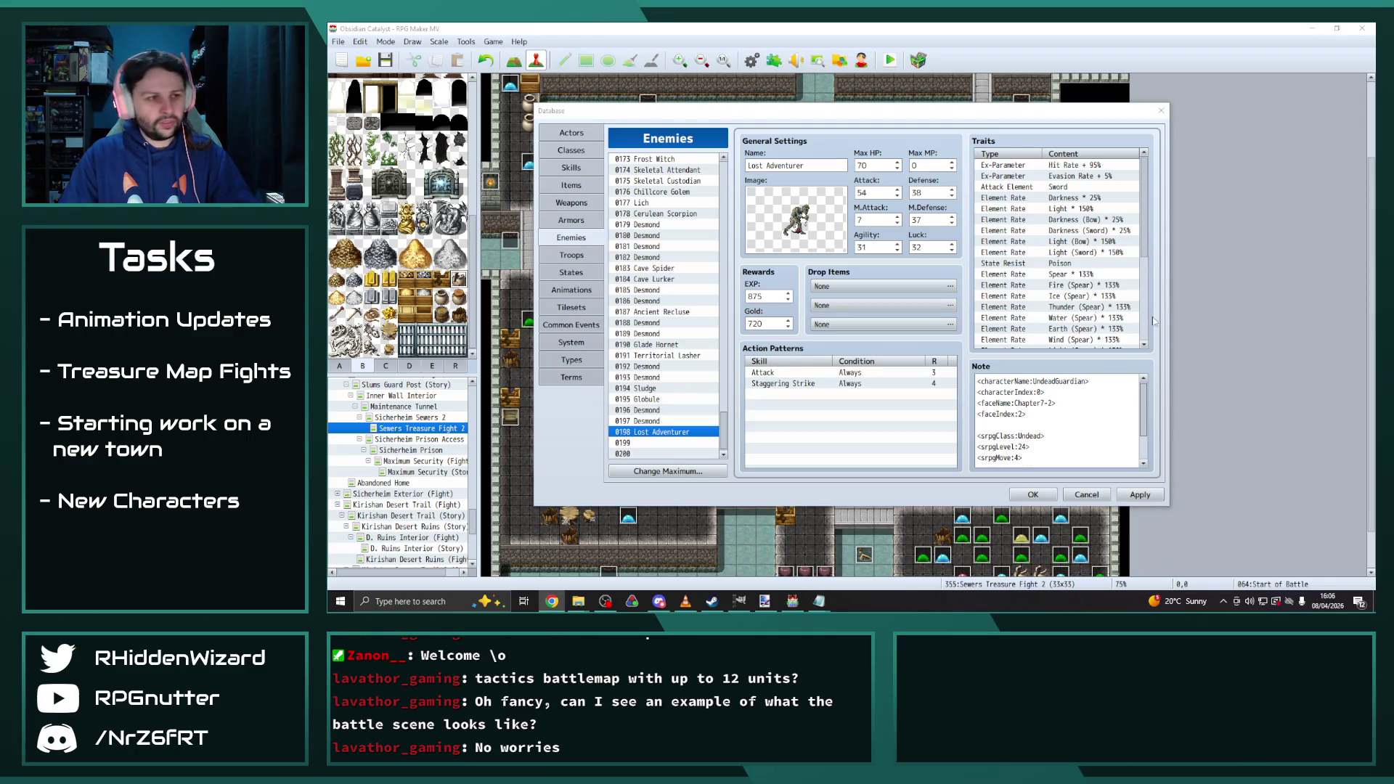
# Set EXP to 810 and Gold to 600, and change the <Steal Gold> note to 60
pyautogui.click(761, 297)
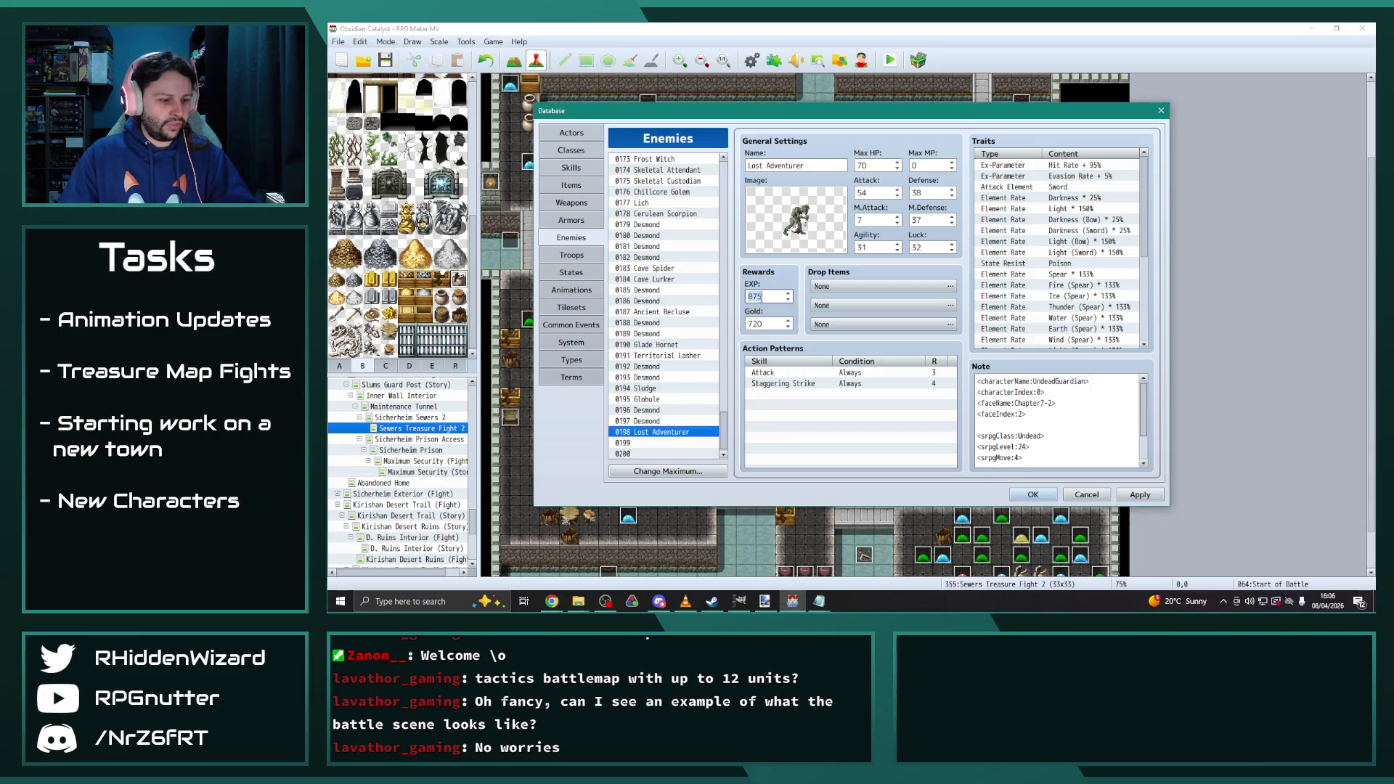
pyautogui.write('810')
pyautogui.press('Tab')
pyautogui.write('600')
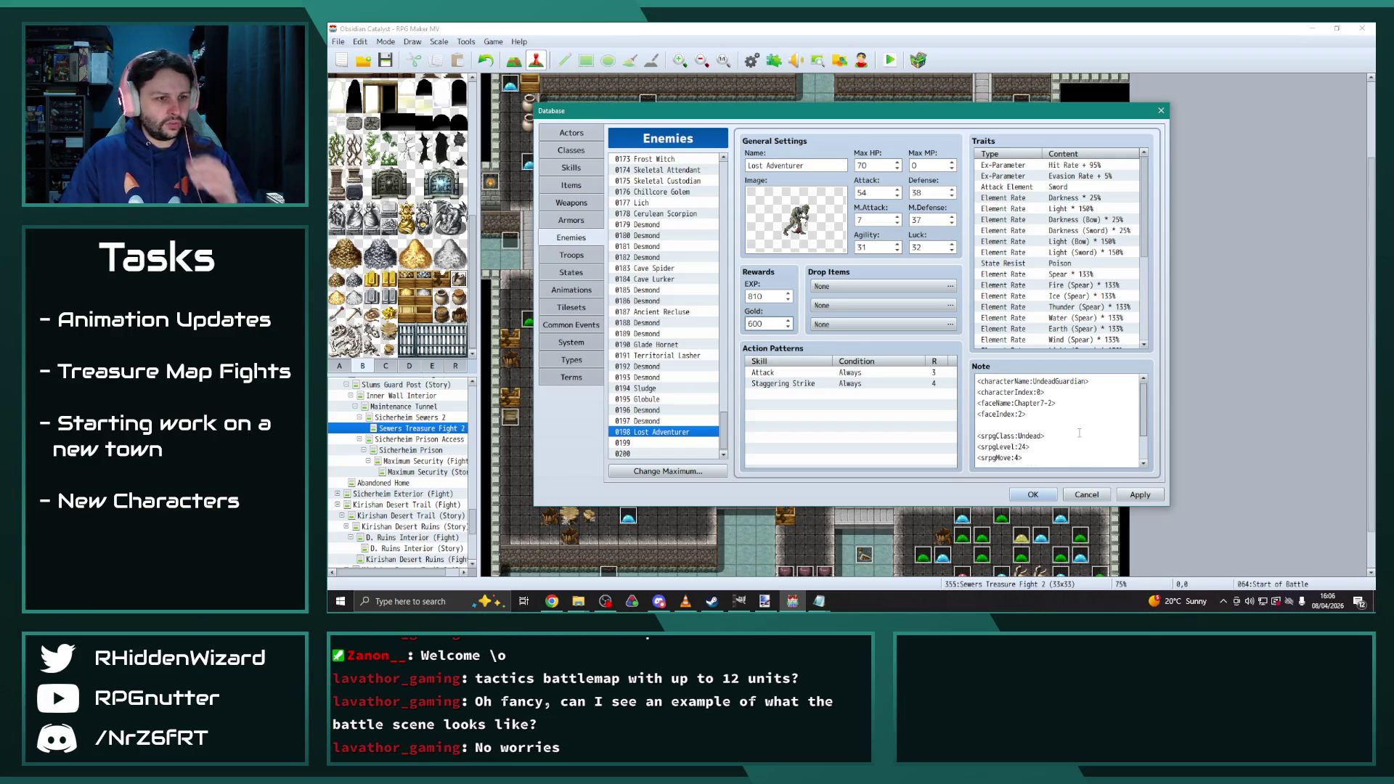
pyautogui.scroll(-1, 1053, 421)
pyautogui.doubleClick(1027, 460)
pyautogui.write('600')
pyautogui.scroll(1, 1078, 458)
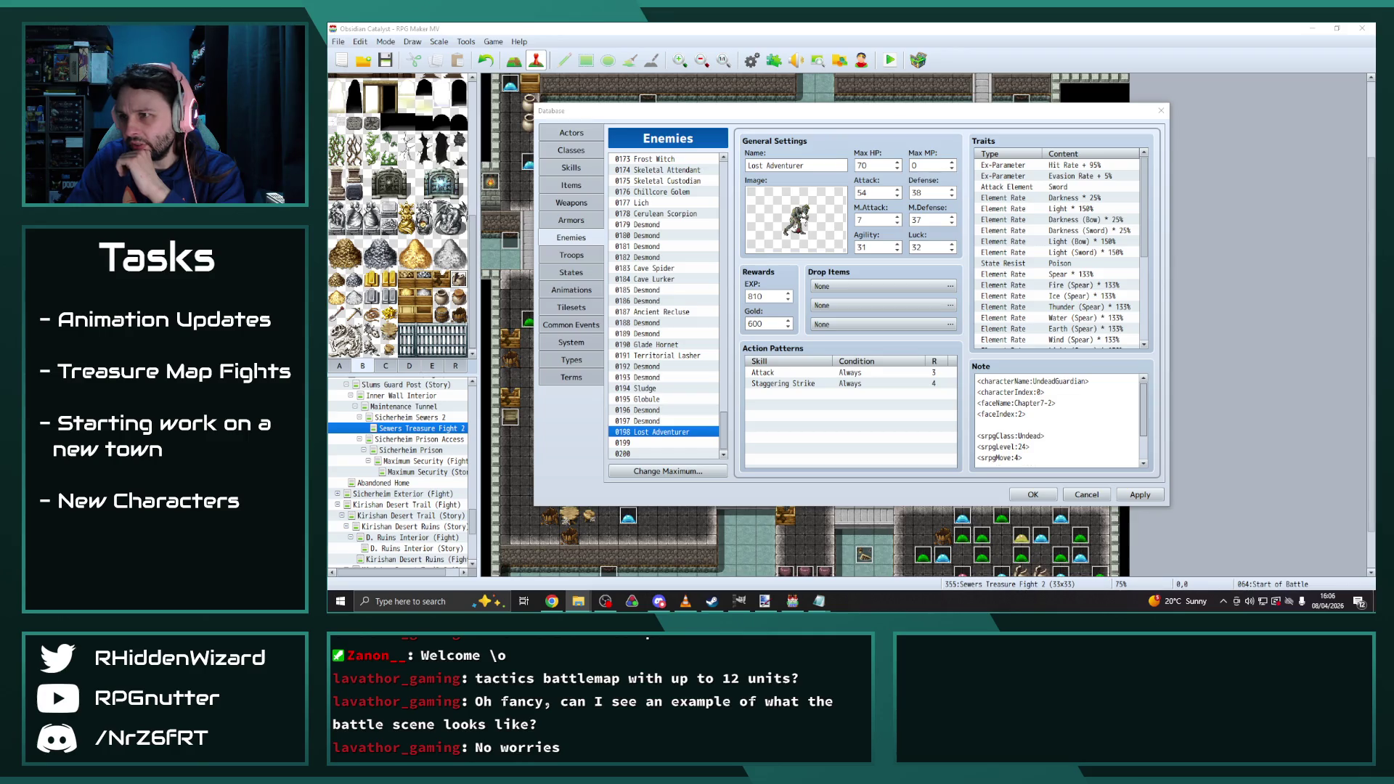
# Close the UranBarkeep and UndeadGuardian sprite sheet previews
pyautogui.scroll(3, 706, 264)
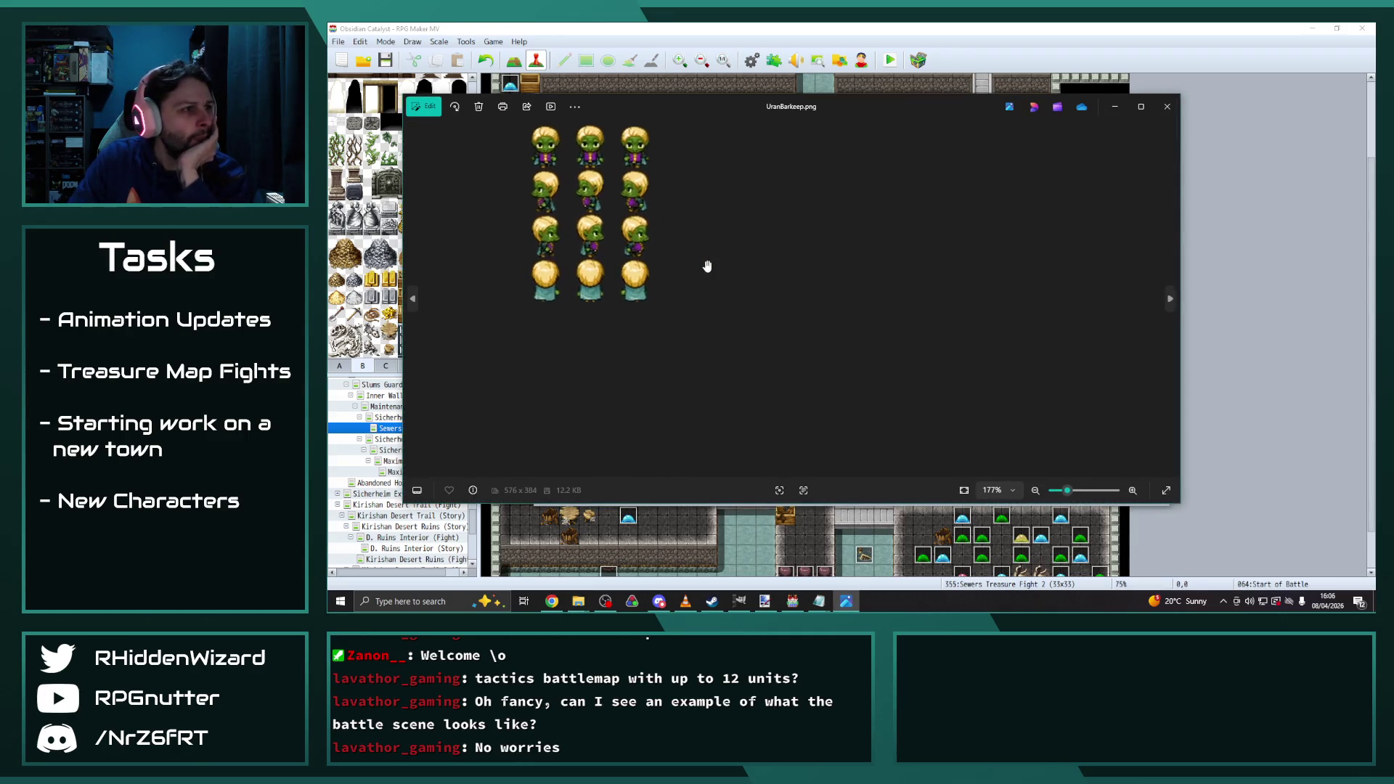
pyautogui.click(1167, 106)
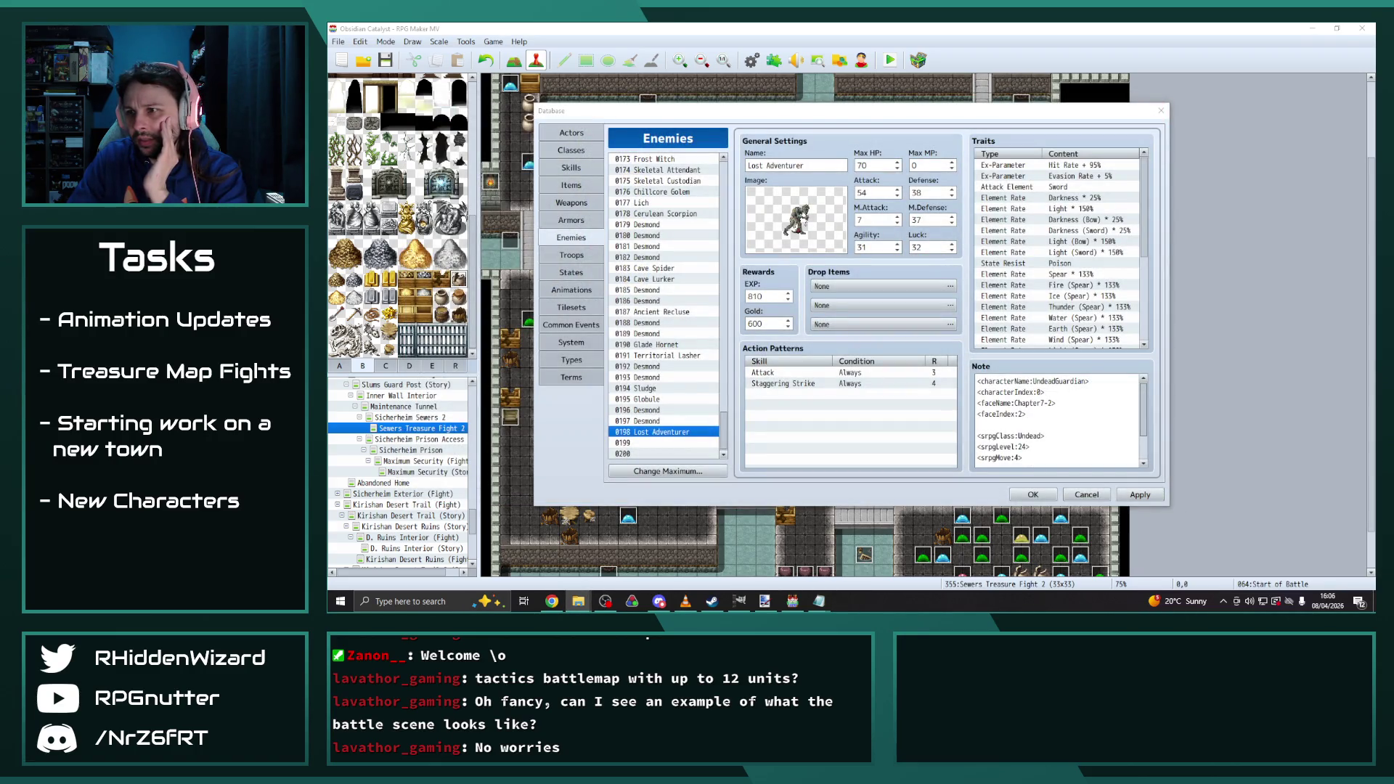
pyautogui.scroll(3, 839, 282)
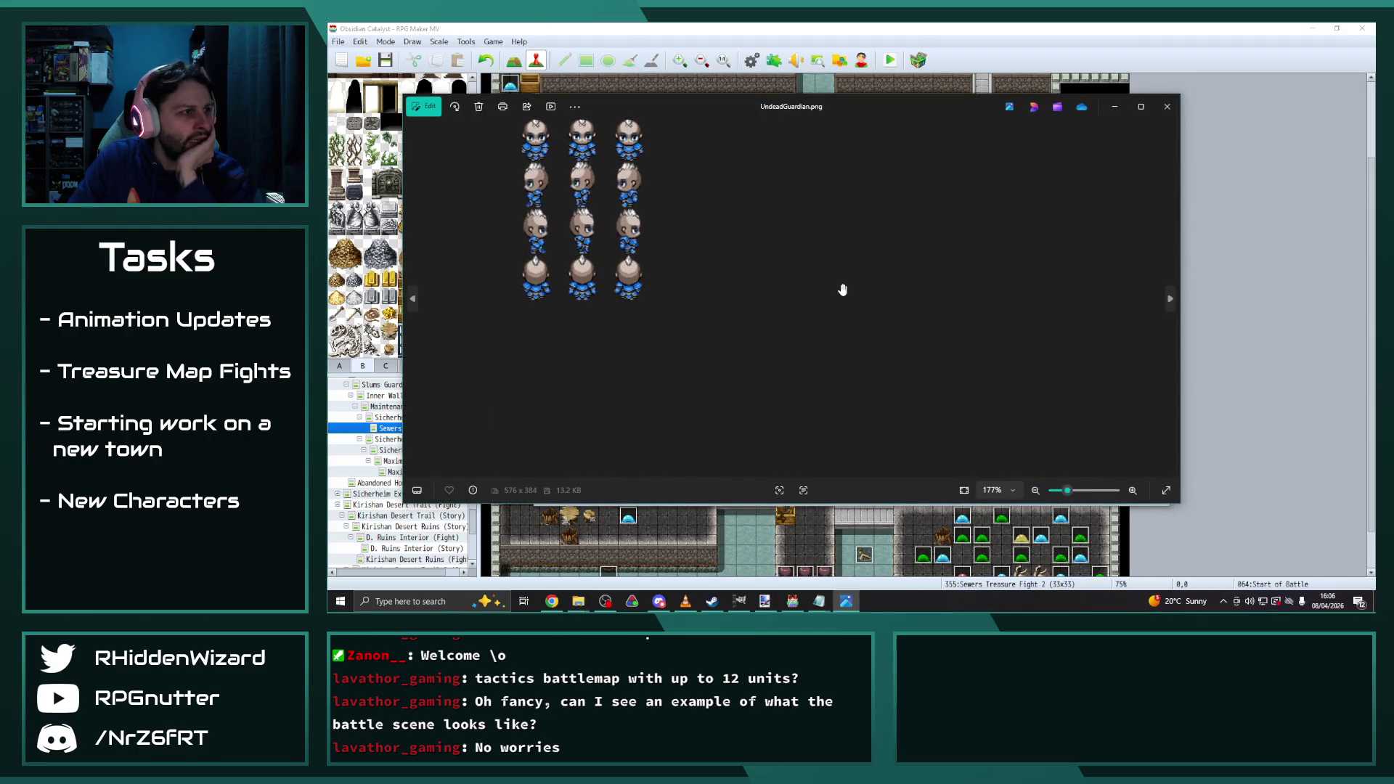
pyautogui.moveTo(825, 96)
pyautogui.mouseDown()
pyautogui.moveTo(1245, 80)
pyautogui.moveTo(1181, 76)
pyautogui.moveTo(1043, 270)
pyautogui.moveTo(969, 114)
pyautogui.mouseUp()
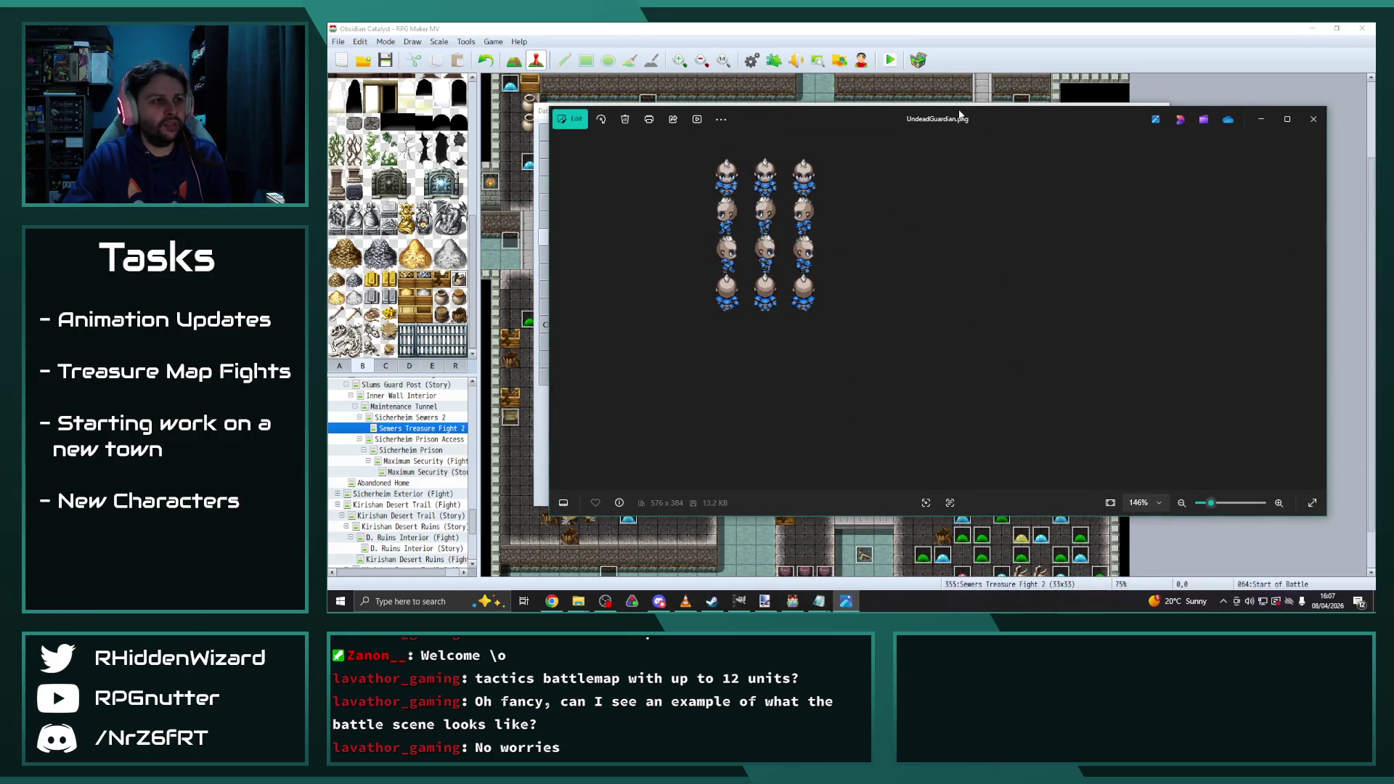
pyautogui.click(1313, 119)
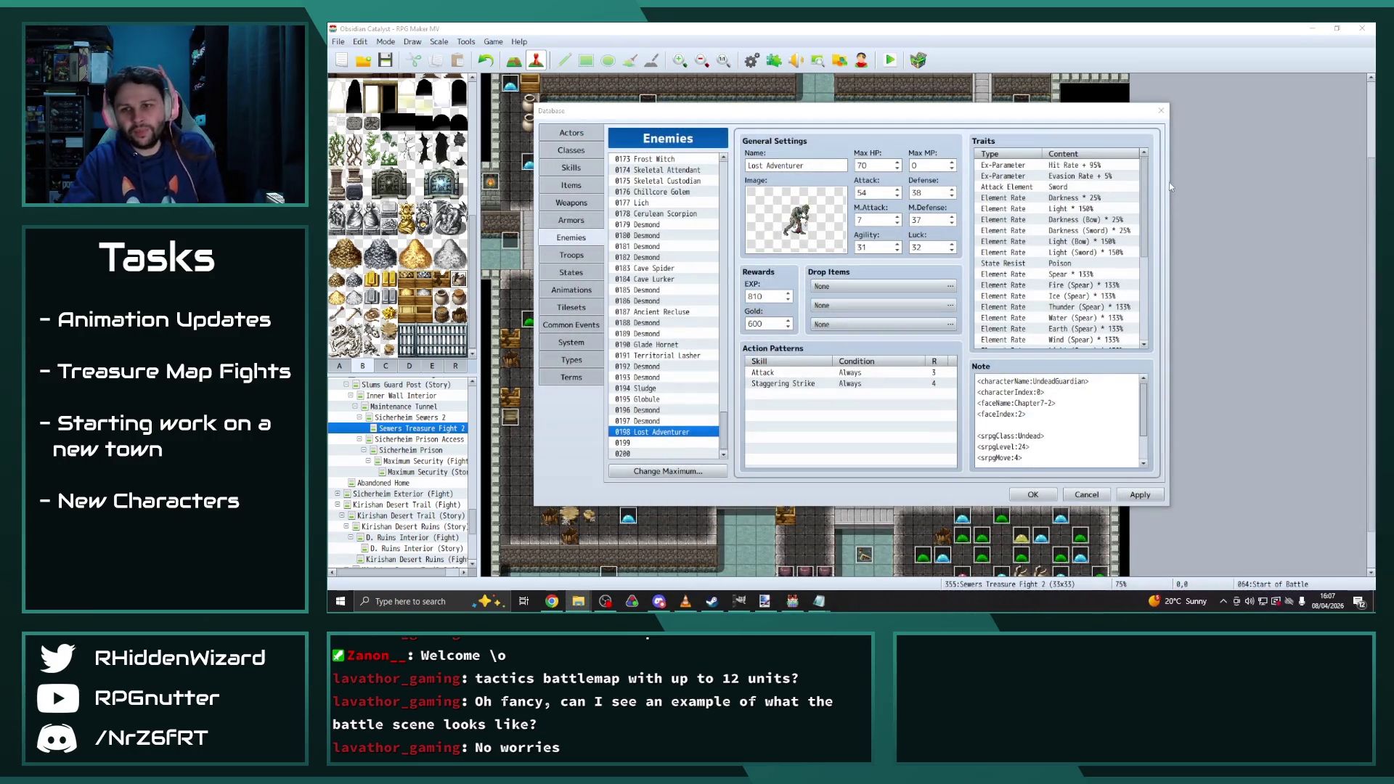
# Apply the Lost Adventurer changes, close the BugsBirds preview and exit the Database
pyautogui.click(1138, 496)
pyautogui.click(1138, 495)
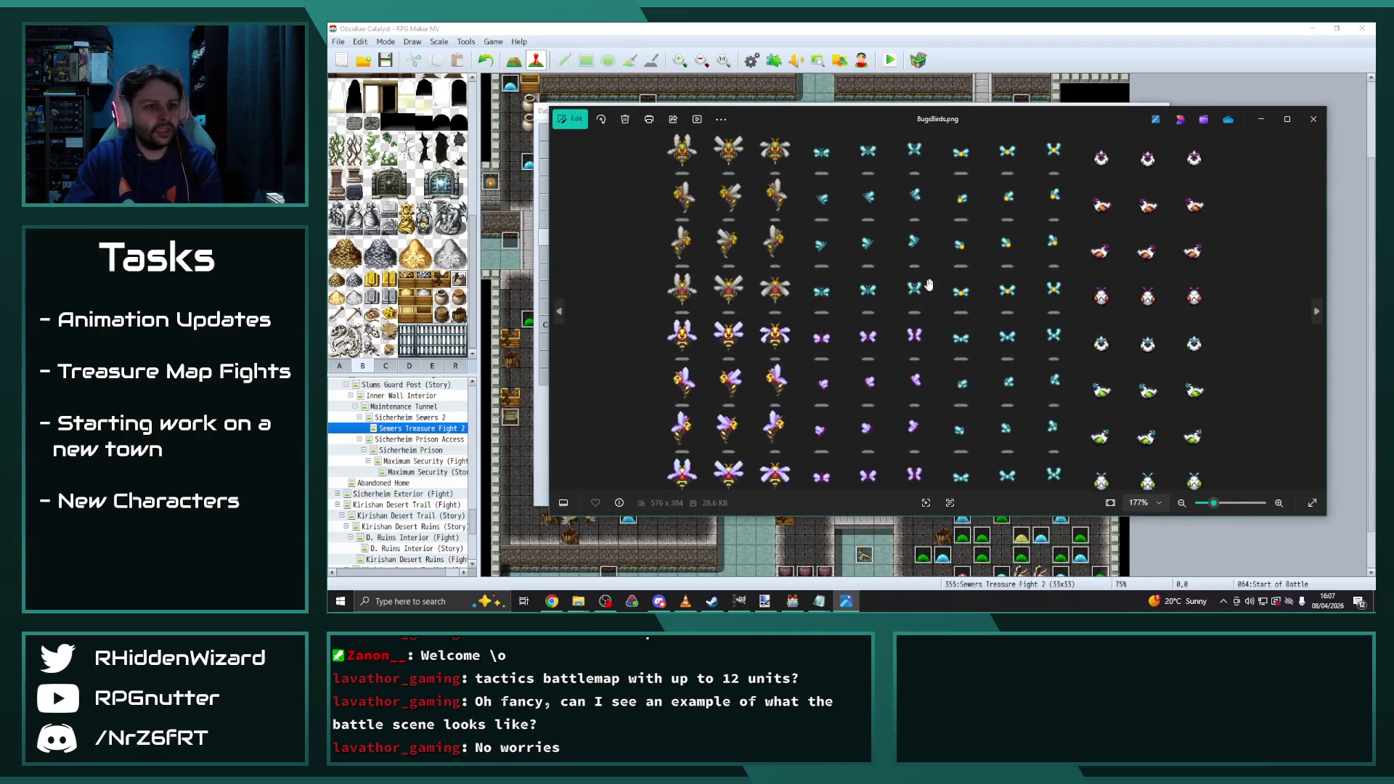
pyautogui.scroll(-1, 929, 284)
pyautogui.click(1314, 119)
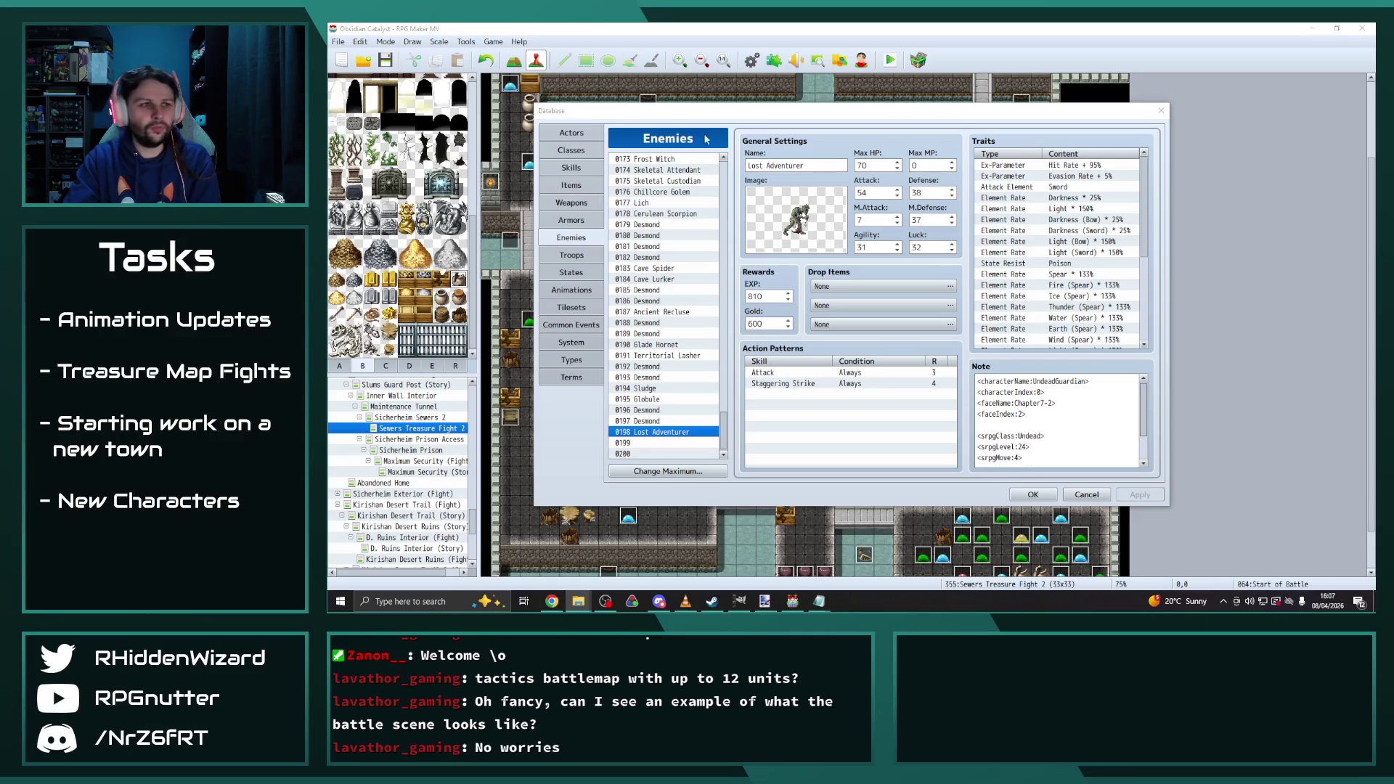
pyautogui.click(1087, 494)
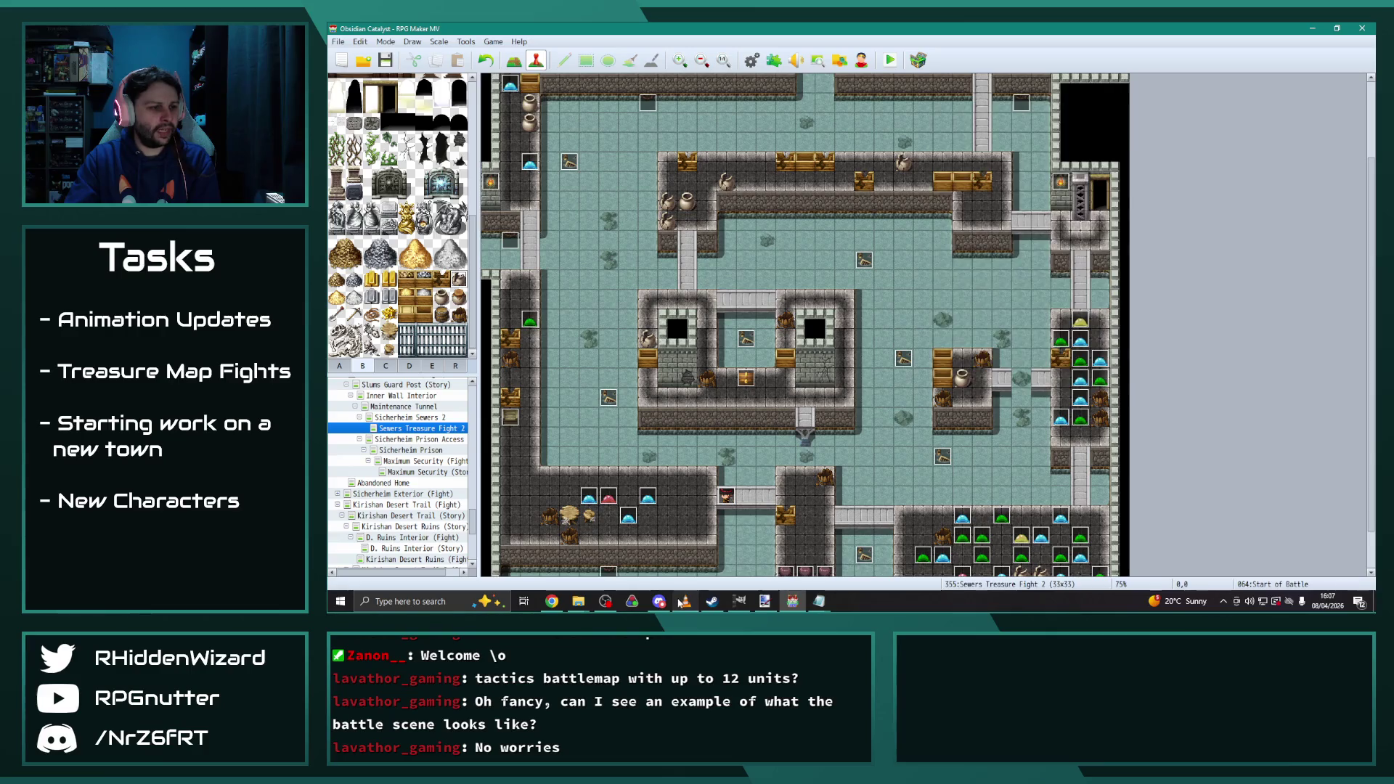
# Close the Database and music player, then start a playtest, saving the project
pyautogui.click(684, 601)
pyautogui.click(941, 392)
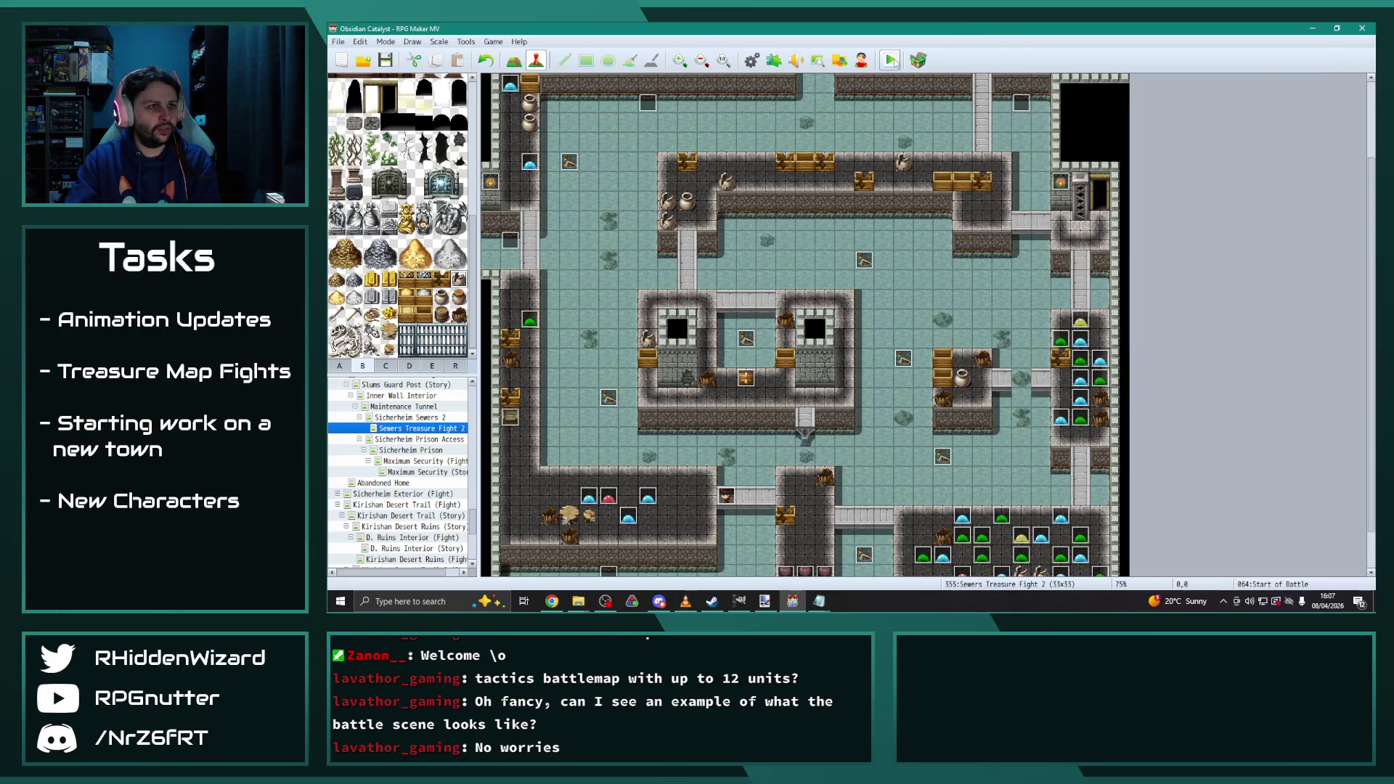
pyautogui.hotkey('alt', 'F4')
pyautogui.click(808, 330)
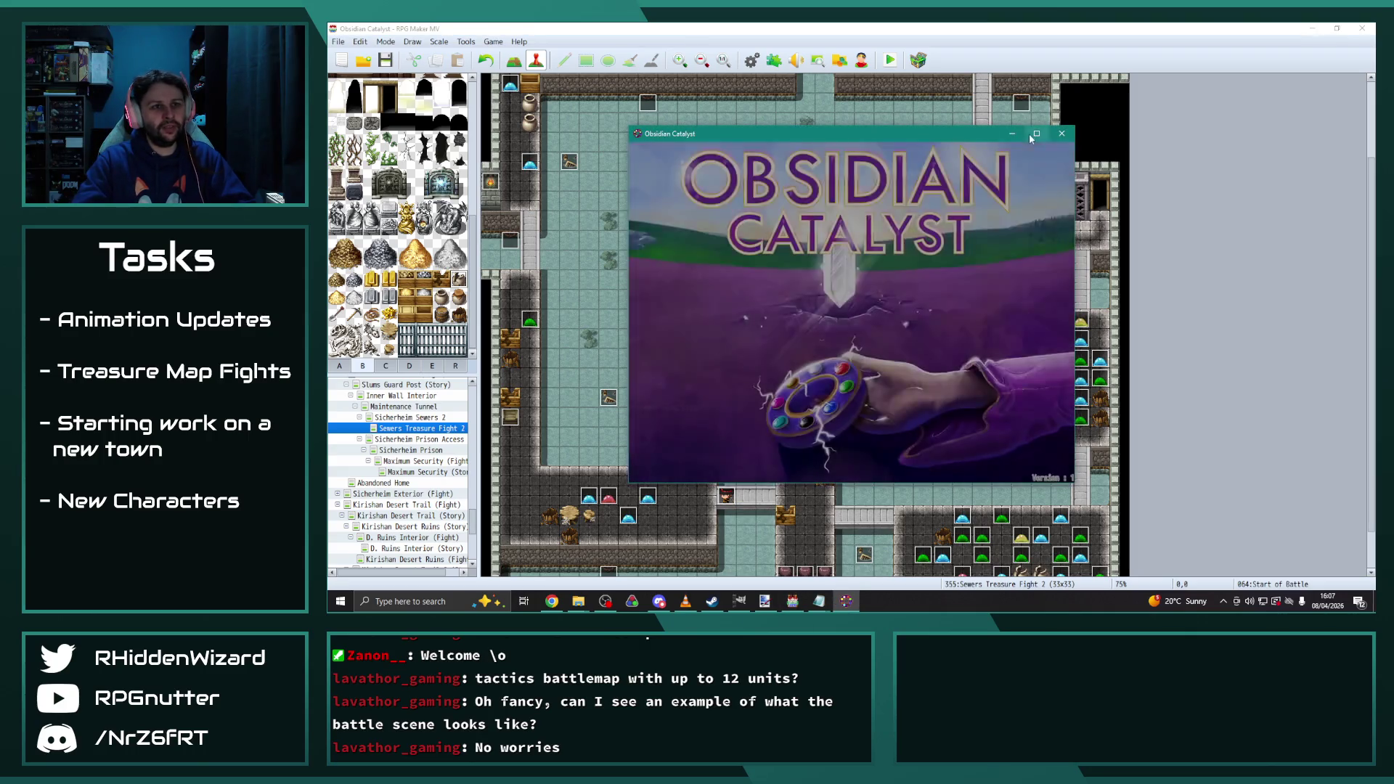
# Maximize the playtest, load File 9 and walk through the bedroom exit into the battle
pyautogui.click(1037, 135)
pyautogui.press('Return')
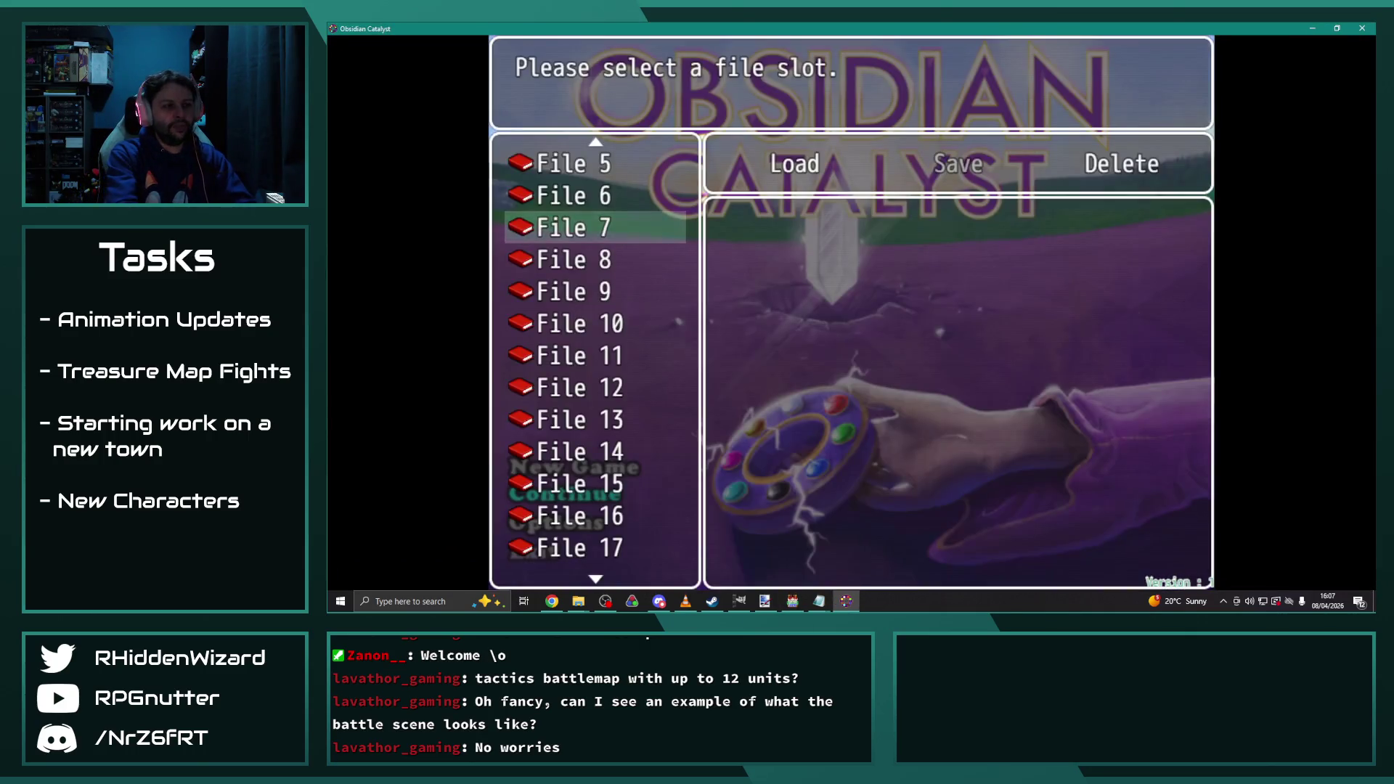
pyautogui.press('Down')
pyautogui.press('Down')
pyautogui.press('Return')
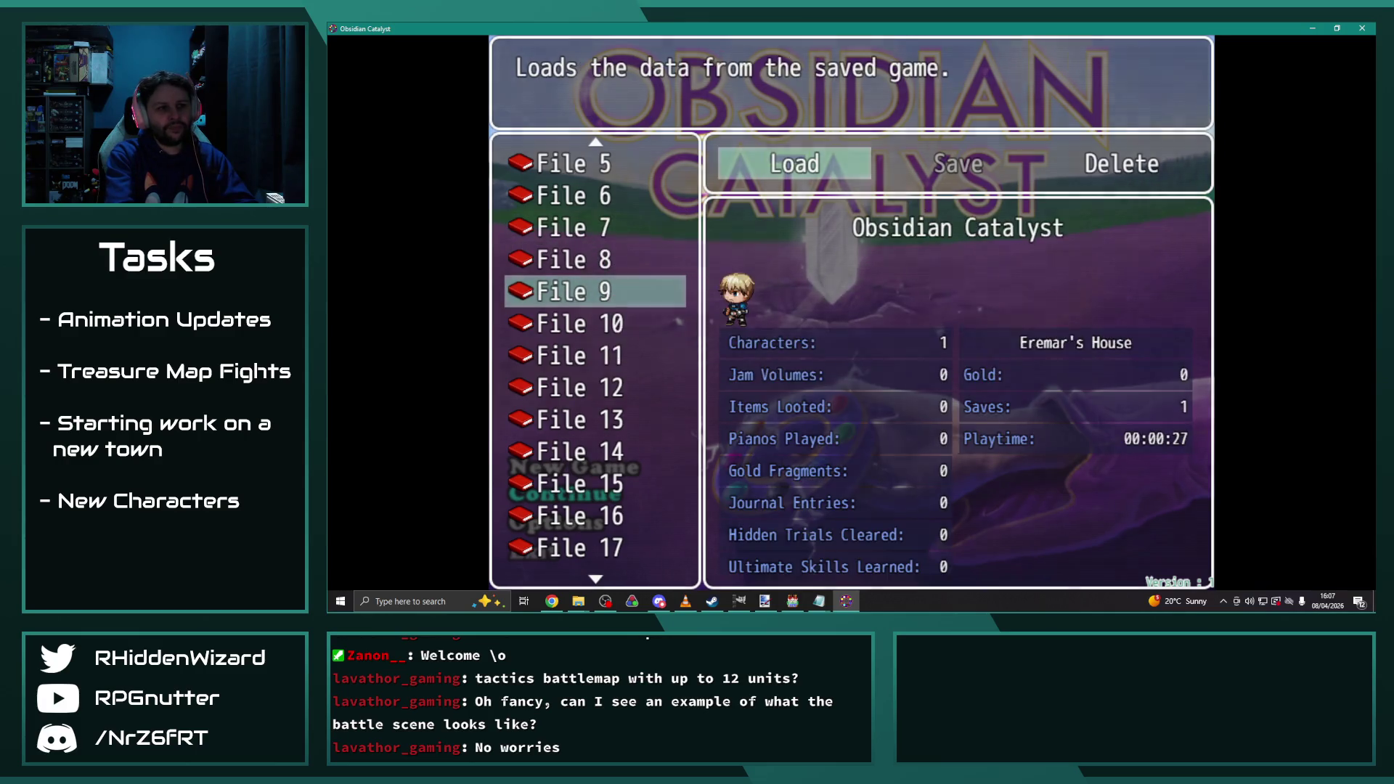
pyautogui.press('Return')
pyautogui.press('Left')
pyautogui.press('Up')
pyautogui.press('Right')
pyautogui.press('Return')
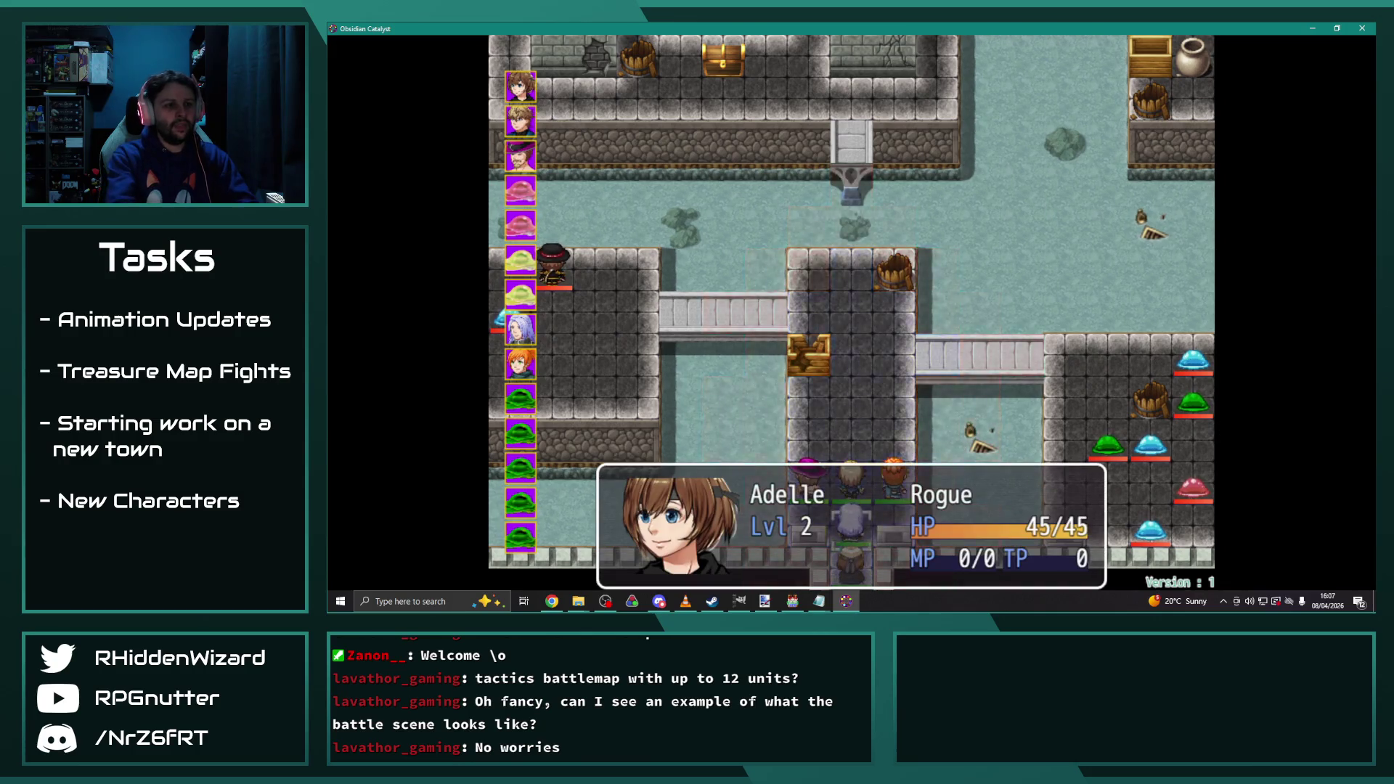
# Have the first unit wait, park Eremar on the bridge, and pass Bad Nigel's and Theodore's turns
pyautogui.press('Return')
pyautogui.press('Up')
pyautogui.press('Return')
pyautogui.press('Up')
pyautogui.press('Up')
pyautogui.press('Up')
pyautogui.press('Right')
pyautogui.press('Right')
pyautogui.press('Right')
pyautogui.press('Up')
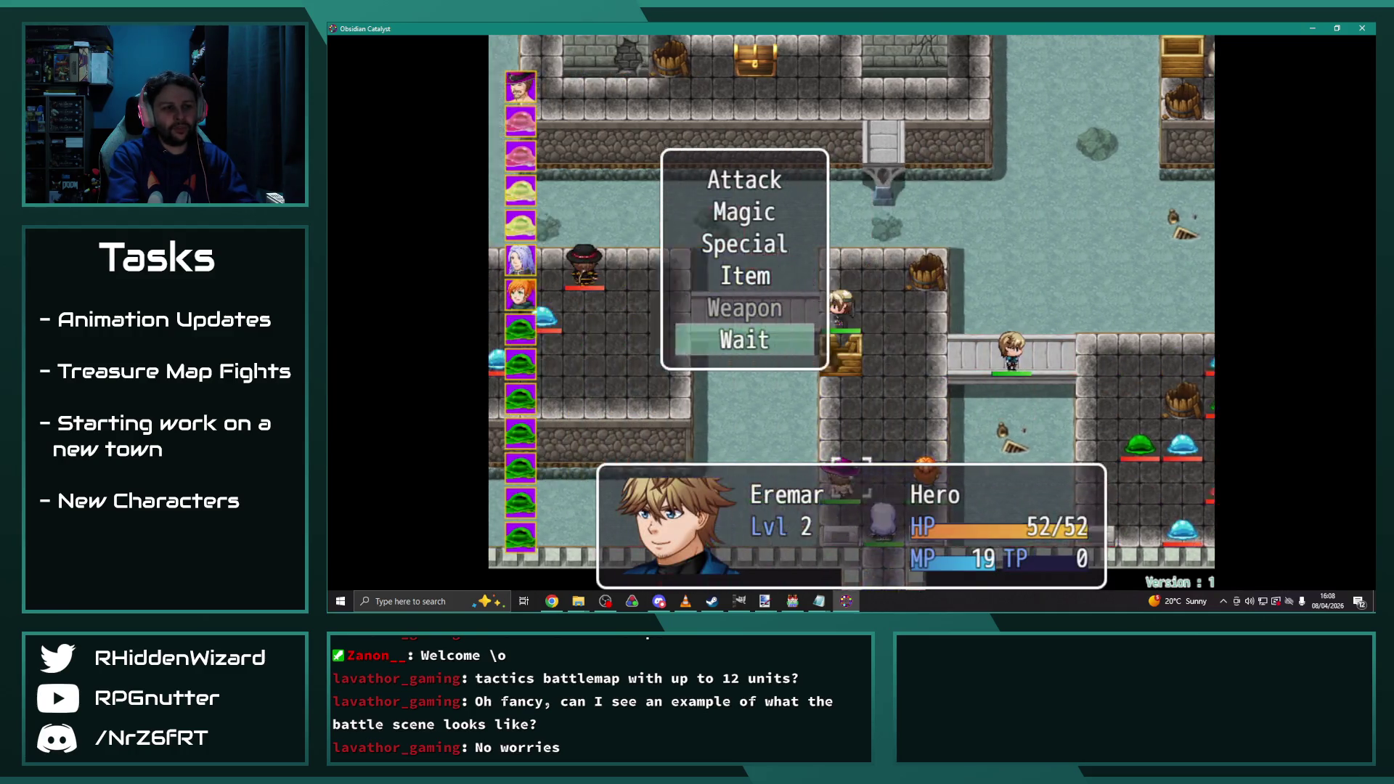
pyautogui.press('Return')
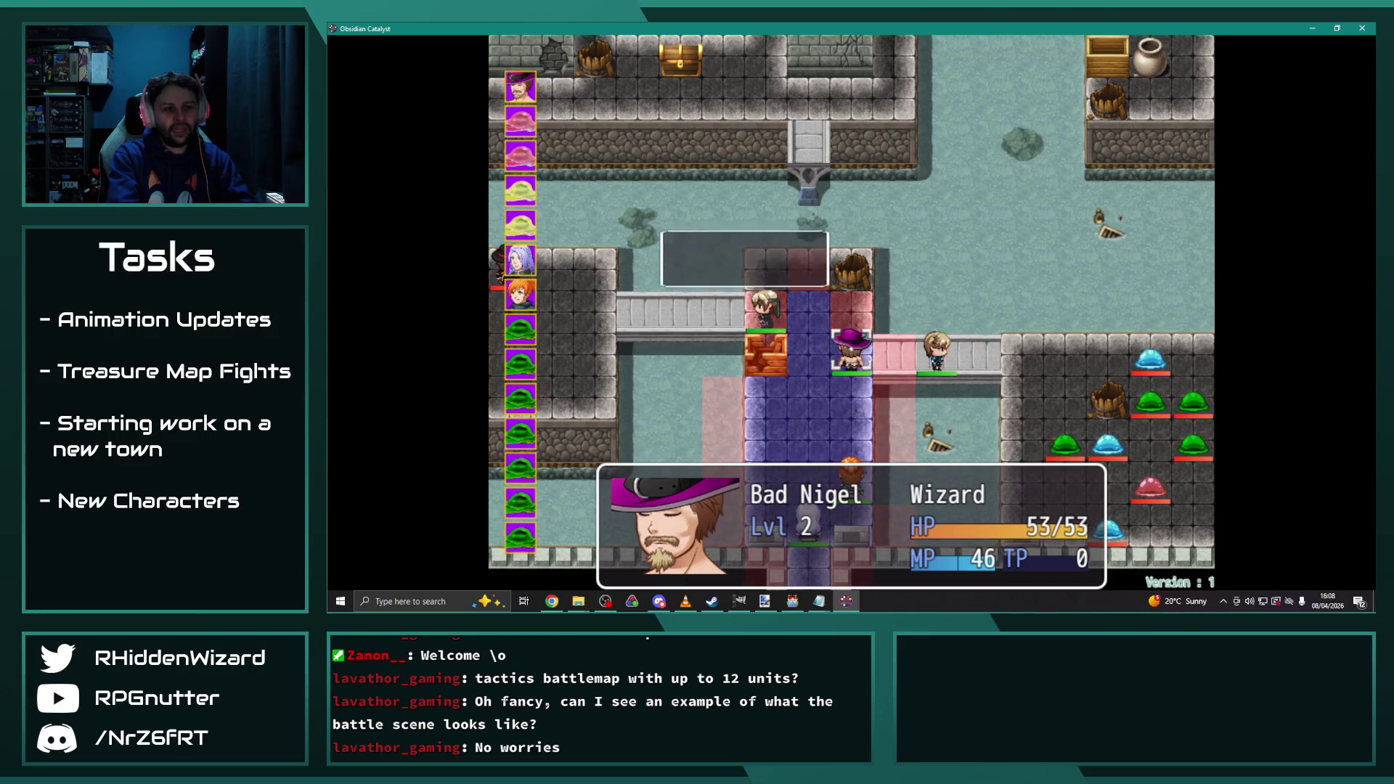
pyautogui.press('Up')
pyautogui.press('Return')
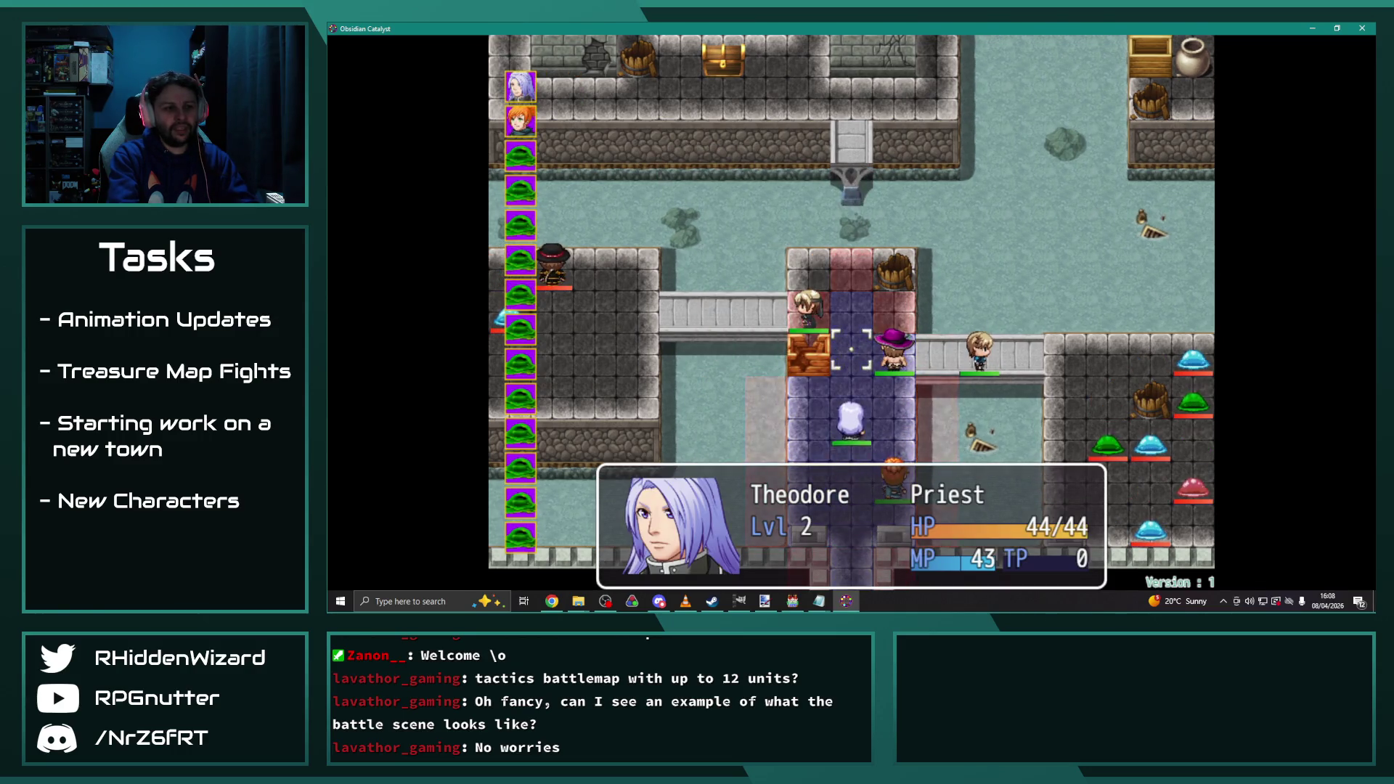
pyautogui.press('Return')
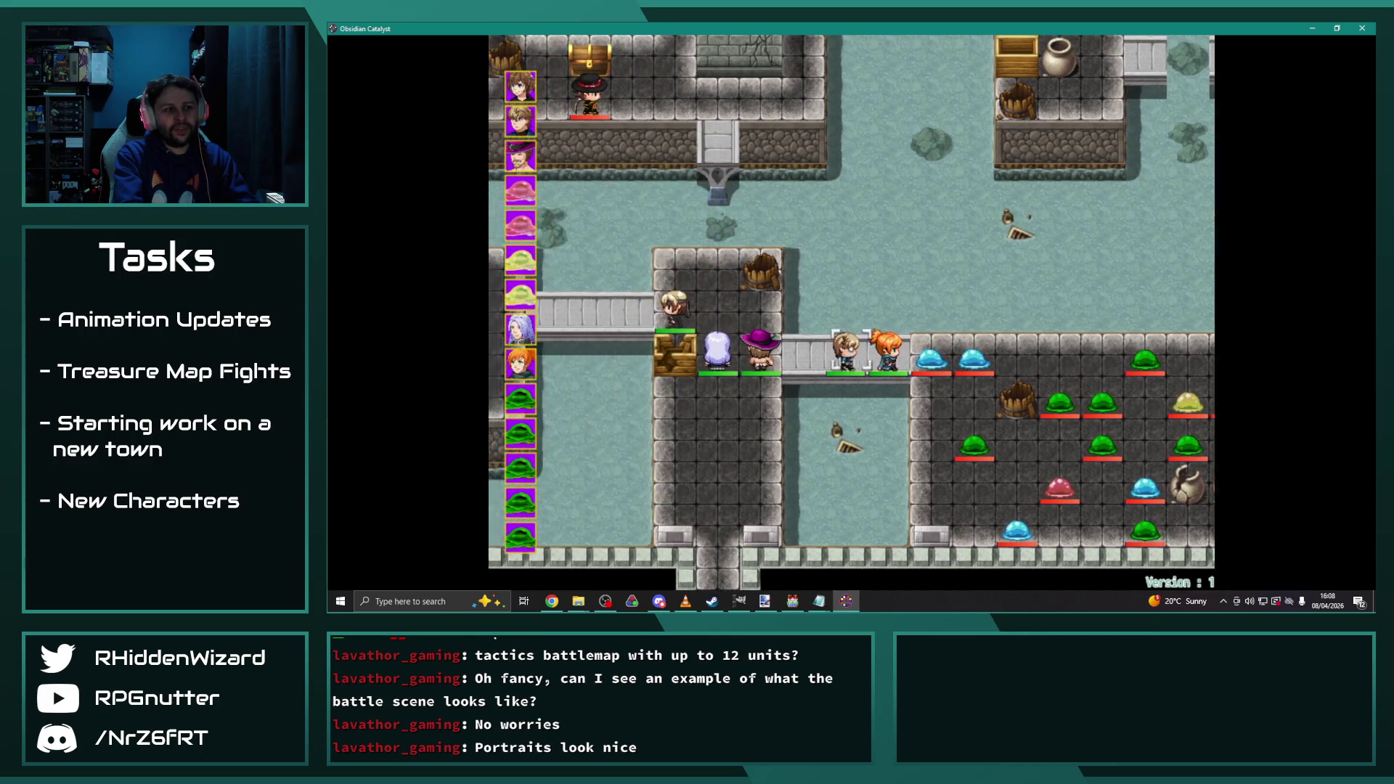
# Close the battle results, then have Eremar cast Fulgur I on the target area
pyautogui.press('Left')
pyautogui.press('Left')
pyautogui.press('Left')
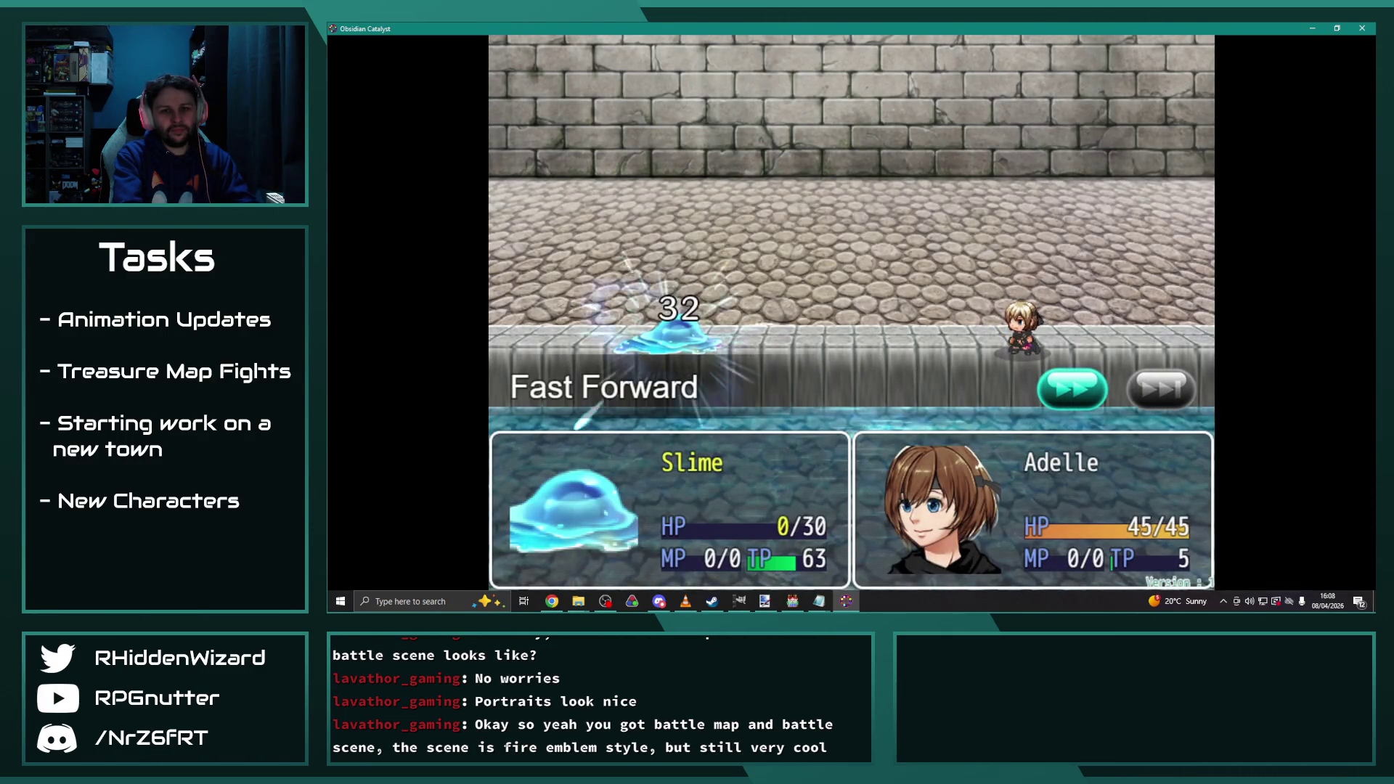
pyautogui.press('Return')
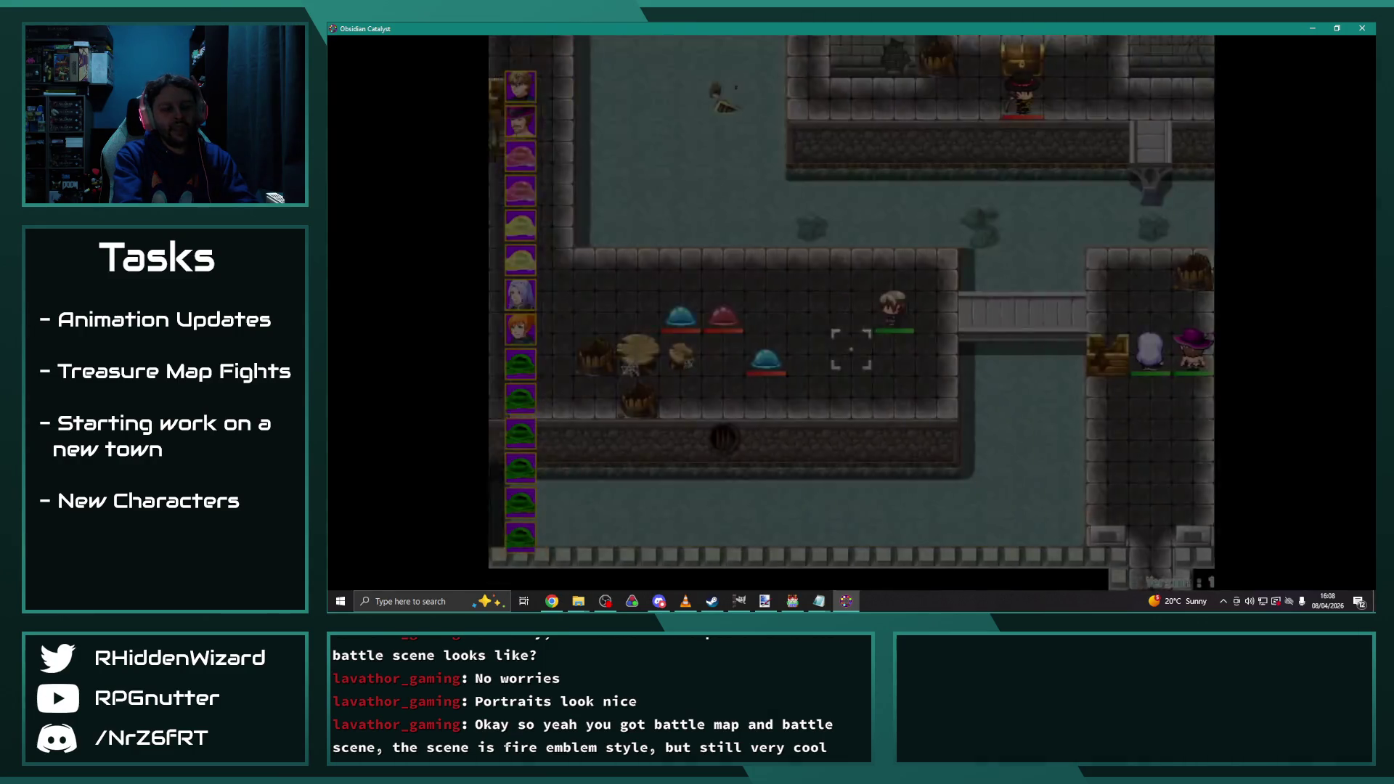
pyautogui.press('Return')
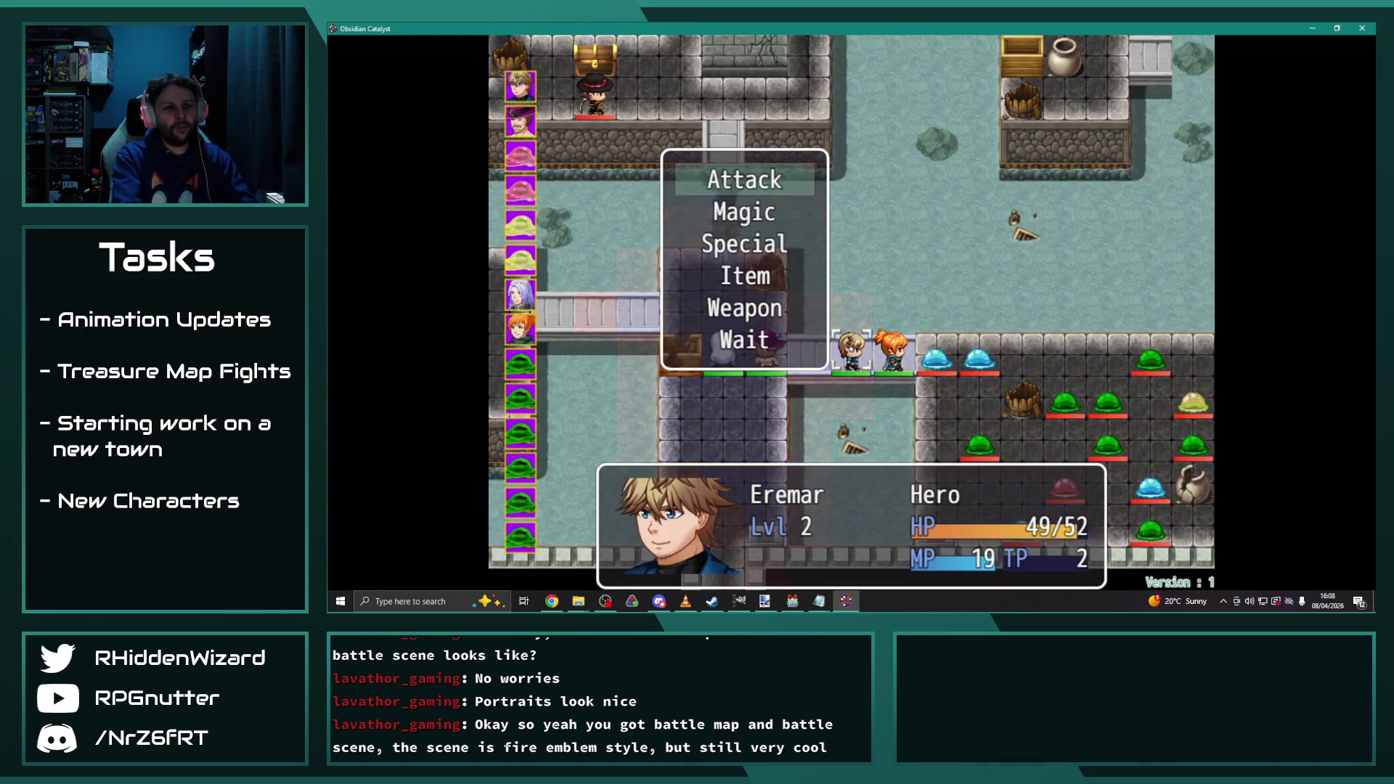
pyautogui.press('Up')
pyautogui.press('Return')
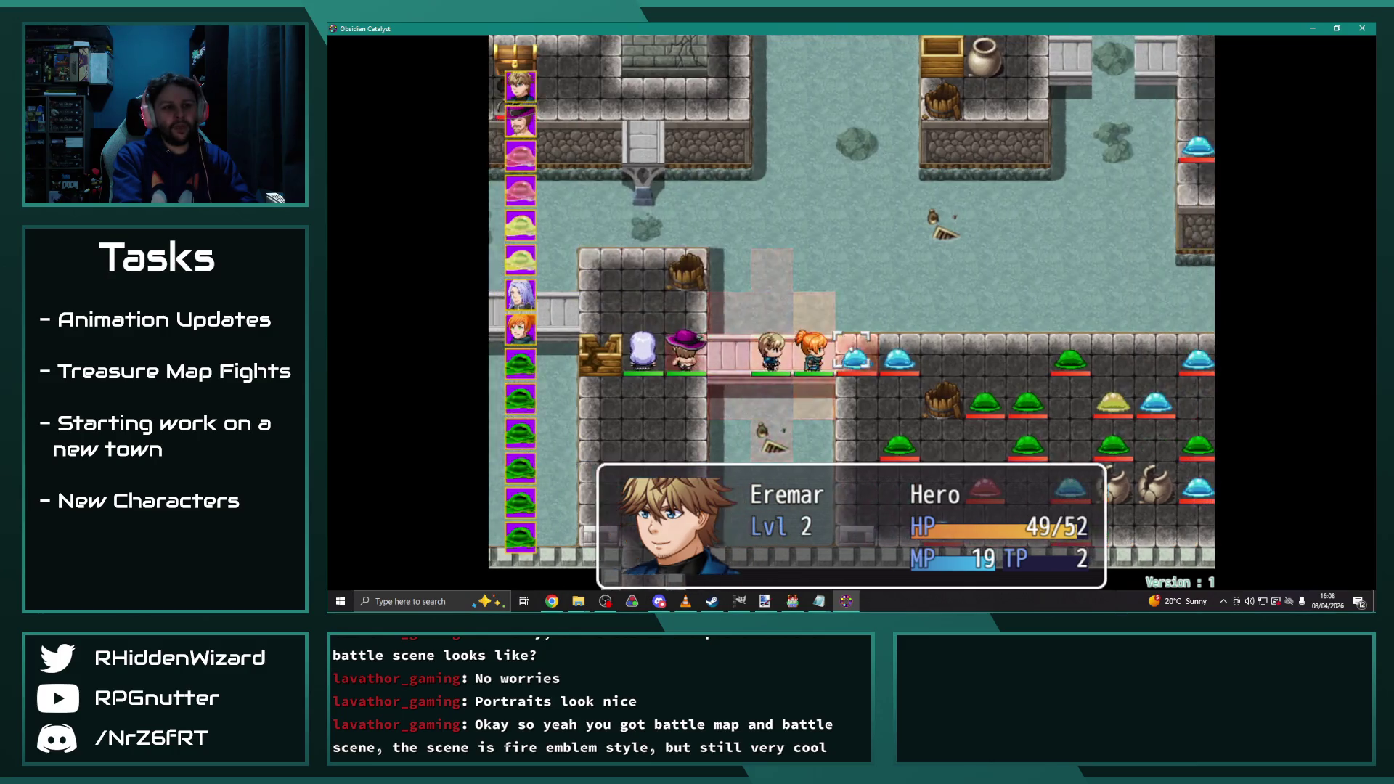
pyautogui.press('Return')
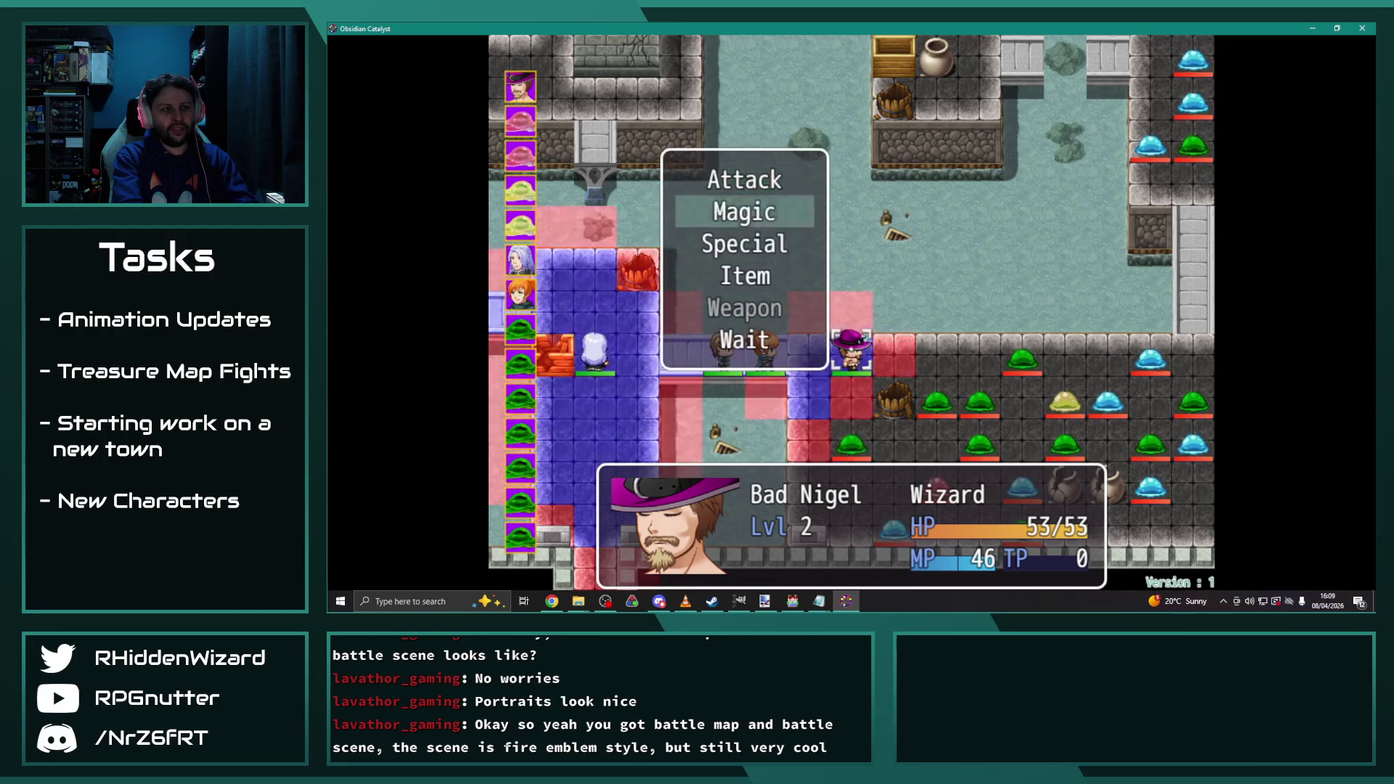
# Have Bad Nigel cast Terra I on the target tile
pyautogui.press('Return')
pyautogui.press('Return')
pyautogui.press('Down')
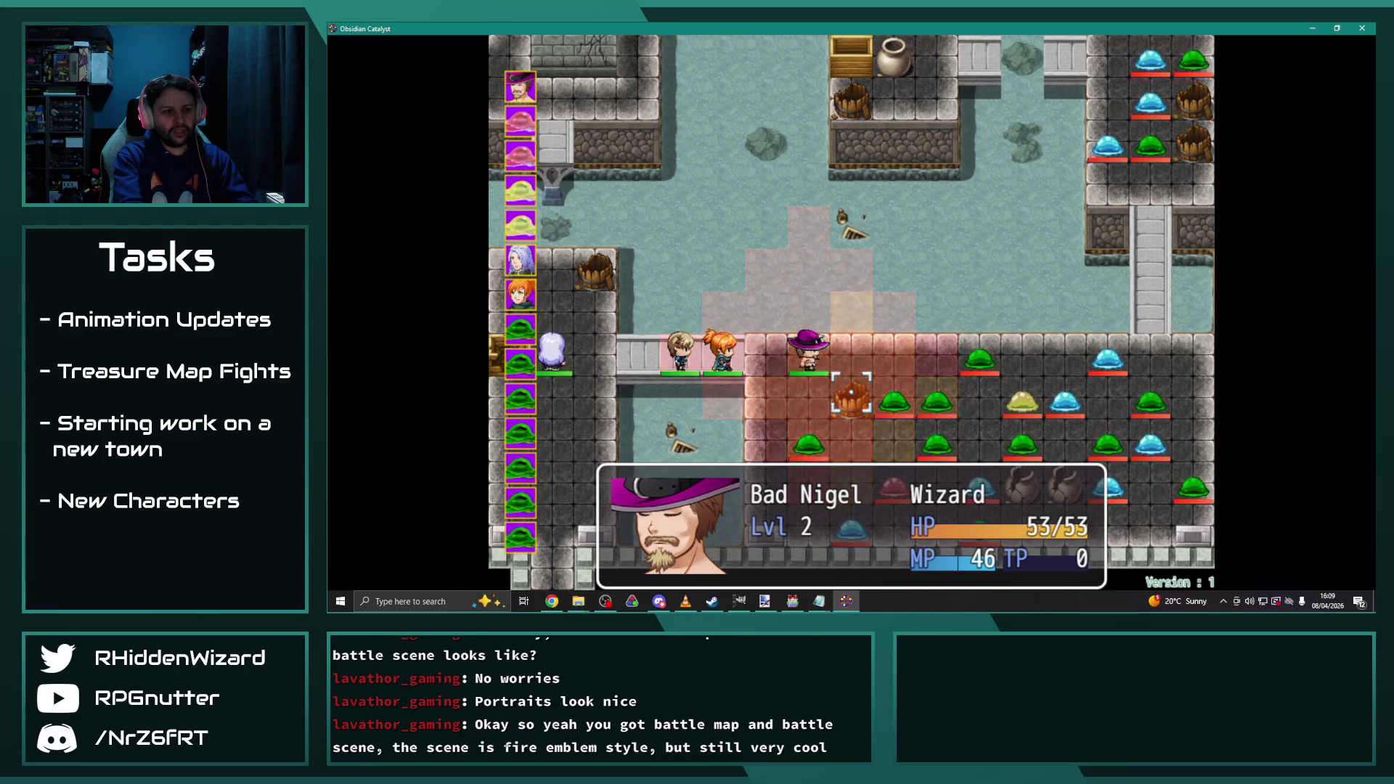
pyautogui.press('Return')
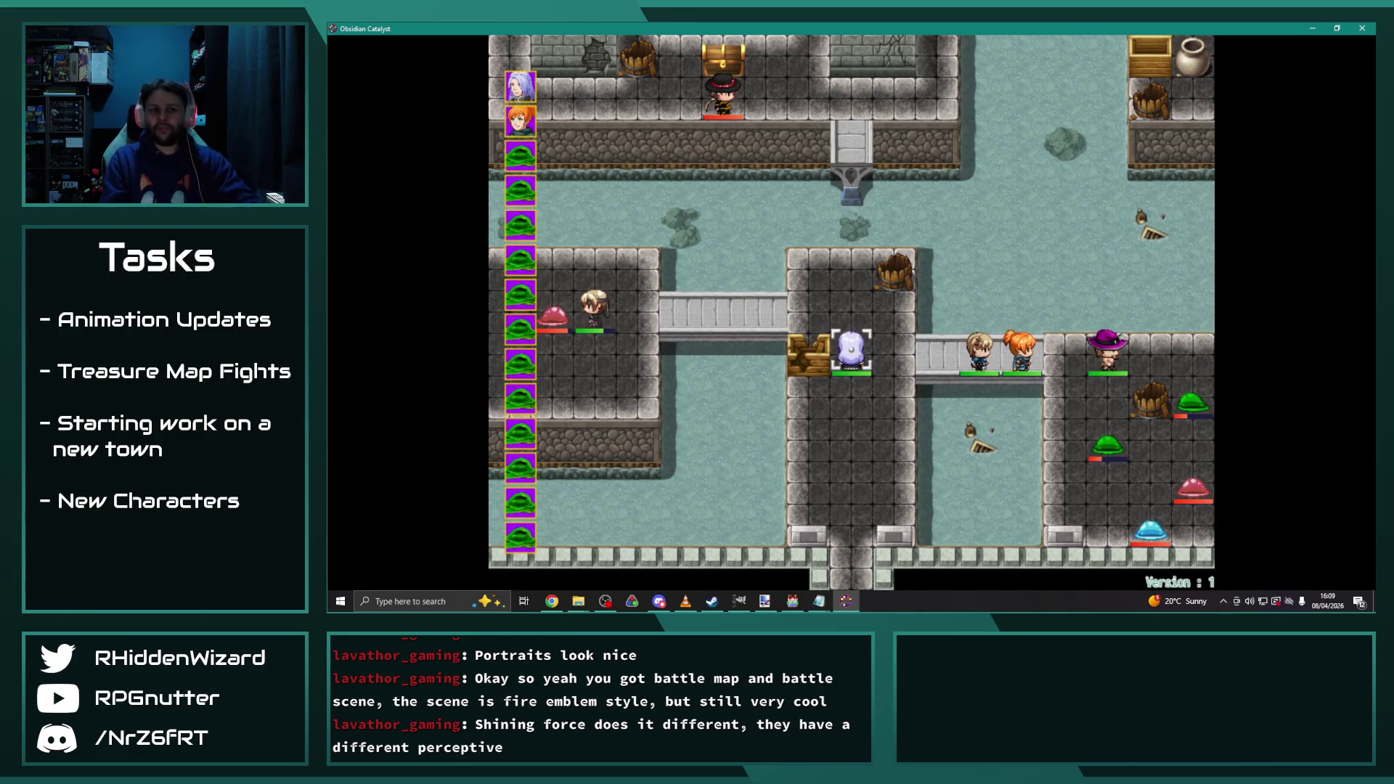
# Reposition Theodore and wait, then move Melanie right to attack Ooze A
pyautogui.press('Return')
pyautogui.press('Return')
pyautogui.press('Up')
pyautogui.press('Return')
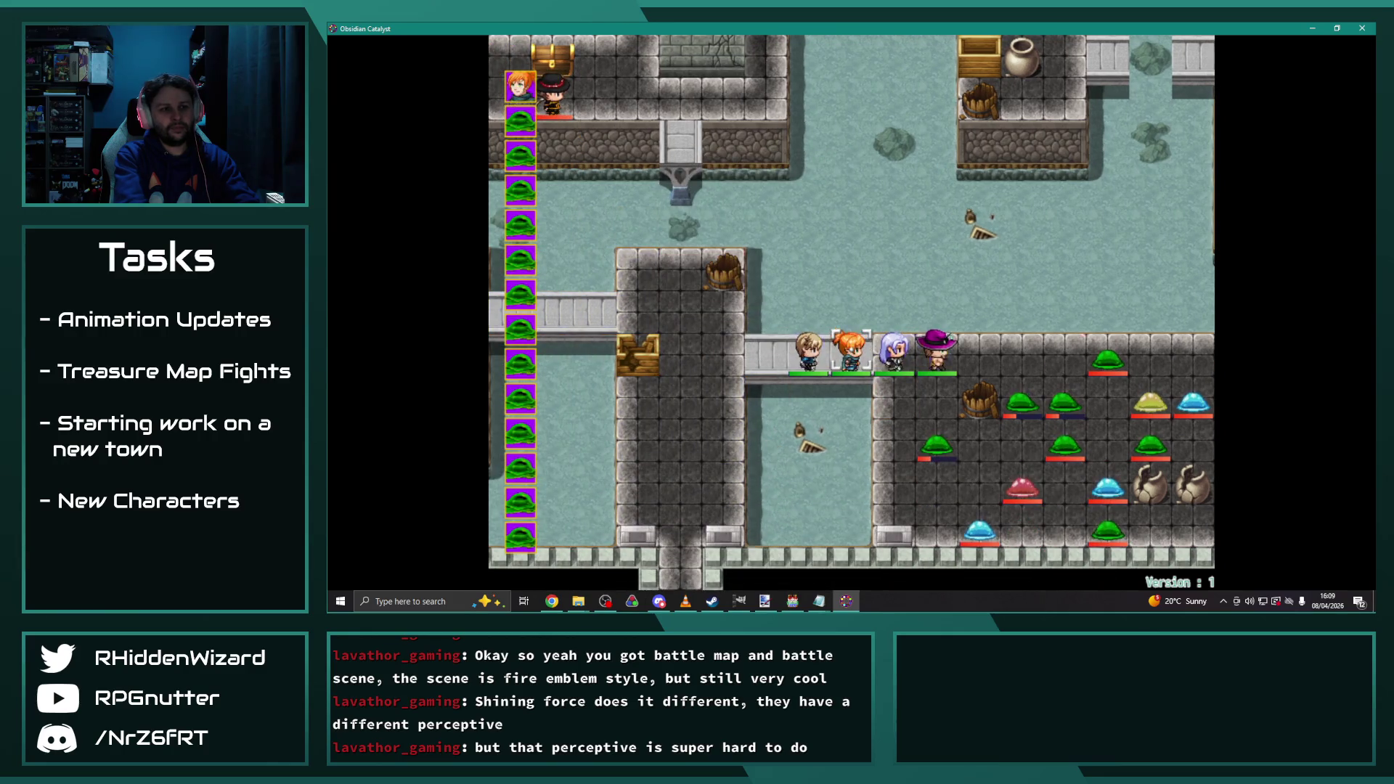
pyautogui.press('Return')
pyautogui.press('Right')
pyautogui.press('Right')
pyautogui.press('Right')
pyautogui.press('Return')
pyautogui.press('Return')
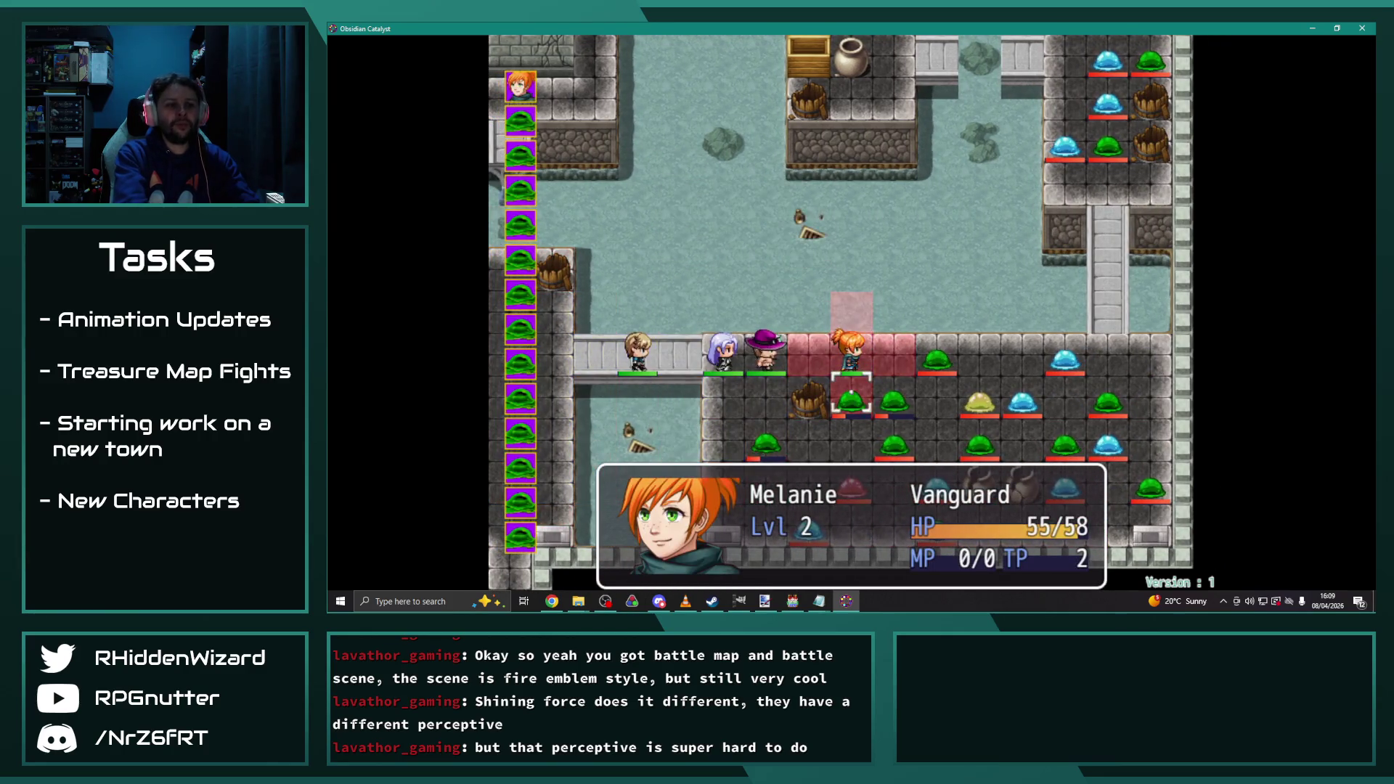
pyautogui.press('Return')
pyautogui.press('Escape')
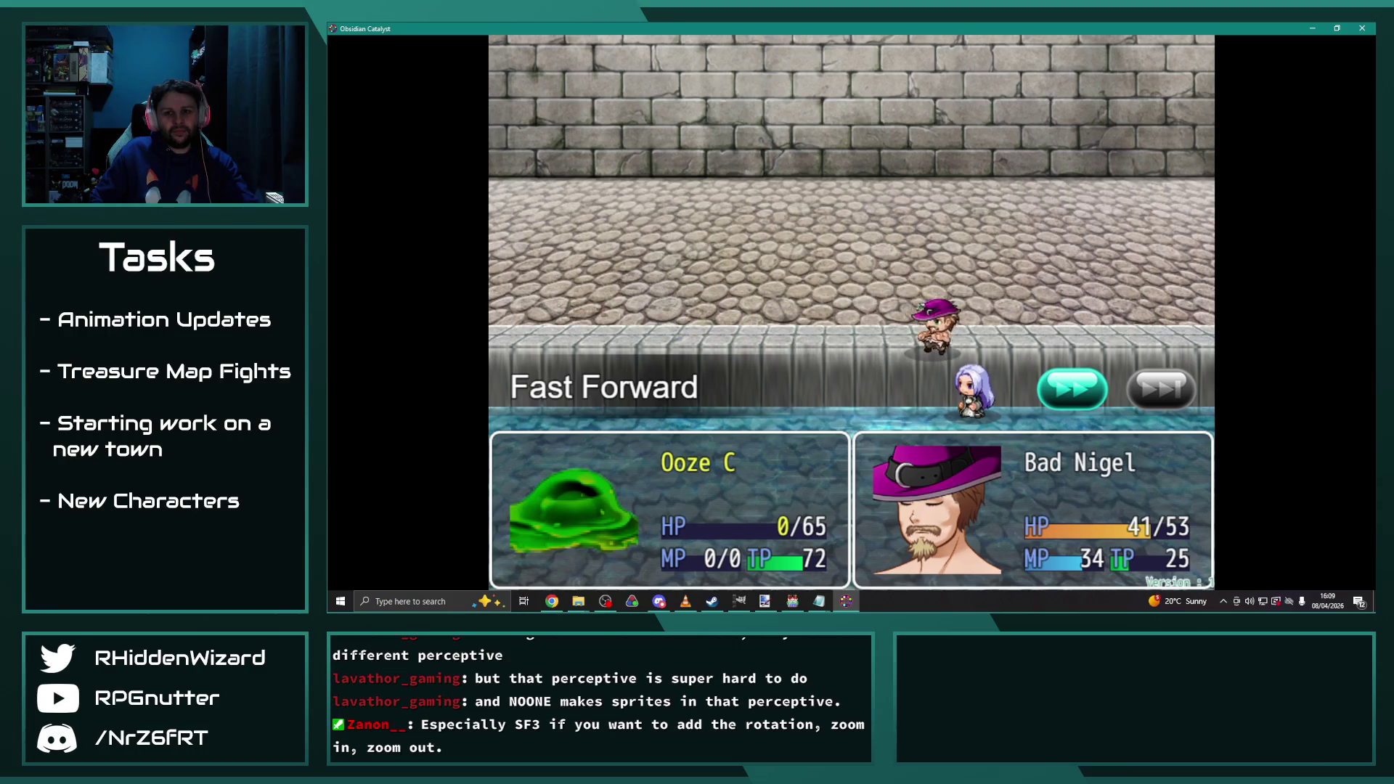
# Dismiss the victory messages and Desmond's chest lines, then have Adelle attack Globule
pyautogui.press('Return')
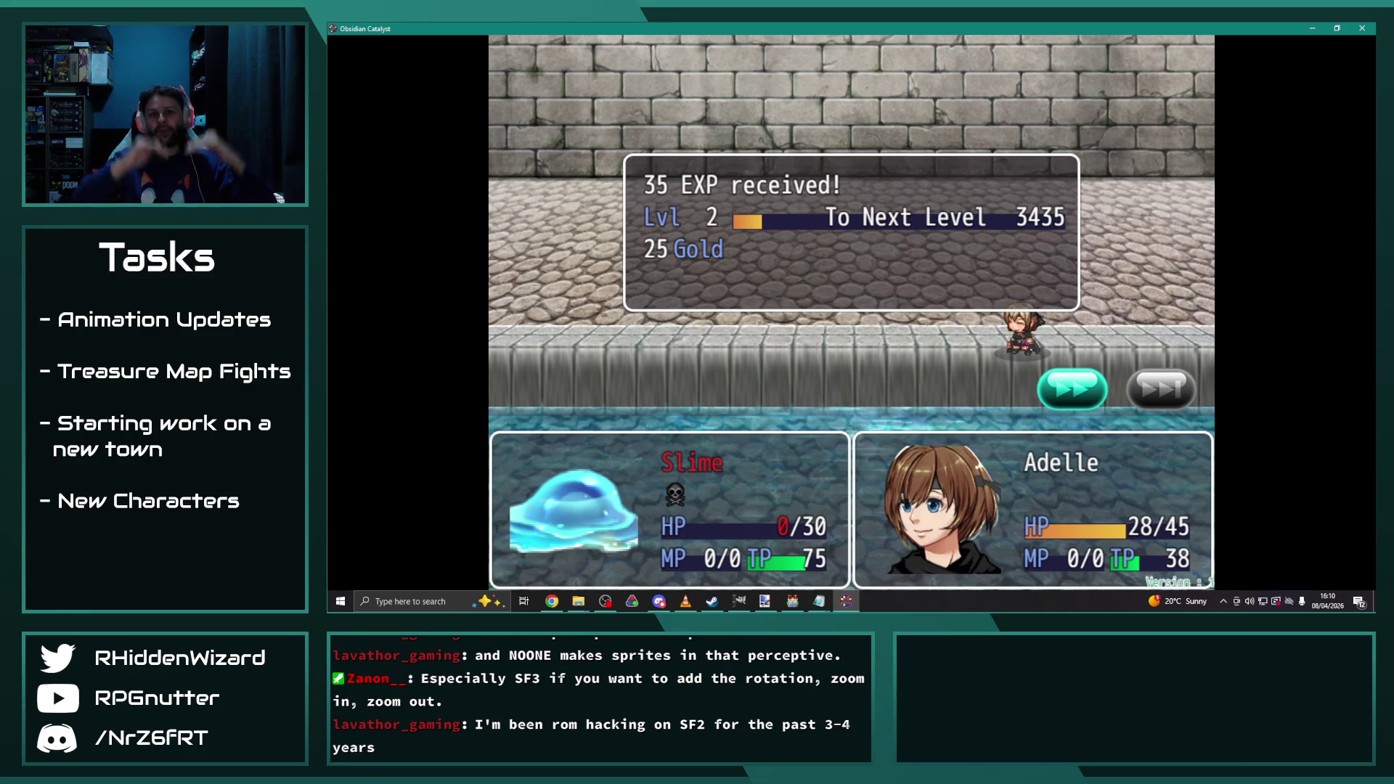
pyautogui.press('Return')
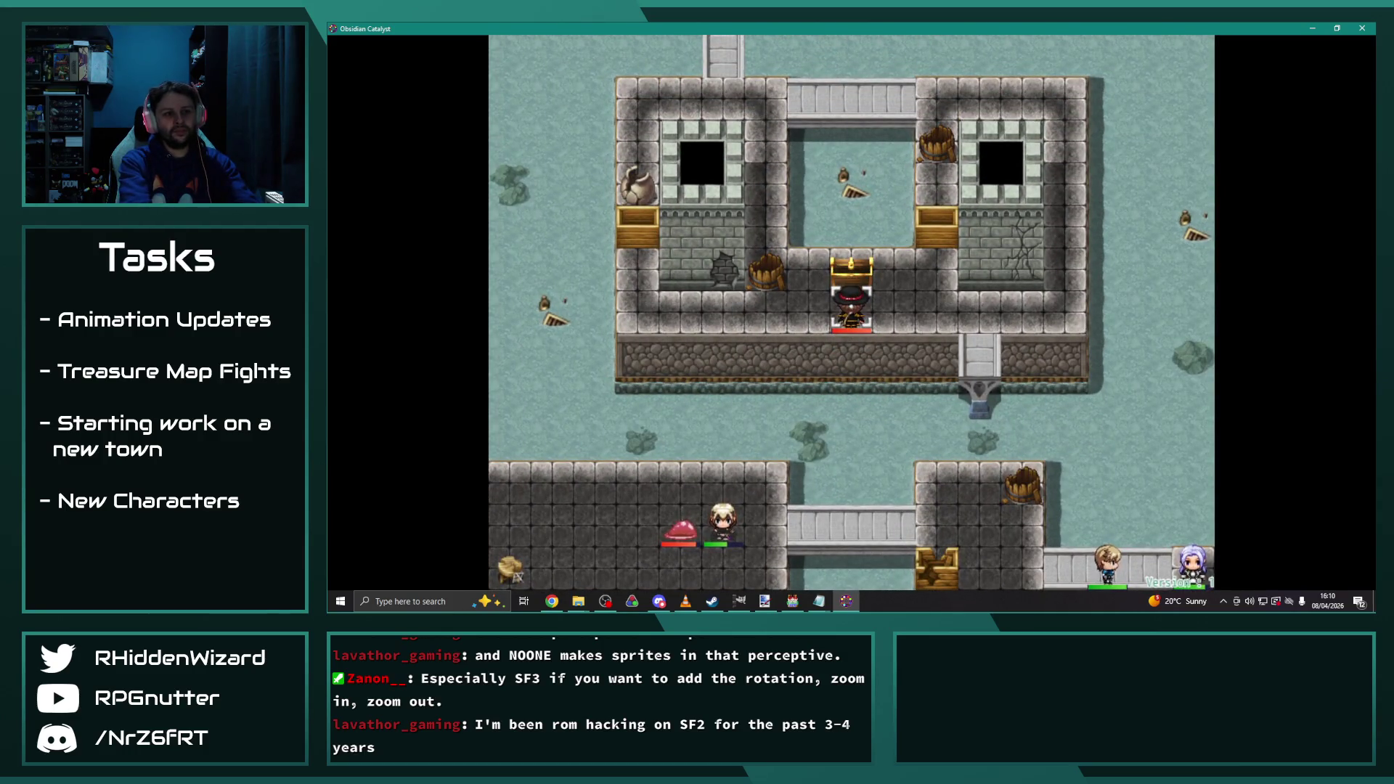
pyautogui.press('Return')
pyautogui.press('Return')
pyautogui.press('Return')
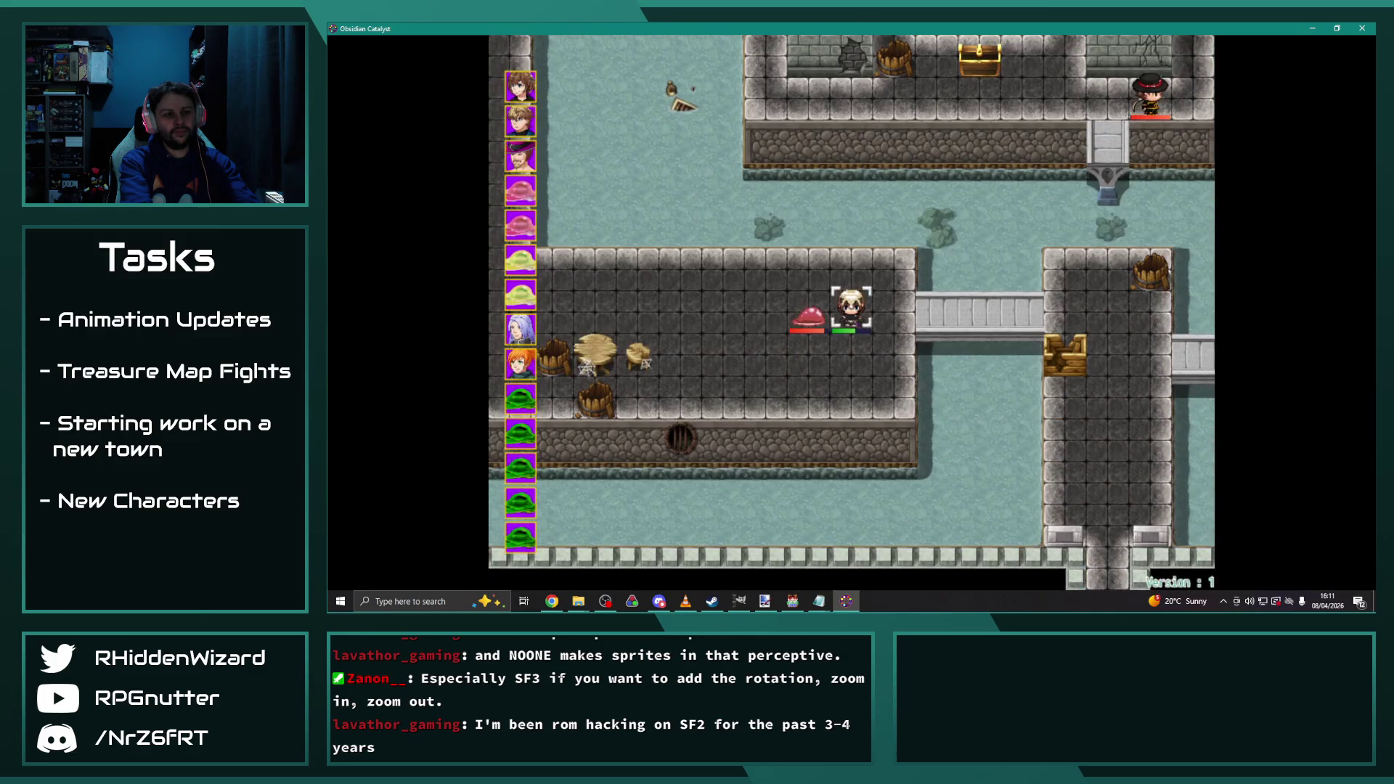
pyautogui.press('Return')
pyautogui.press('Return')
pyautogui.press('Return')
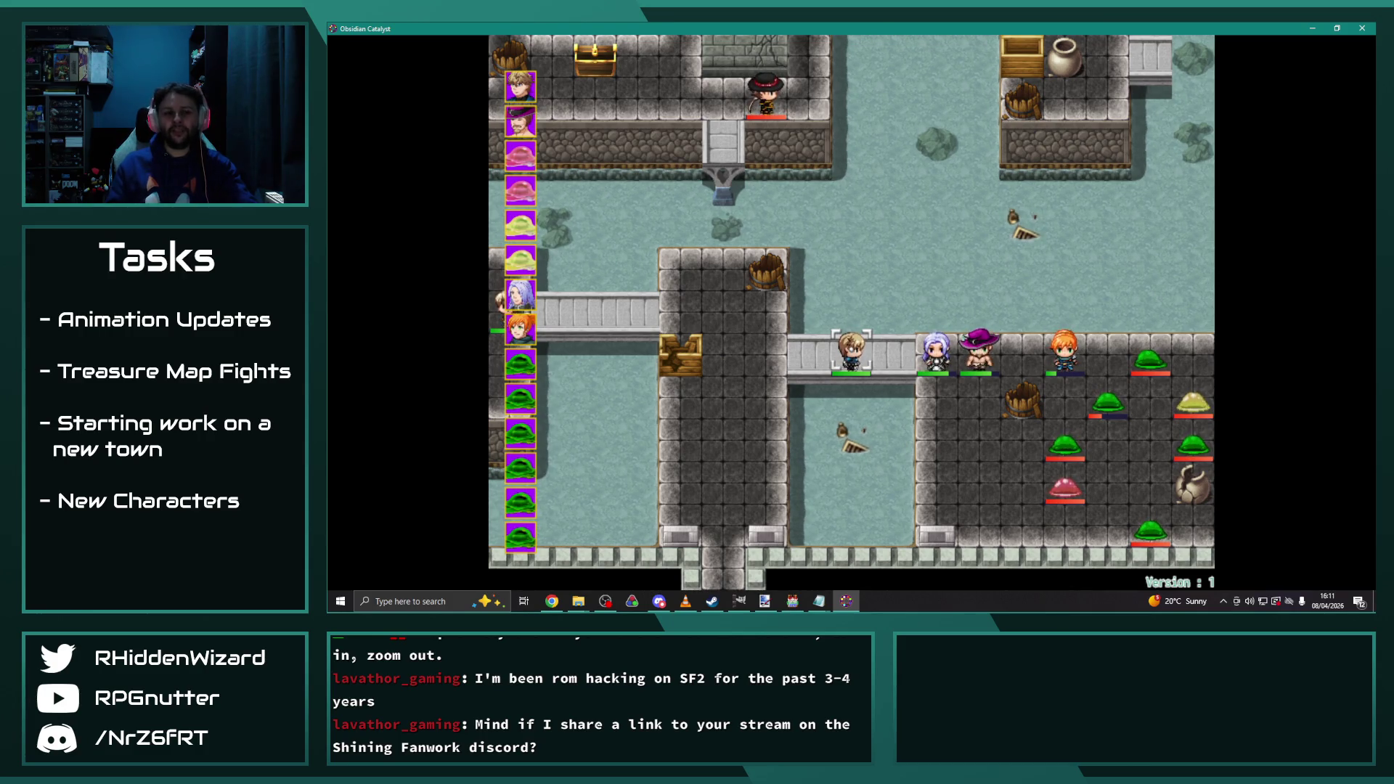
# Move Eremar next to Ooze B and fight it, then quit the playtest
pyautogui.press('Return')
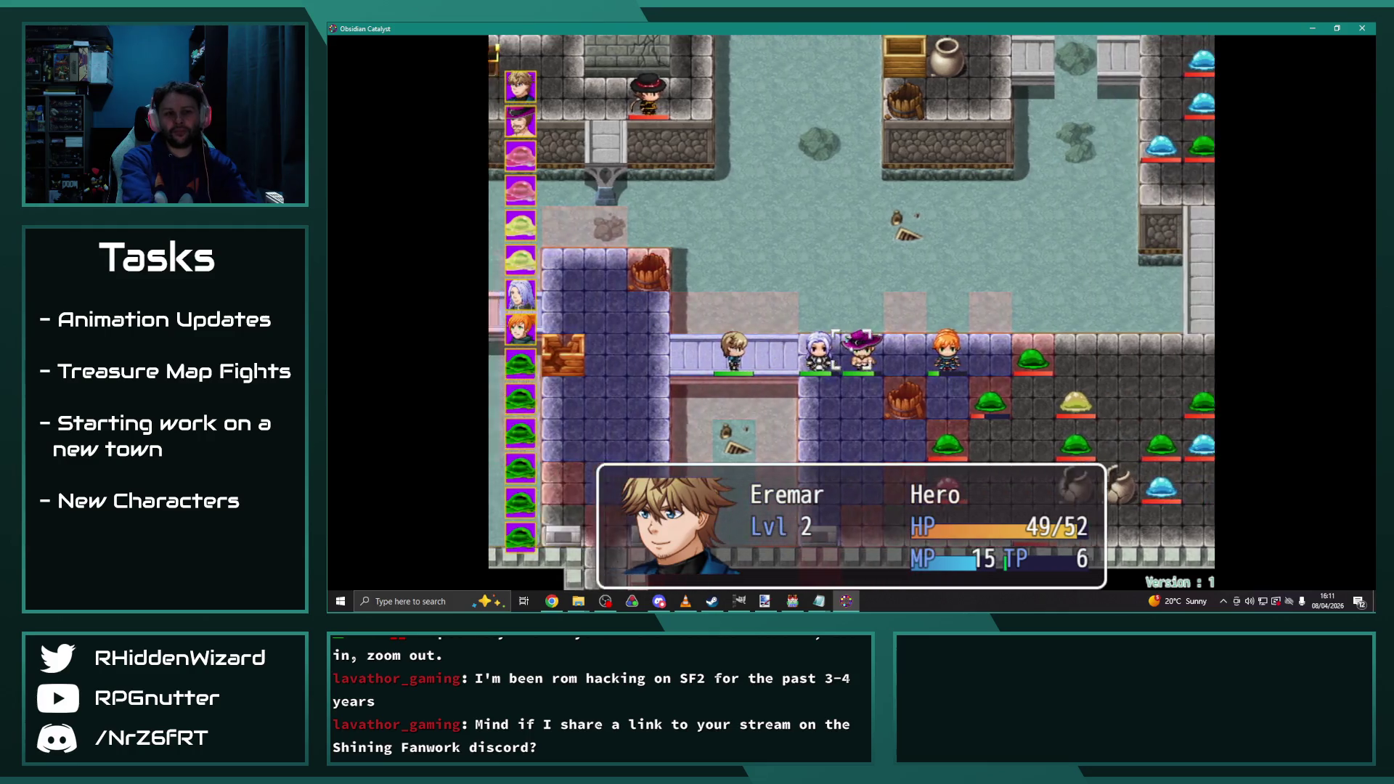
pyautogui.press('Right')
pyautogui.press('Right')
pyautogui.press('Down')
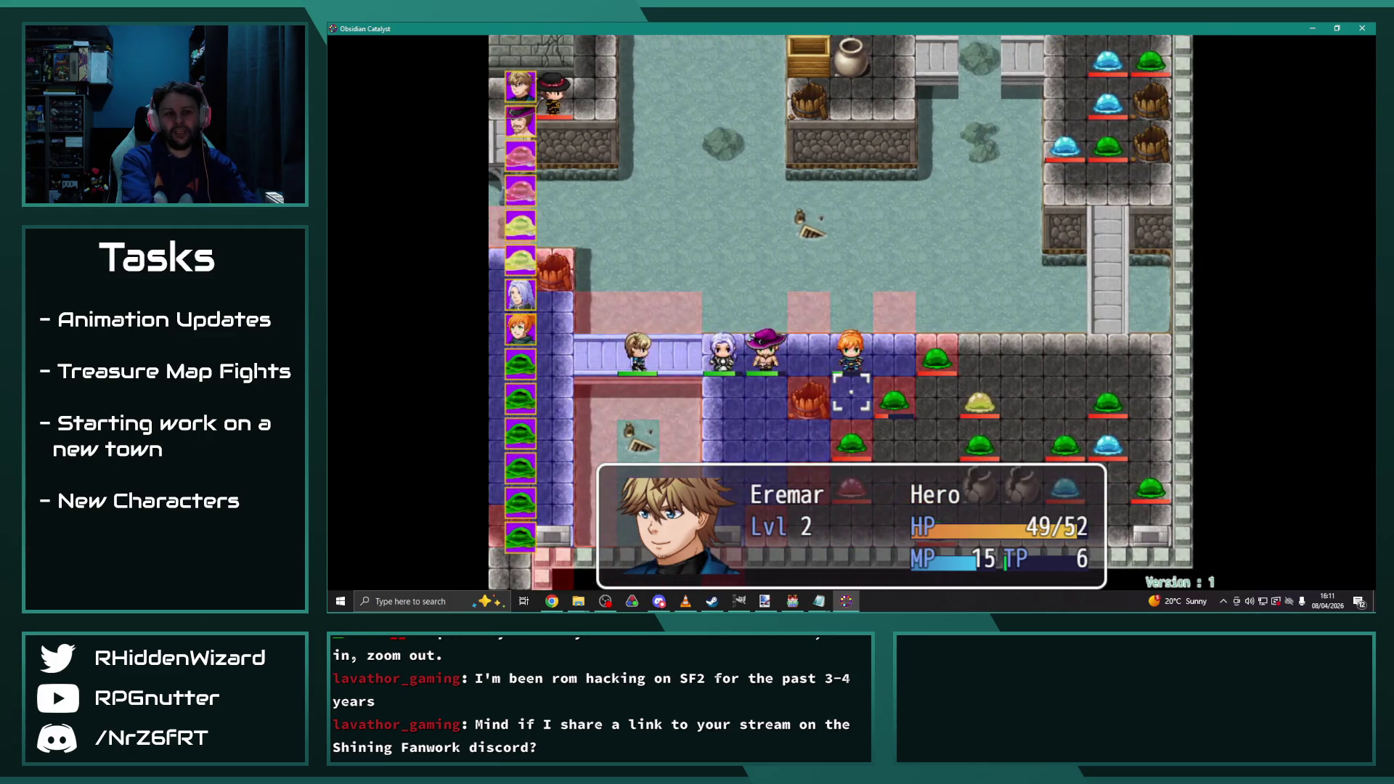
pyautogui.press('Return')
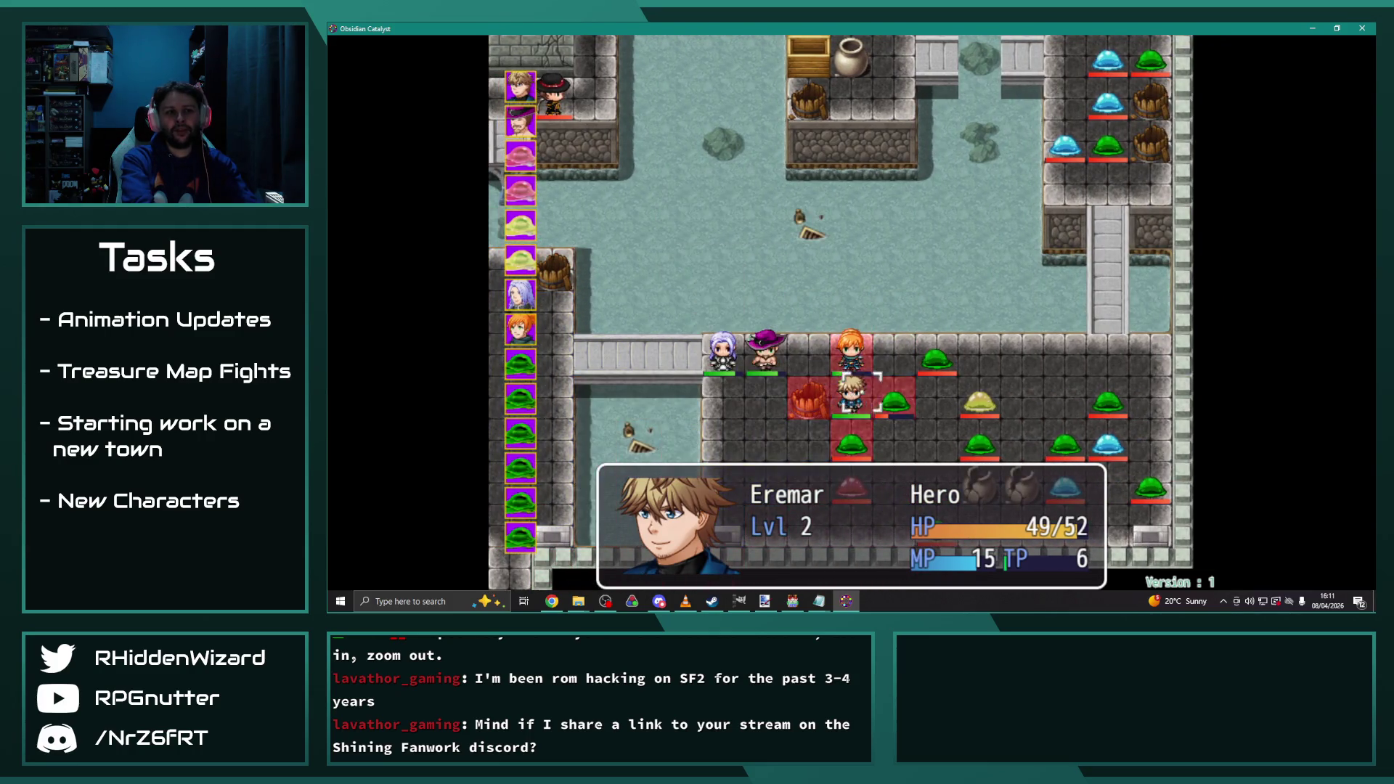
pyautogui.press('Right')
pyautogui.press('Return')
pyautogui.press('Return')
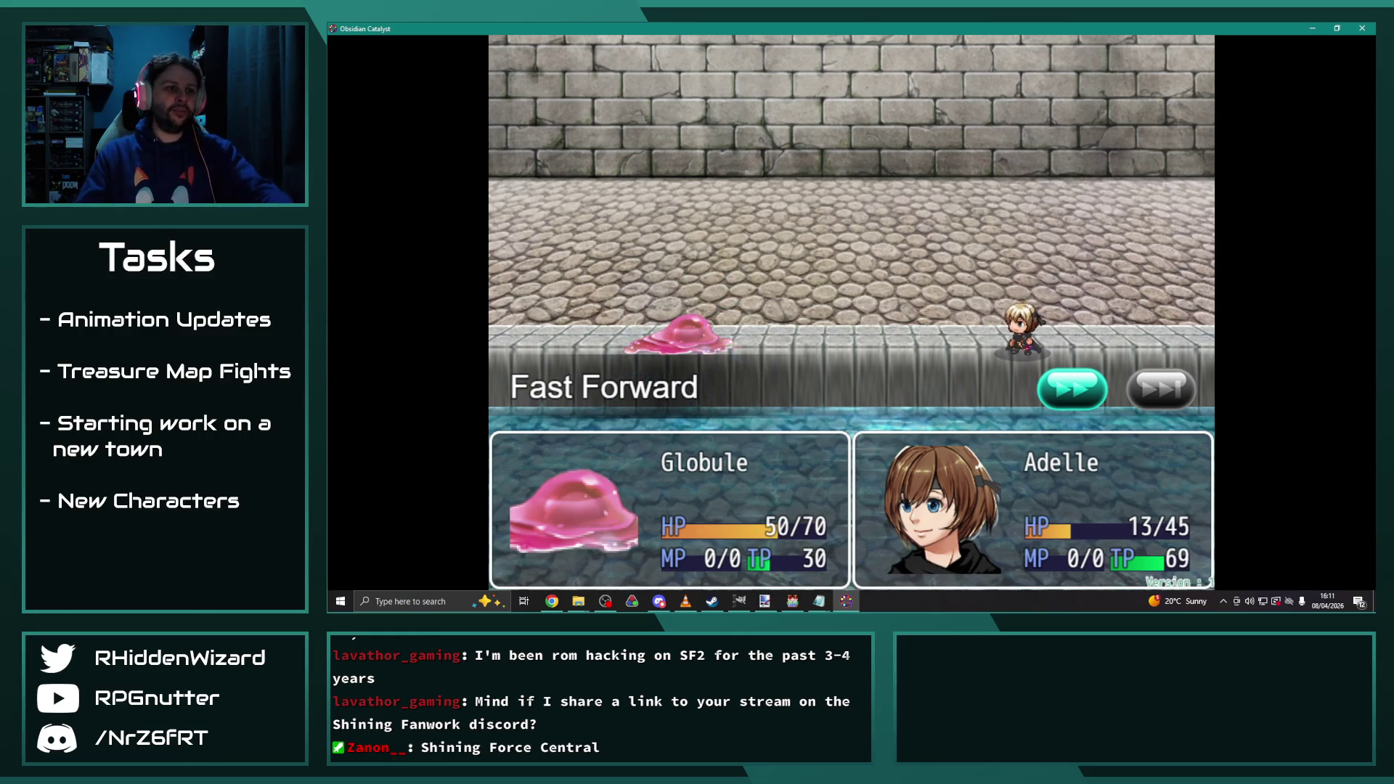
pyautogui.hotkey('alt', 'F4')
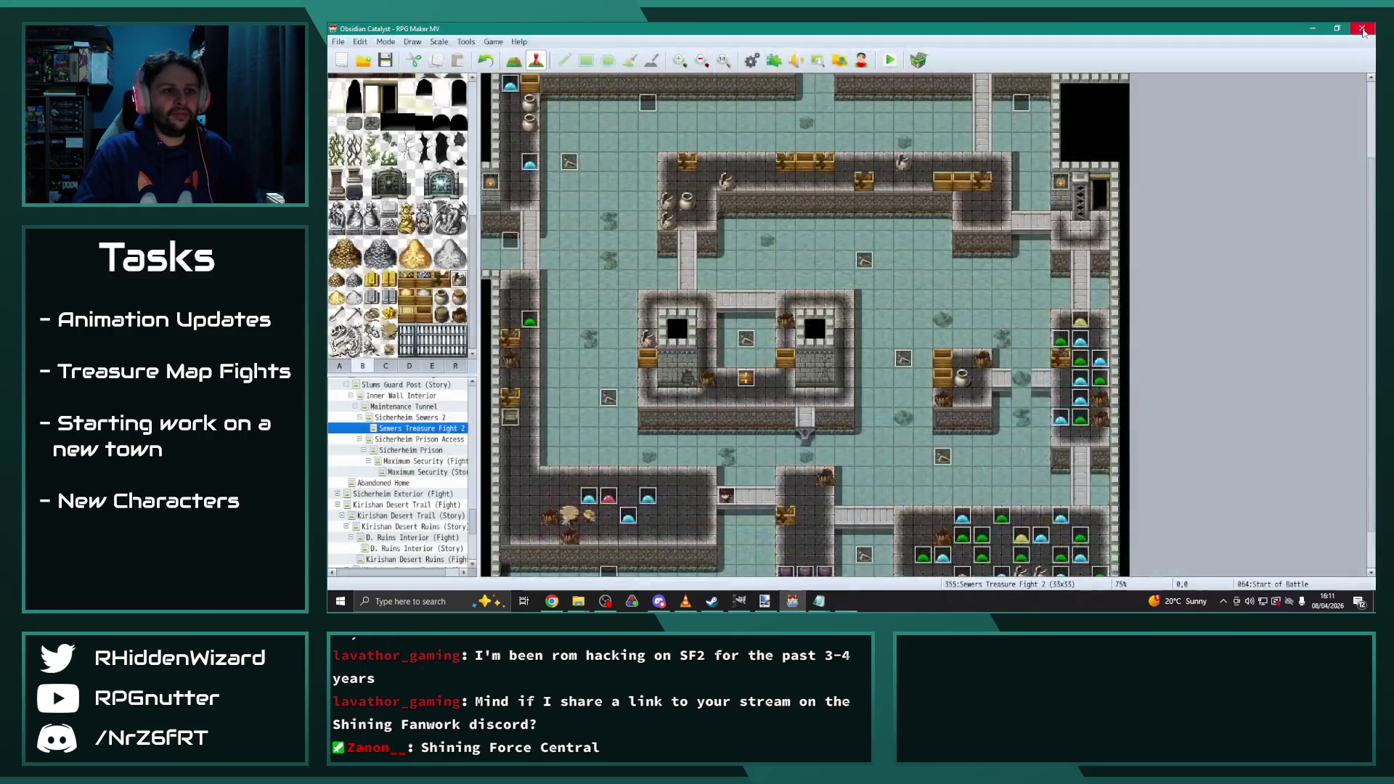
pyautogui.click(686, 601)
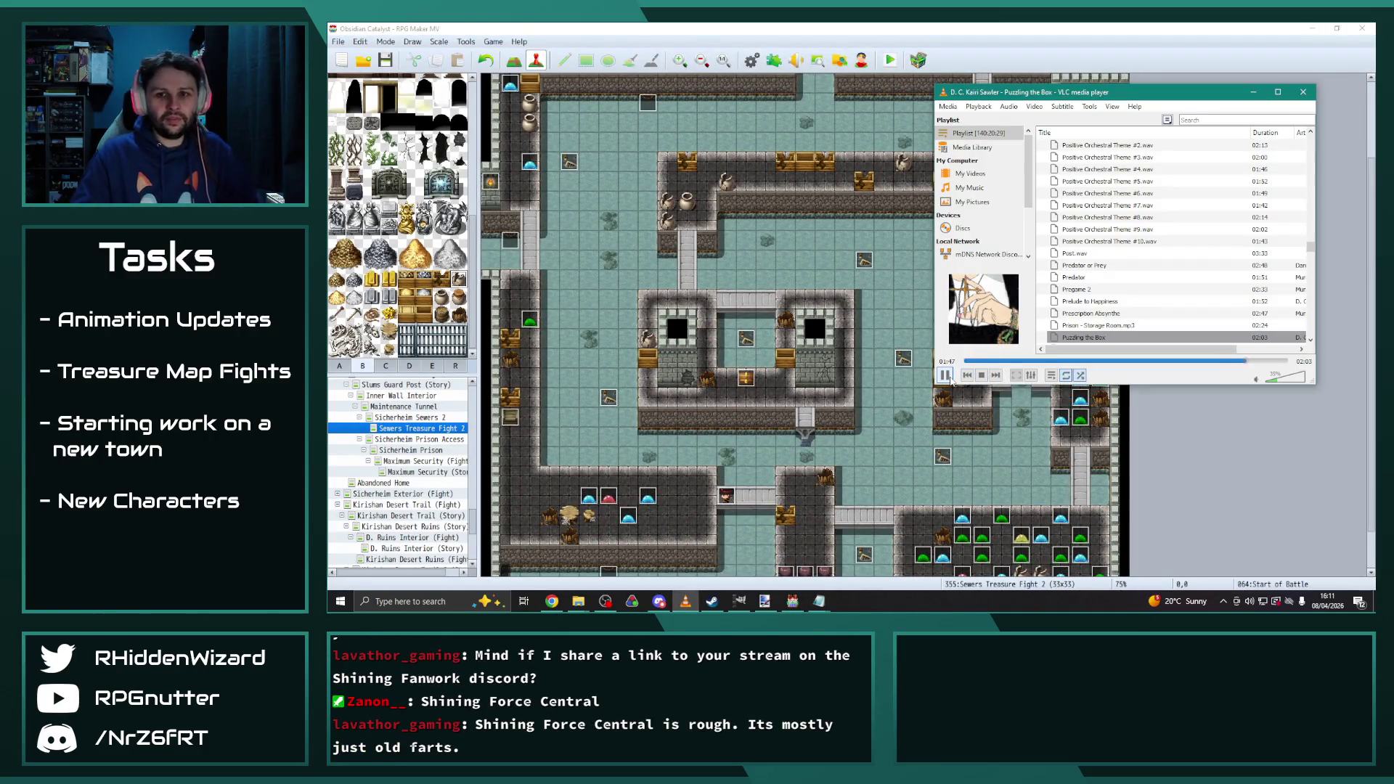
pyautogui.click(1178, 446)
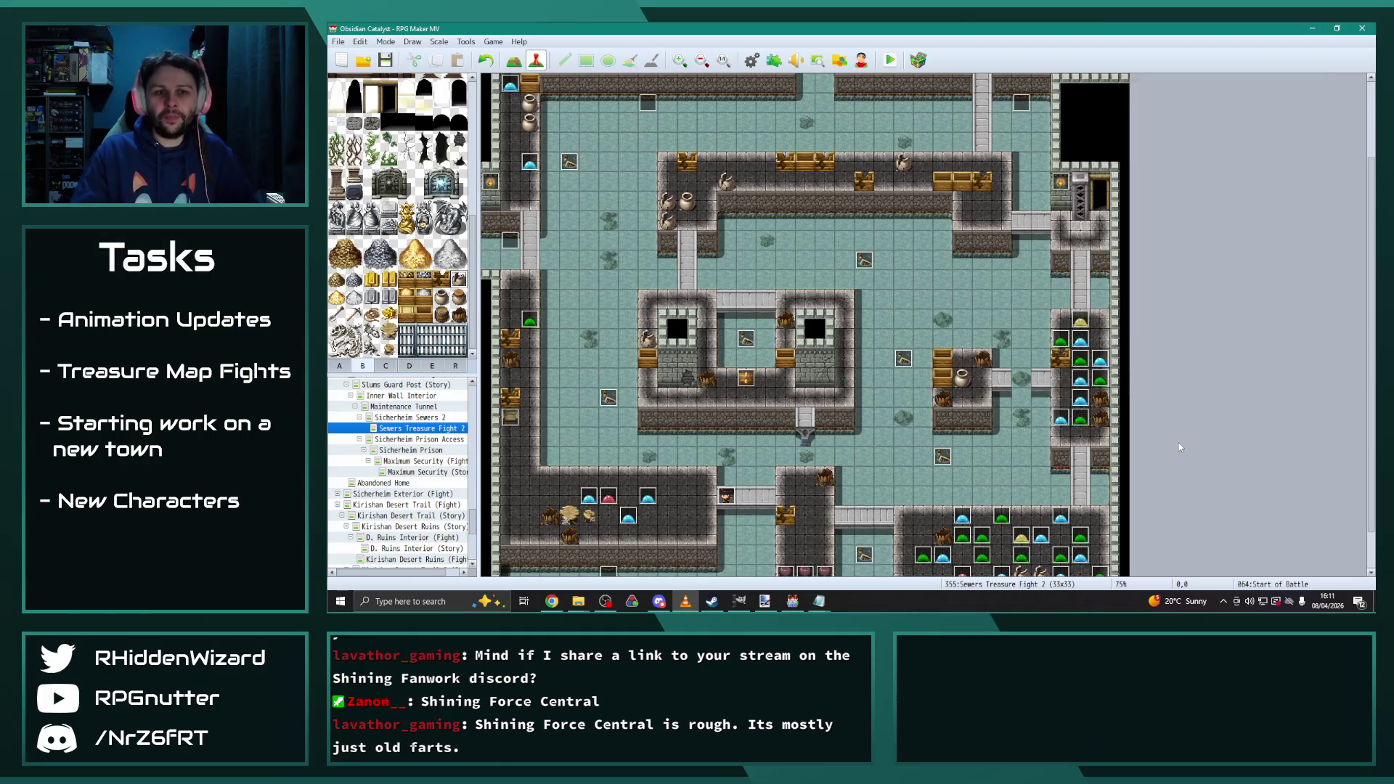
pyautogui.scroll(-2, 913, 408)
pyautogui.scroll(-2, 913, 408)
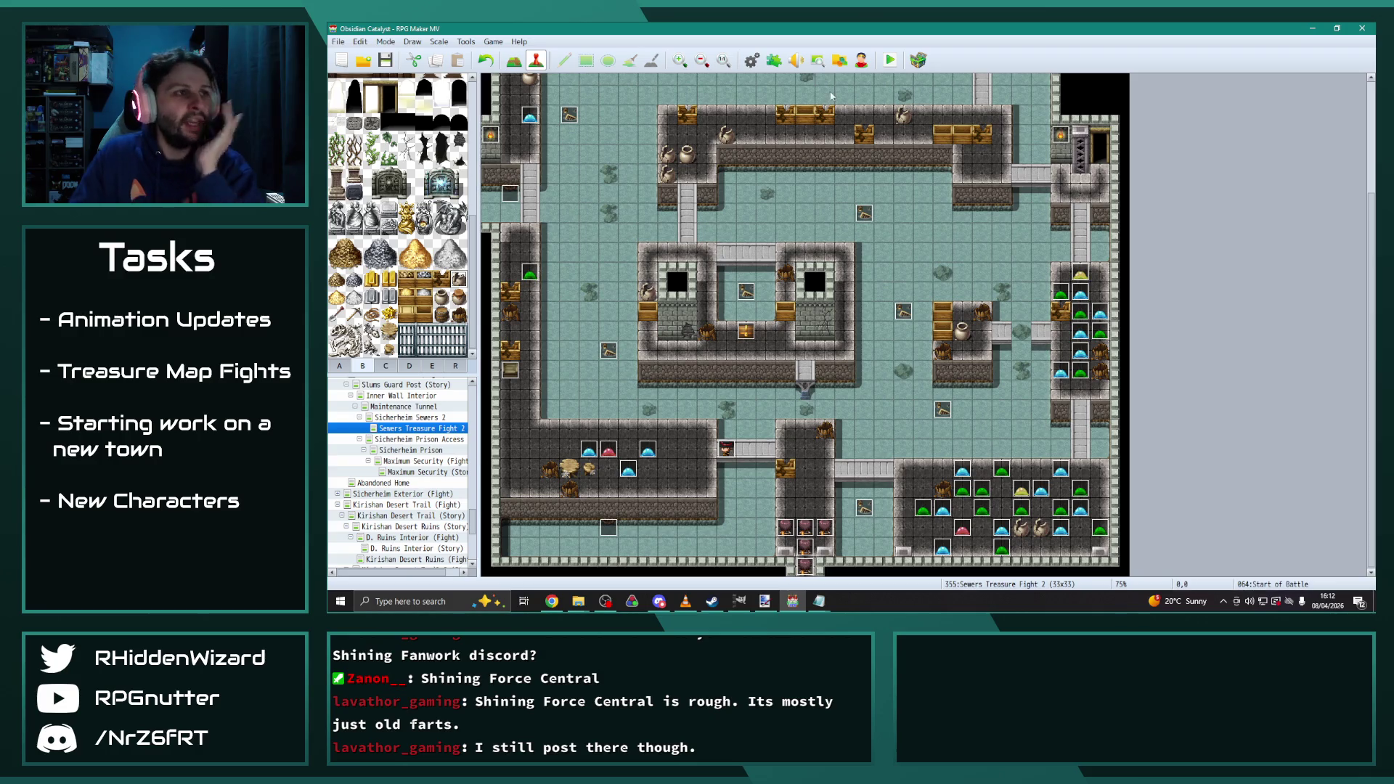
pyautogui.click(752, 60)
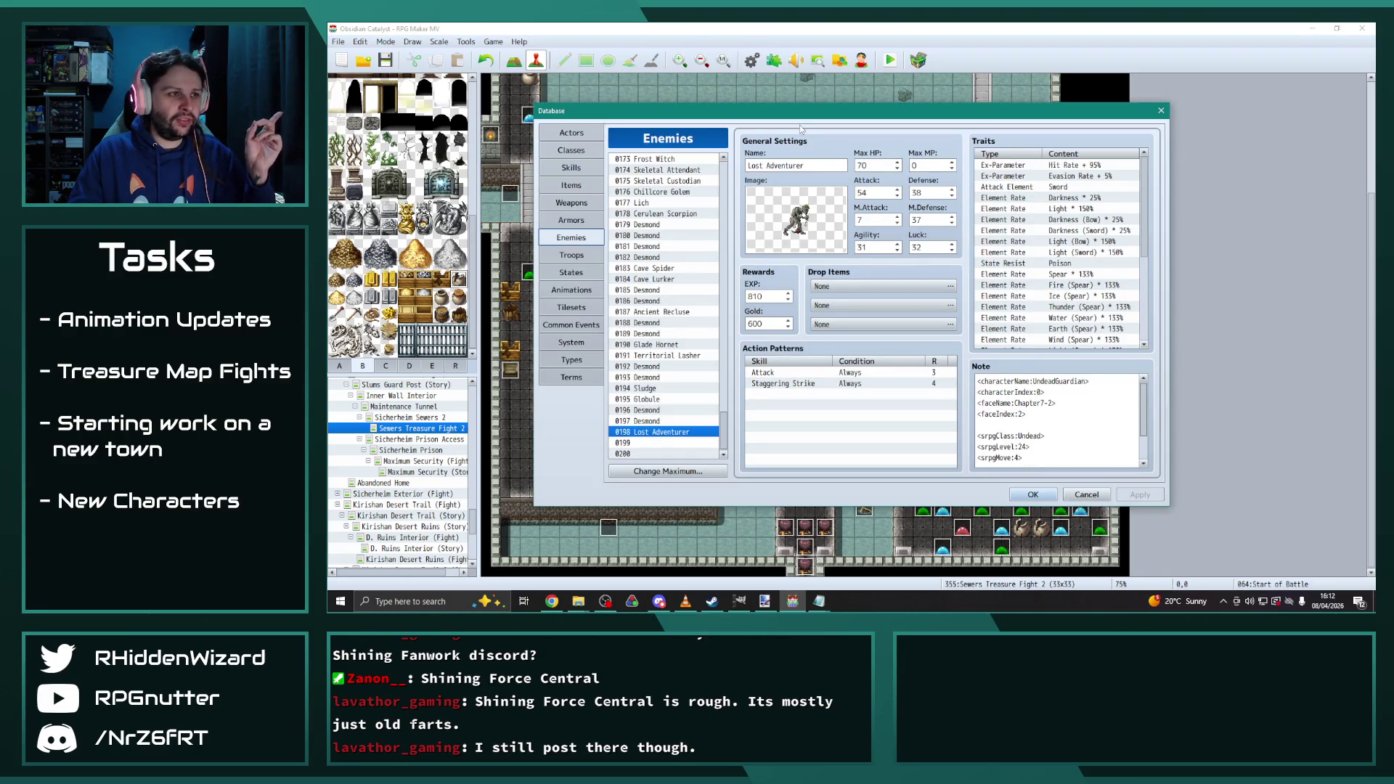
# Close the undead reference image and the enemy Database, then launch the Character Generator
pyautogui.click(579, 601)
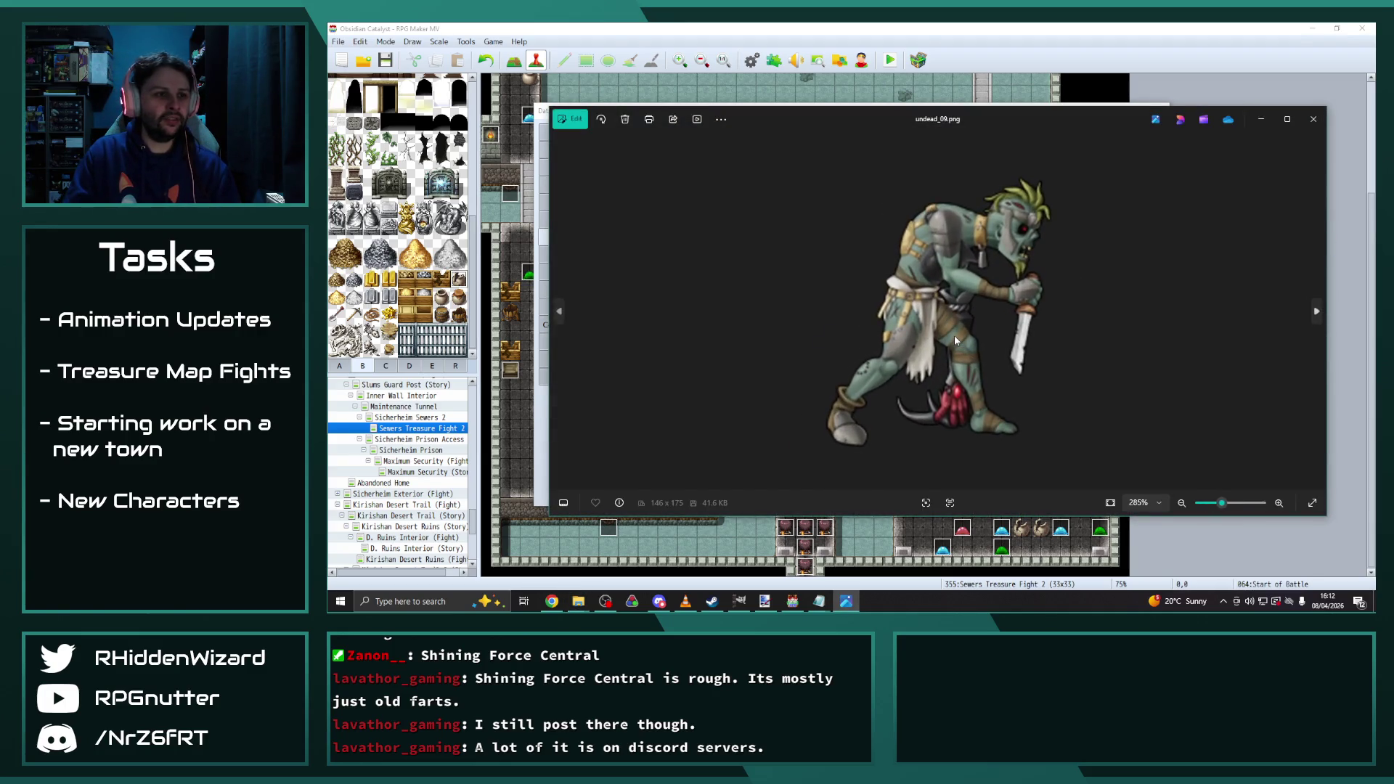
pyautogui.hotkey('alt', 'F4')
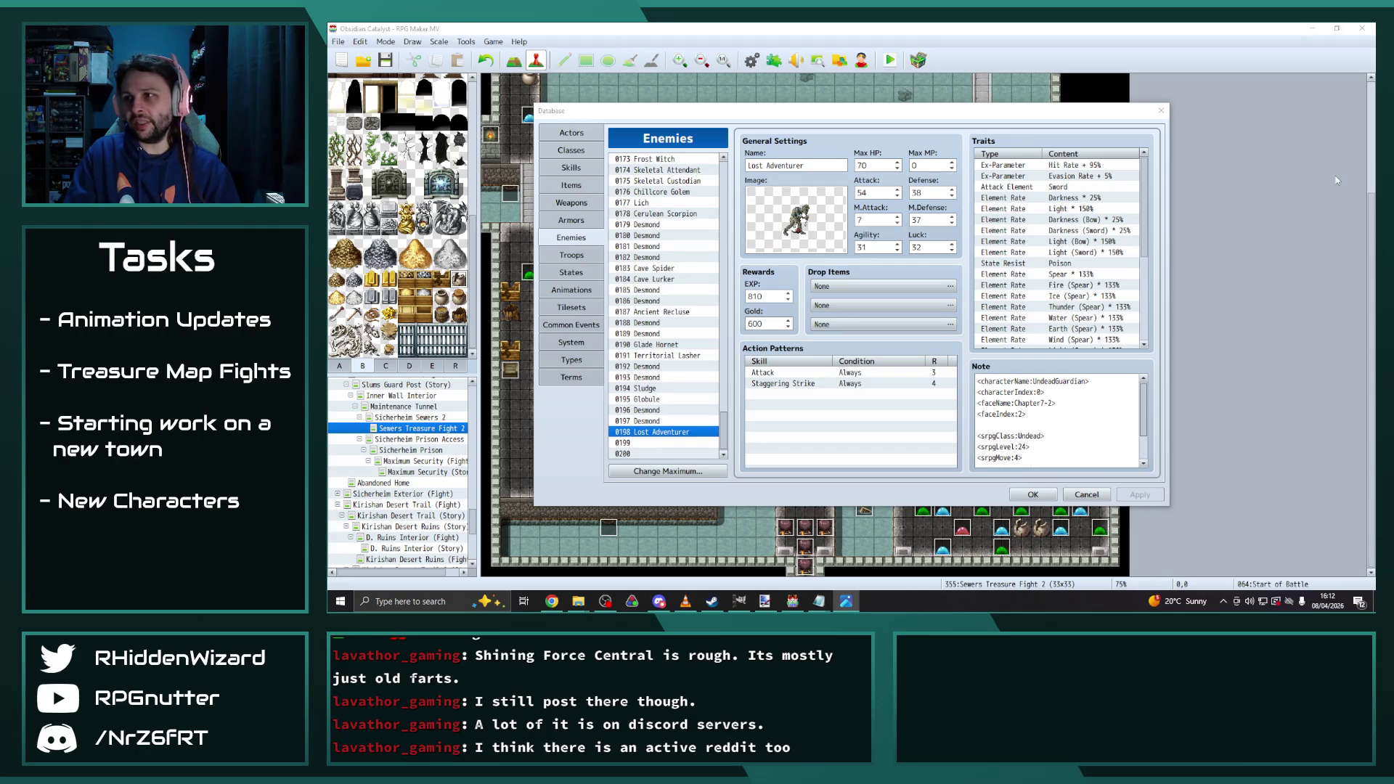
pyautogui.click(1162, 111)
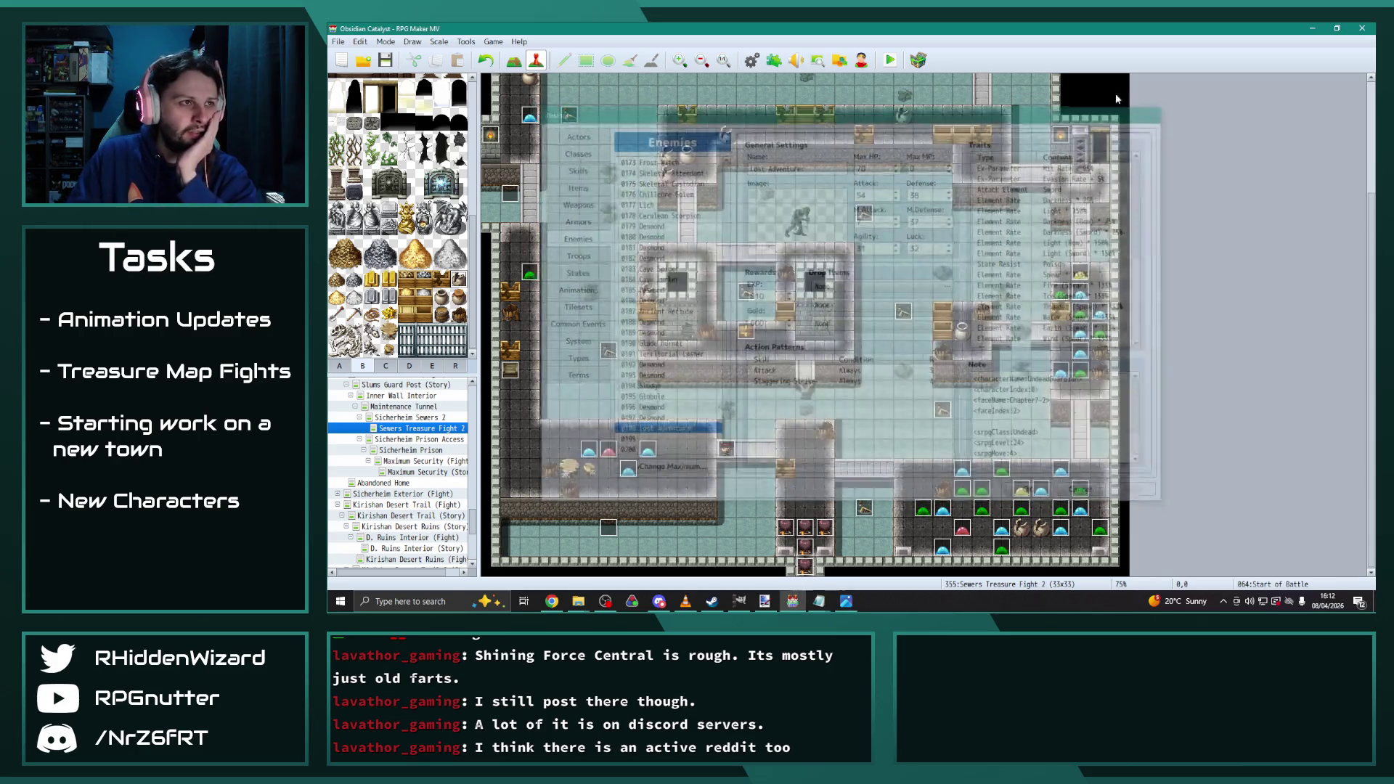
pyautogui.click(861, 62)
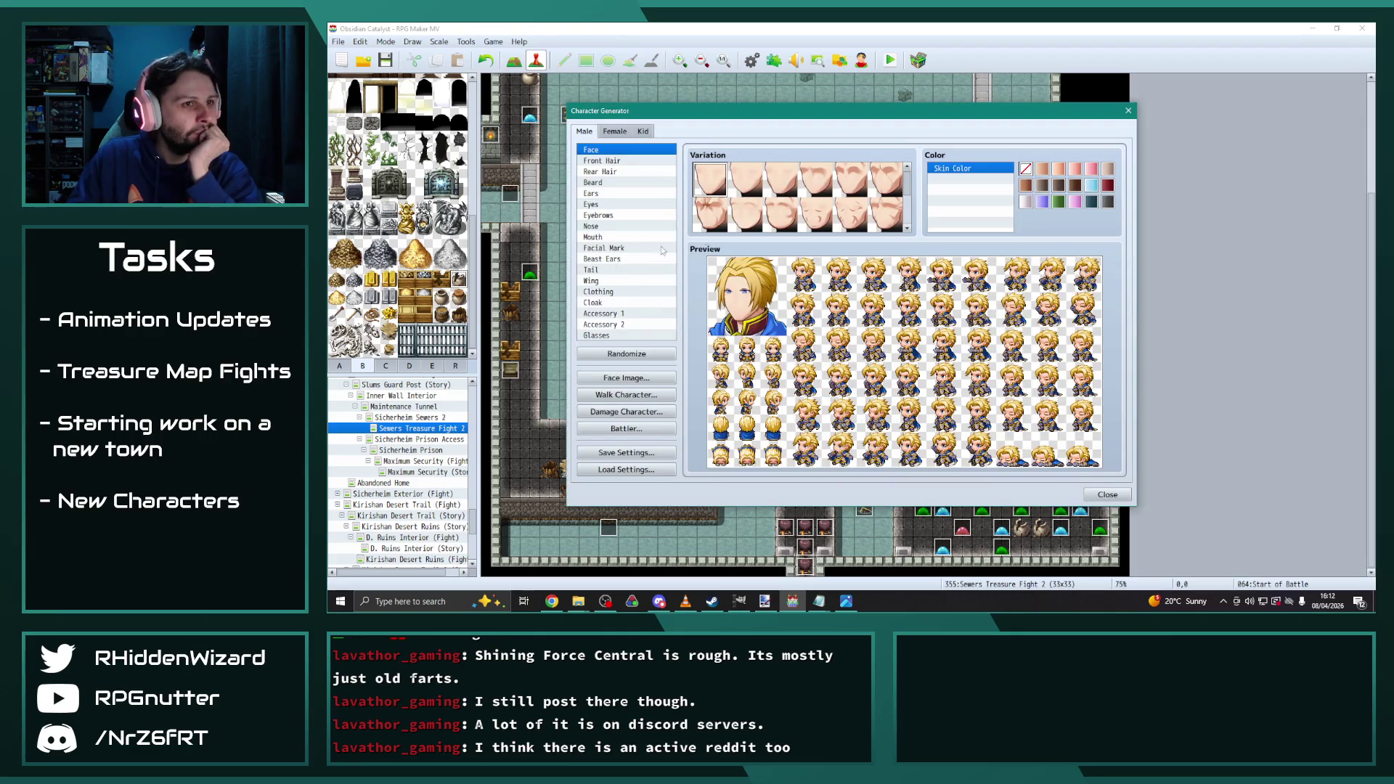
# Preview green, teal and purple skins, settling on dark blue-grey skin
pyautogui.click(1060, 202)
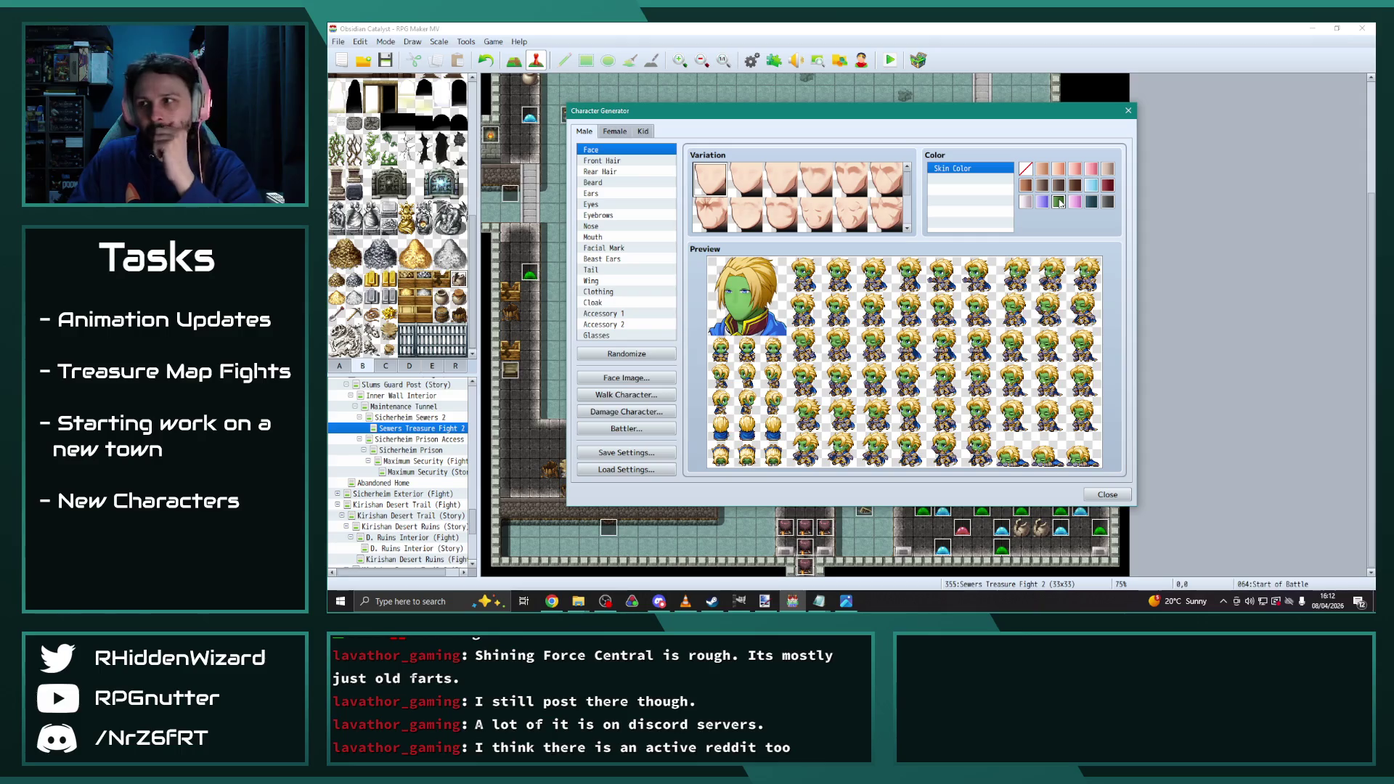
pyautogui.click(1091, 201)
pyautogui.click(1059, 201)
pyautogui.click(1042, 202)
pyautogui.click(1059, 202)
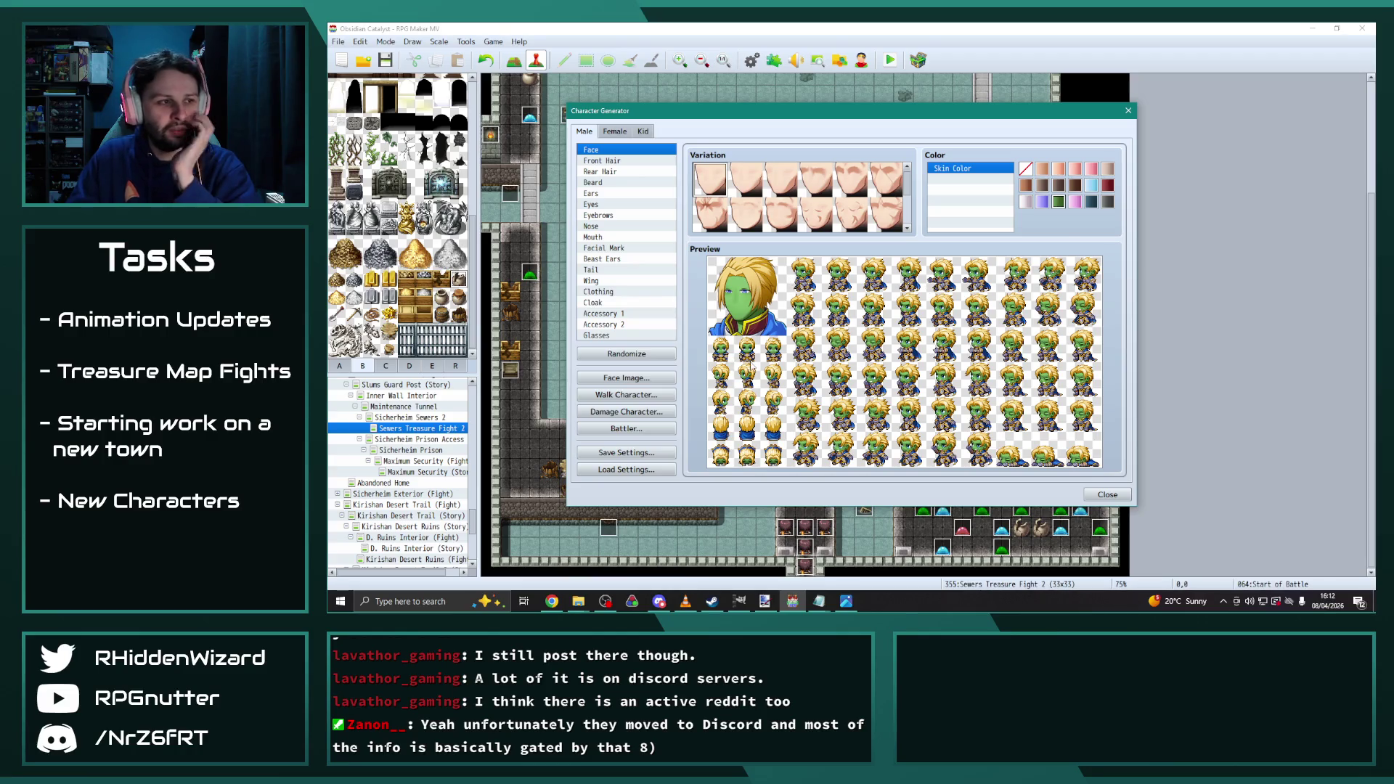
pyautogui.click(1093, 203)
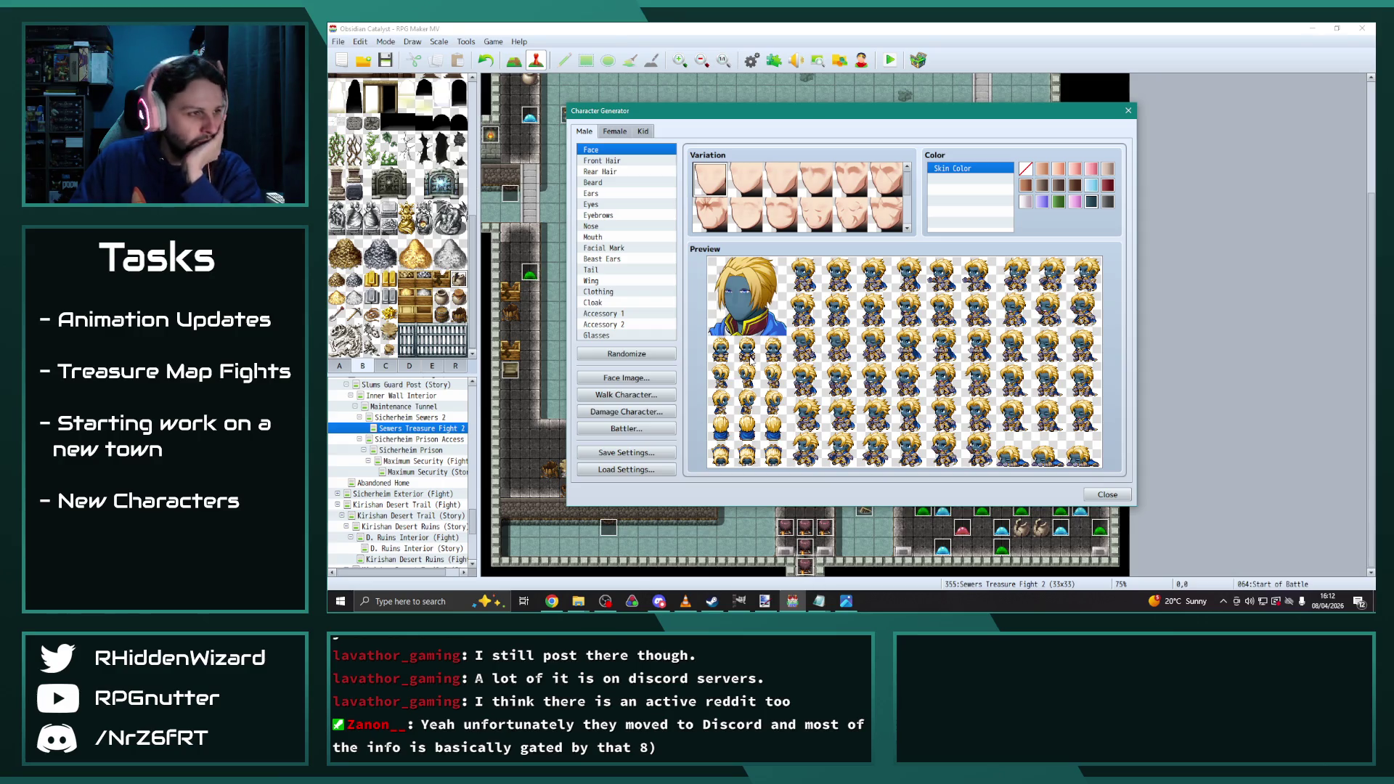
# Try a beard then remove it, and colour the hair pale grey-green
pyautogui.click(601, 163)
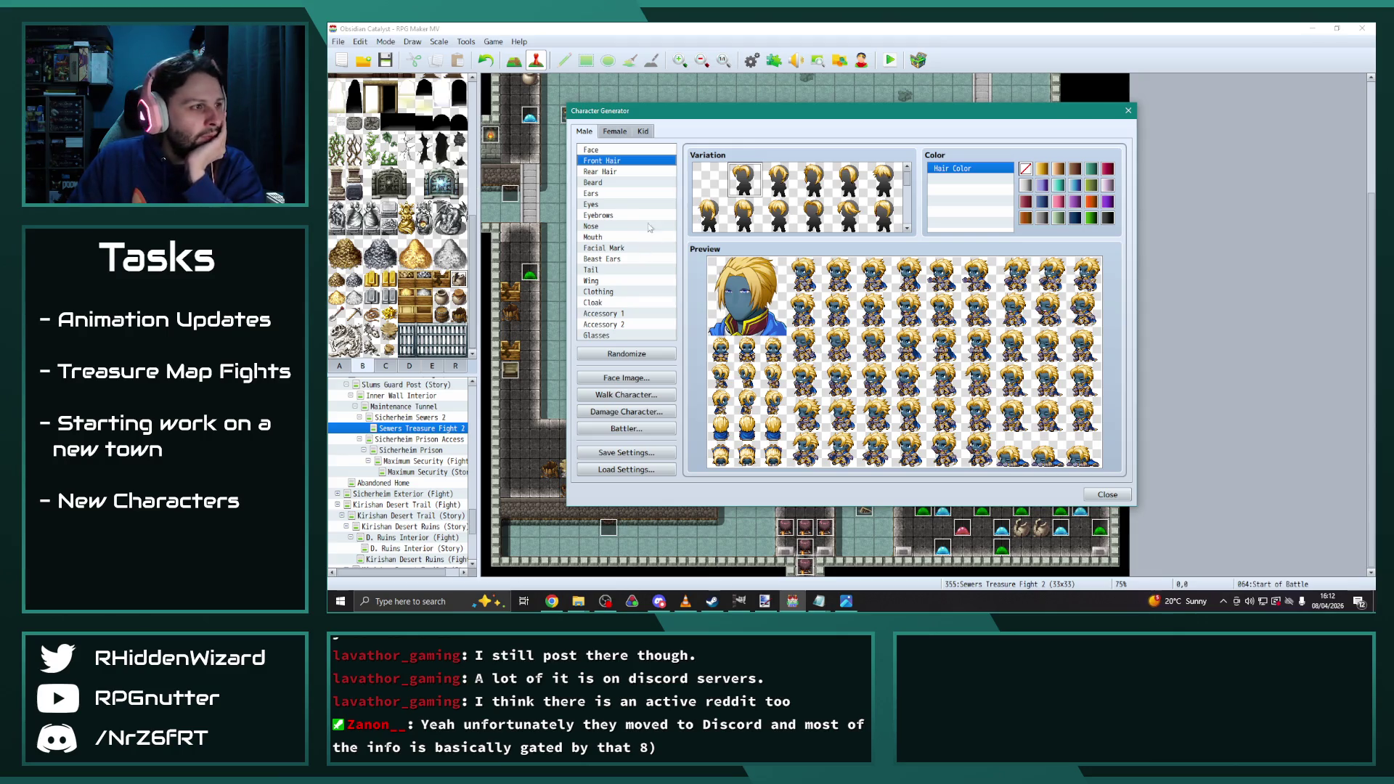
pyautogui.click(601, 185)
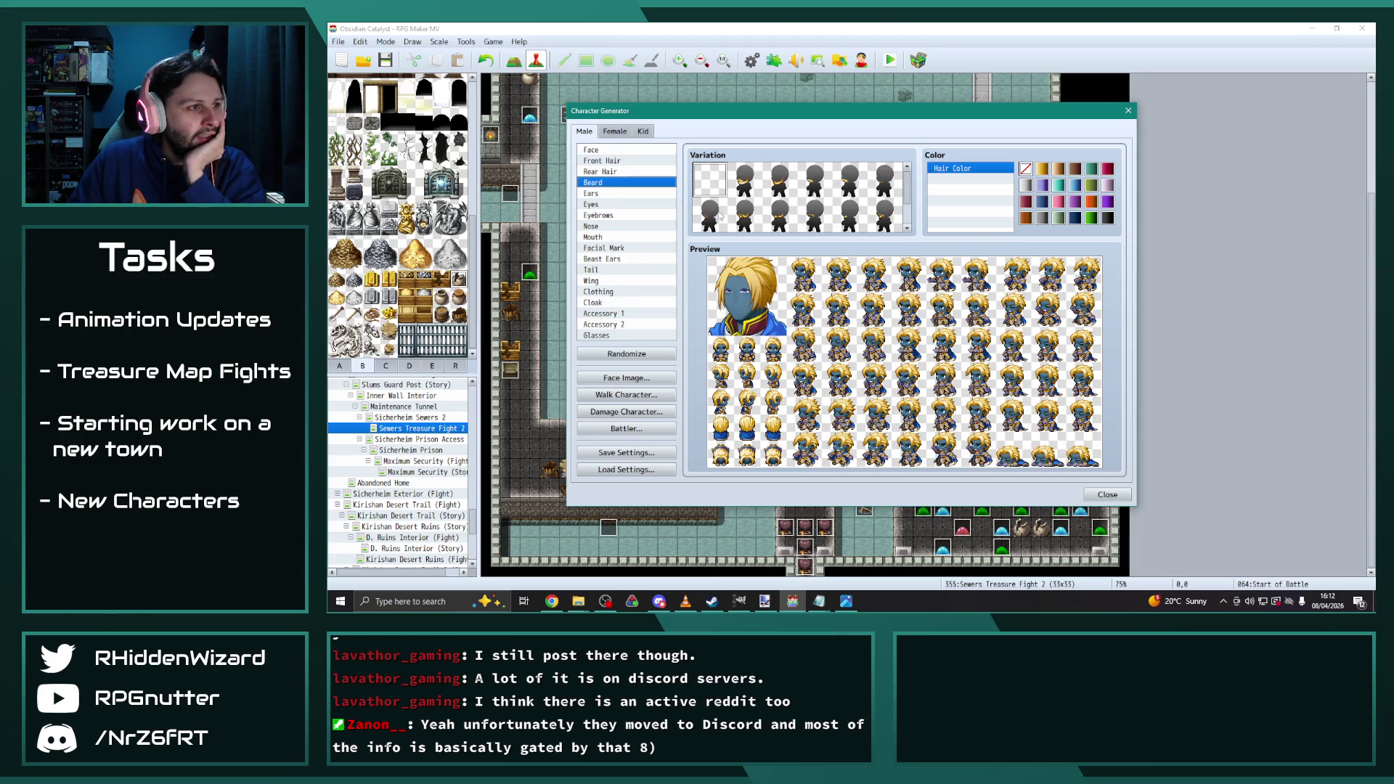
pyautogui.click(882, 216)
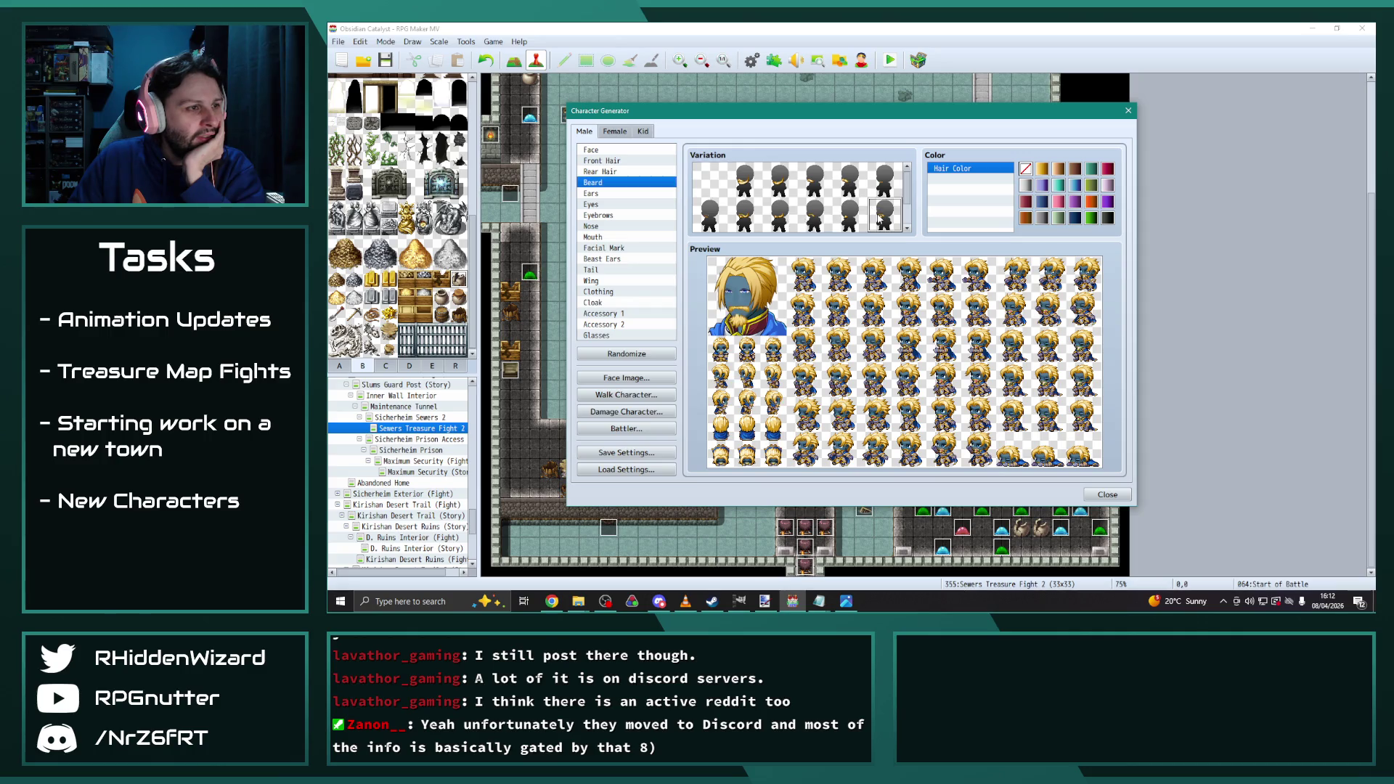
pyautogui.scroll(-2, 835, 203)
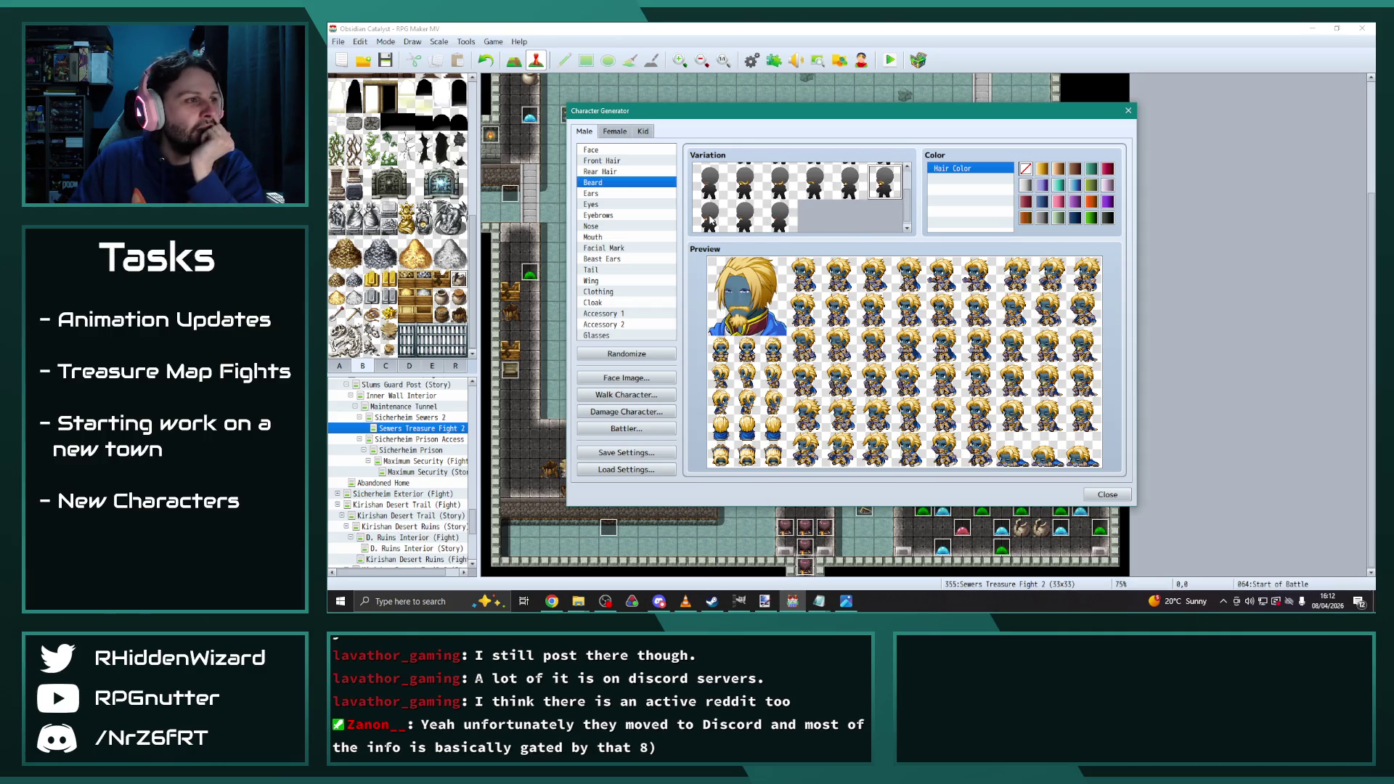
pyautogui.click(710, 218)
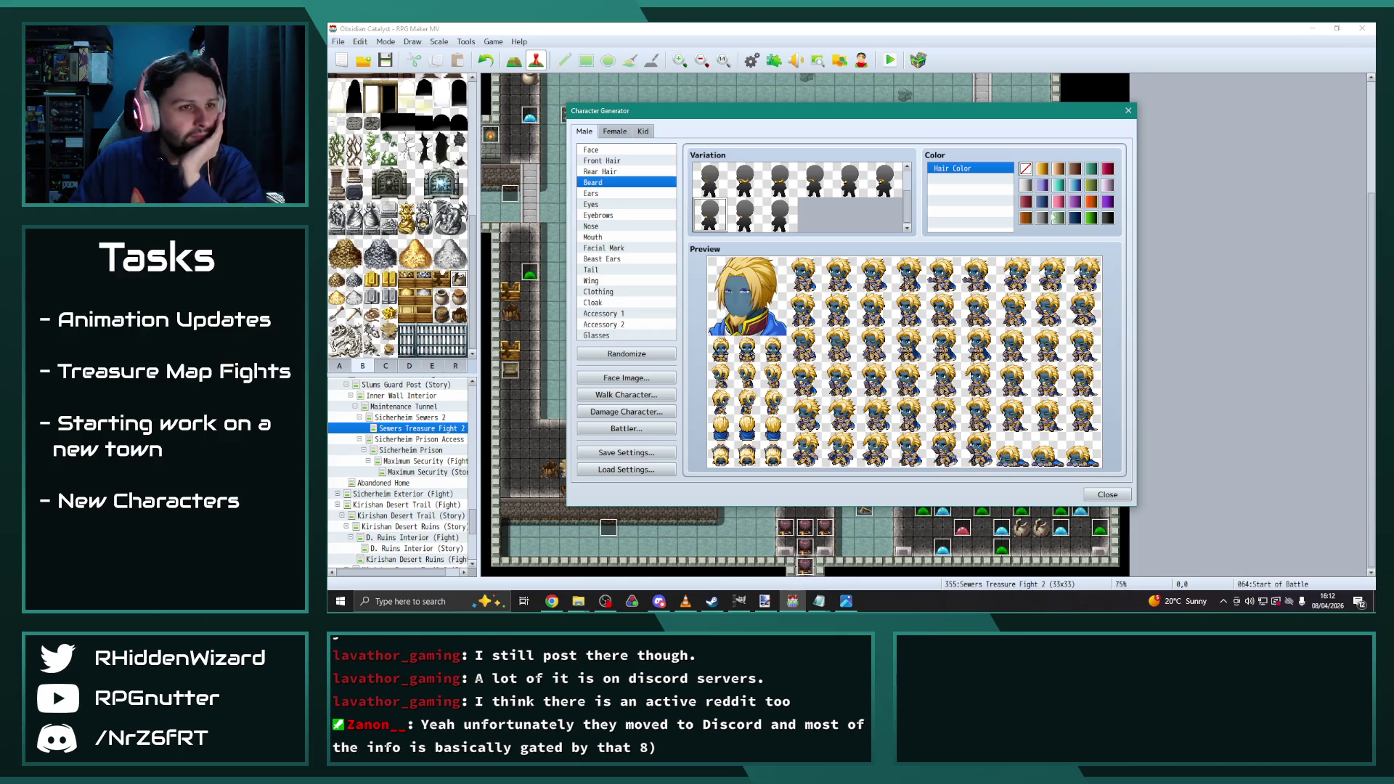
pyautogui.click(1091, 218)
pyautogui.click(1043, 168)
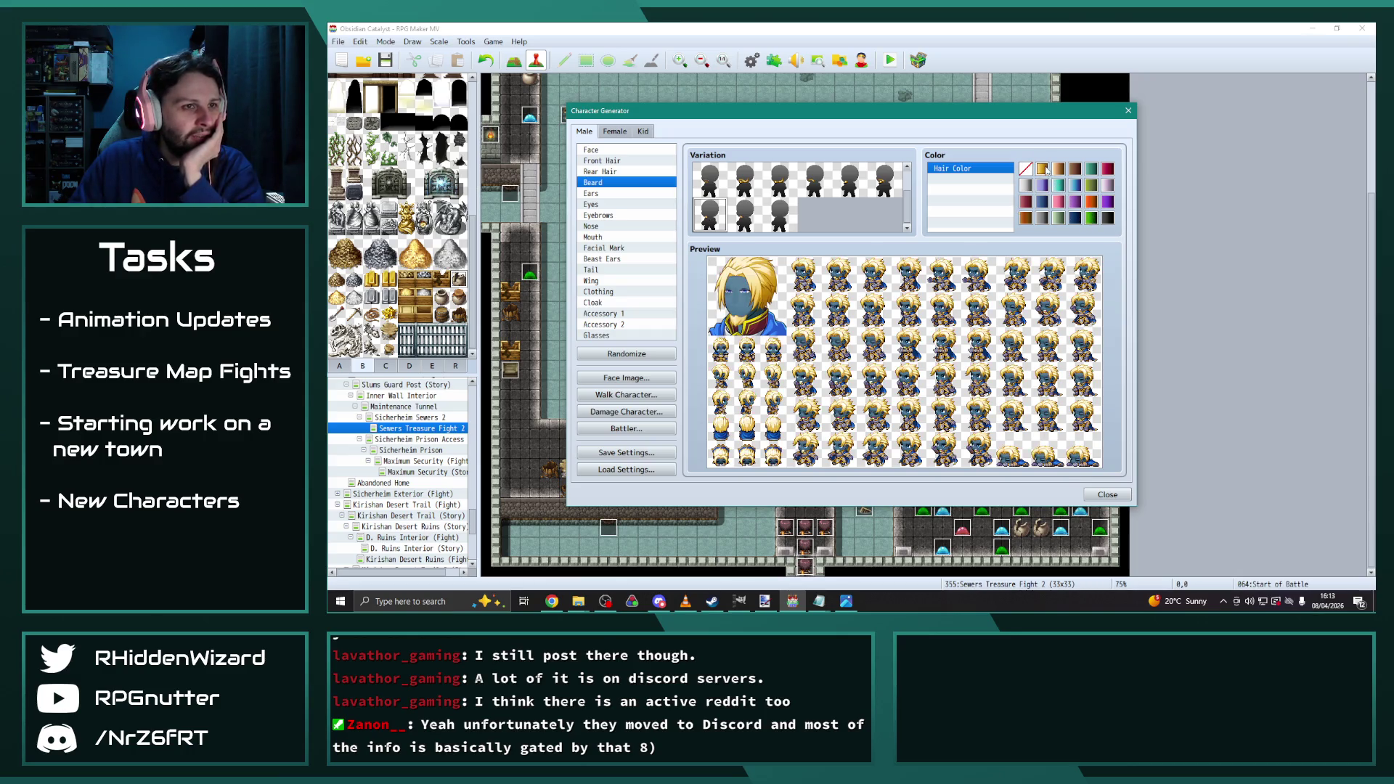
pyautogui.click(1060, 218)
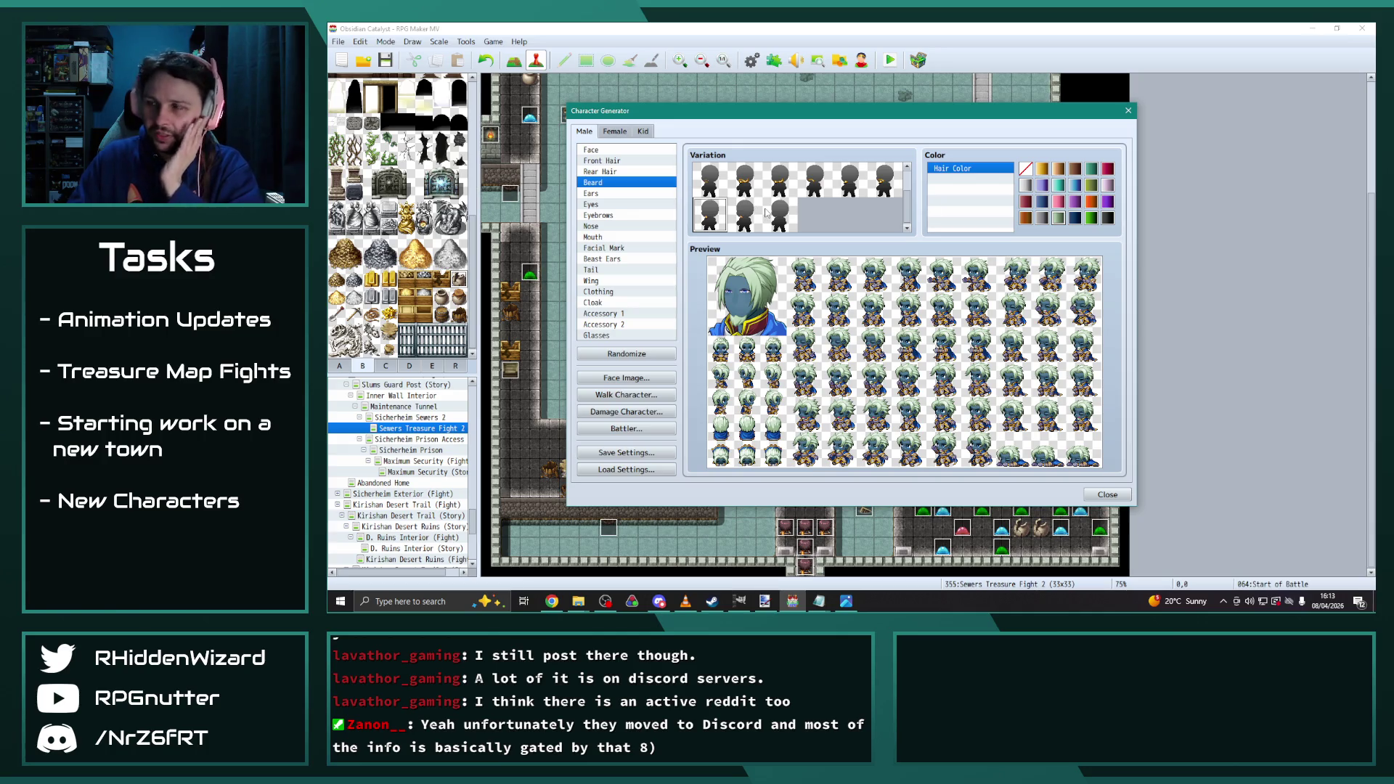
pyautogui.click(617, 160)
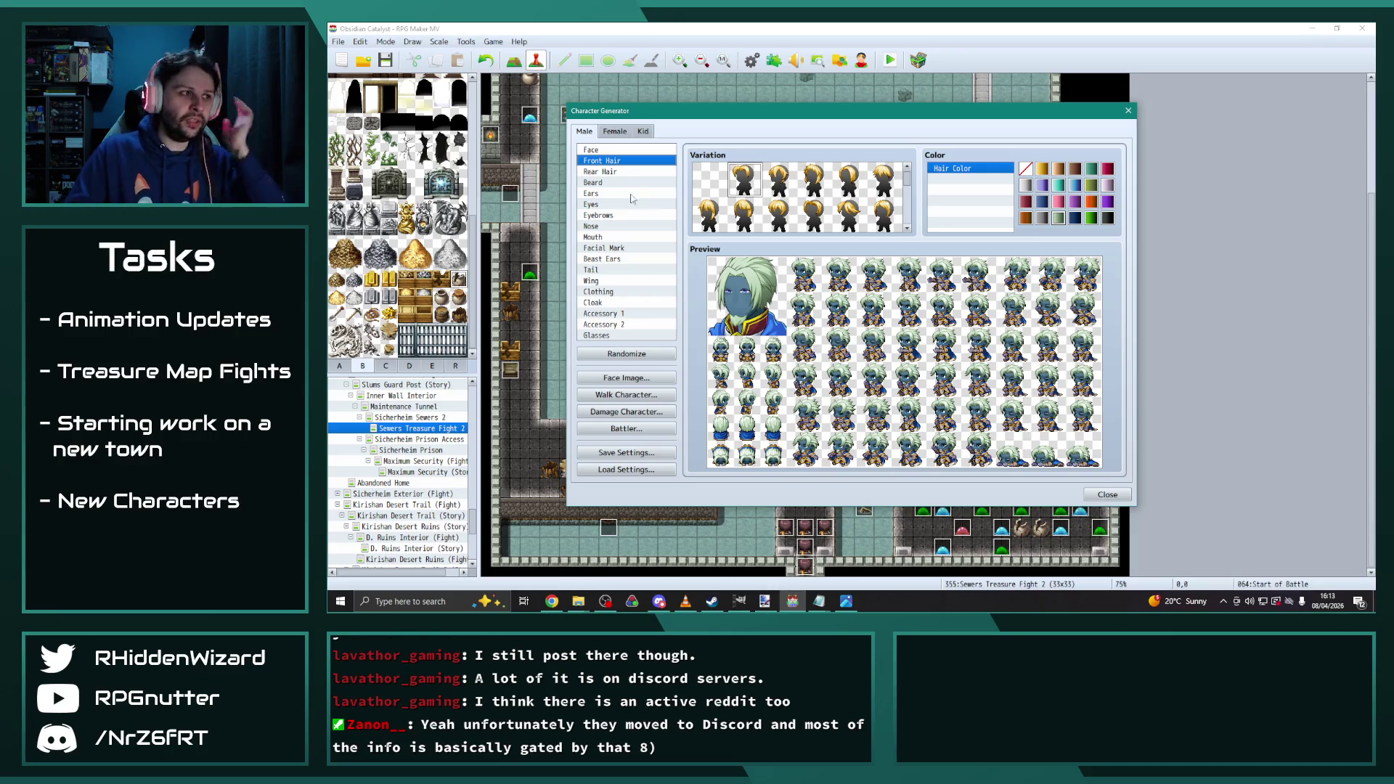
# Pick a helmet-like front hair style and a new rear hair style
pyautogui.click(786, 196)
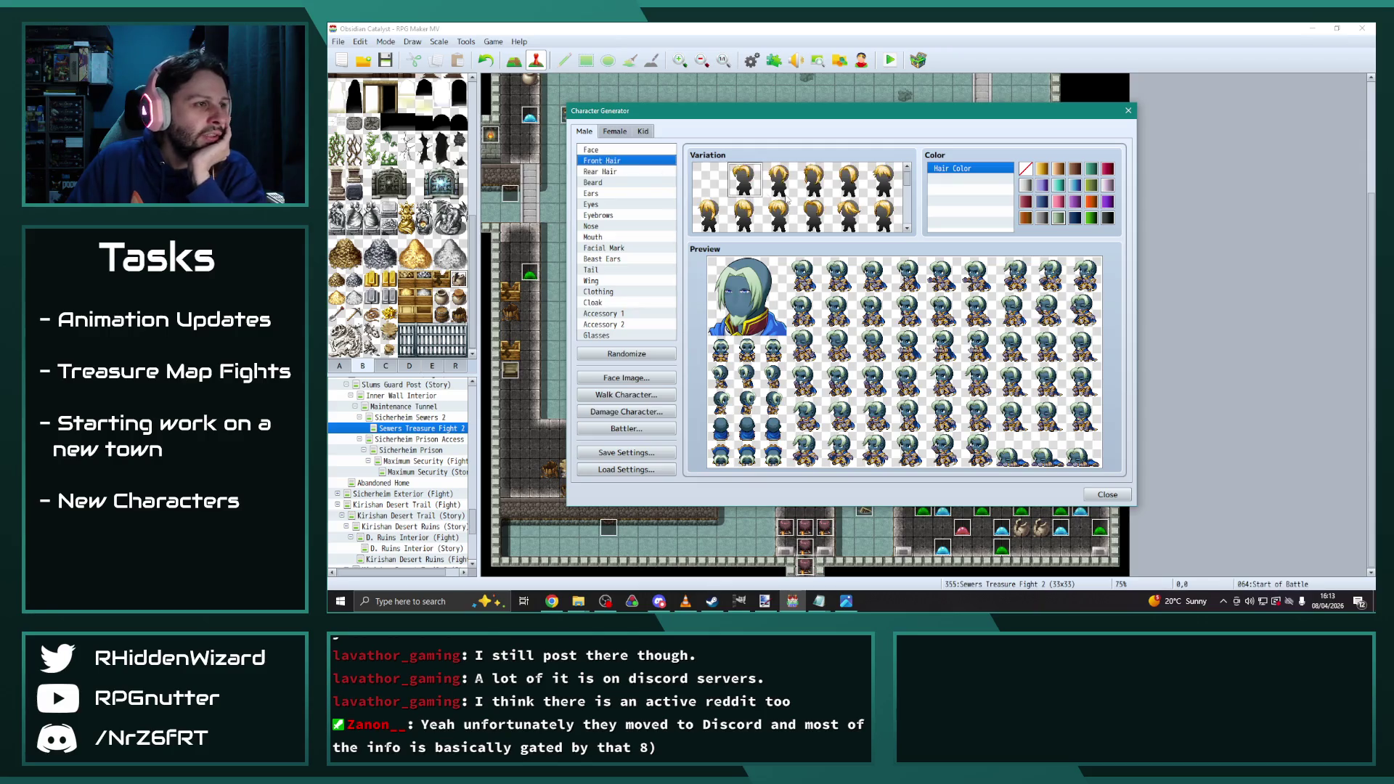
pyautogui.scroll(-2, 785, 197)
pyautogui.scroll(-1, 813, 198)
pyautogui.click(850, 197)
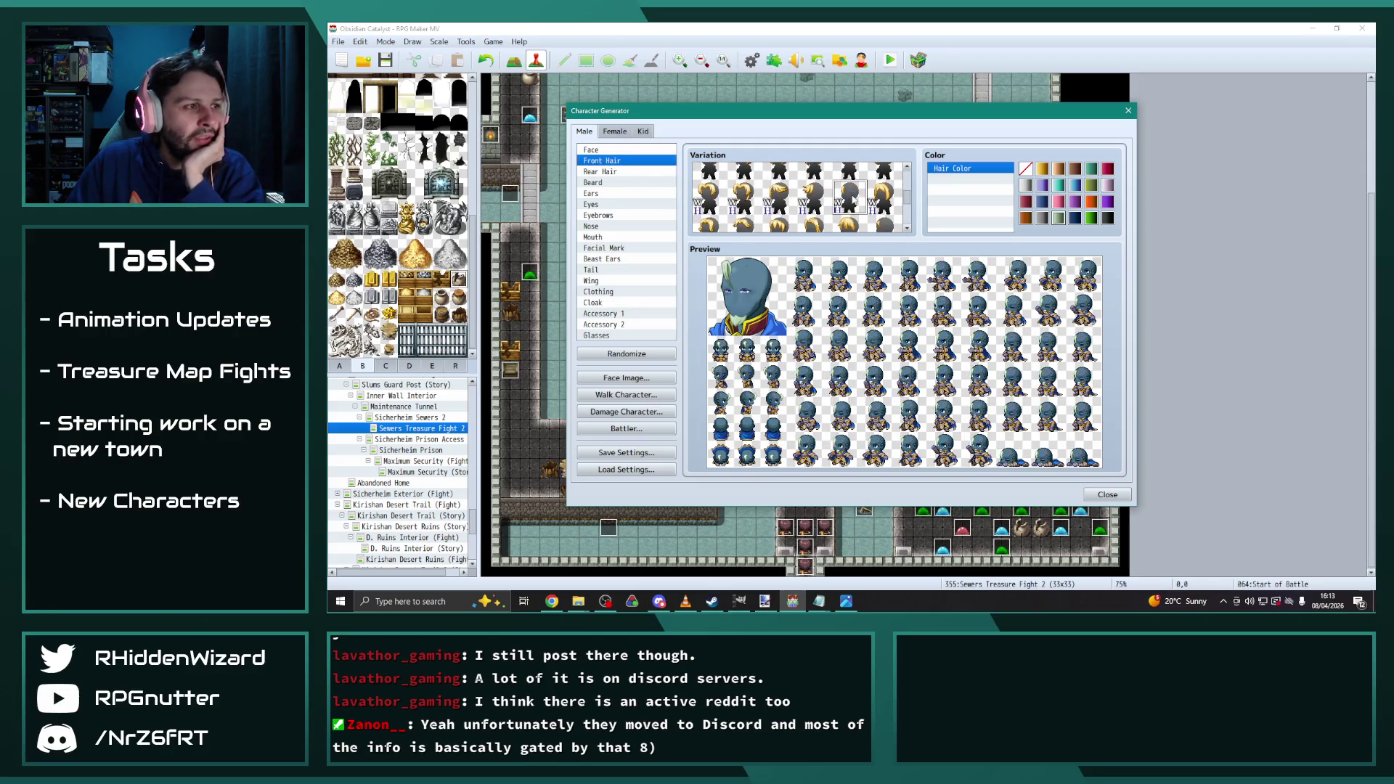
pyautogui.click(600, 171)
pyautogui.click(712, 203)
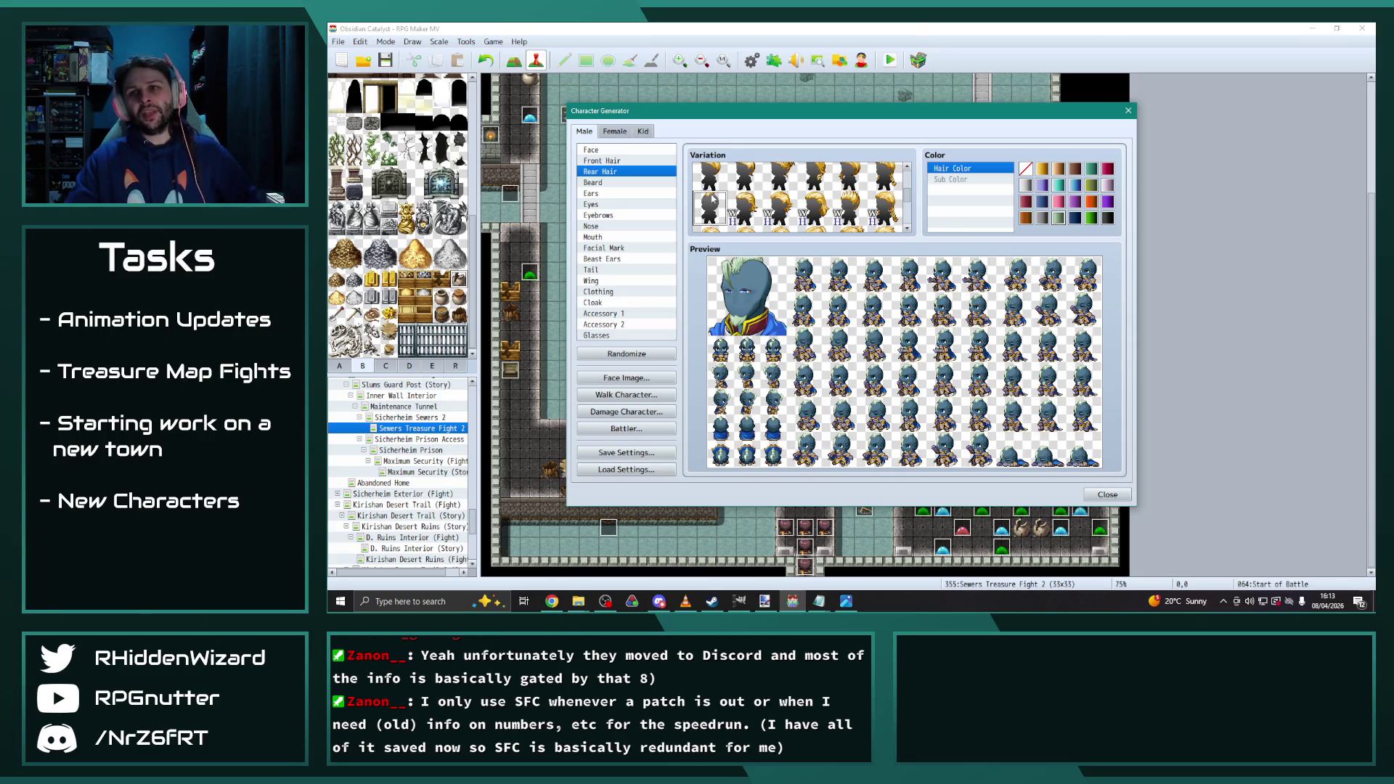
# Try several darker front hair styles and settle on a different one
pyautogui.hotkey('alt', 'Tab')
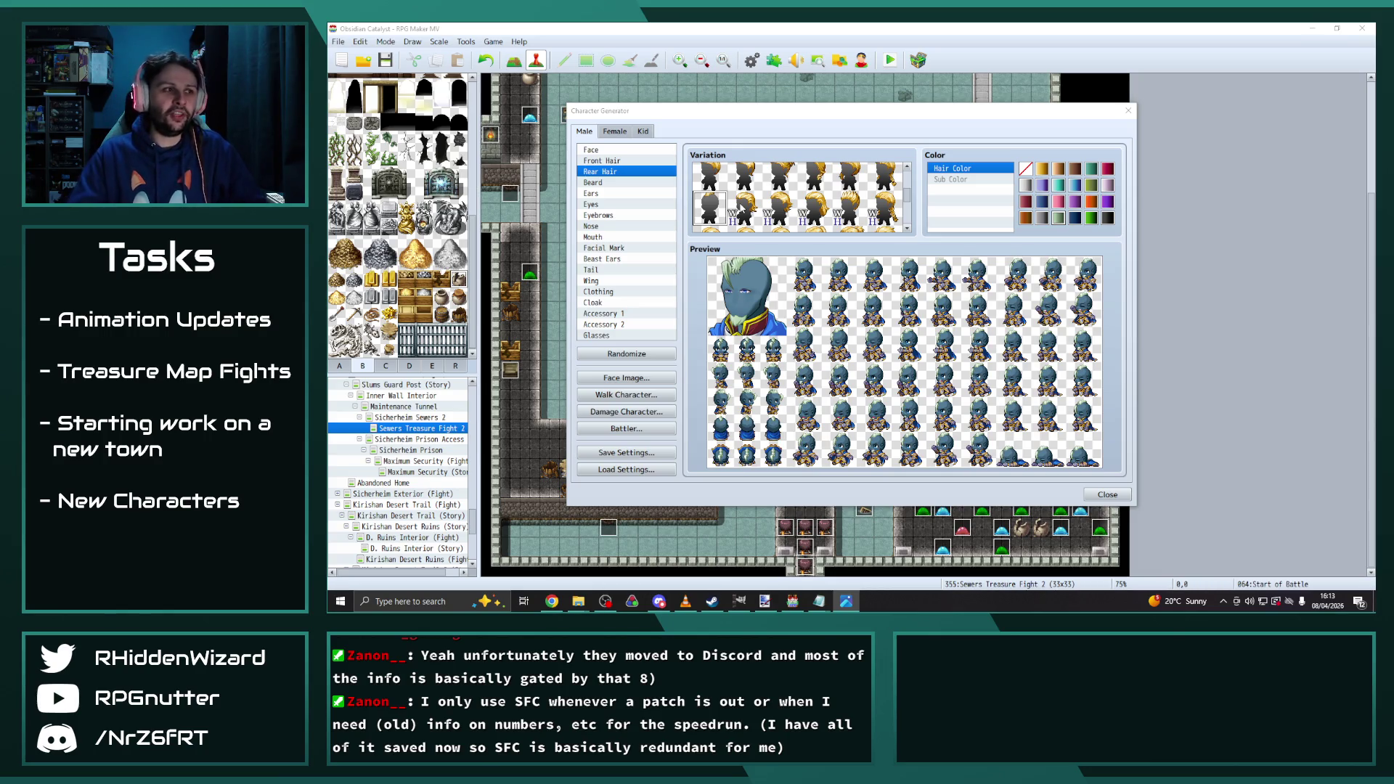
pyautogui.click(617, 161)
pyautogui.scroll(-2, 888, 220)
pyautogui.click(887, 216)
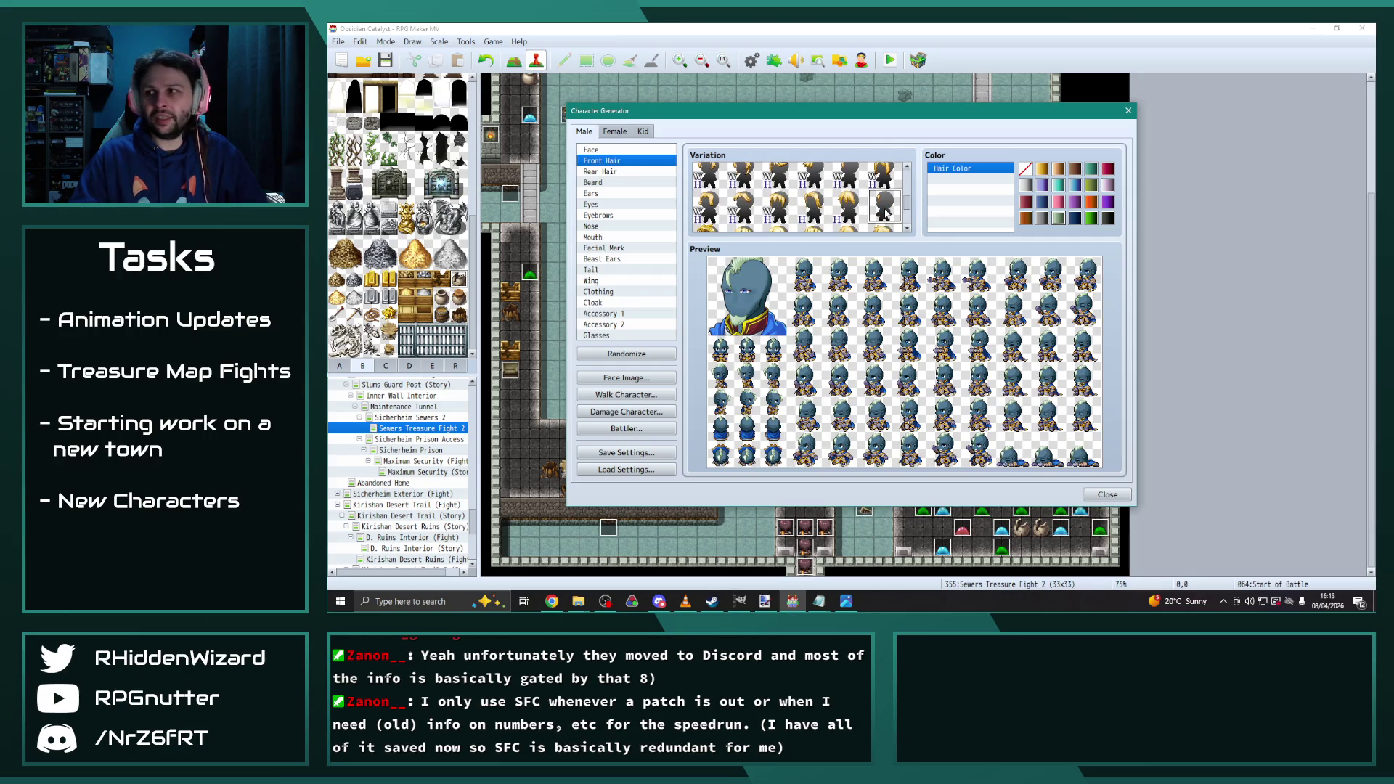
pyautogui.scroll(-2, 887, 215)
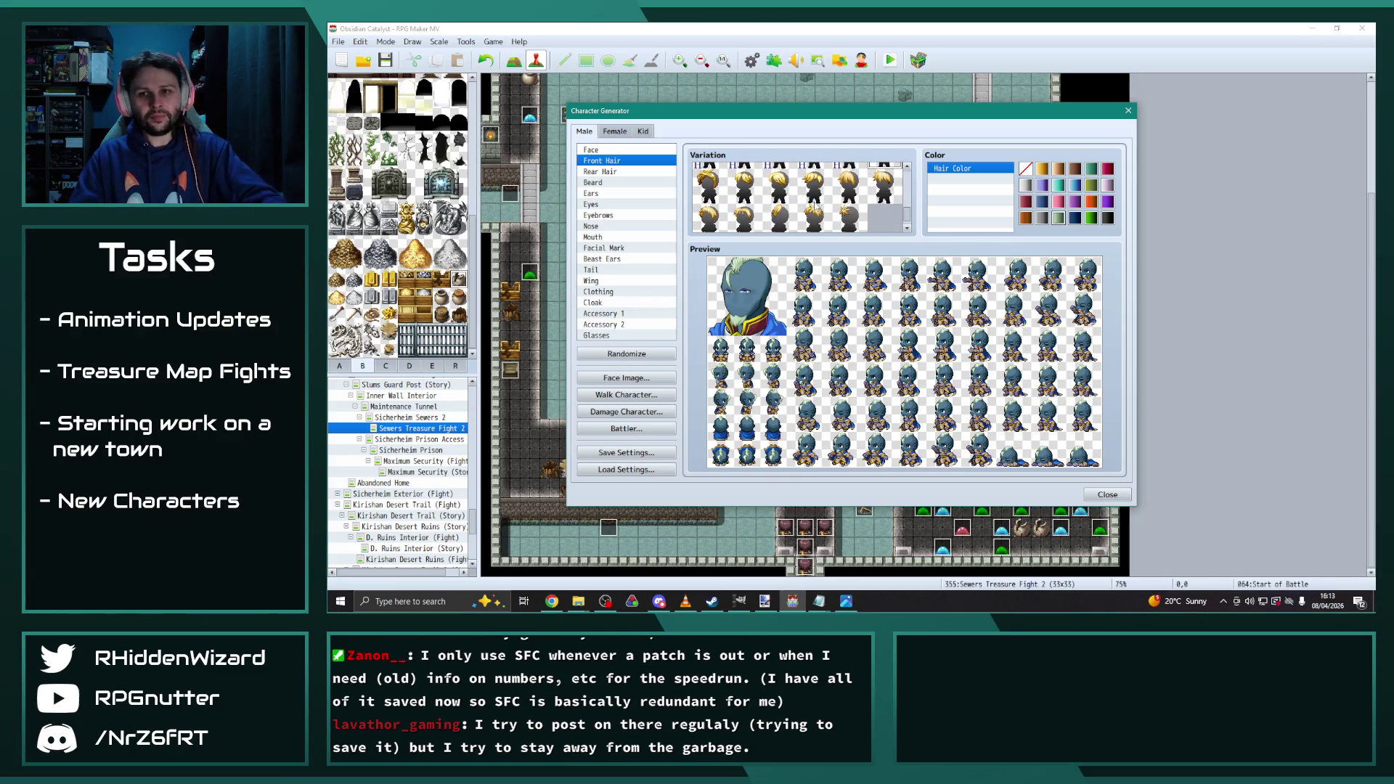
pyautogui.scroll(-1, 816, 207)
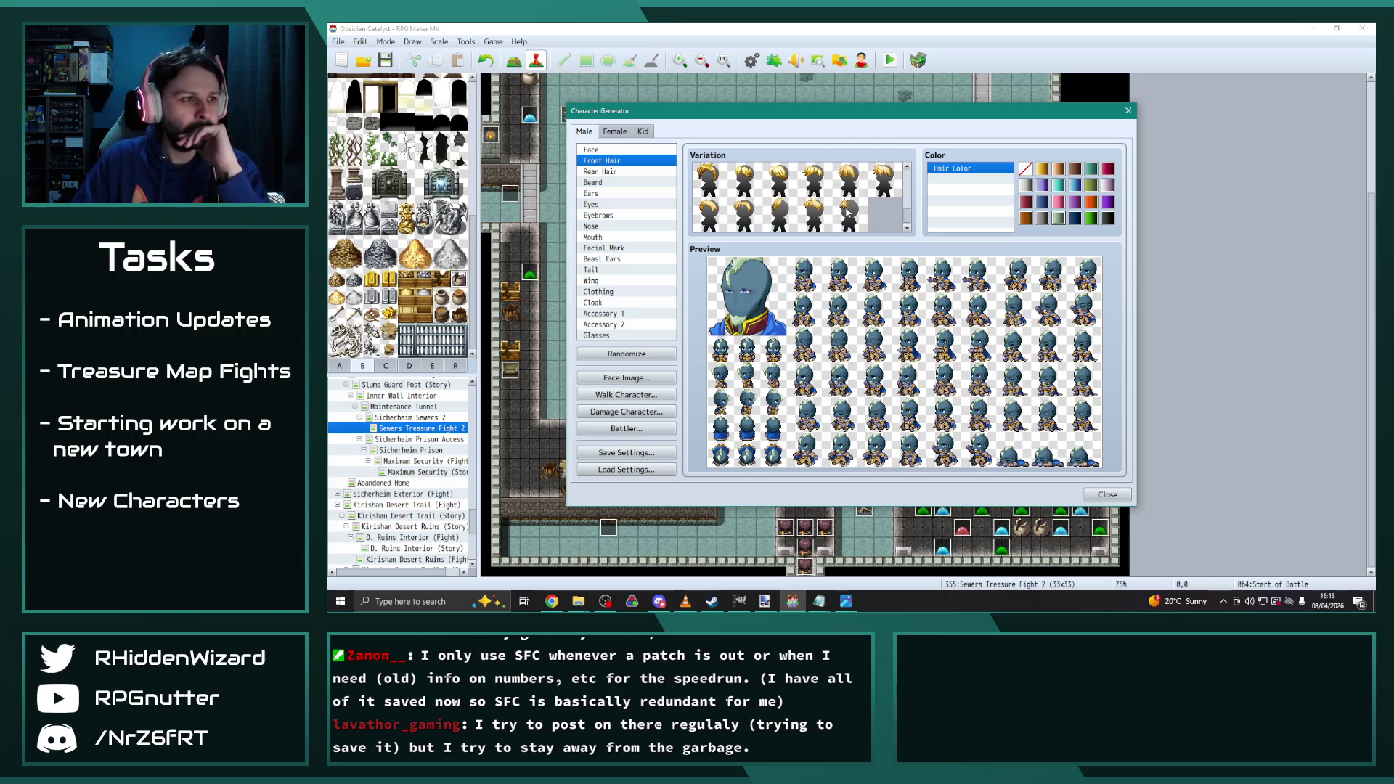
pyautogui.click(774, 211)
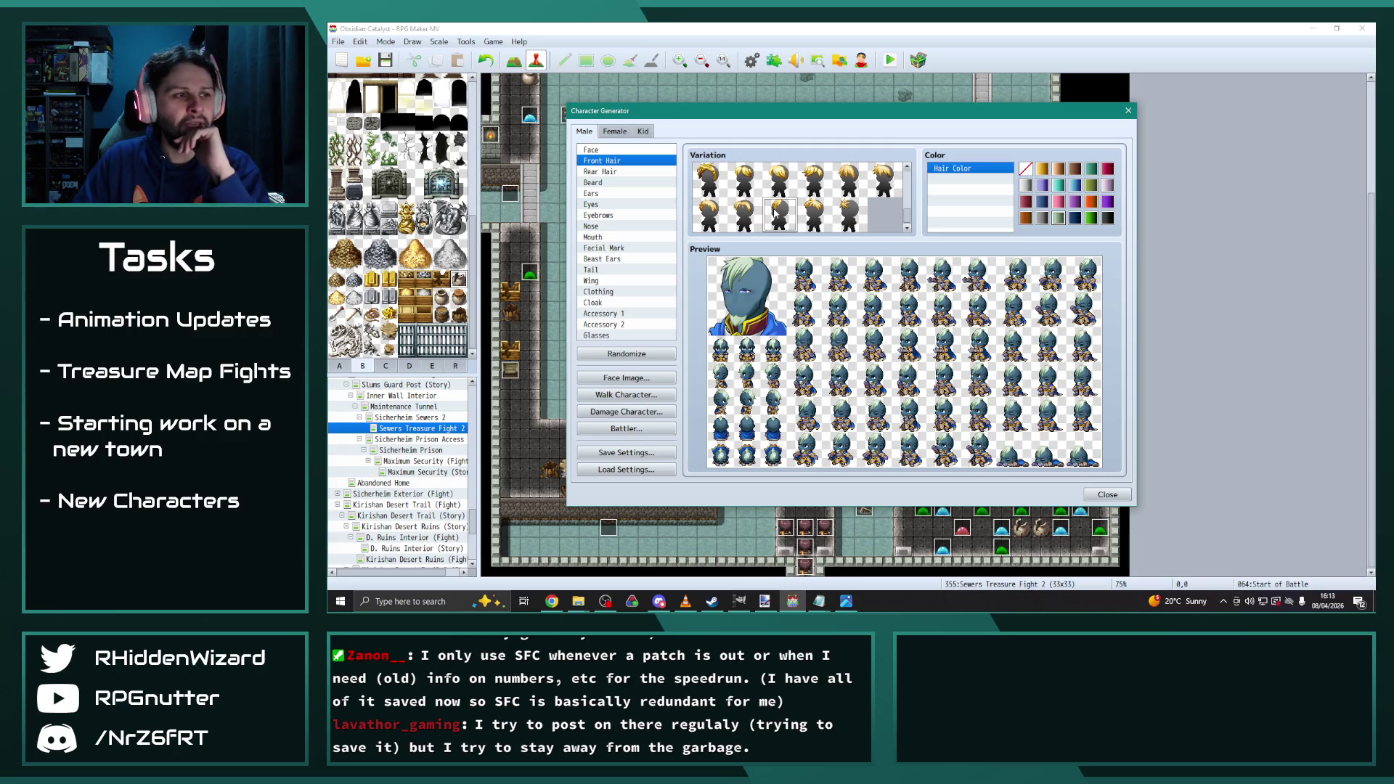
pyautogui.scroll(2, 835, 204)
pyautogui.click(894, 201)
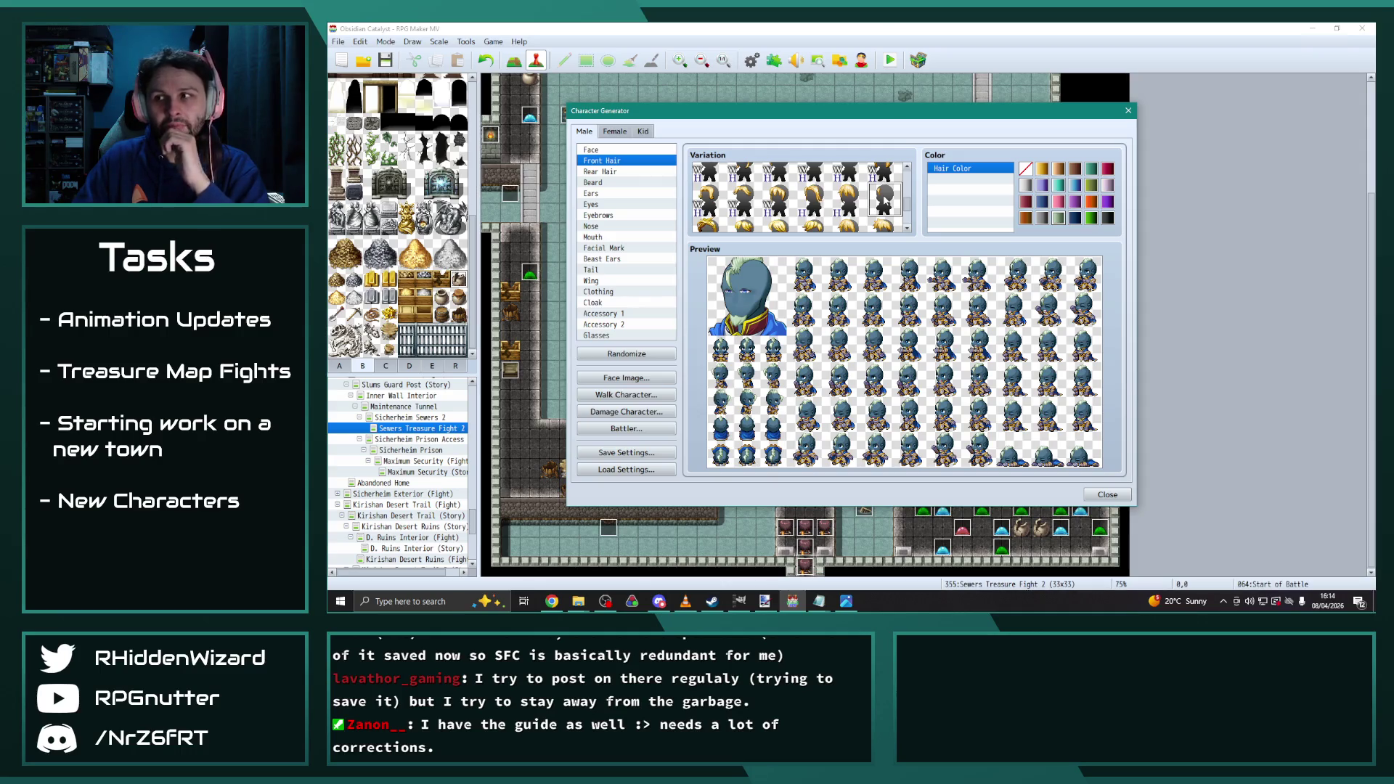
# Give the character a different ear shape and red eyes
pyautogui.click(605, 194)
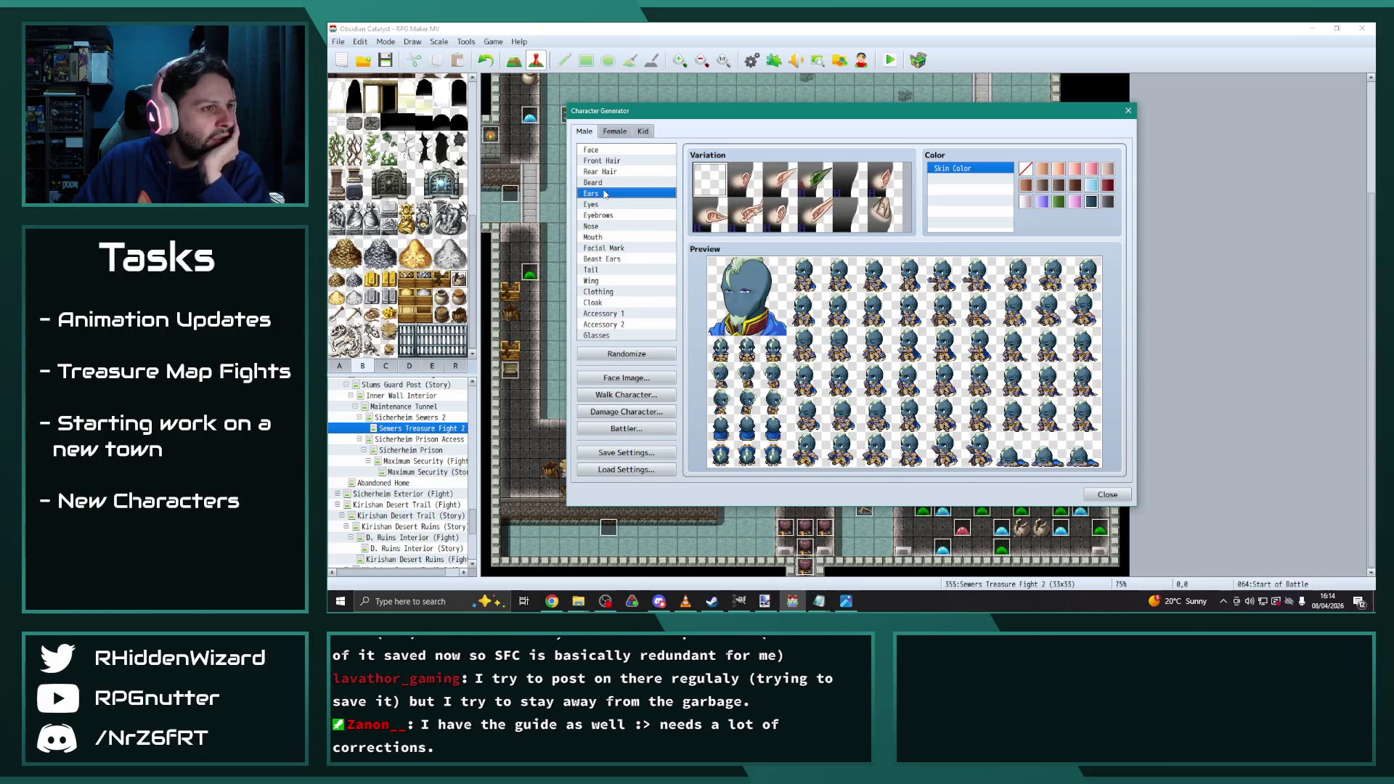
pyautogui.click(752, 181)
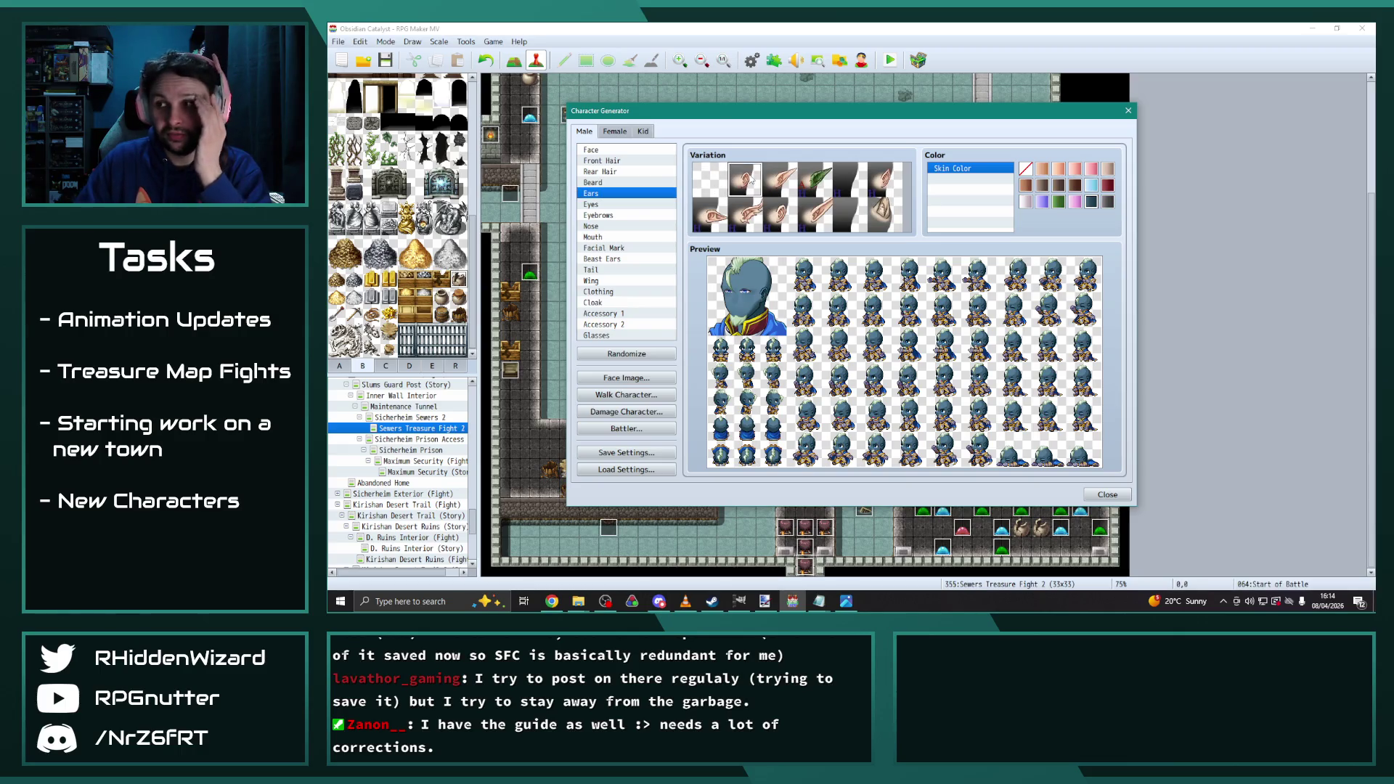
pyautogui.click(616, 204)
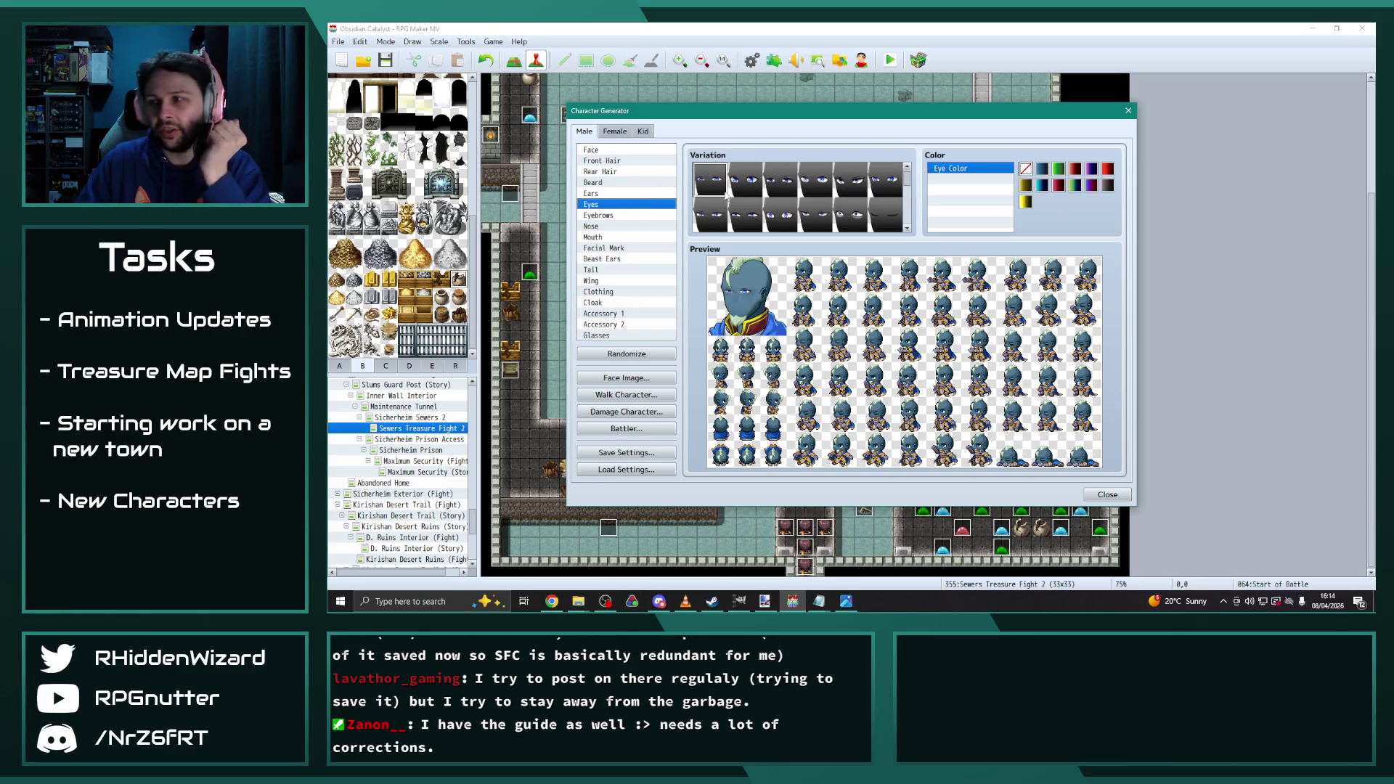
pyautogui.scroll(-5, 799, 204)
pyautogui.scroll(-6, 839, 211)
pyautogui.scroll(5, 846, 221)
pyautogui.click(851, 188)
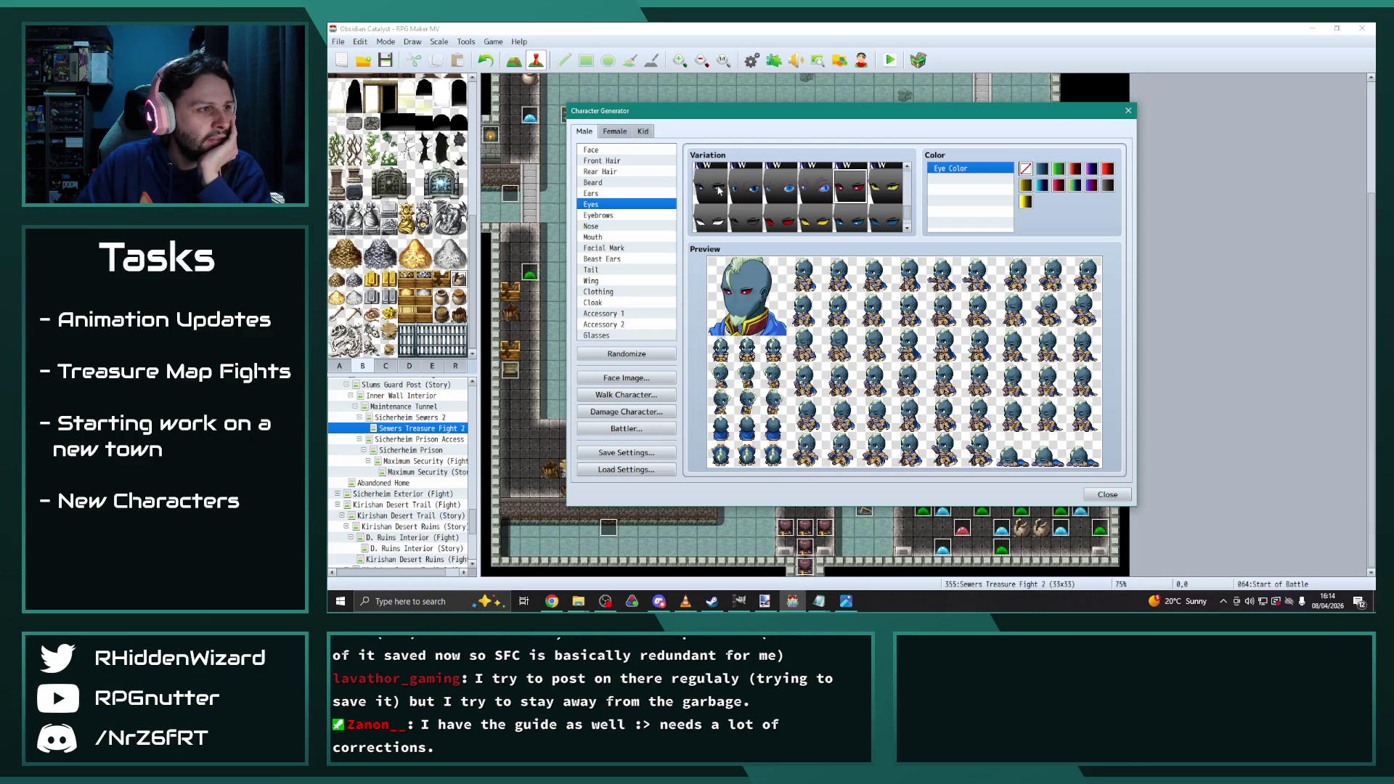
pyautogui.scroll(-1, 725, 190)
pyautogui.click(748, 187)
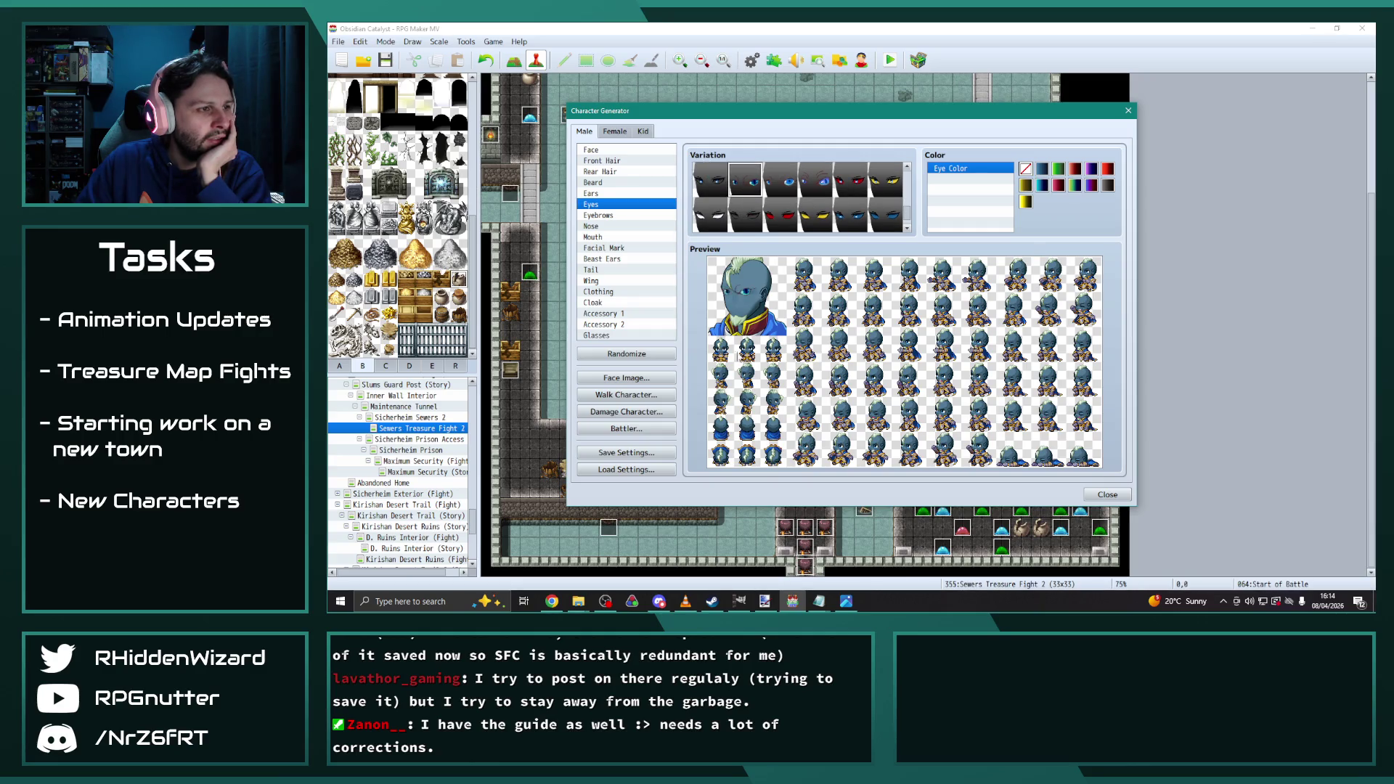
pyautogui.click(1108, 171)
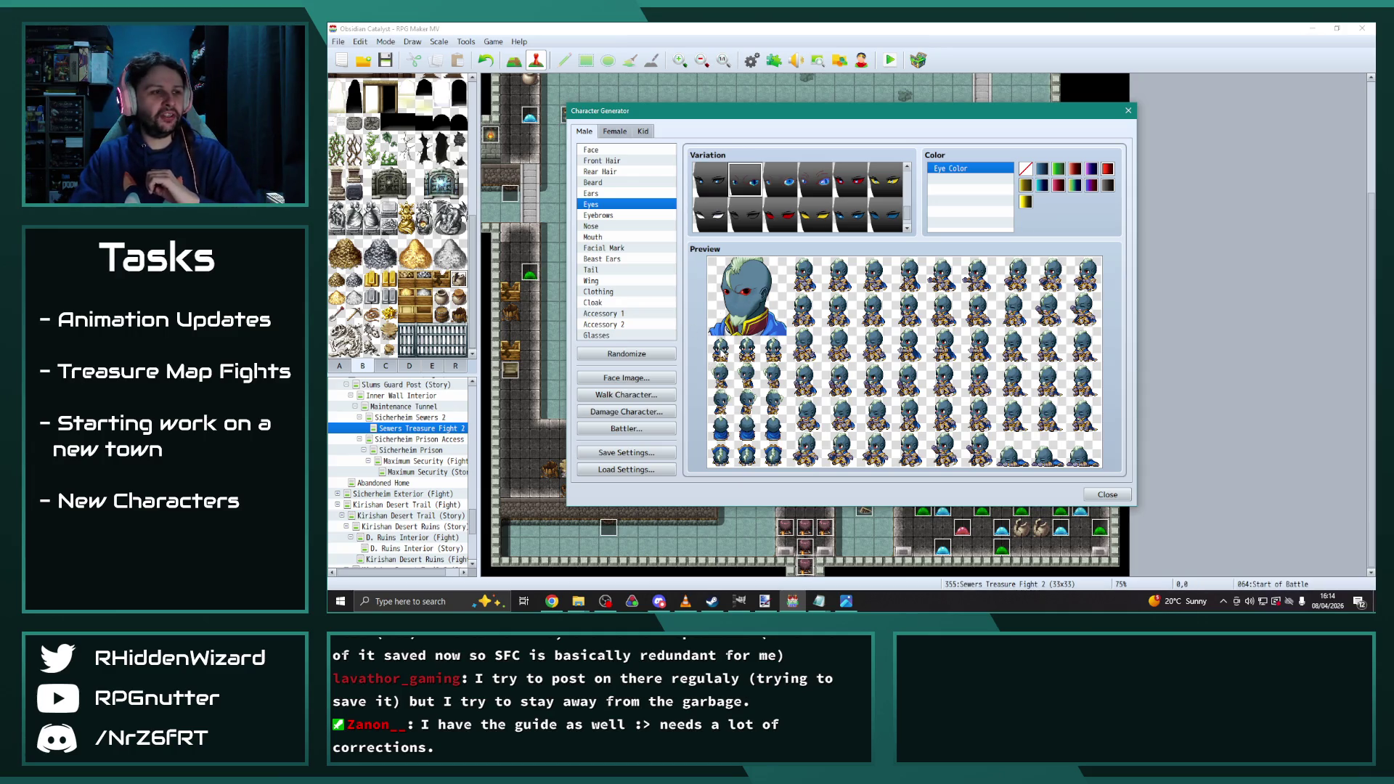
# Pick a new eyebrow style and a nose shape after comparing several eyebrows
pyautogui.click(609, 216)
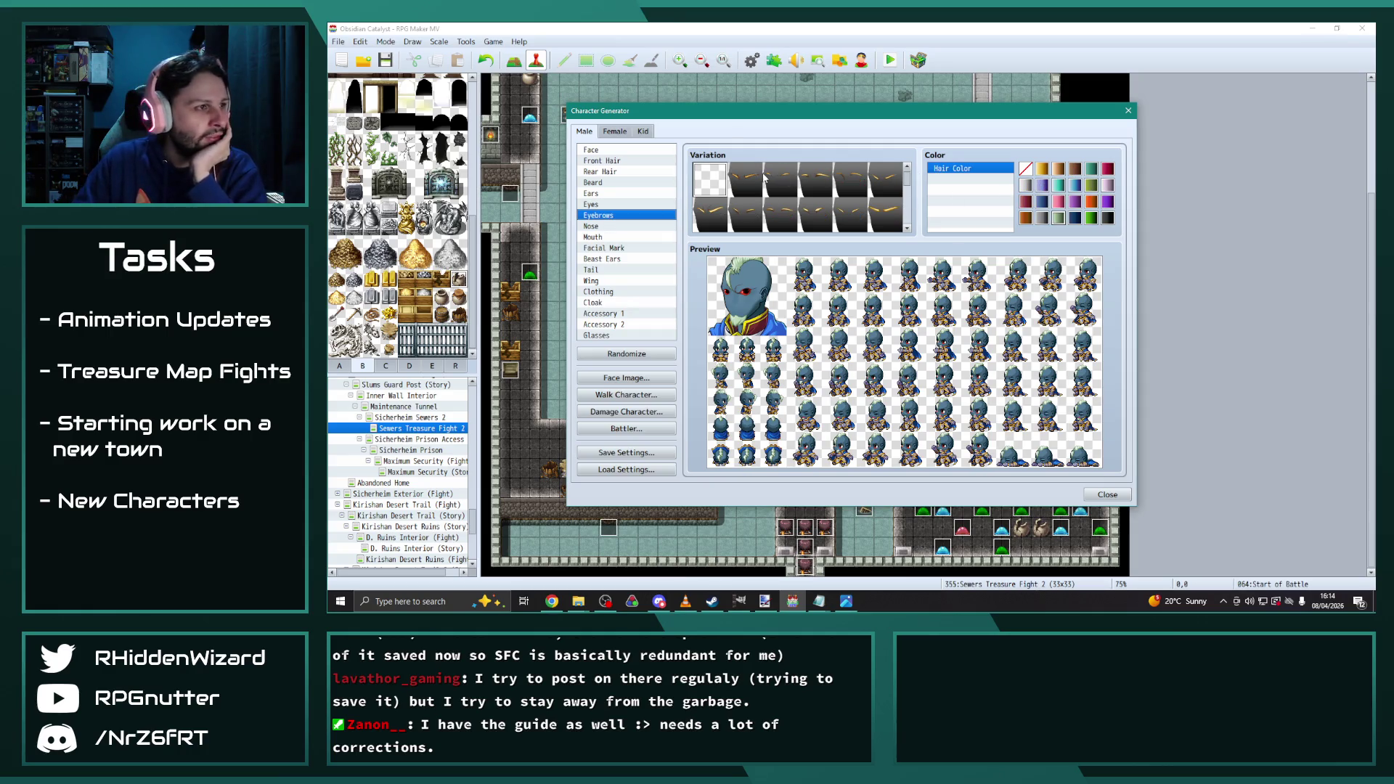
pyautogui.click(748, 178)
pyautogui.click(780, 178)
pyautogui.click(815, 180)
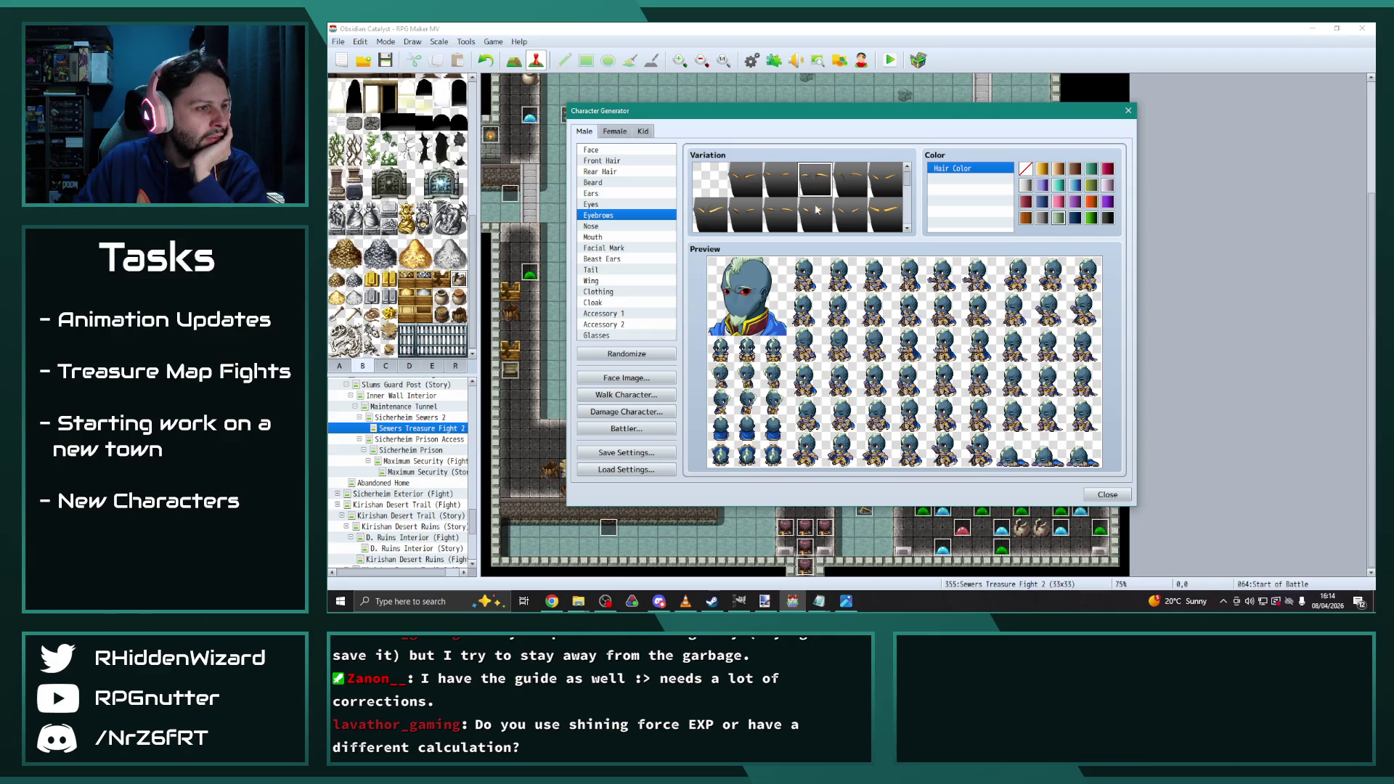
pyautogui.click(745, 179)
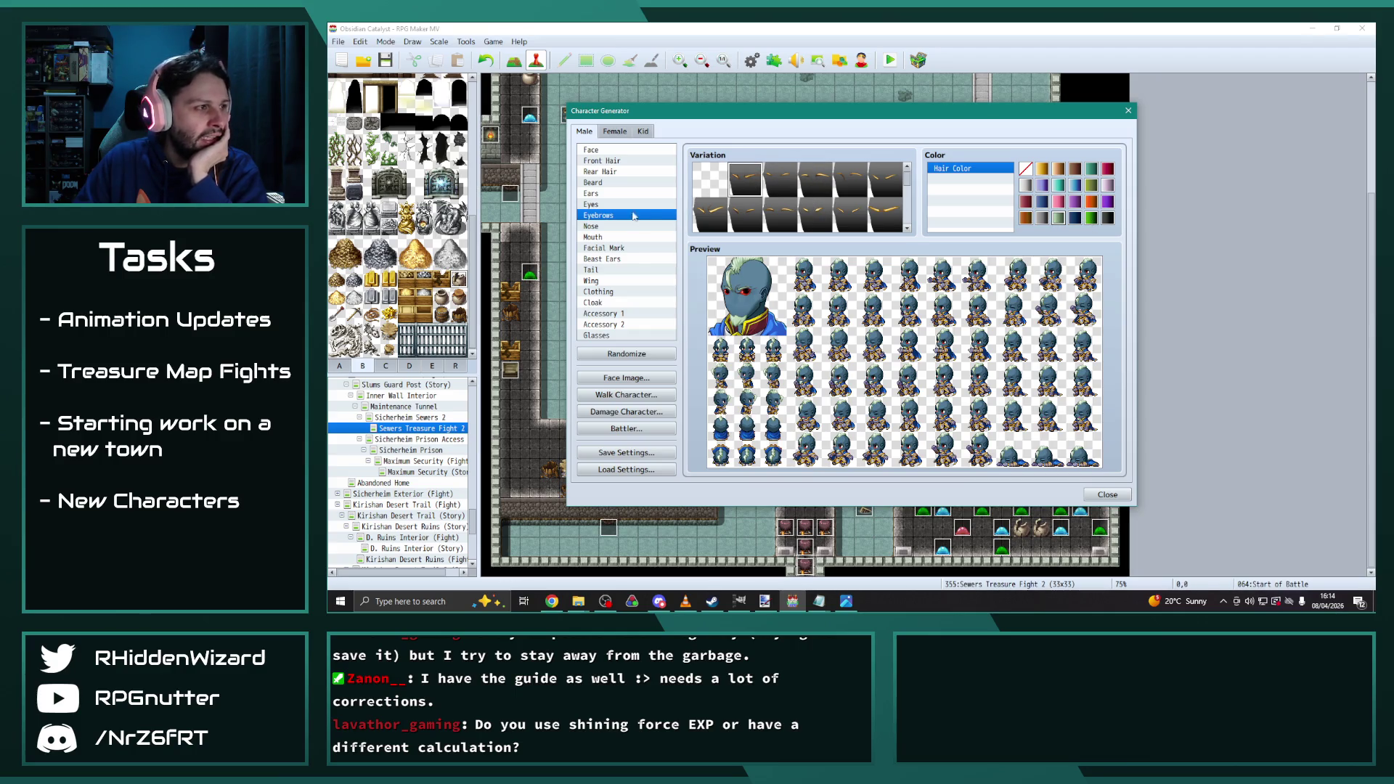
pyautogui.click(609, 228)
pyautogui.click(785, 178)
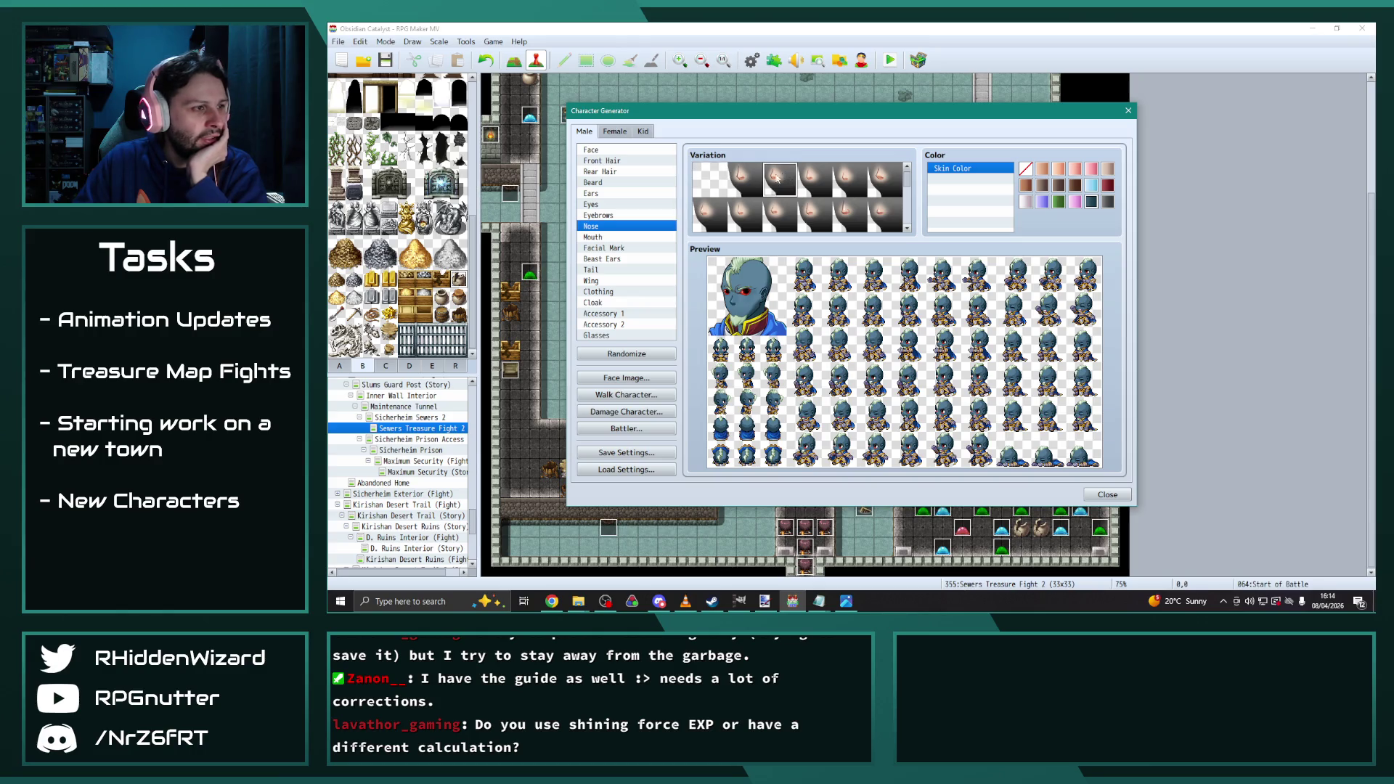
# Give the character an open red mouth after trying another mouth
pyautogui.click(602, 236)
pyautogui.click(814, 215)
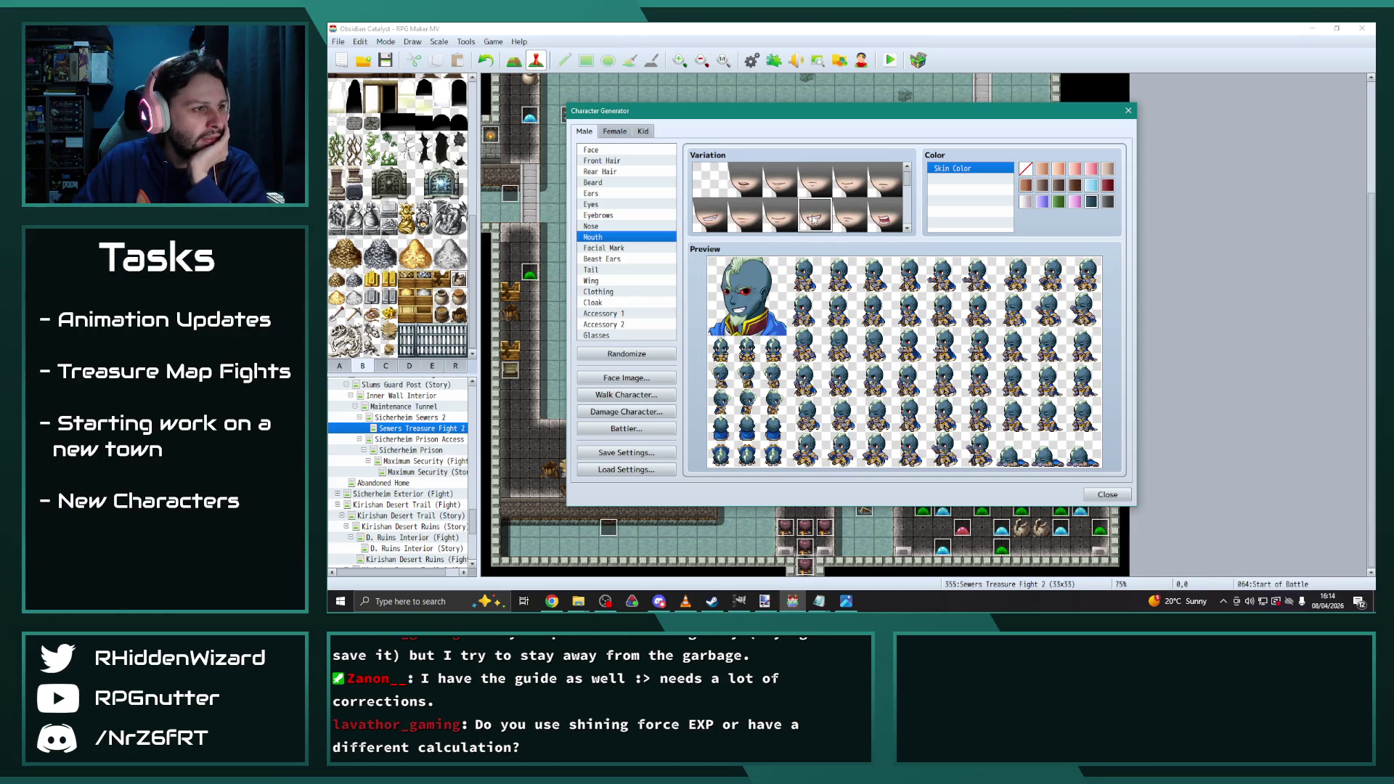
pyautogui.click(746, 179)
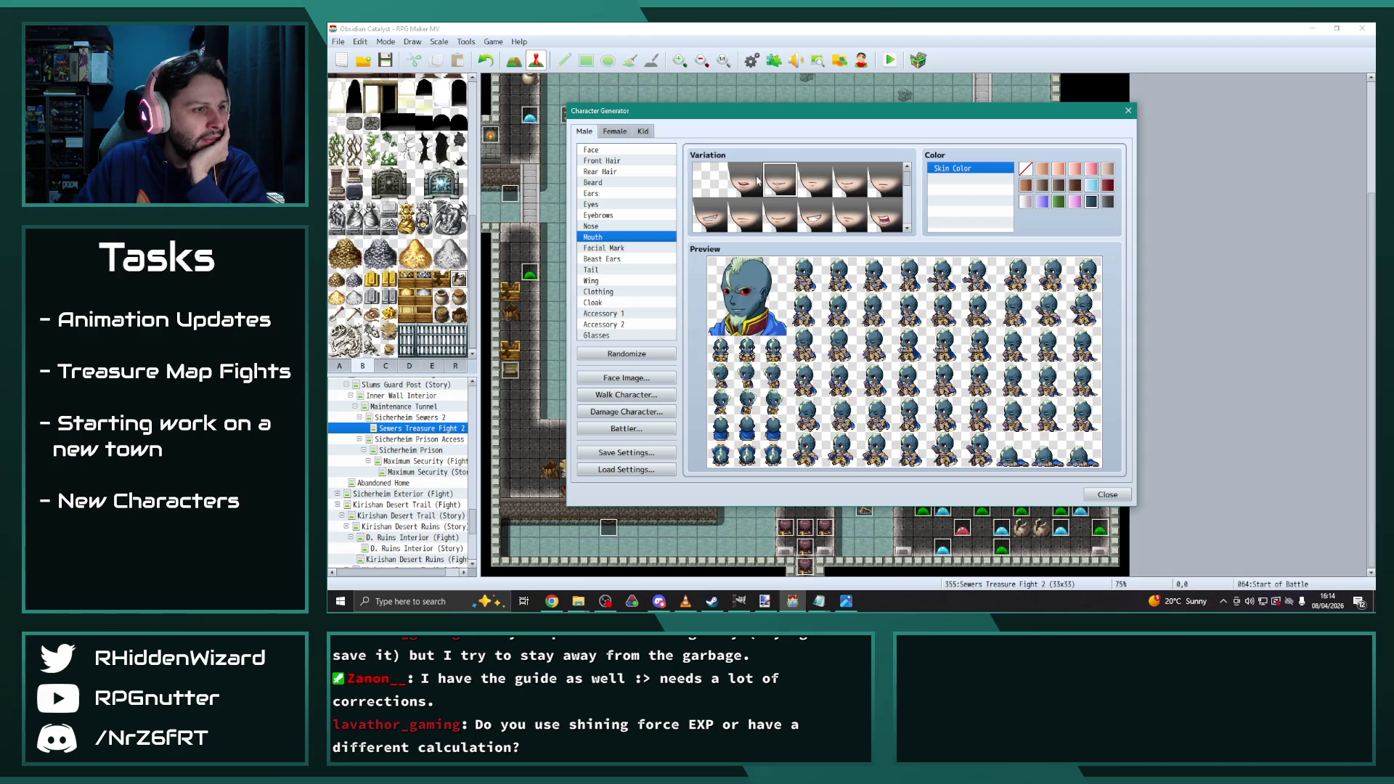
pyautogui.click(880, 214)
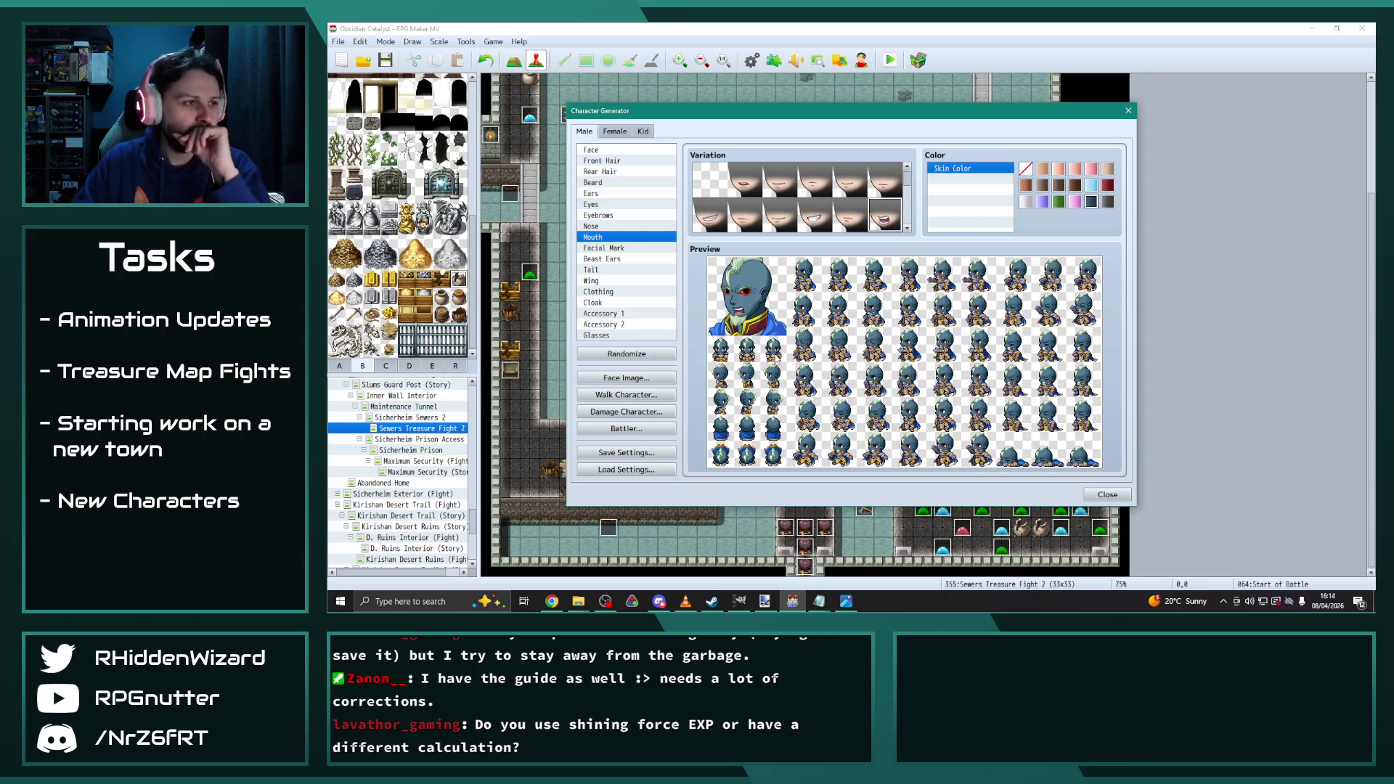
# Browse the facial mark, tail and wing options without changing them
pyautogui.click(617, 248)
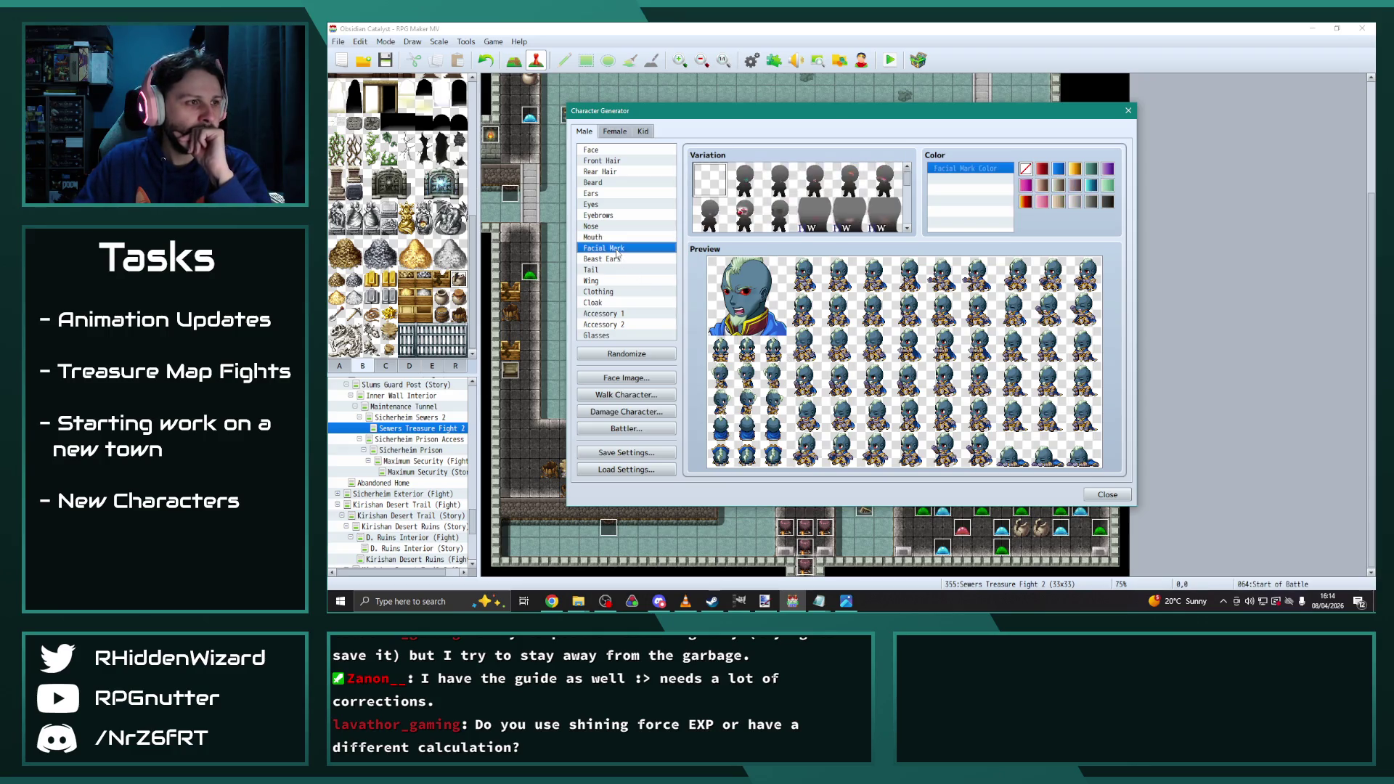
pyautogui.scroll(-3, 829, 204)
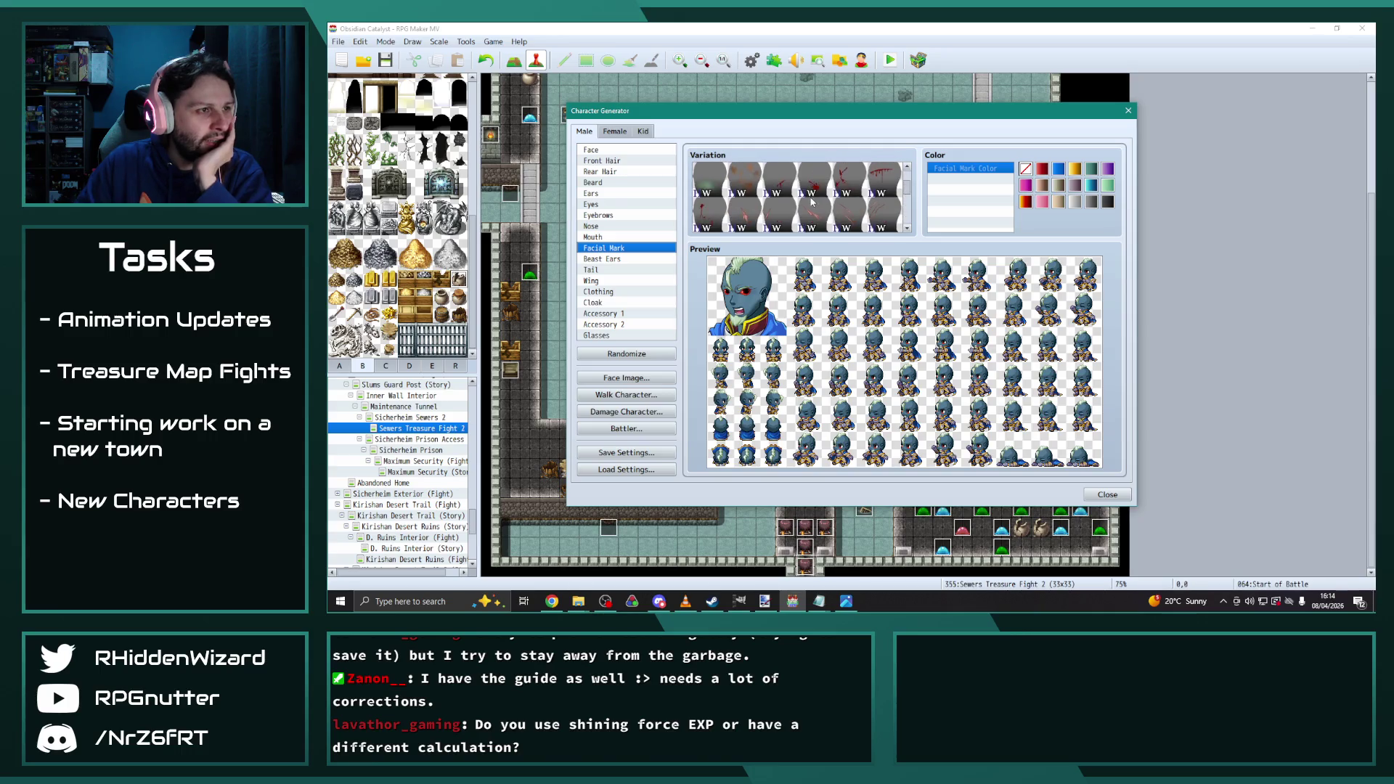
pyautogui.scroll(-5, 811, 202)
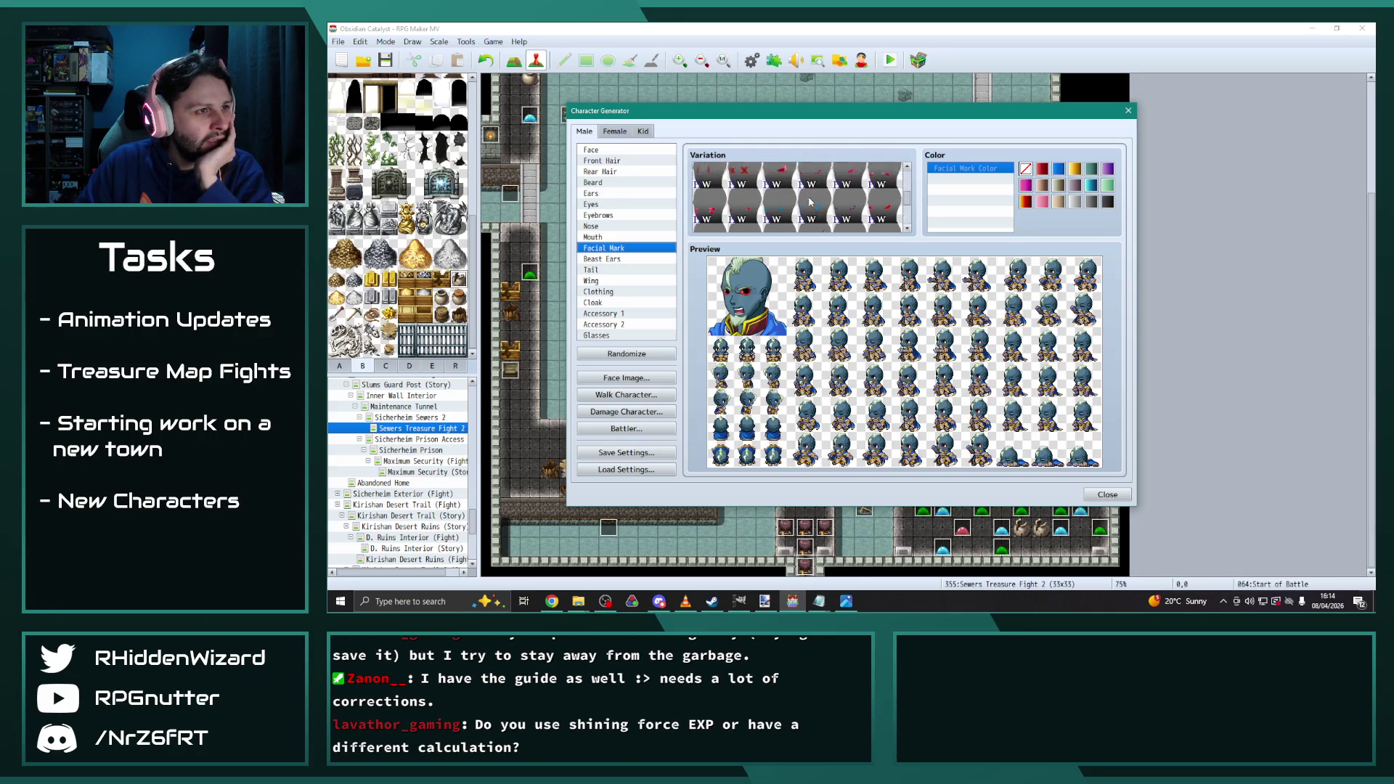
pyautogui.scroll(-3, 810, 201)
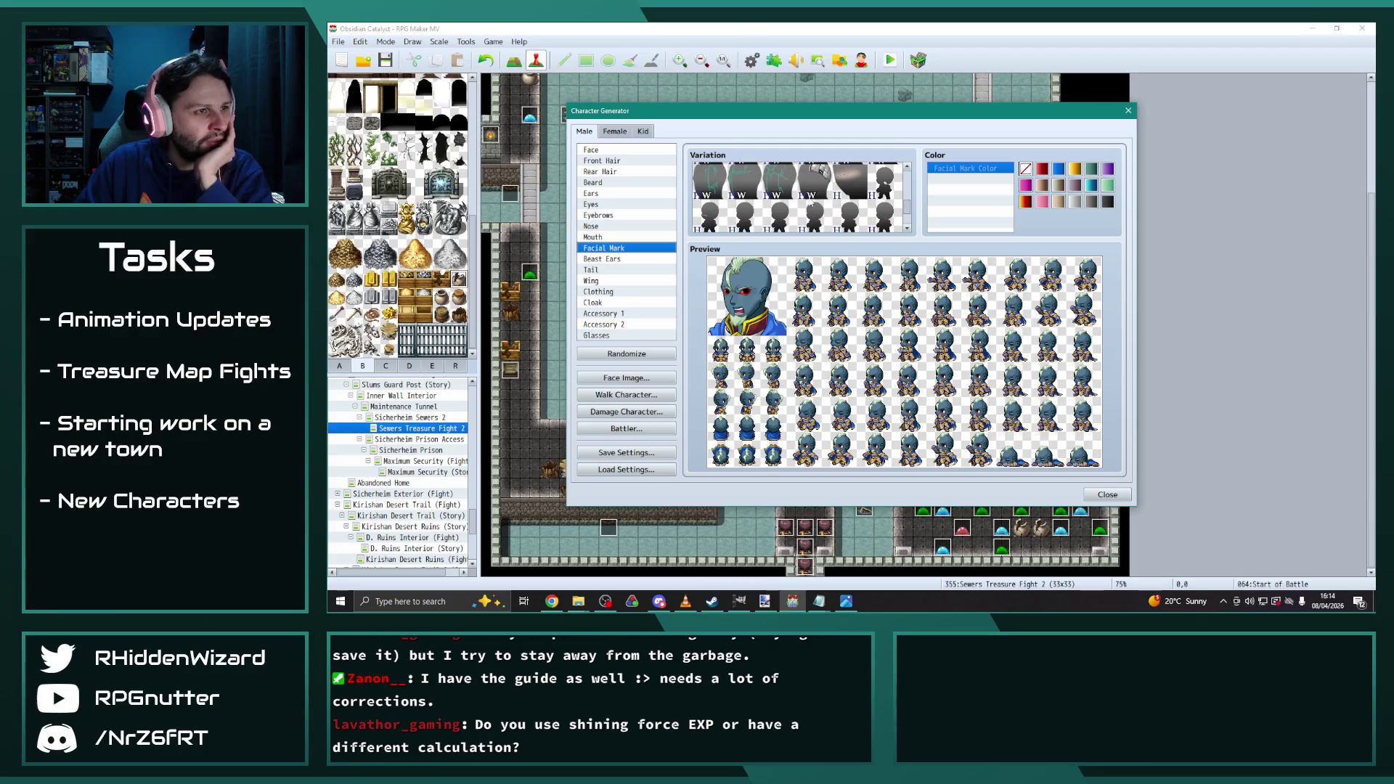
pyautogui.scroll(-2, 811, 204)
pyautogui.scroll(10, 808, 201)
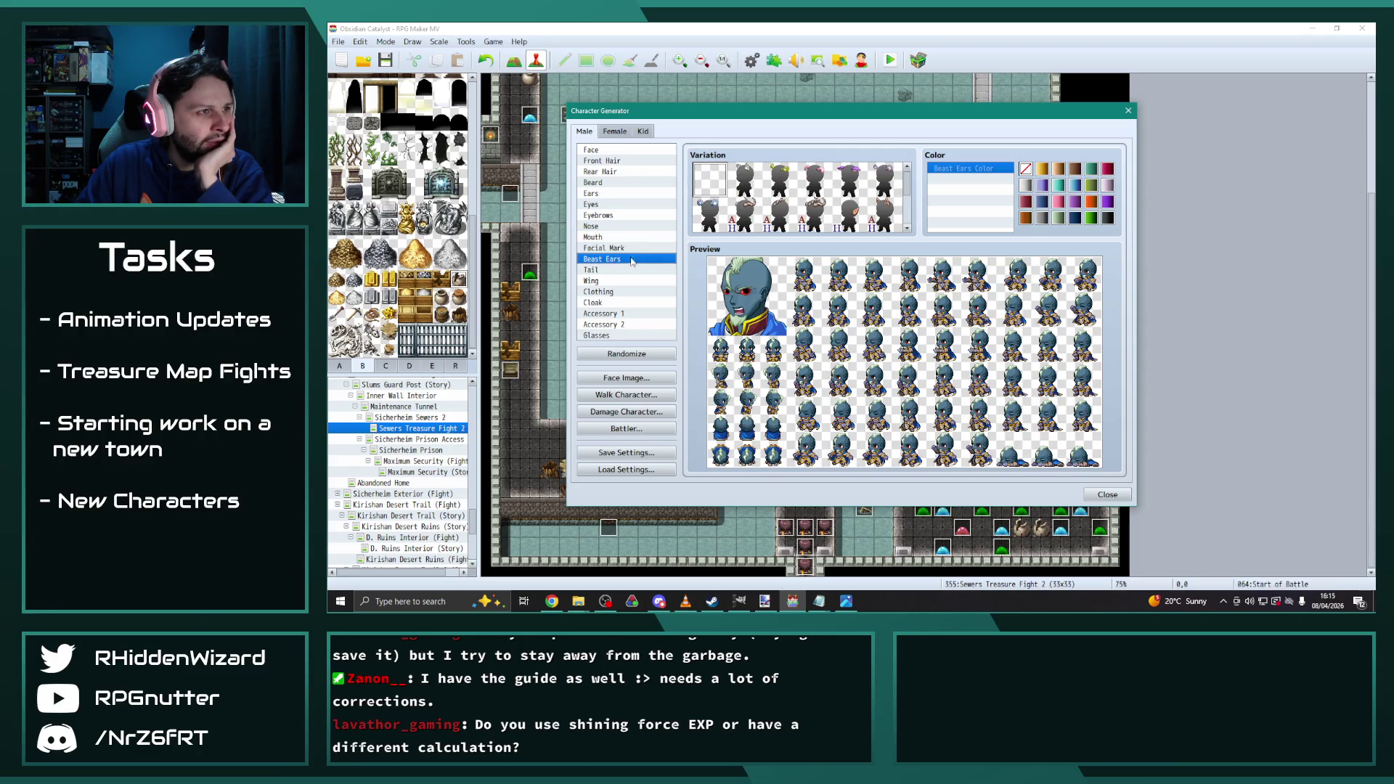
pyautogui.click(606, 270)
pyautogui.click(610, 281)
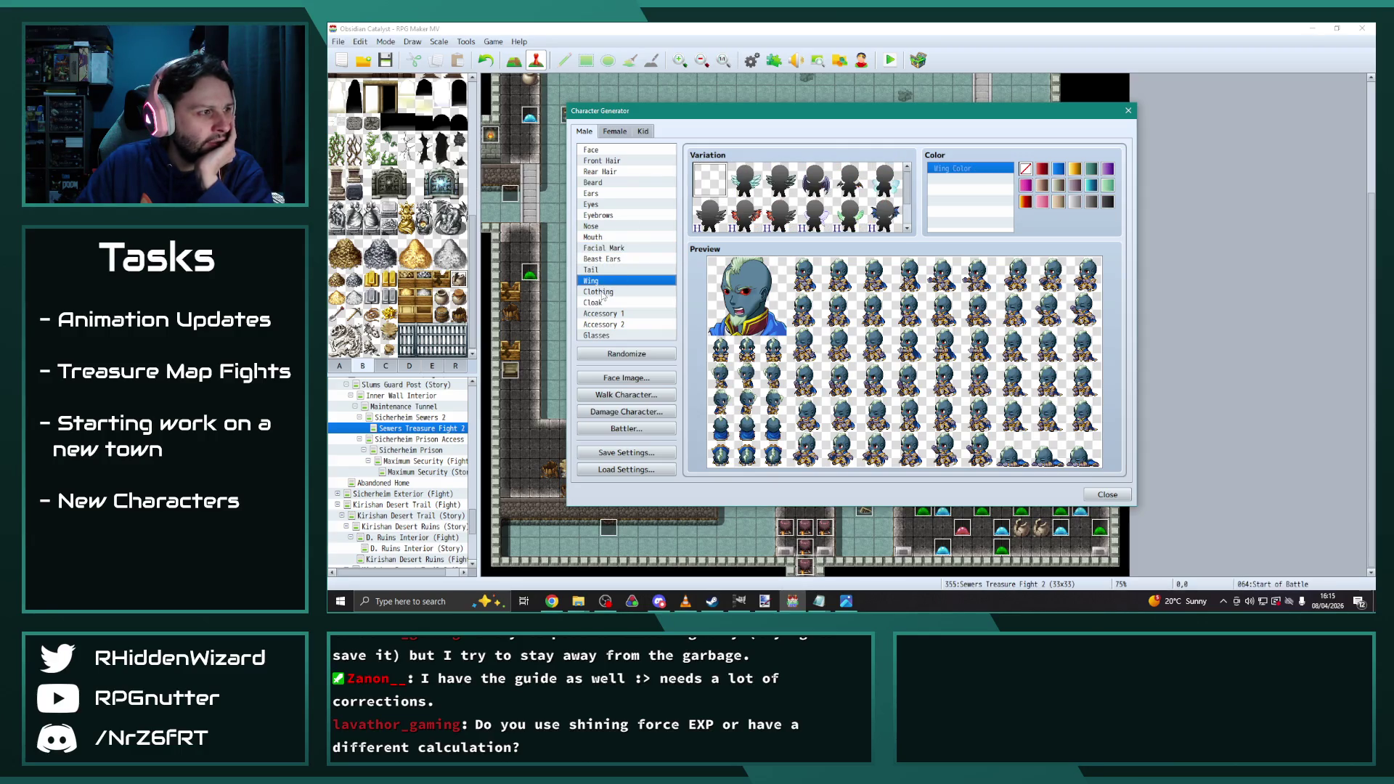
pyautogui.click(602, 292)
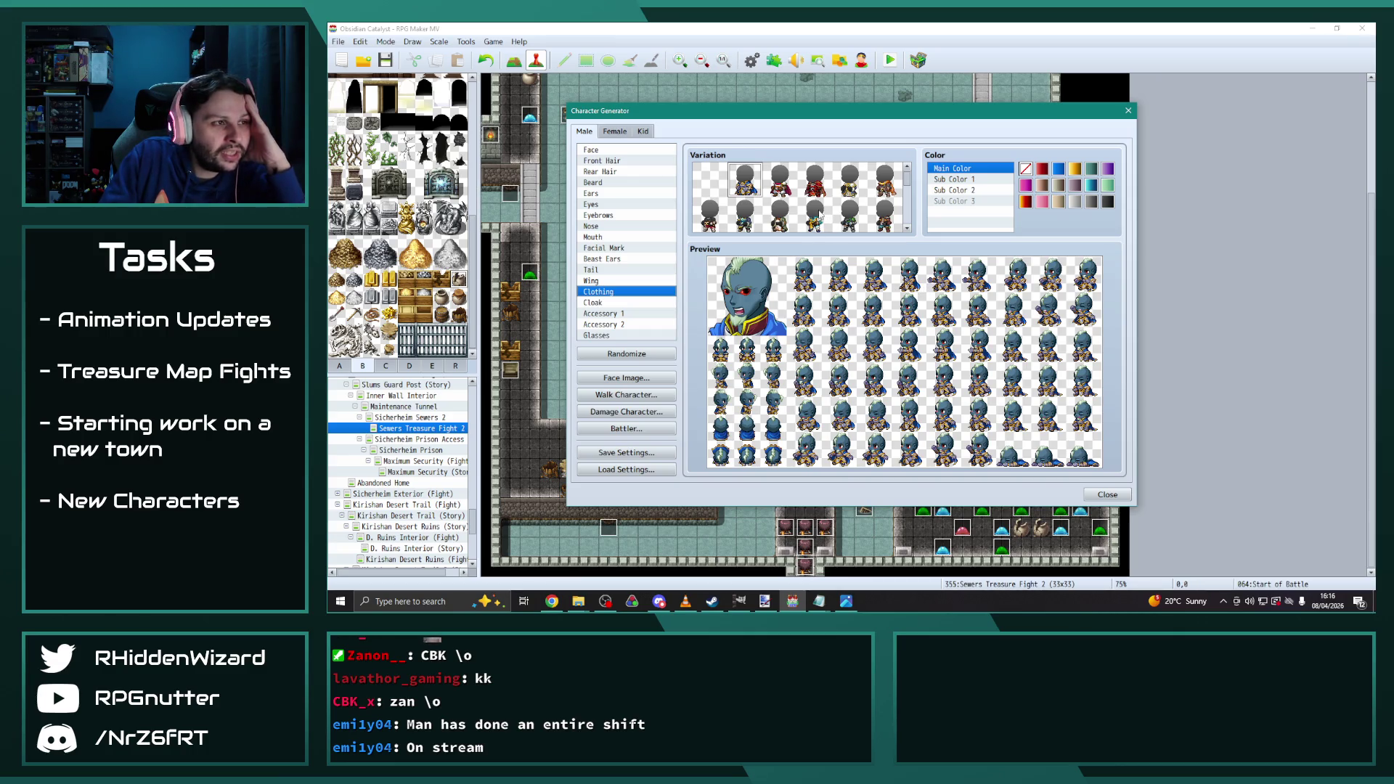
# Pick a darker outfit from the Clothing variations
pyautogui.click(712, 215)
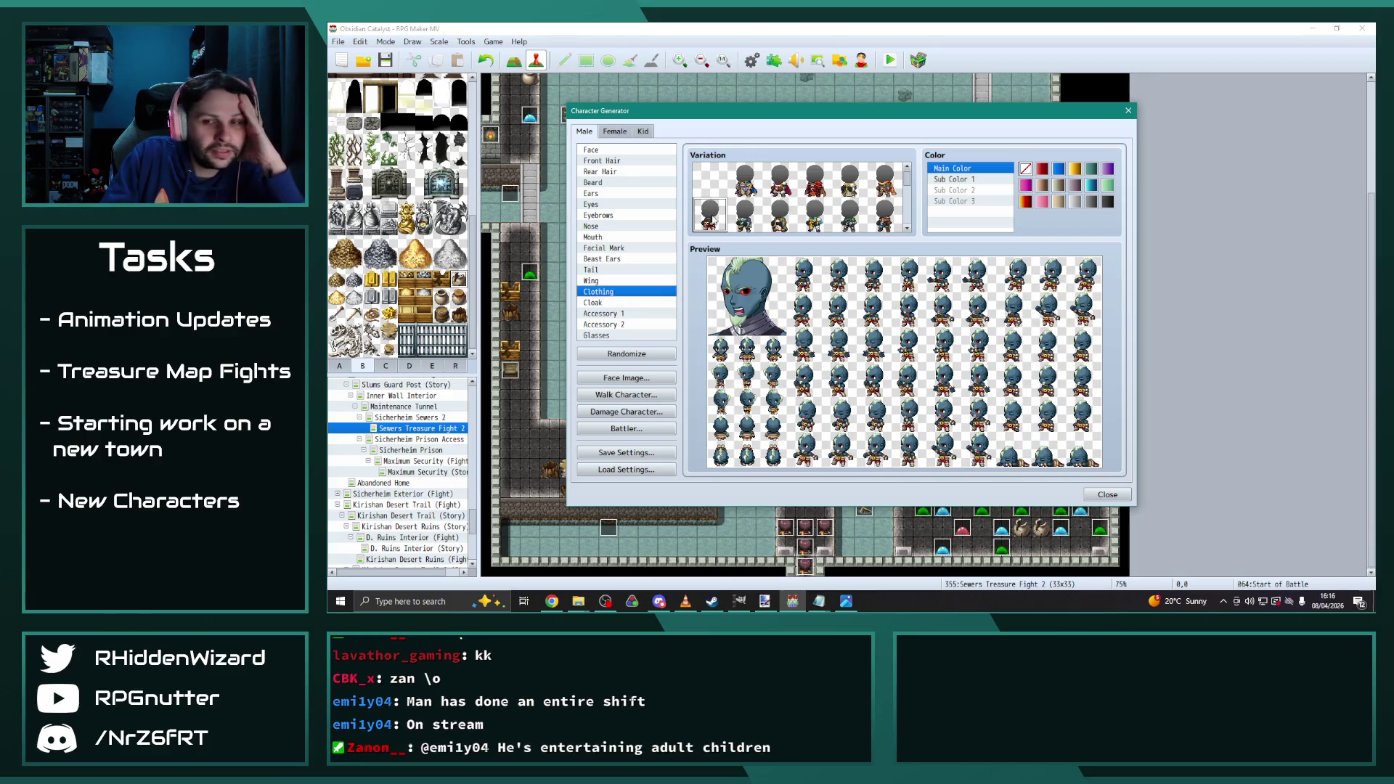
# Try several outfits from the Clothing grid, including a blue one
pyautogui.scroll(-2, 769, 220)
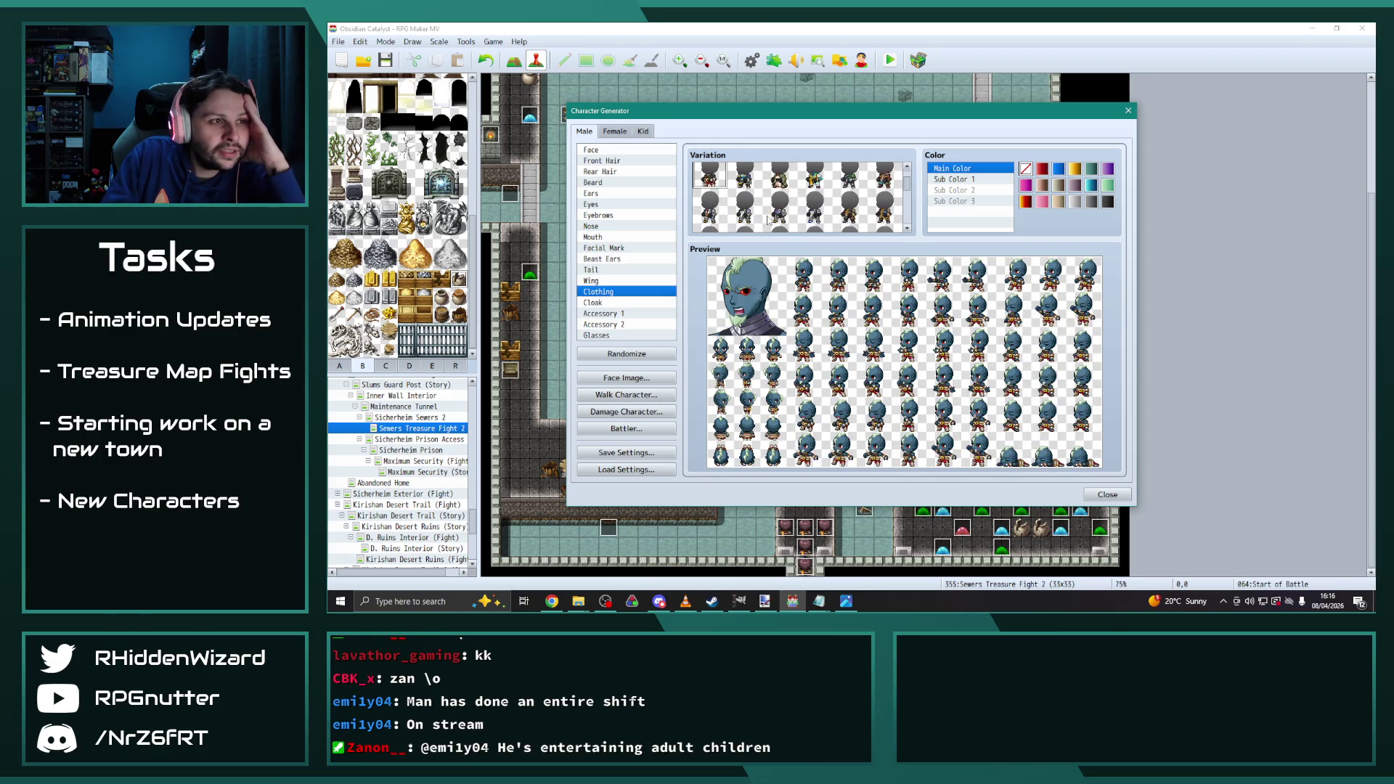
pyautogui.scroll(-1, 768, 220)
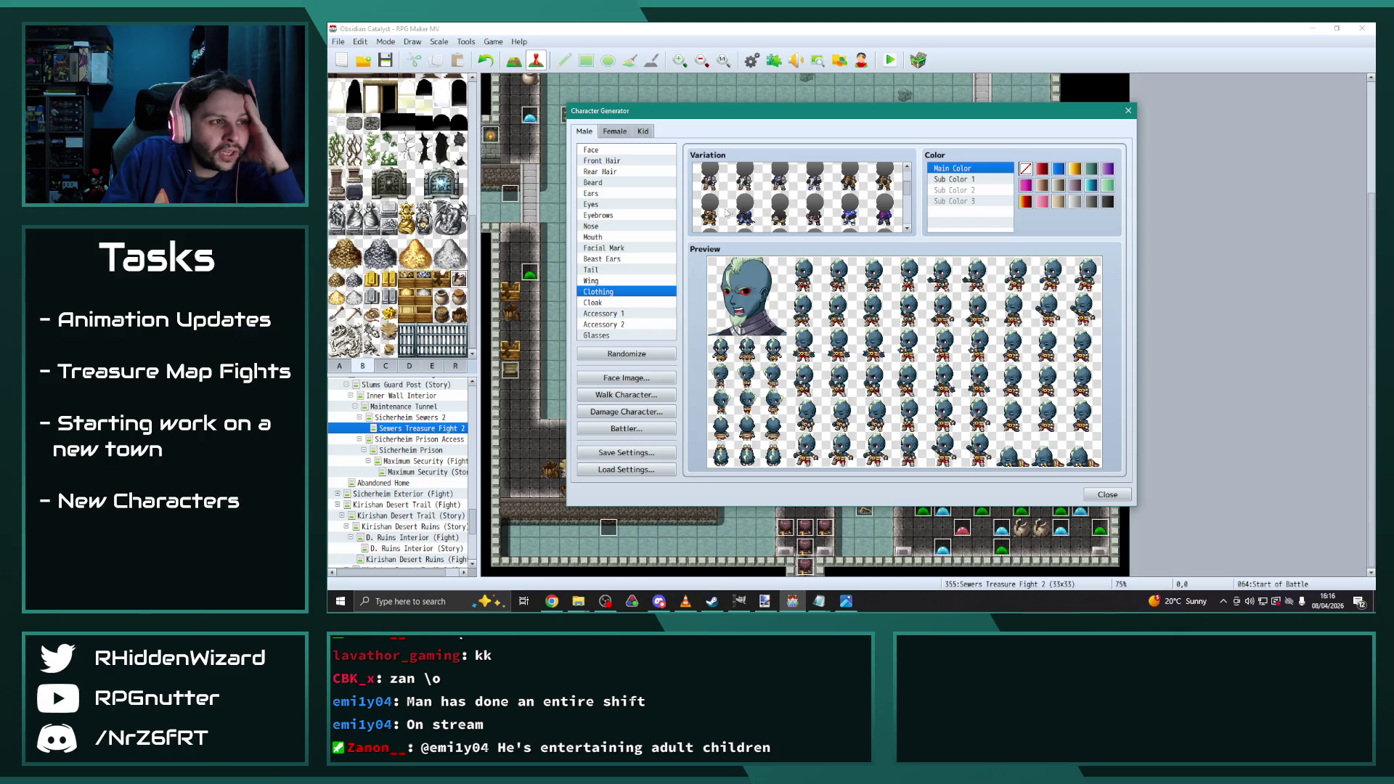
pyautogui.click(779, 210)
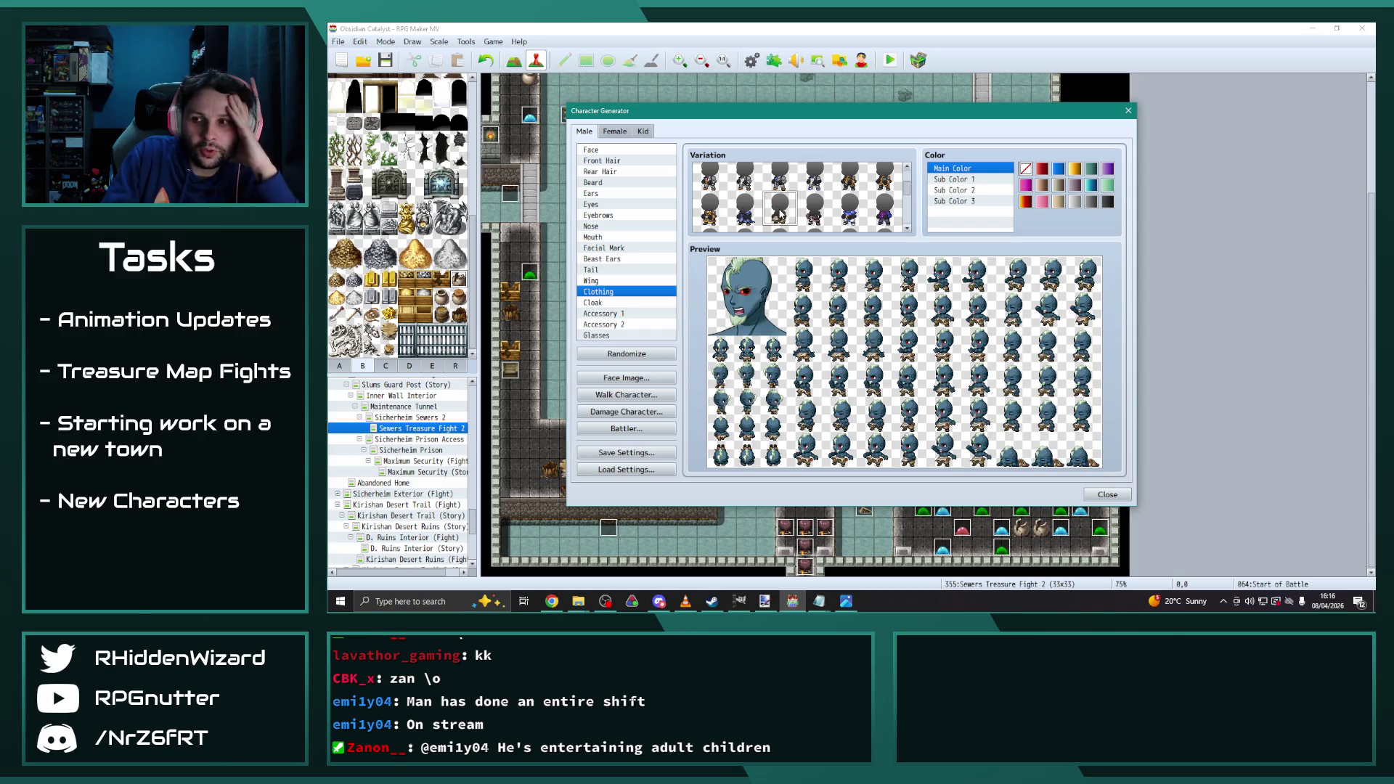
pyautogui.scroll(-1, 778, 214)
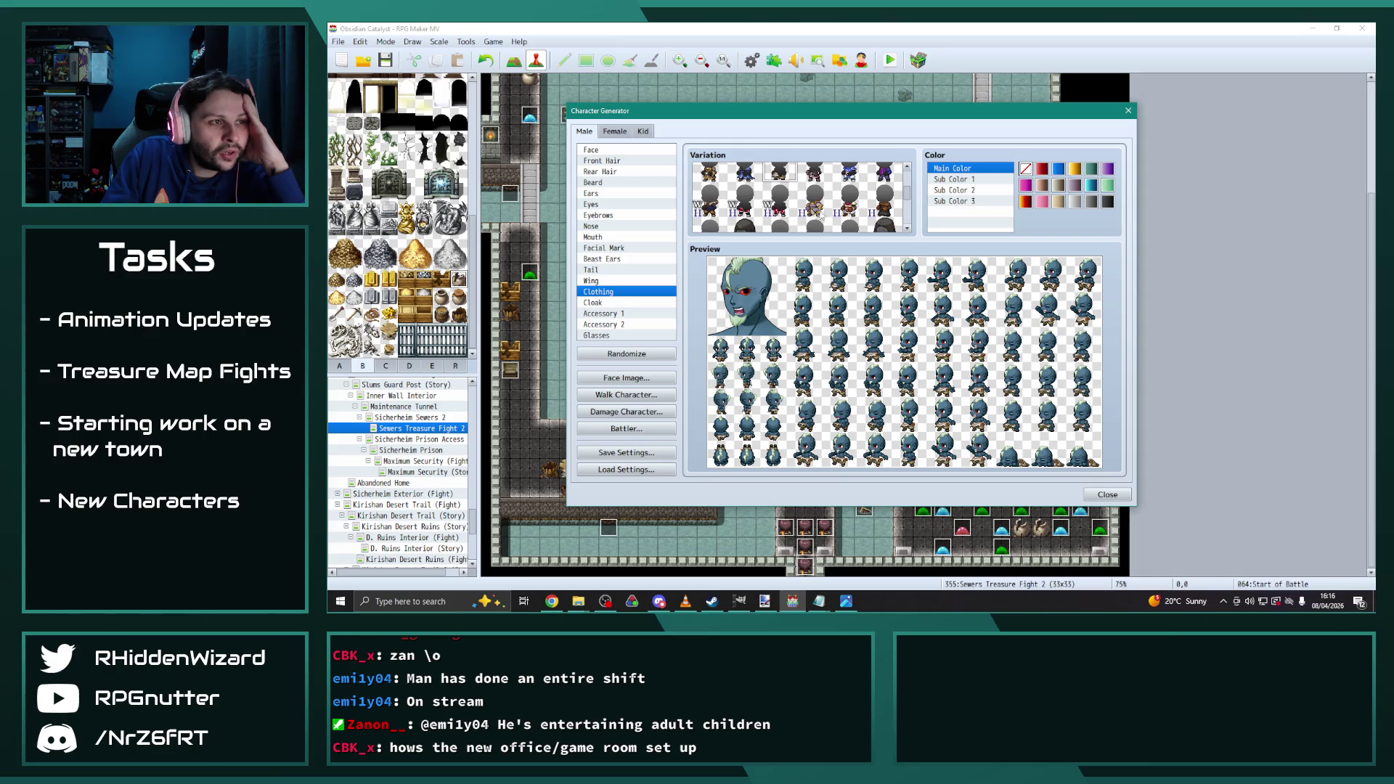
pyautogui.click(712, 205)
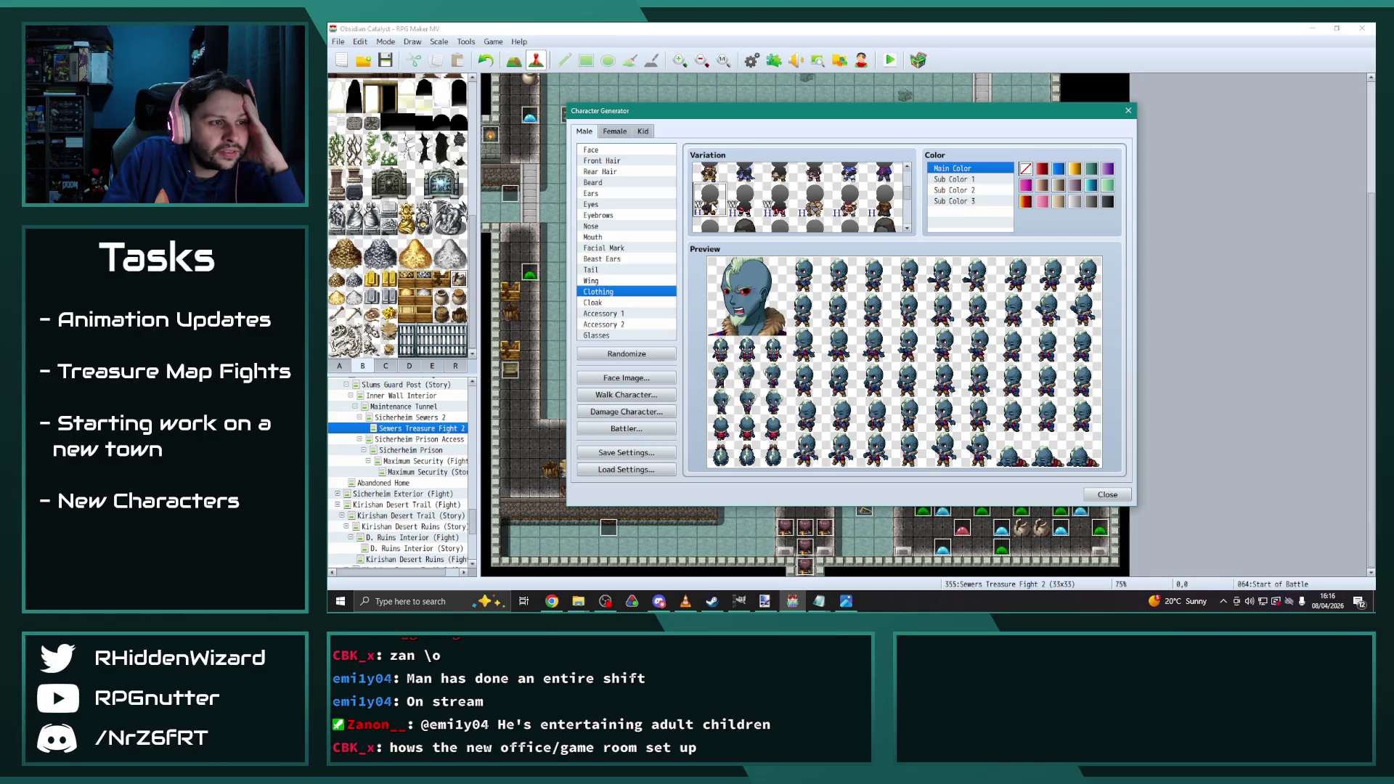
pyautogui.scroll(-1, 713, 206)
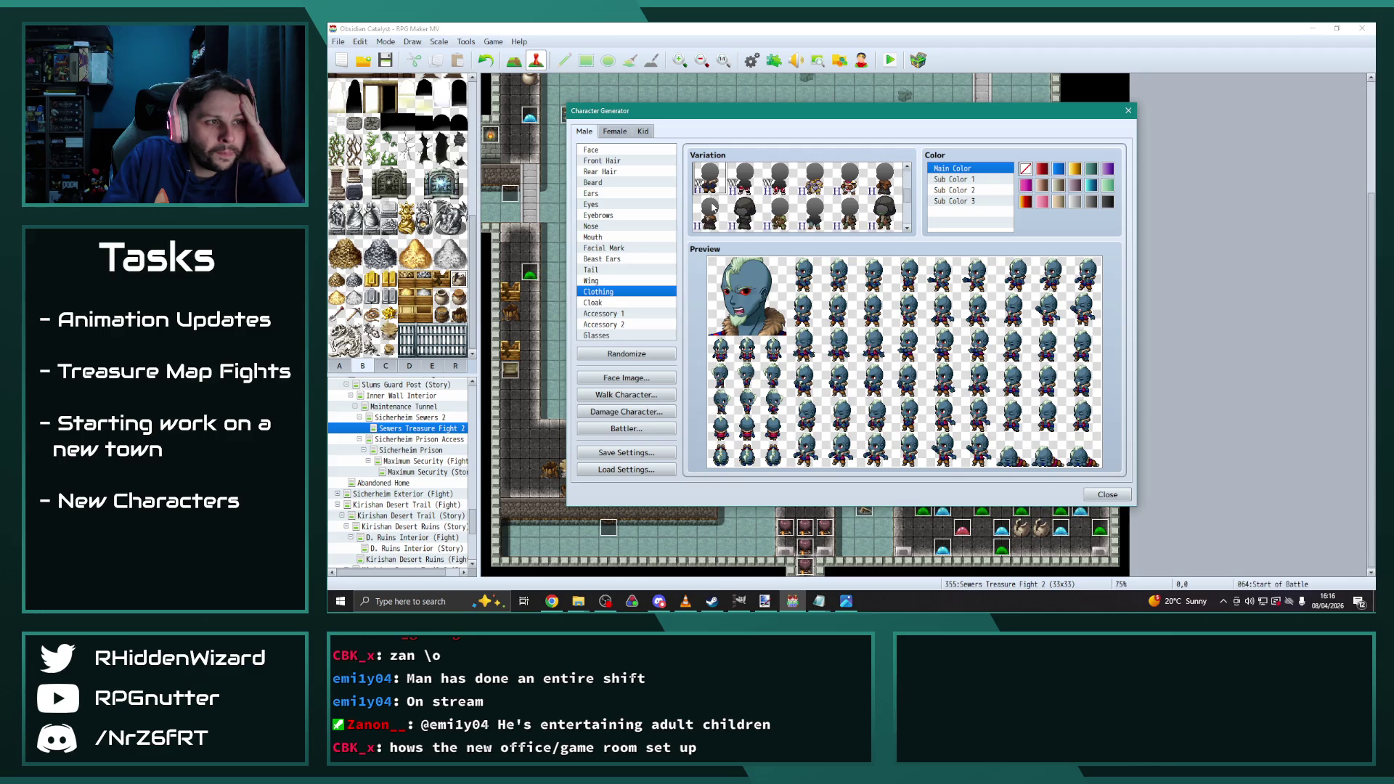
pyautogui.scroll(-2, 779, 210)
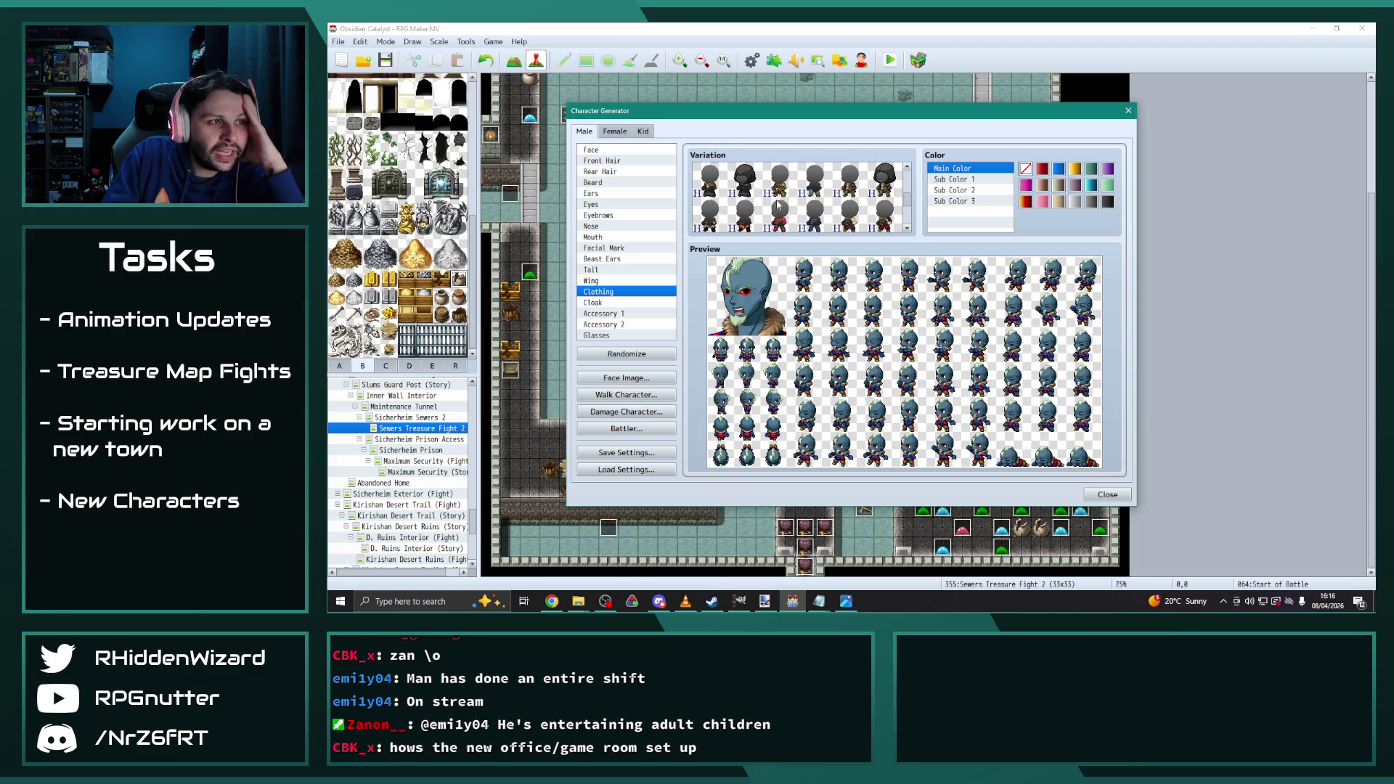
pyautogui.click(779, 211)
pyautogui.click(815, 214)
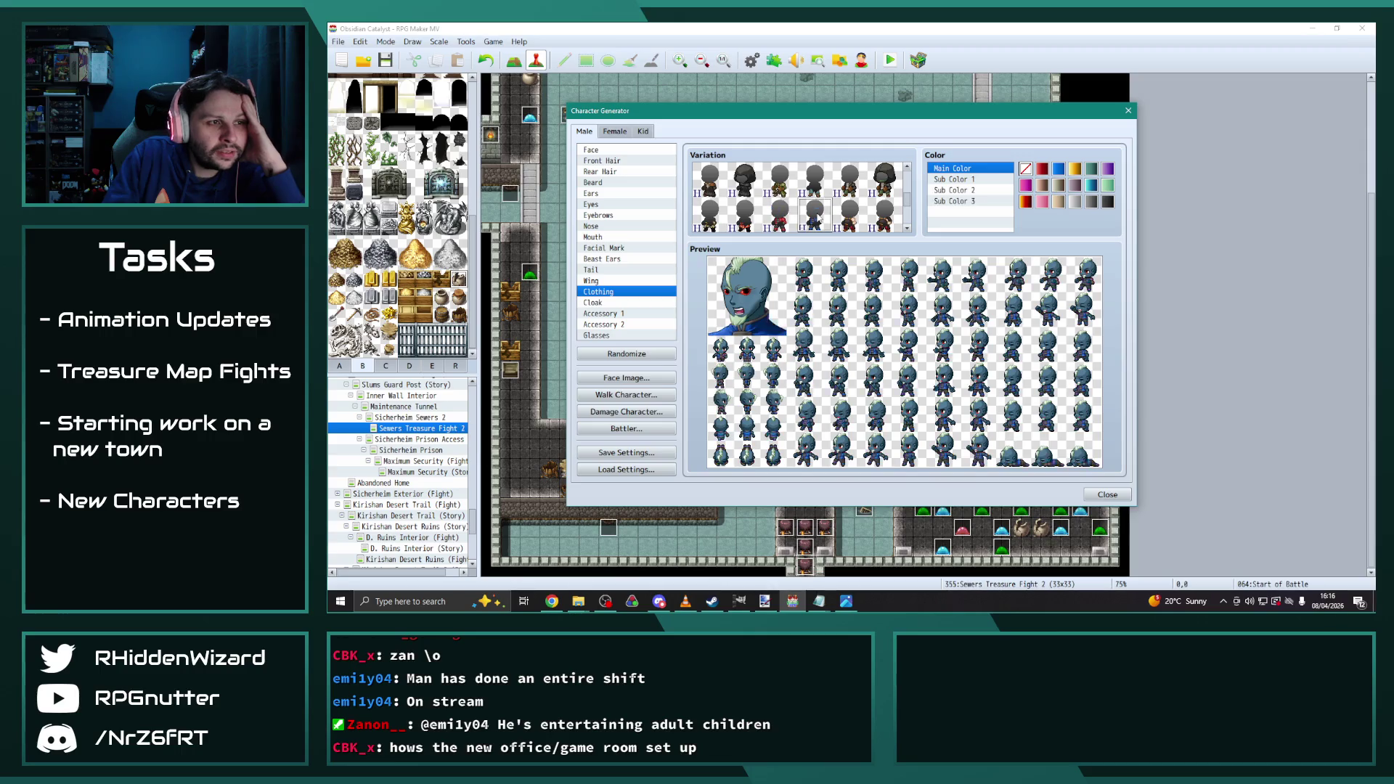
# Try a purple outfit, then settle on the gold-collared outfit
pyautogui.scroll(-3, 799, 214)
pyautogui.click(753, 204)
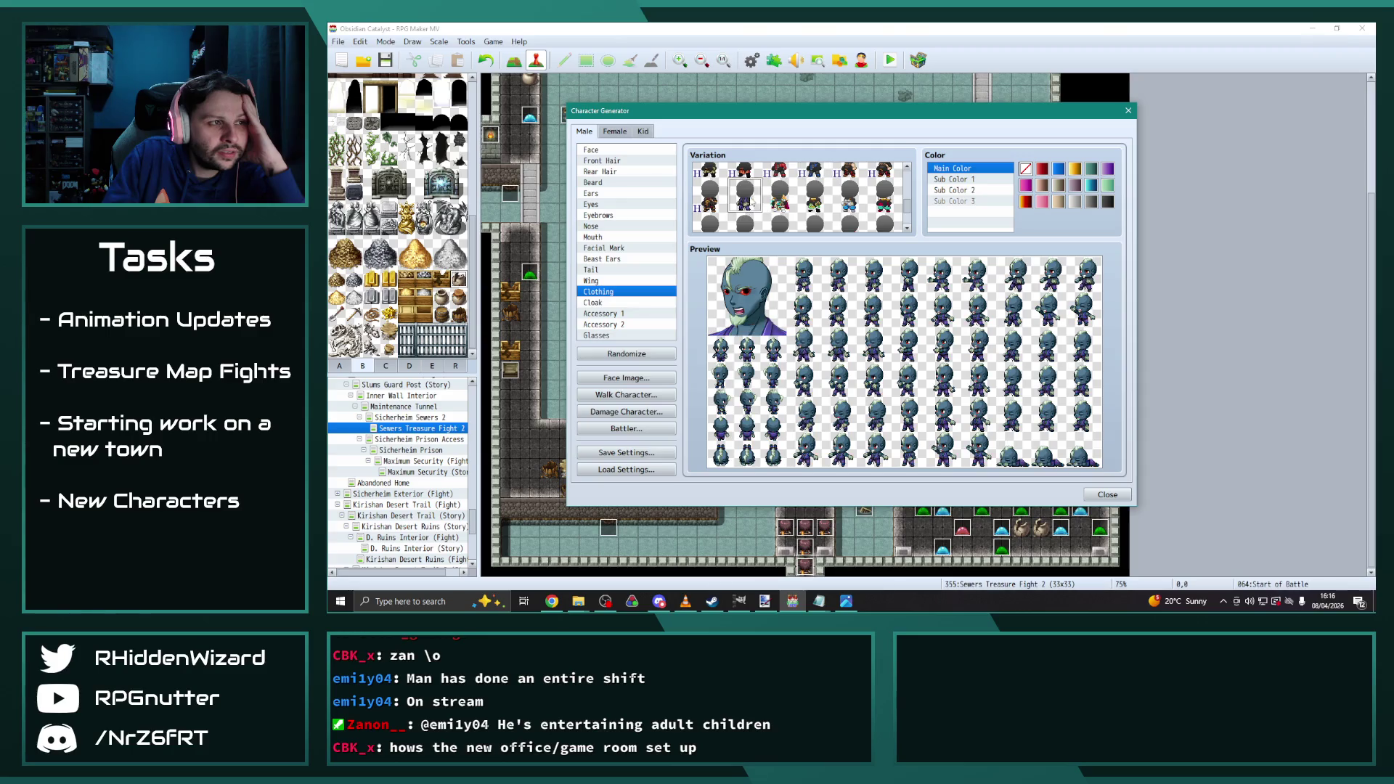
pyautogui.scroll(-1, 755, 203)
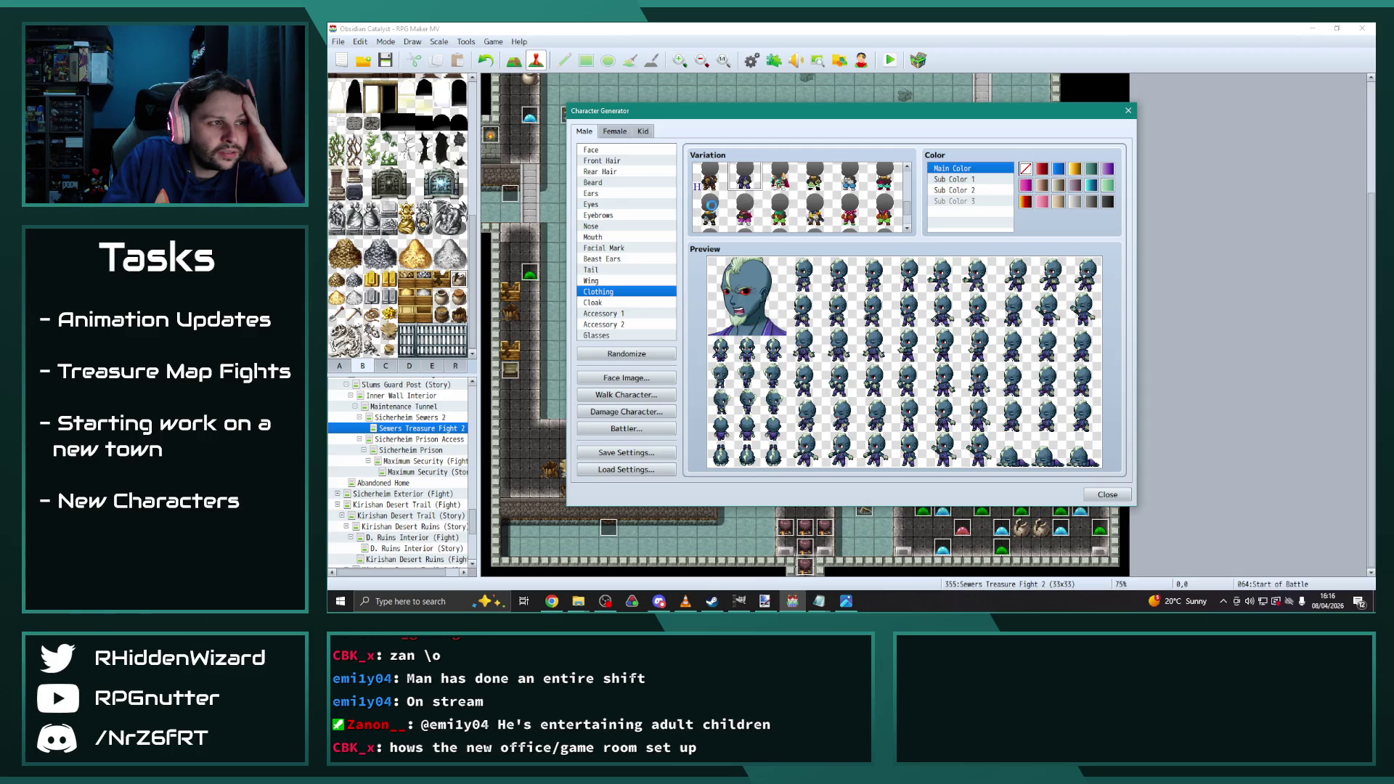
pyautogui.click(712, 210)
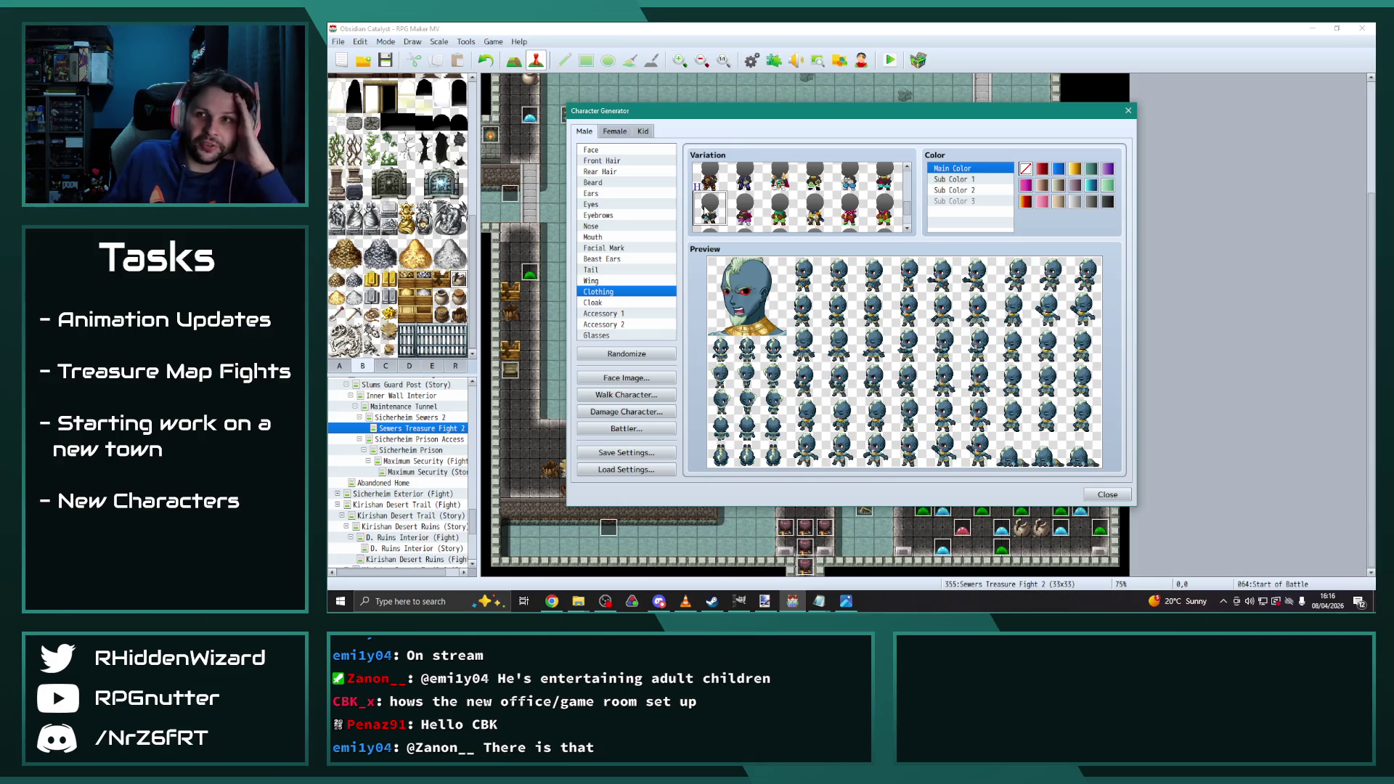
pyautogui.hotkey('alt', 'Tab')
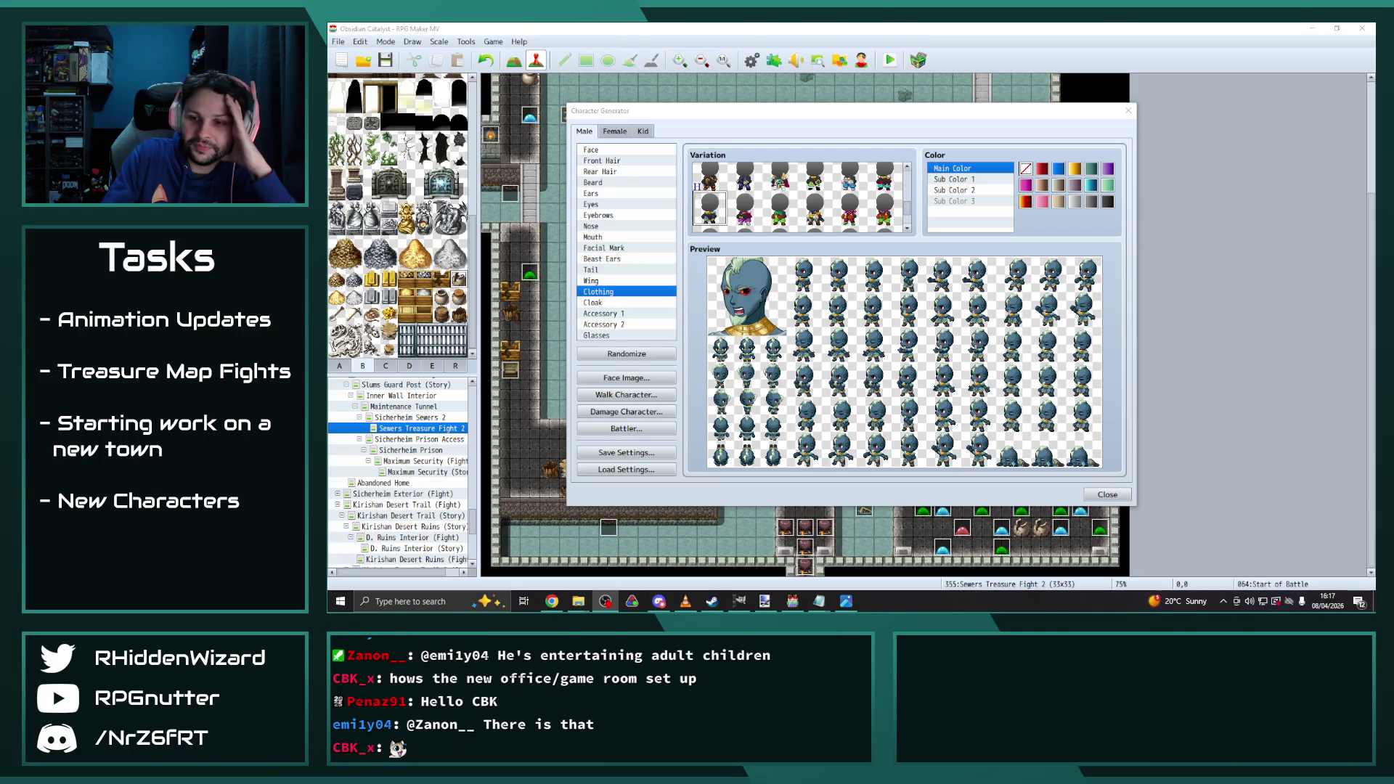
pyautogui.hotkey('alt', 'Tab')
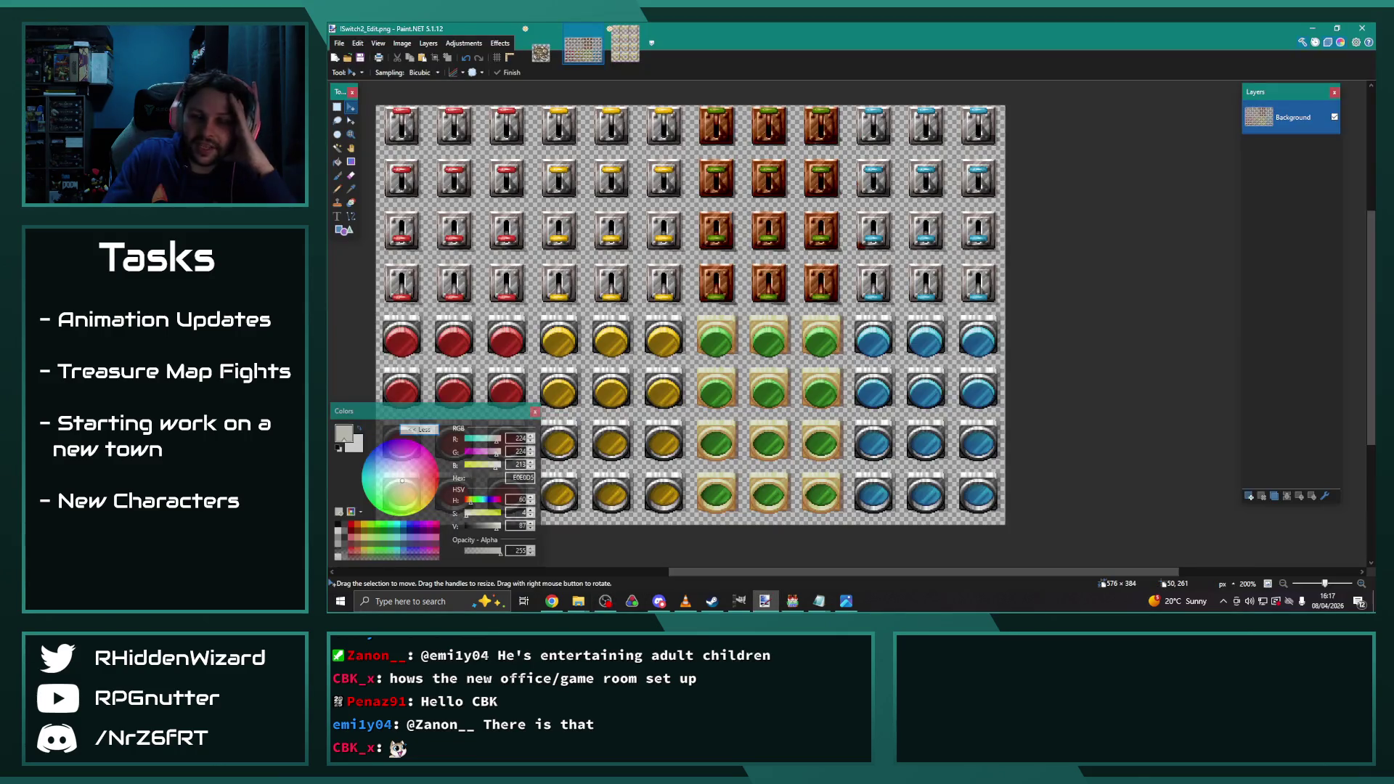
pyautogui.hotkey('alt', 'Tab')
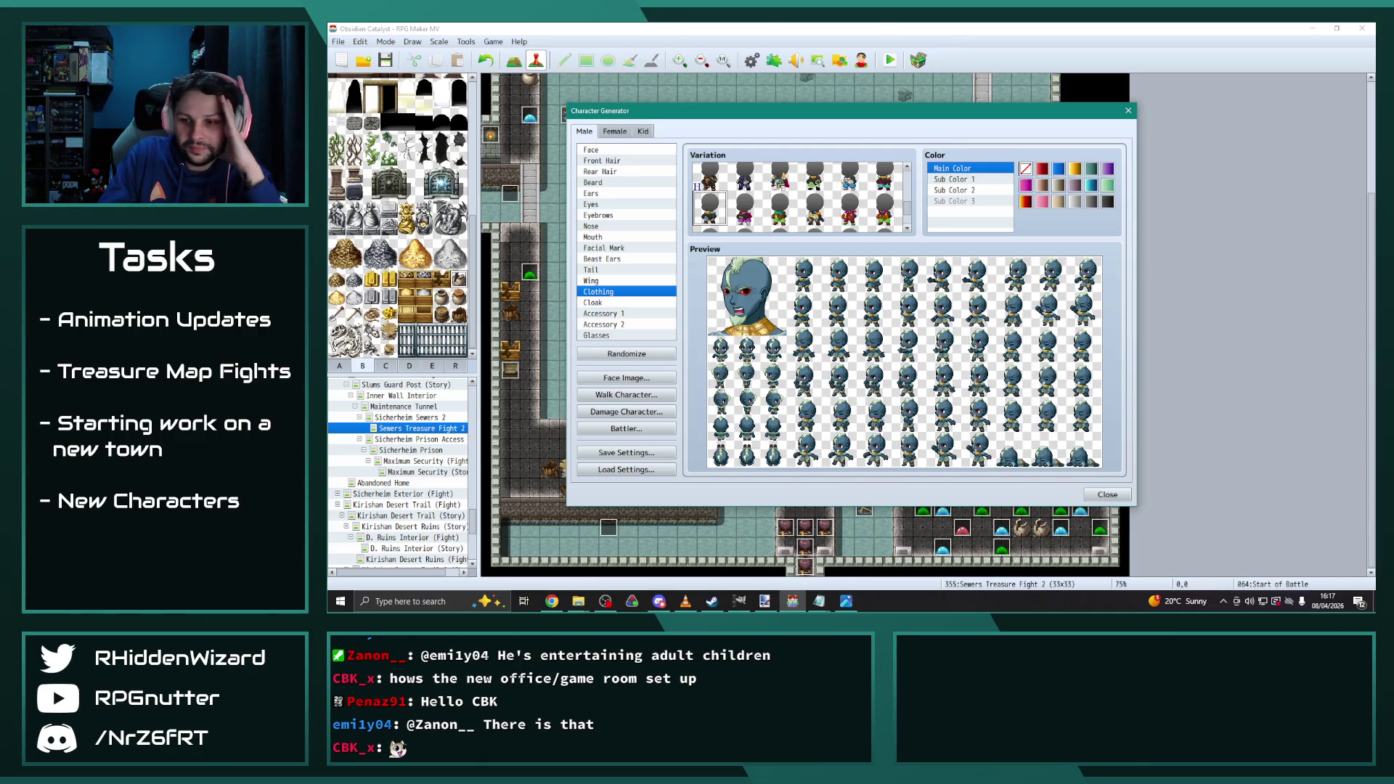
# Set the clothing Main Color to dark grey after trying lighter greys
pyautogui.hotkey('alt', 'Tab')
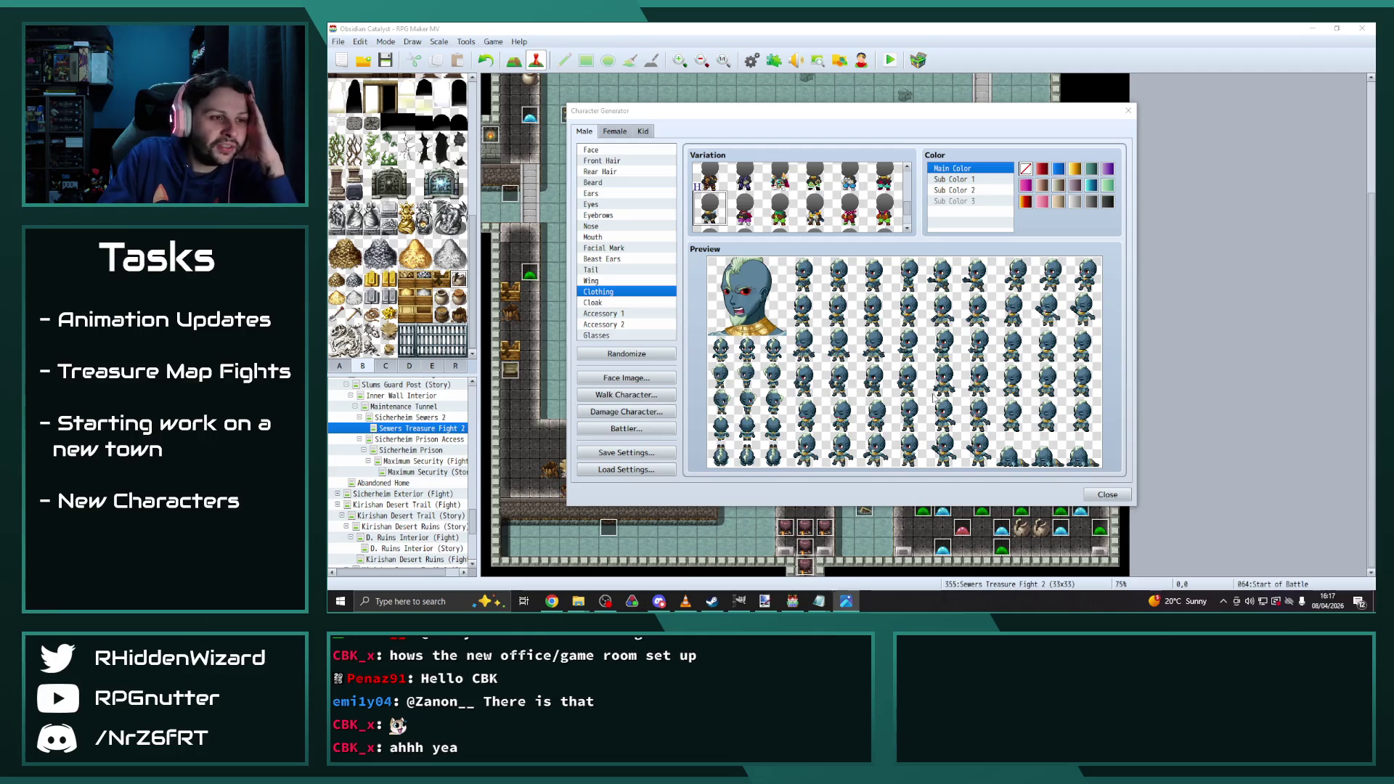
pyautogui.scroll(-2, 803, 210)
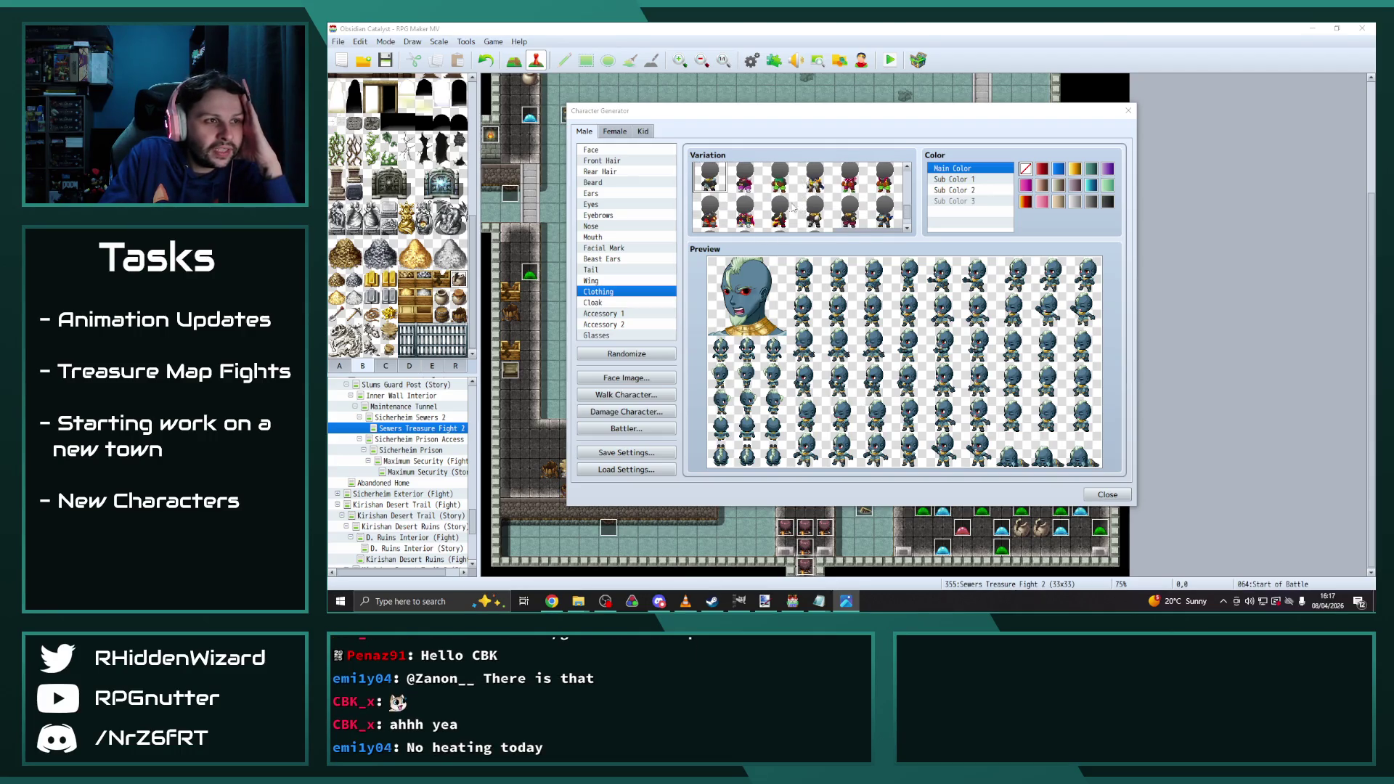
pyautogui.scroll(-2, 778, 206)
pyautogui.scroll(4, 833, 220)
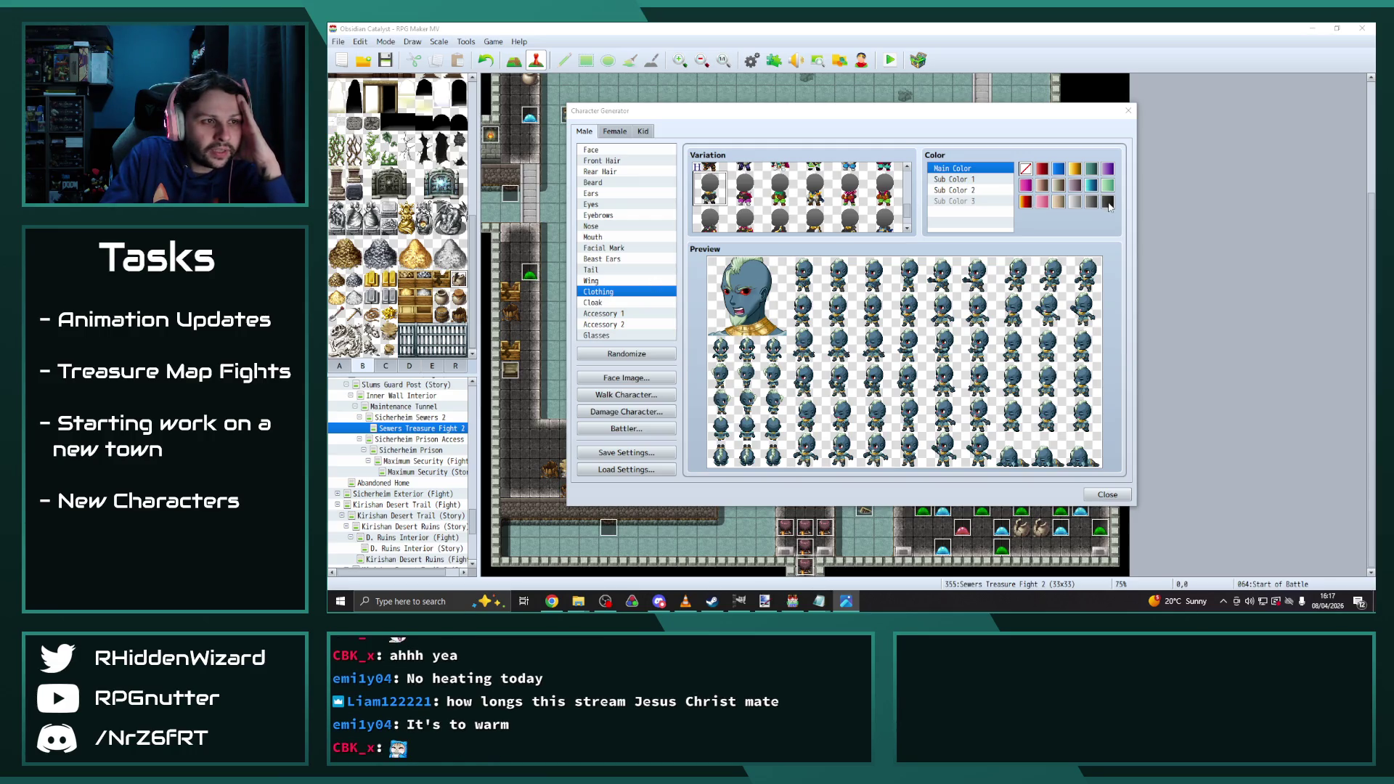
pyautogui.click(1108, 206)
pyautogui.click(1093, 205)
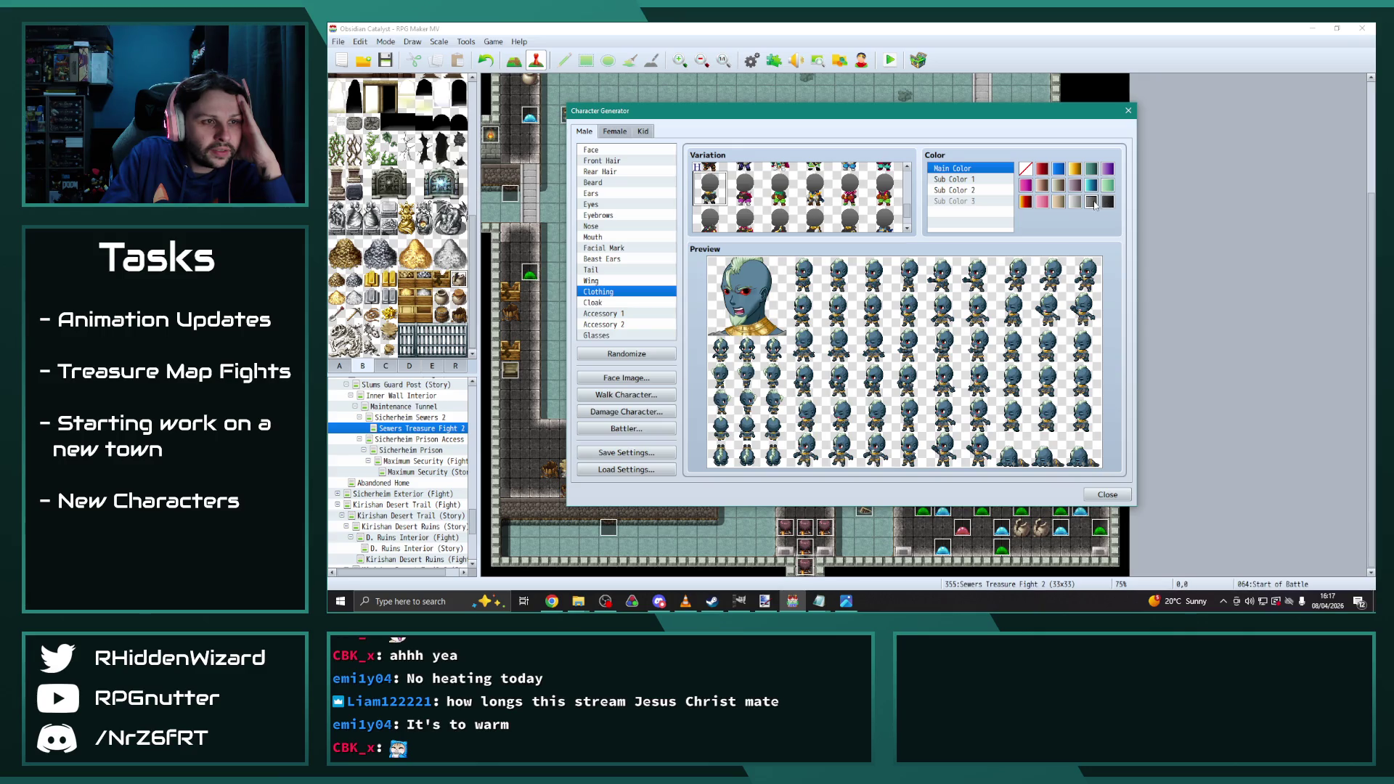
pyautogui.click(1079, 207)
pyautogui.click(1092, 205)
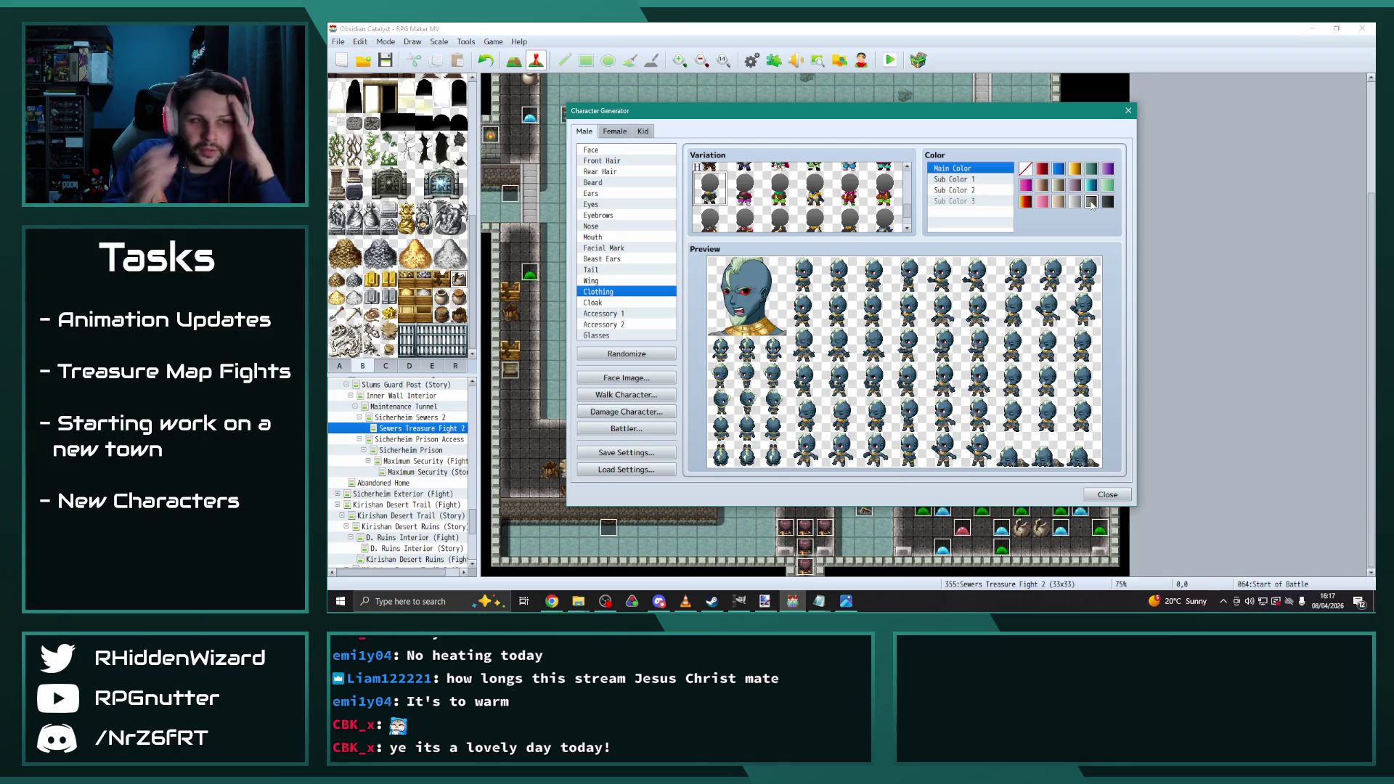
# Make Sub Color 1 black and Sub Color 2 tan after trying green
pyautogui.press('Down')
pyautogui.click(1107, 203)
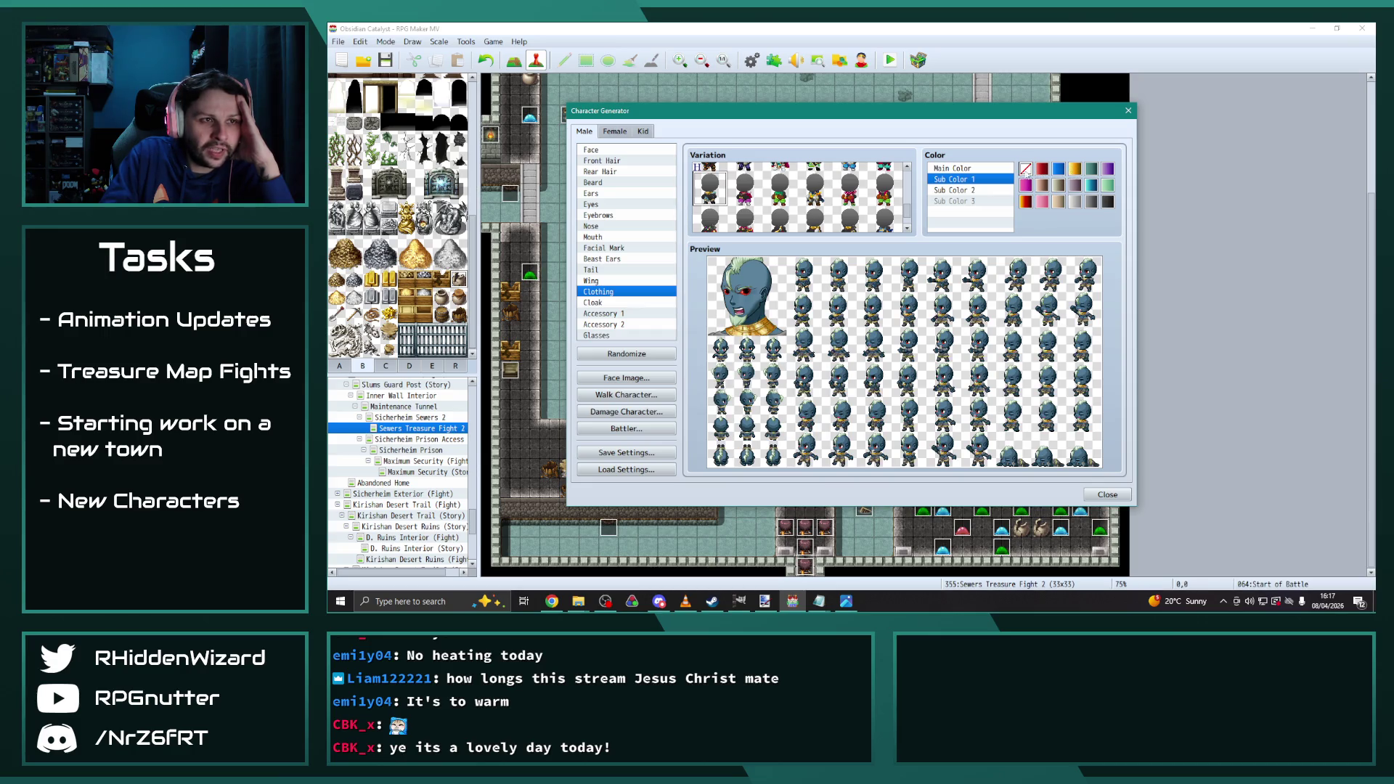
pyautogui.click(954, 190)
pyautogui.click(1109, 185)
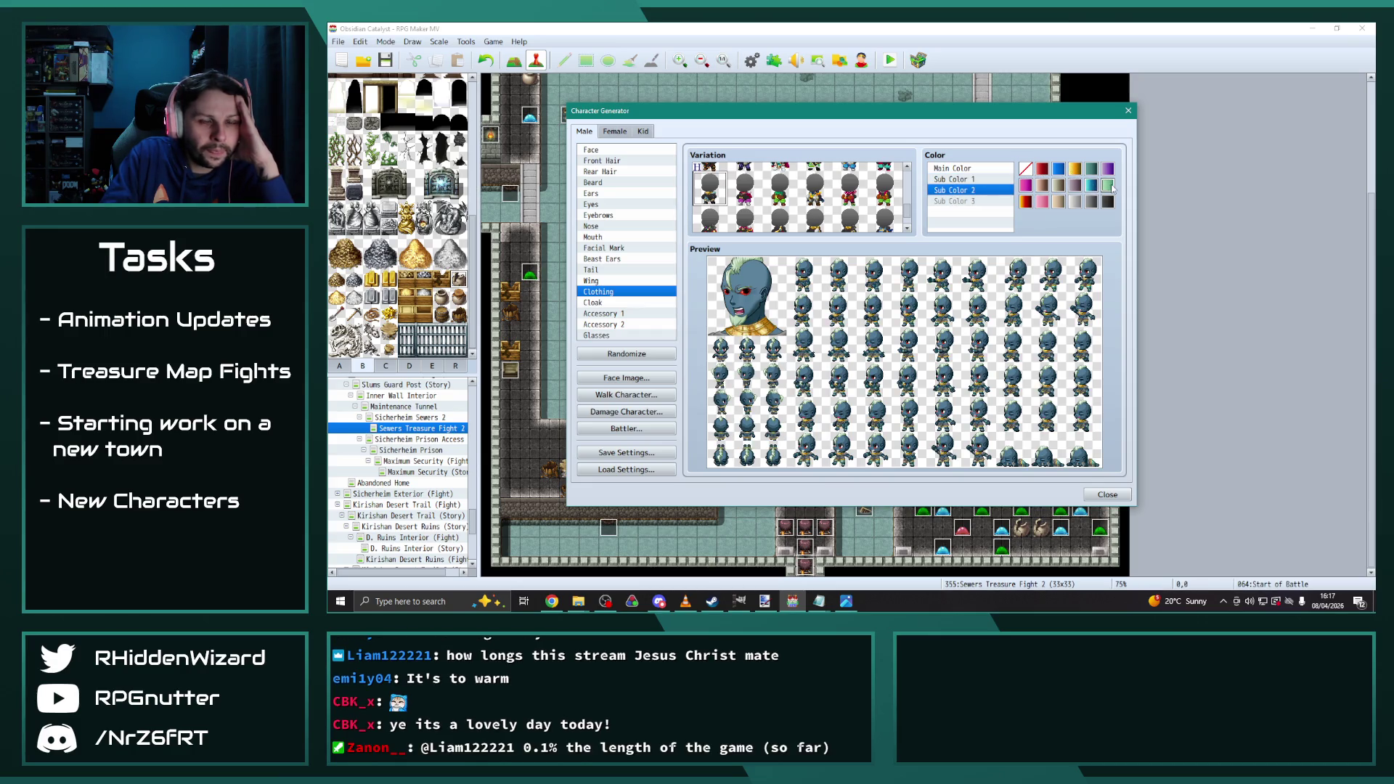
pyautogui.click(1108, 202)
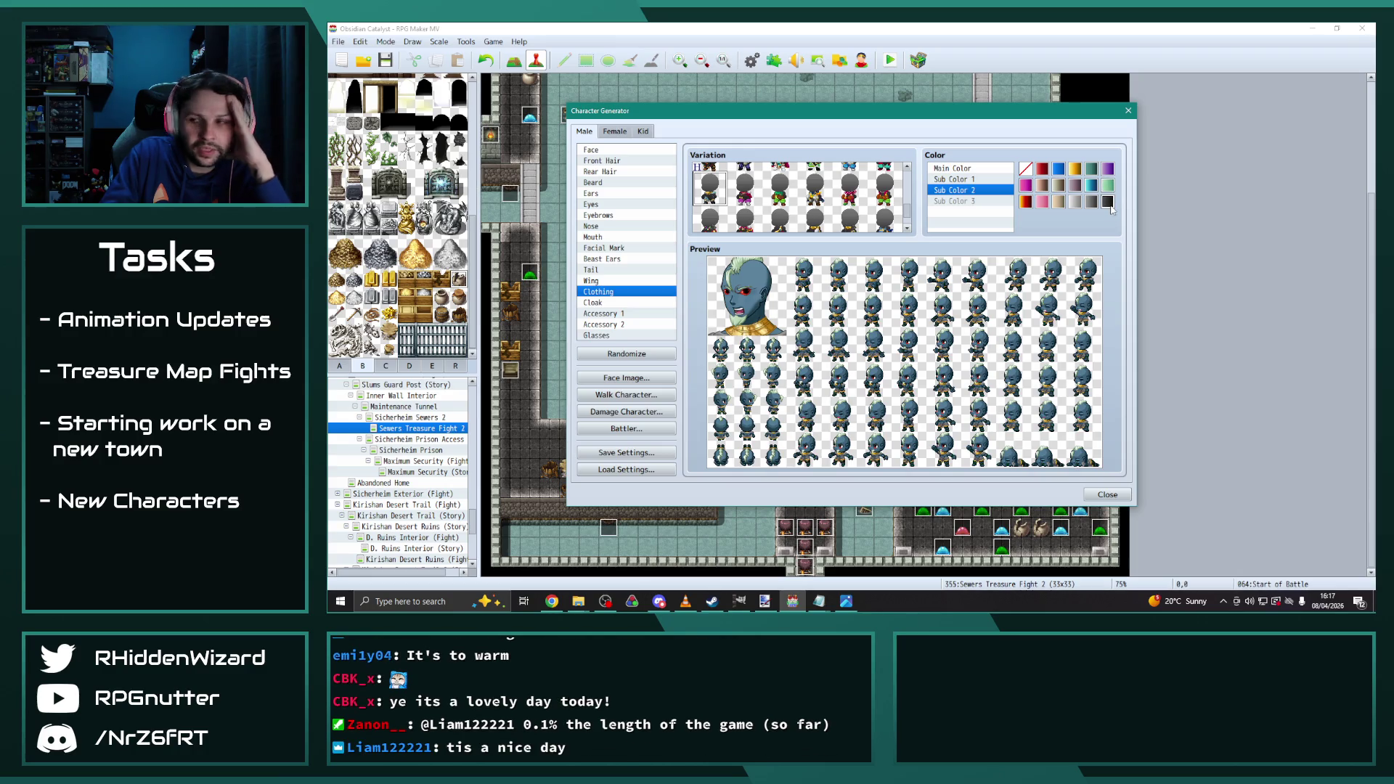
pyautogui.click(1059, 204)
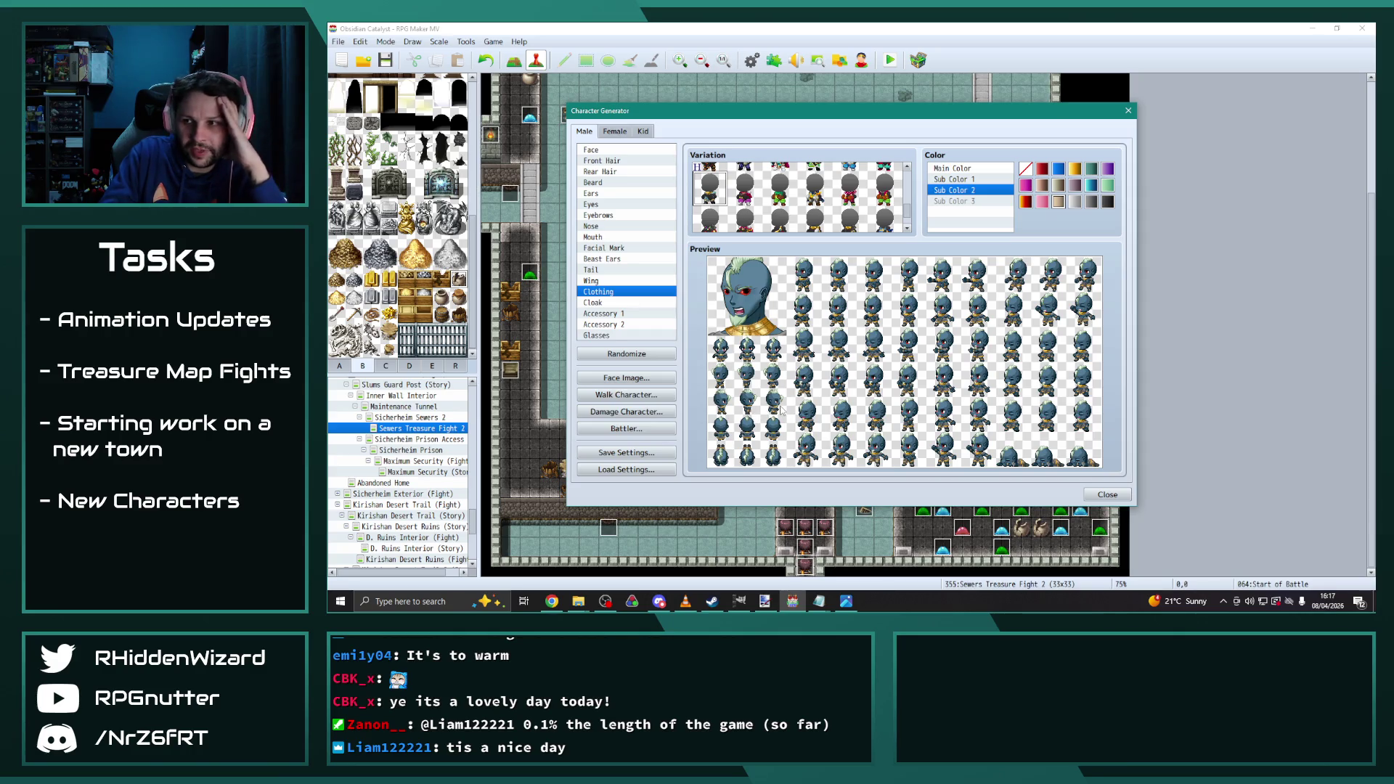
pyautogui.click(613, 303)
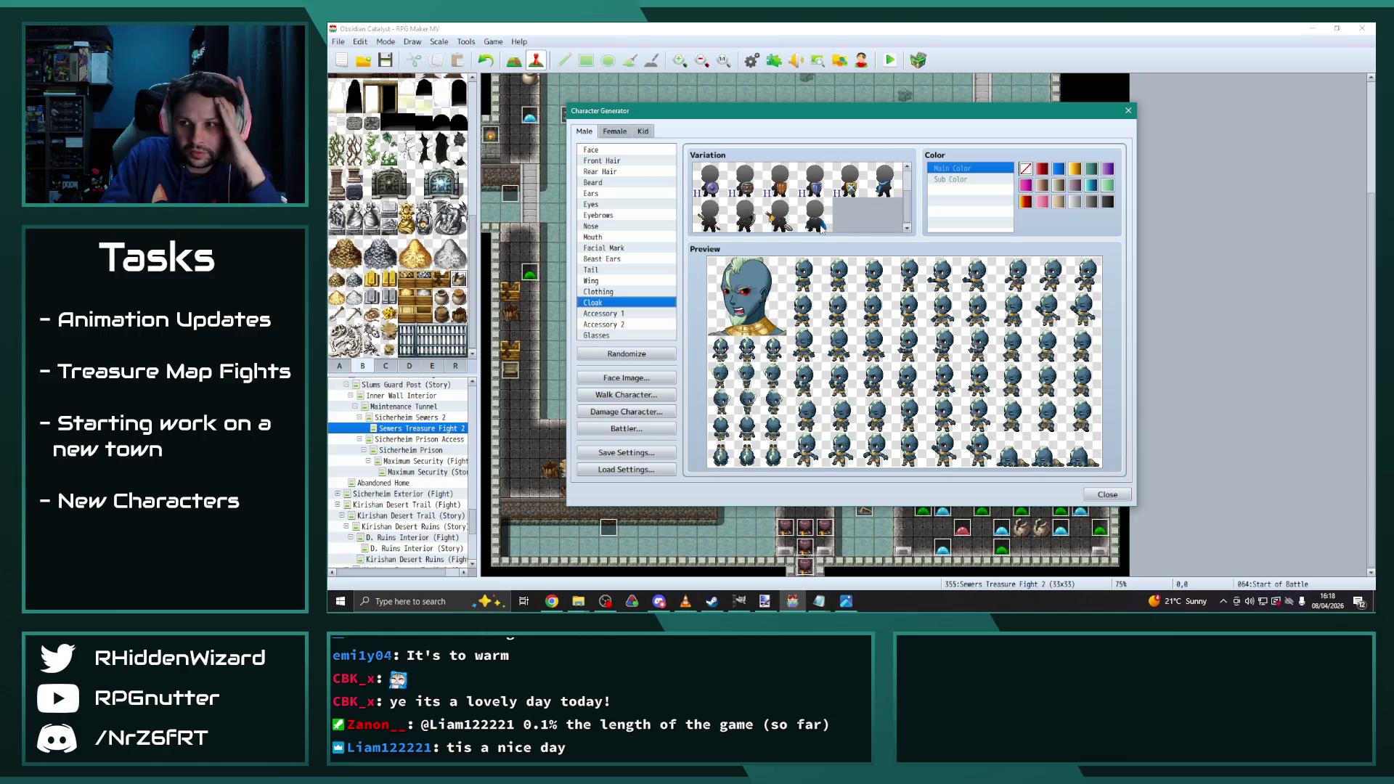
# Put the helmet variation from Accessory 2 on the character
pyautogui.click(634, 313)
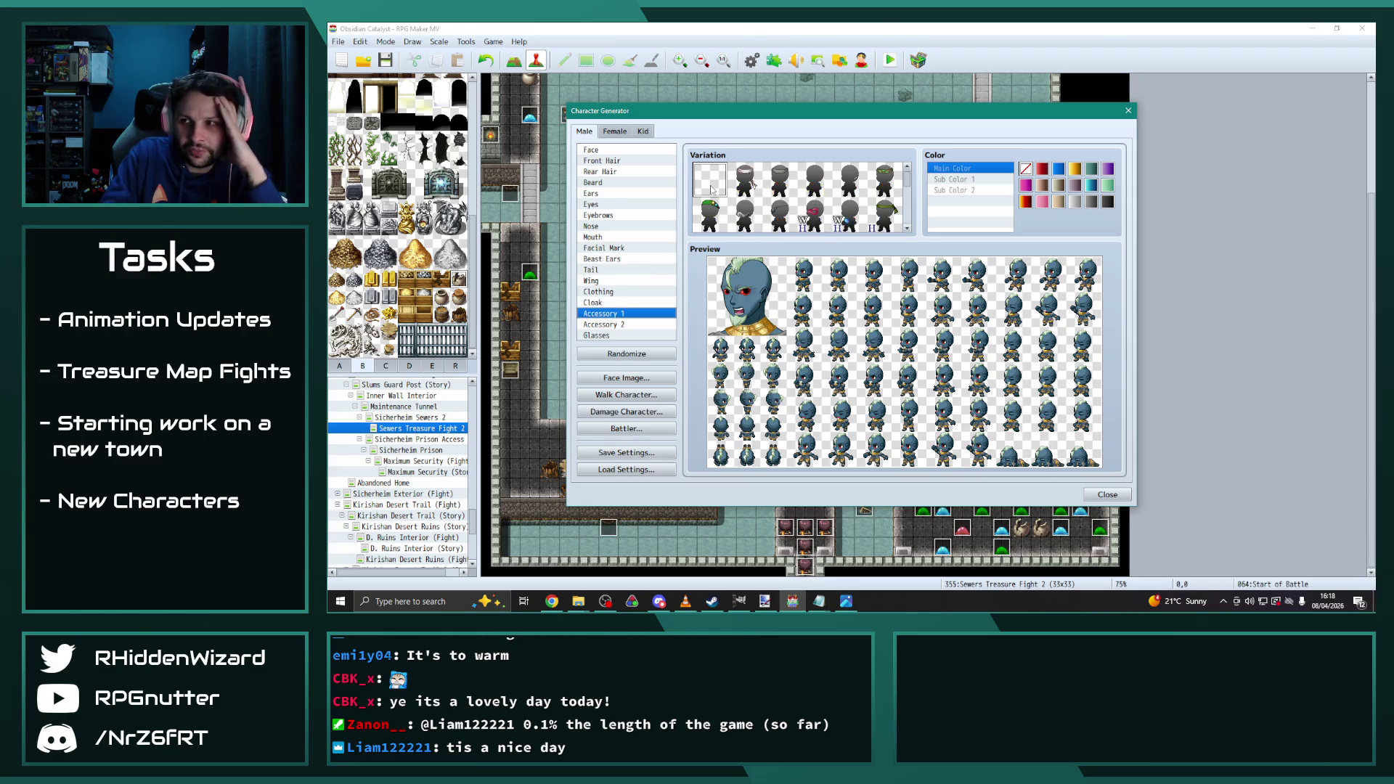
pyautogui.scroll(-5, 714, 185)
pyautogui.scroll(-5, 714, 185)
pyautogui.click(626, 324)
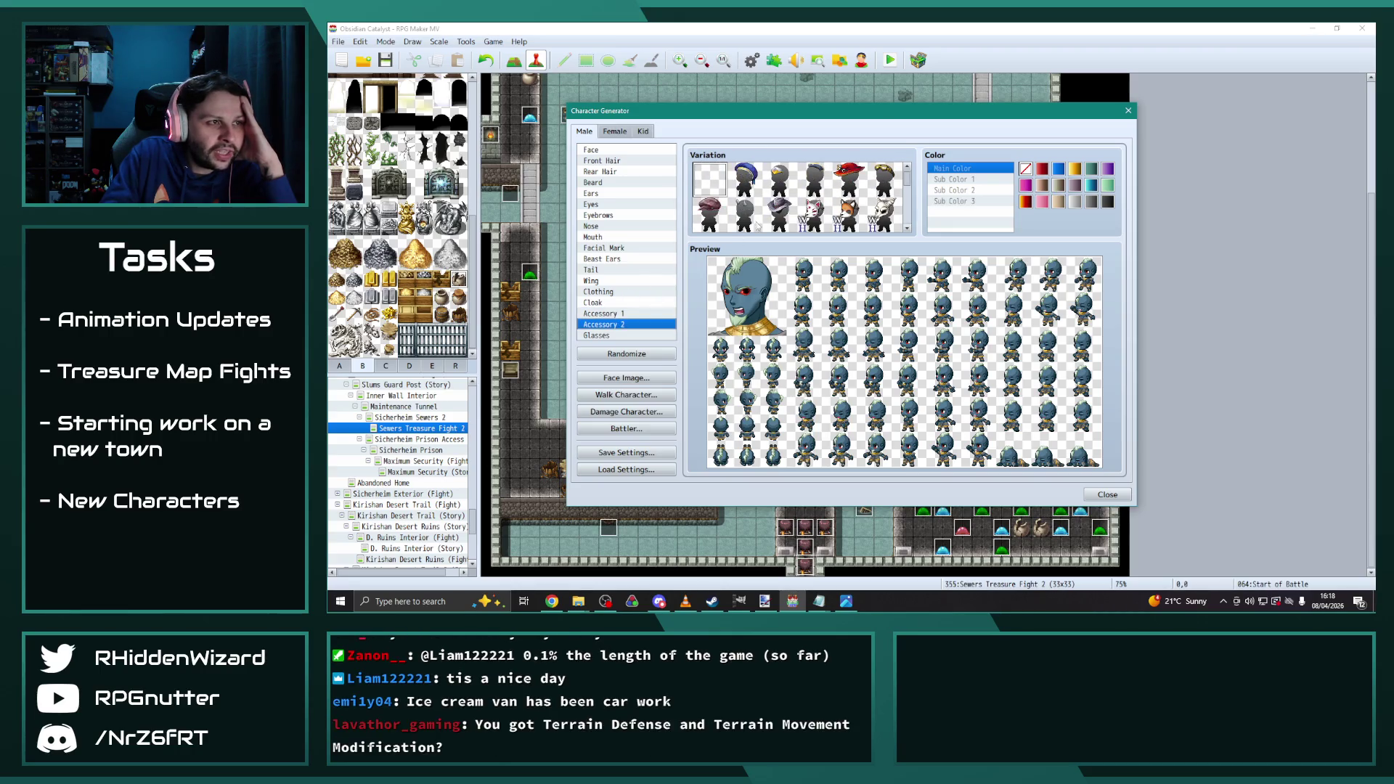
pyautogui.scroll(-8, 711, 166)
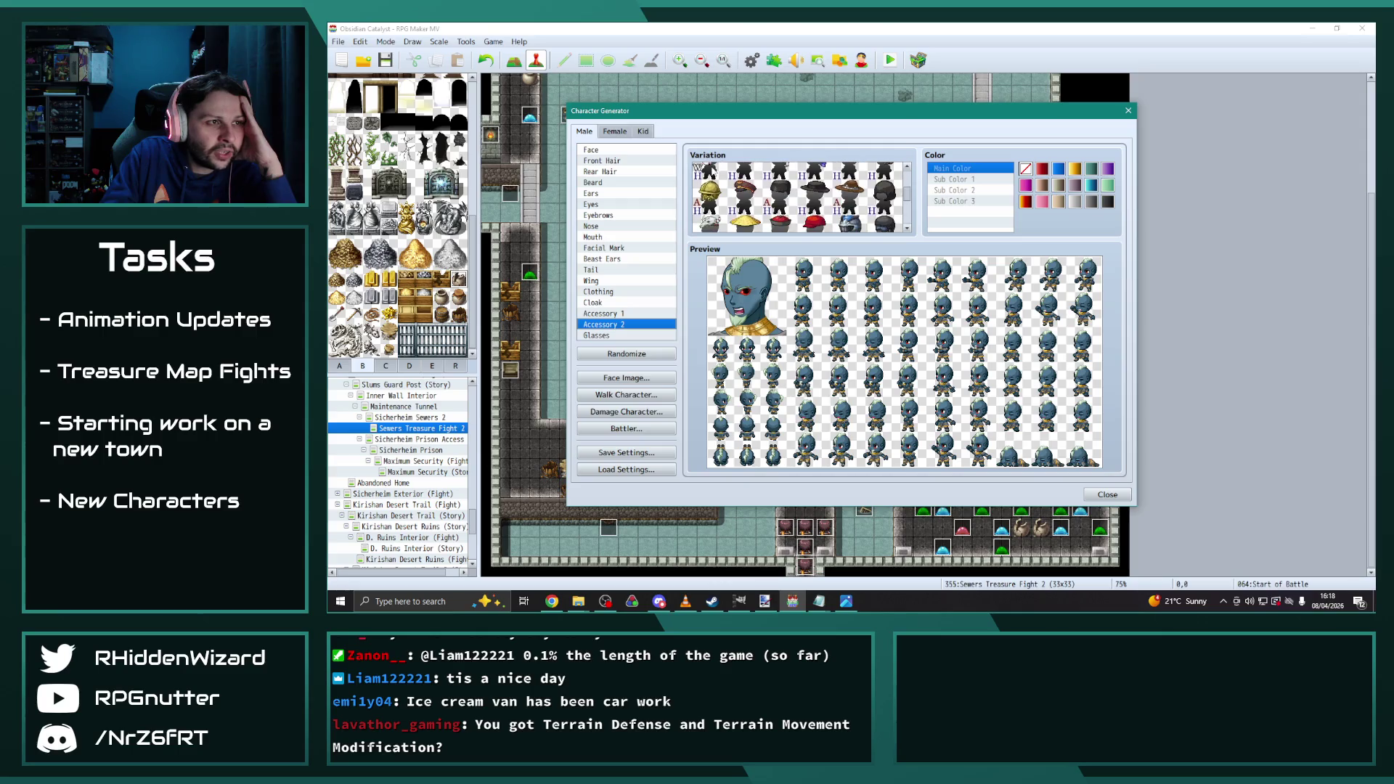
pyautogui.scroll(-2, 711, 166)
pyautogui.scroll(-5, 806, 204)
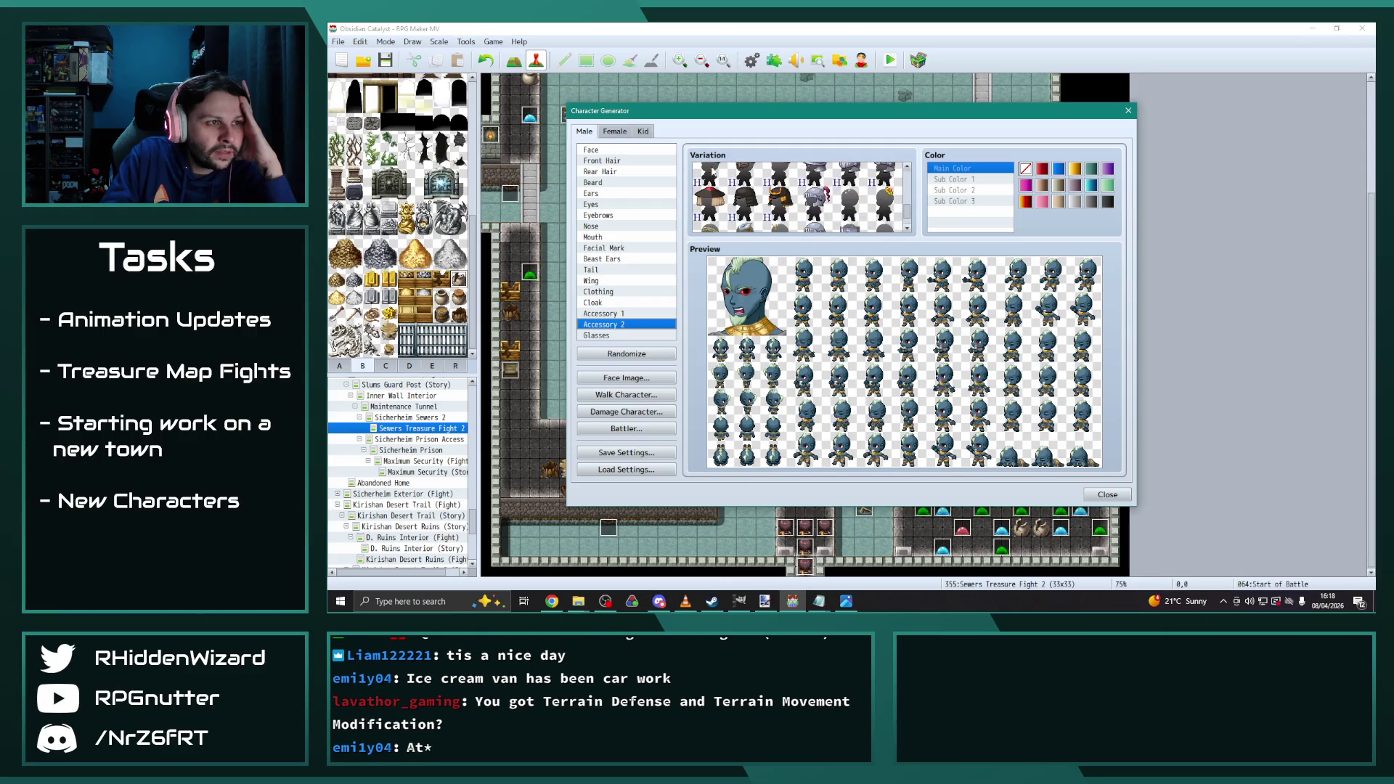
pyautogui.click(843, 211)
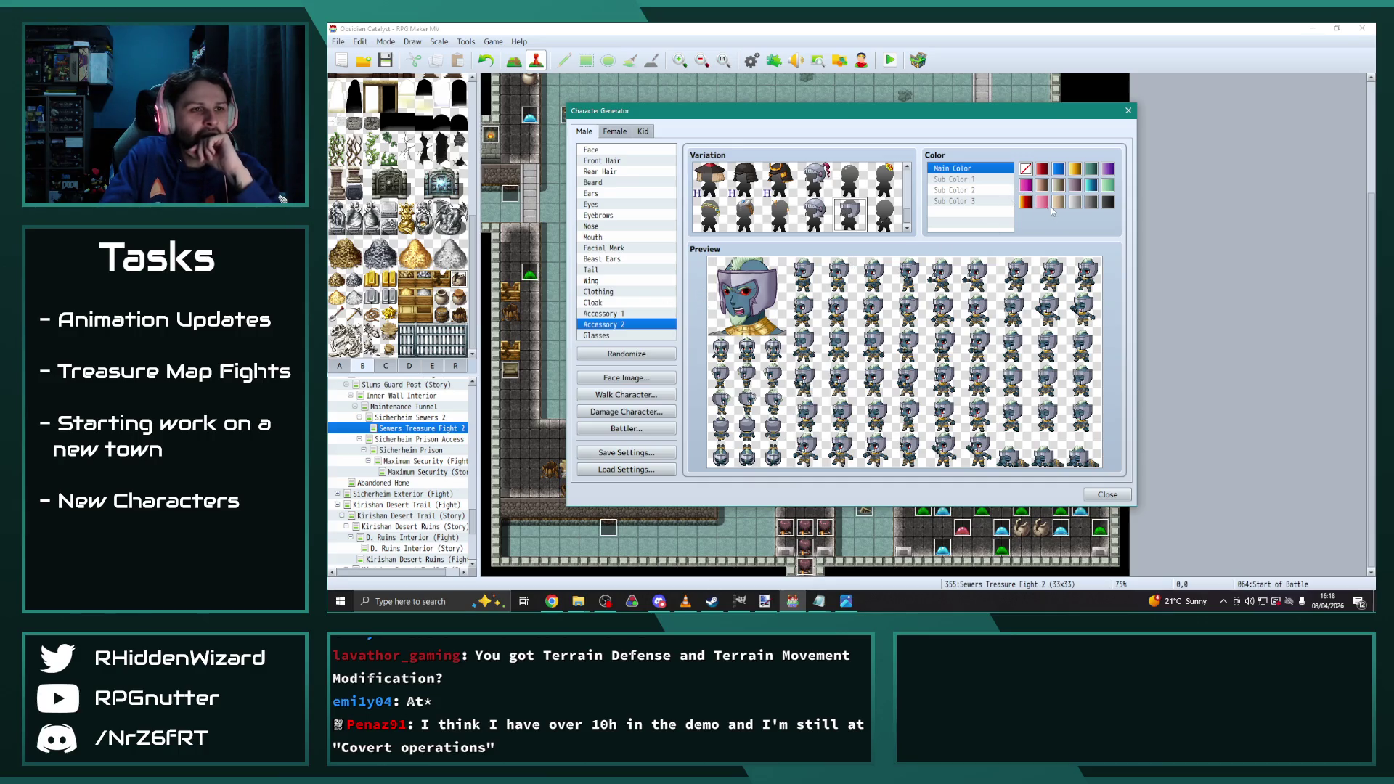
# Colour the helmet dark grey after trying beige, red, pale grey and black
pyautogui.click(1058, 203)
pyautogui.click(1042, 168)
pyautogui.click(1026, 169)
pyautogui.click(1092, 202)
pyautogui.click(1108, 201)
pyautogui.click(1095, 202)
pyautogui.click(1025, 169)
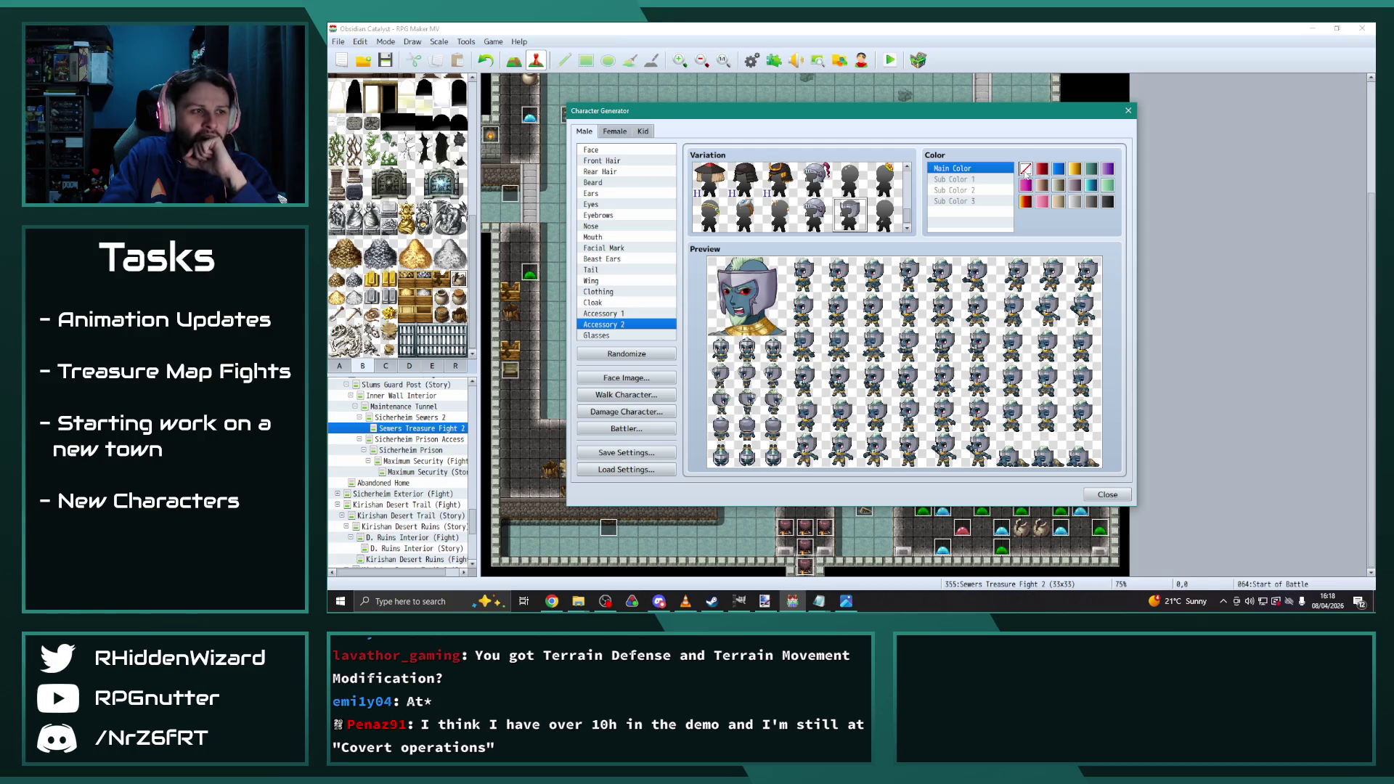
pyautogui.click(1093, 203)
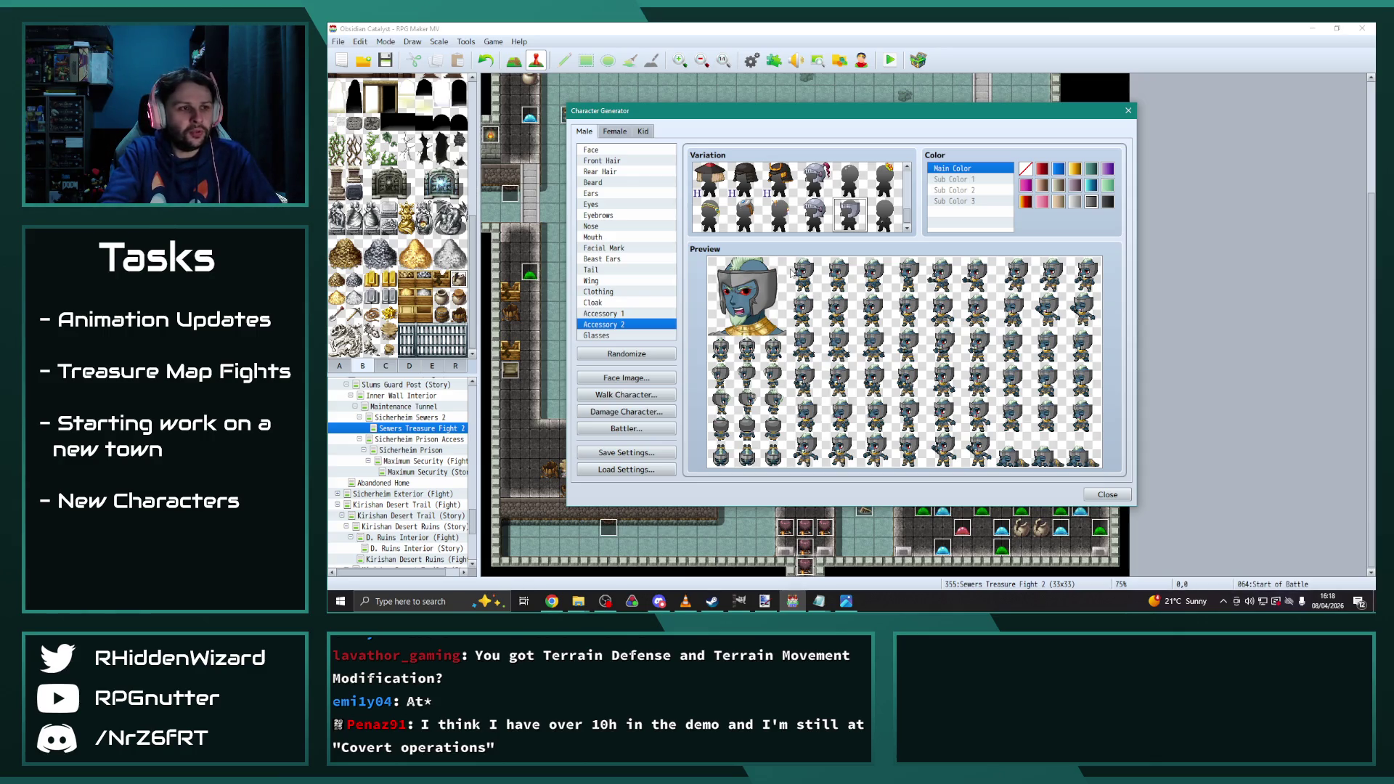
pyautogui.click(622, 336)
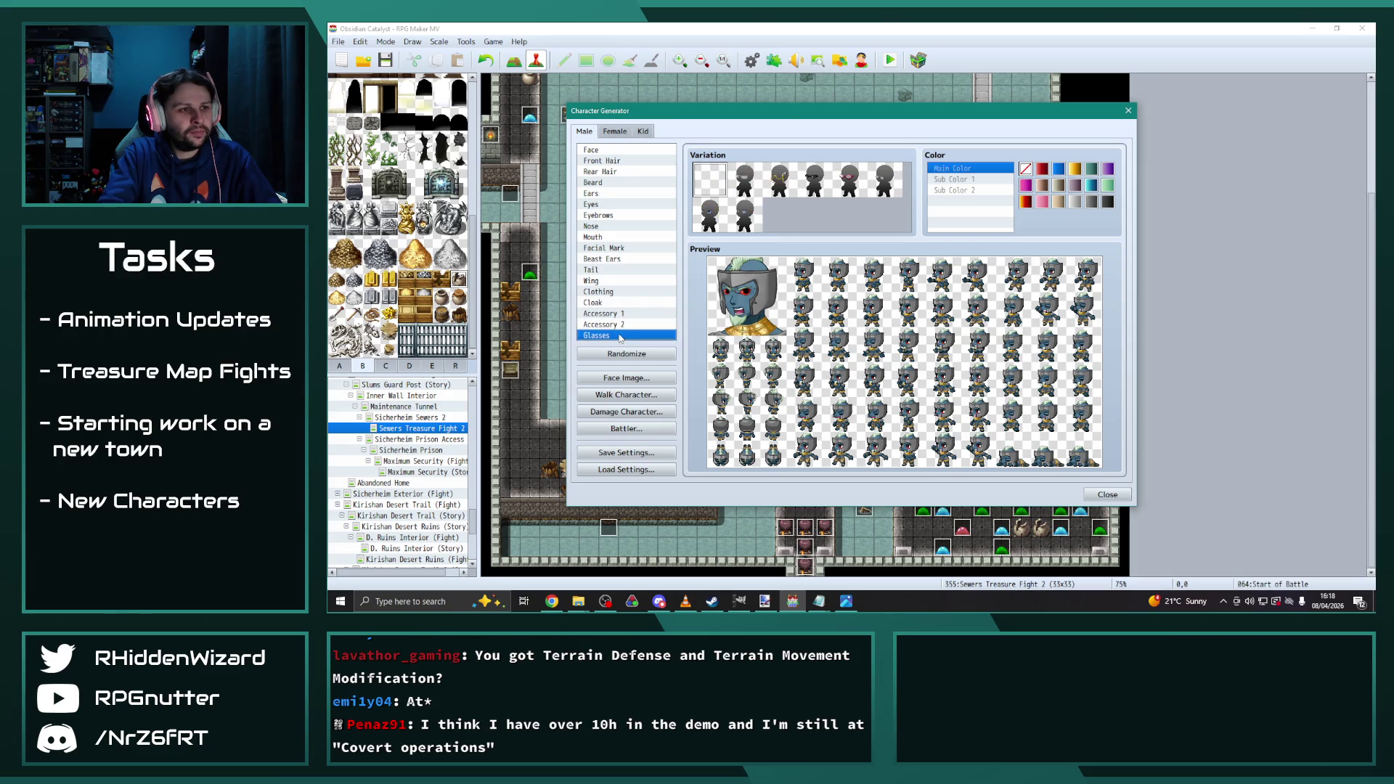
pyautogui.click(623, 326)
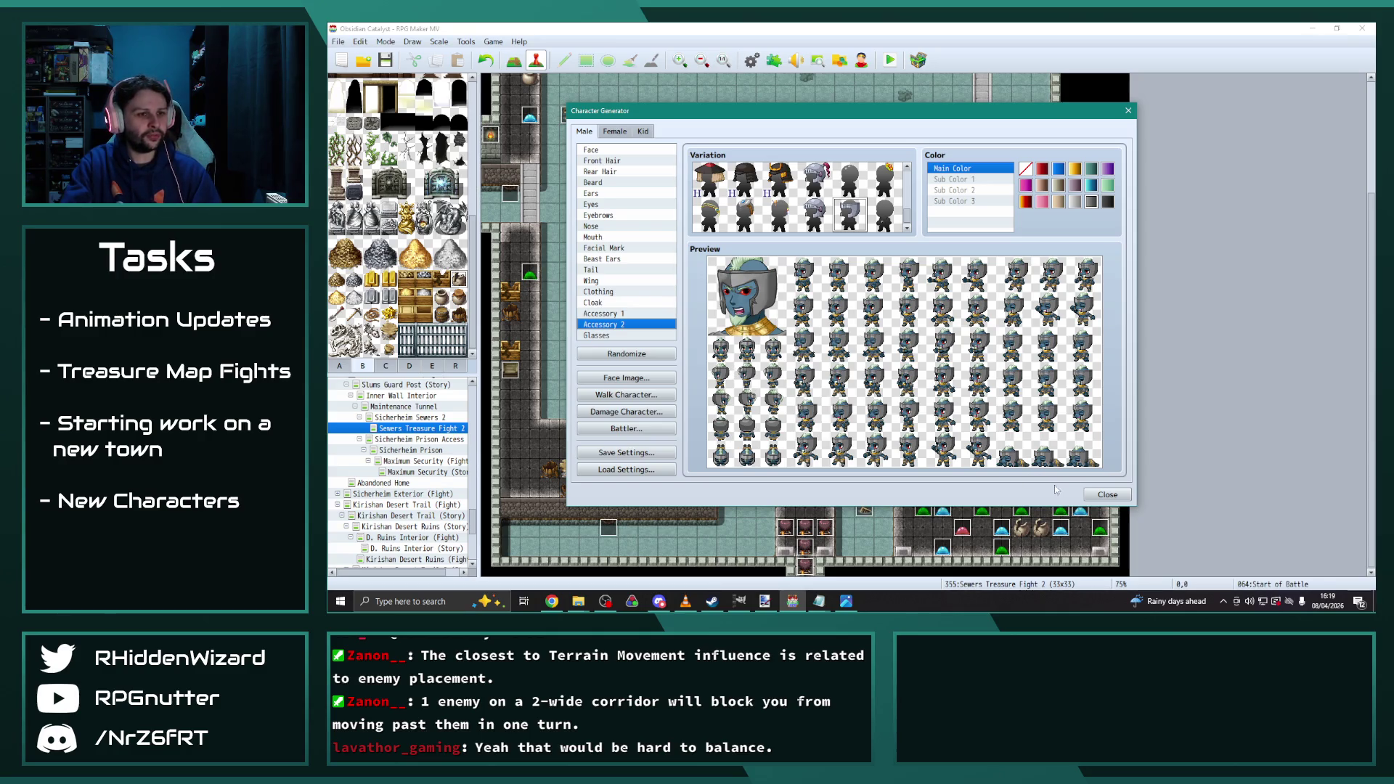
# Export the walk sprite sheet to img/characters as LostAdventurer and close the Character Generator
pyautogui.click(626, 395)
pyautogui.click(844, 196)
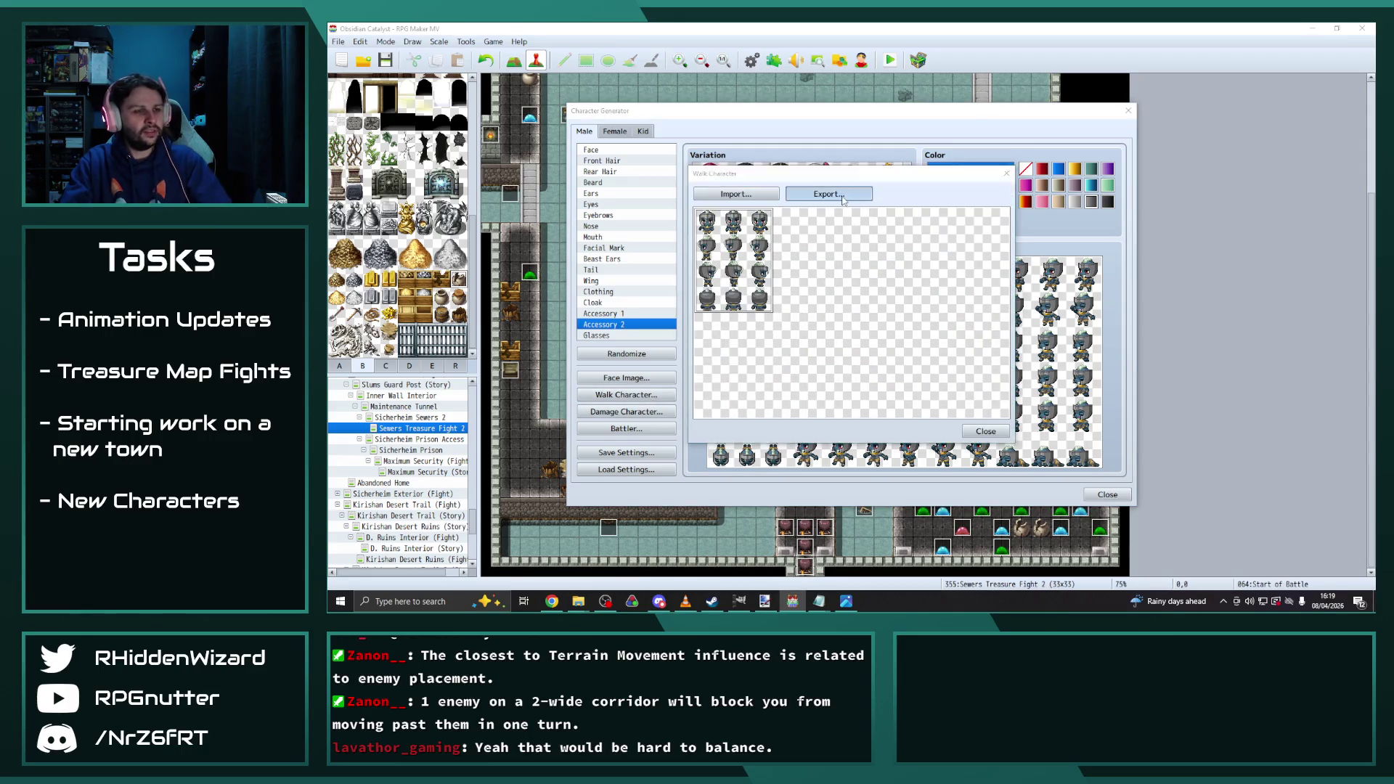
pyautogui.write('LostAdventurer')
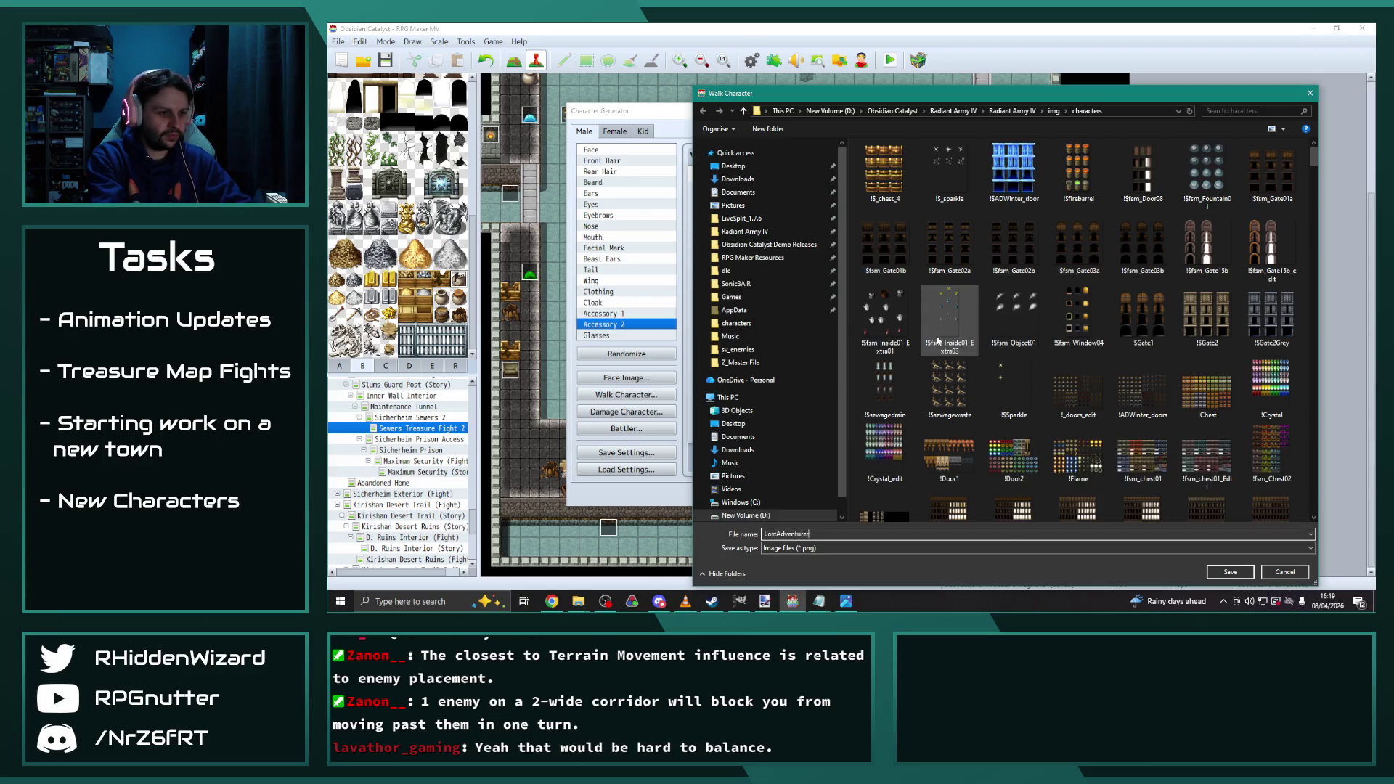
pyautogui.press('Return')
pyautogui.press('Escape')
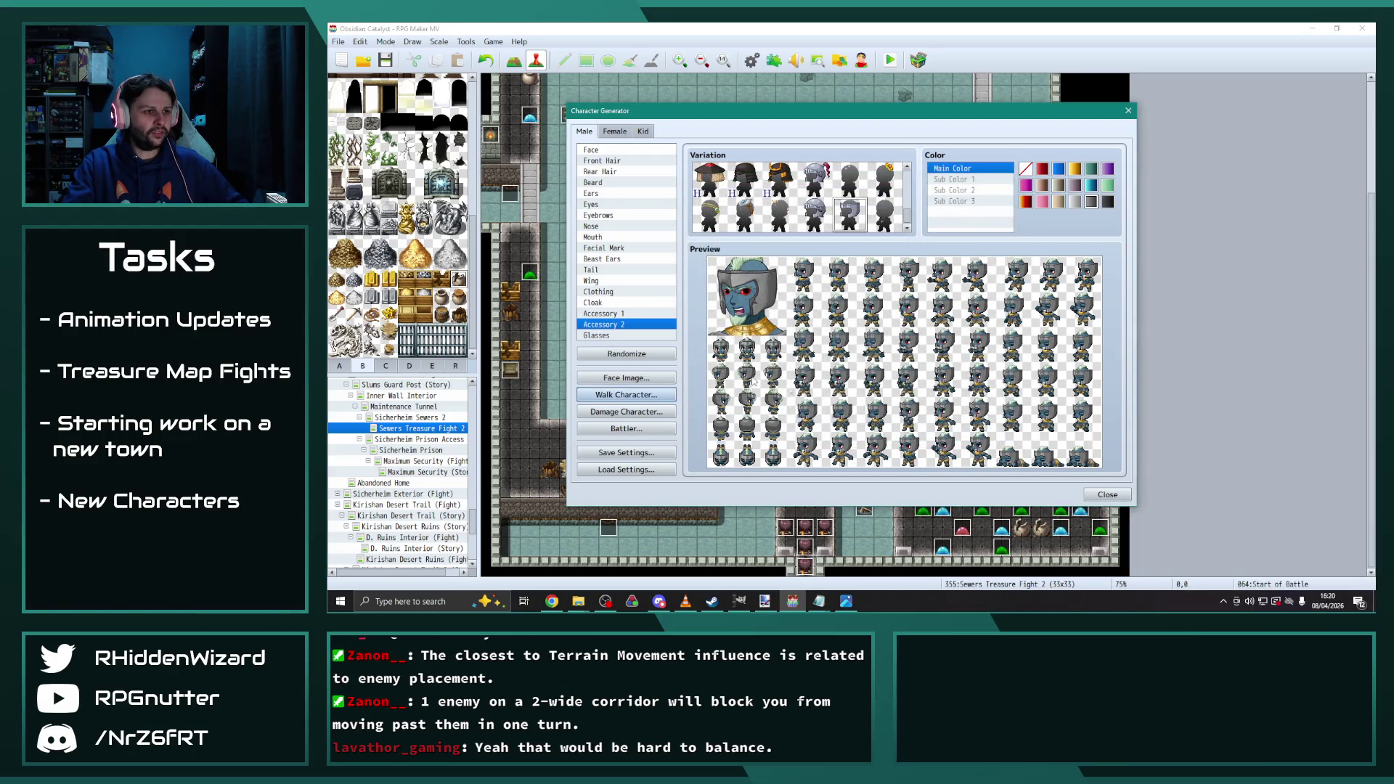
pyautogui.click(1105, 496)
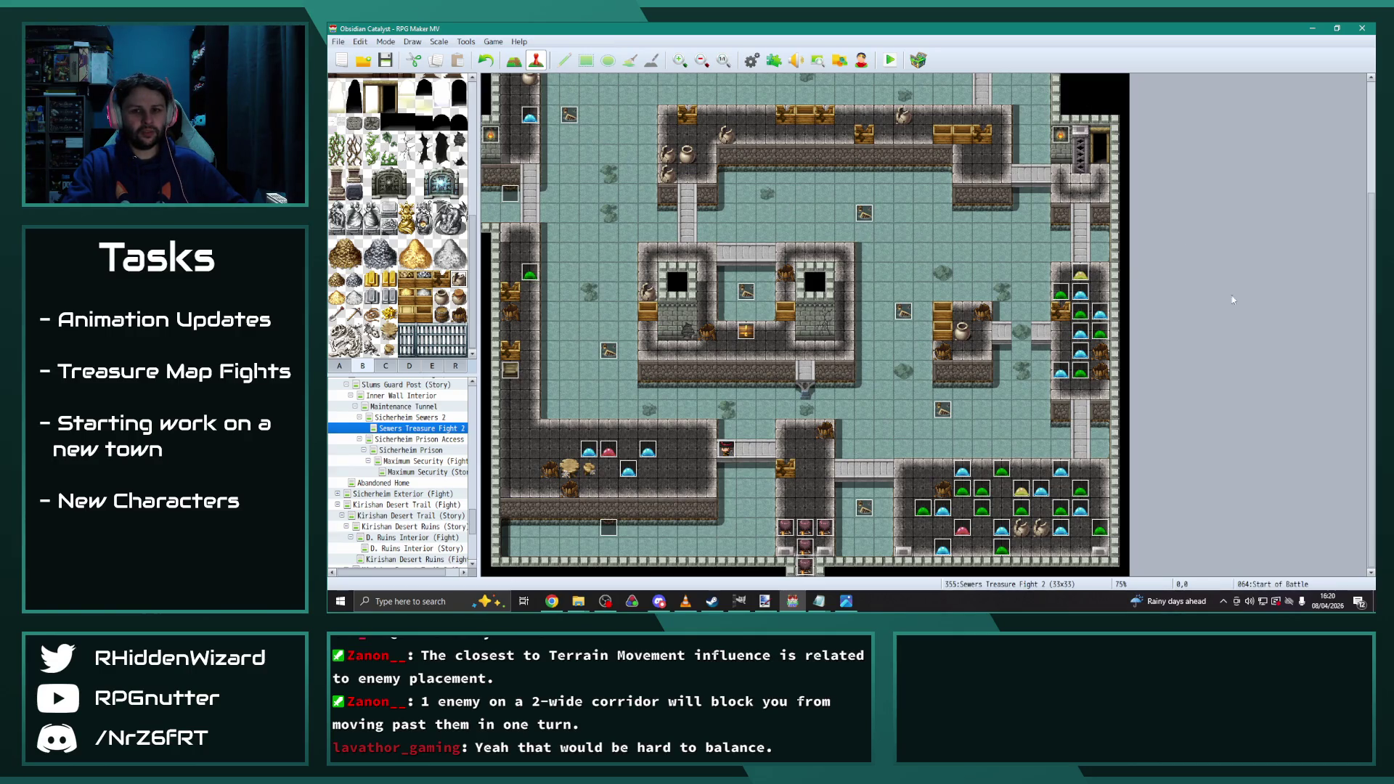
pyautogui.hotkey('alt', 'Tab')
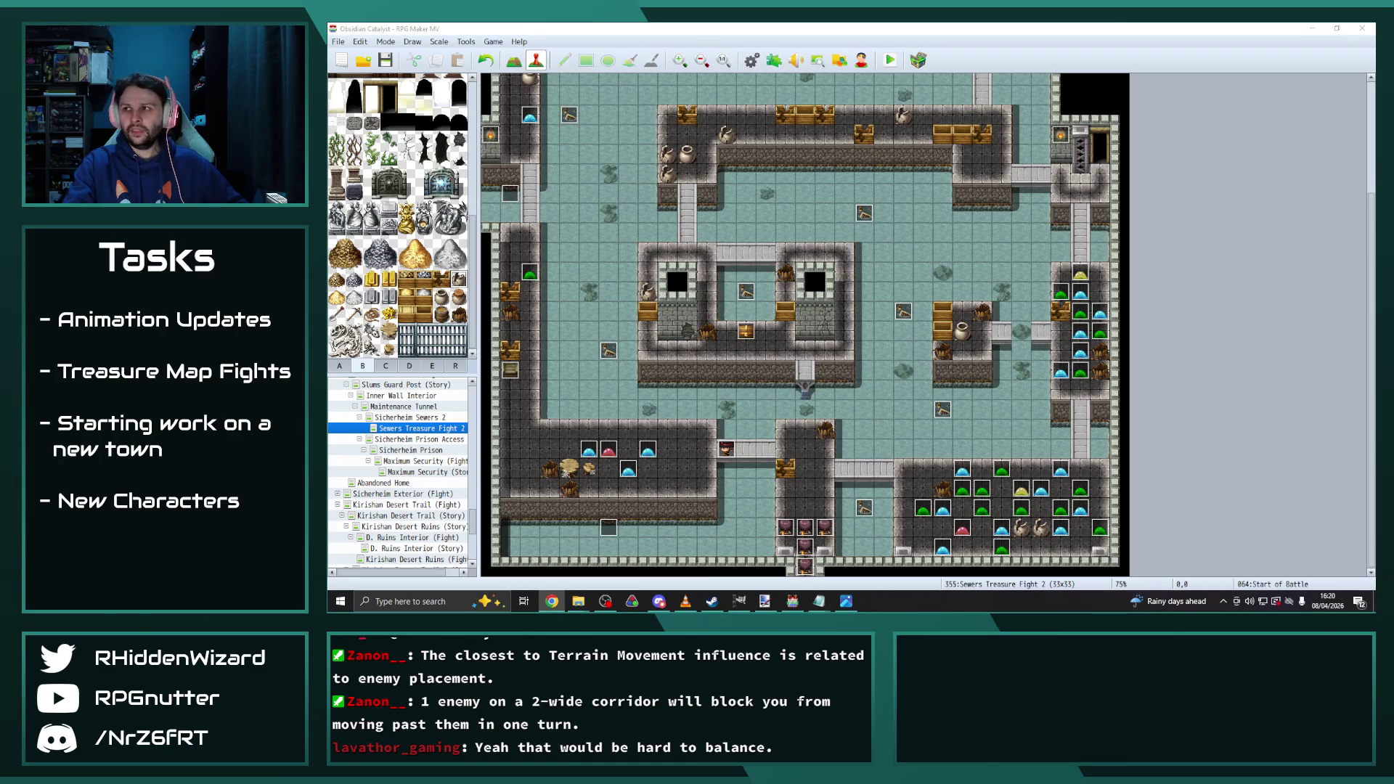
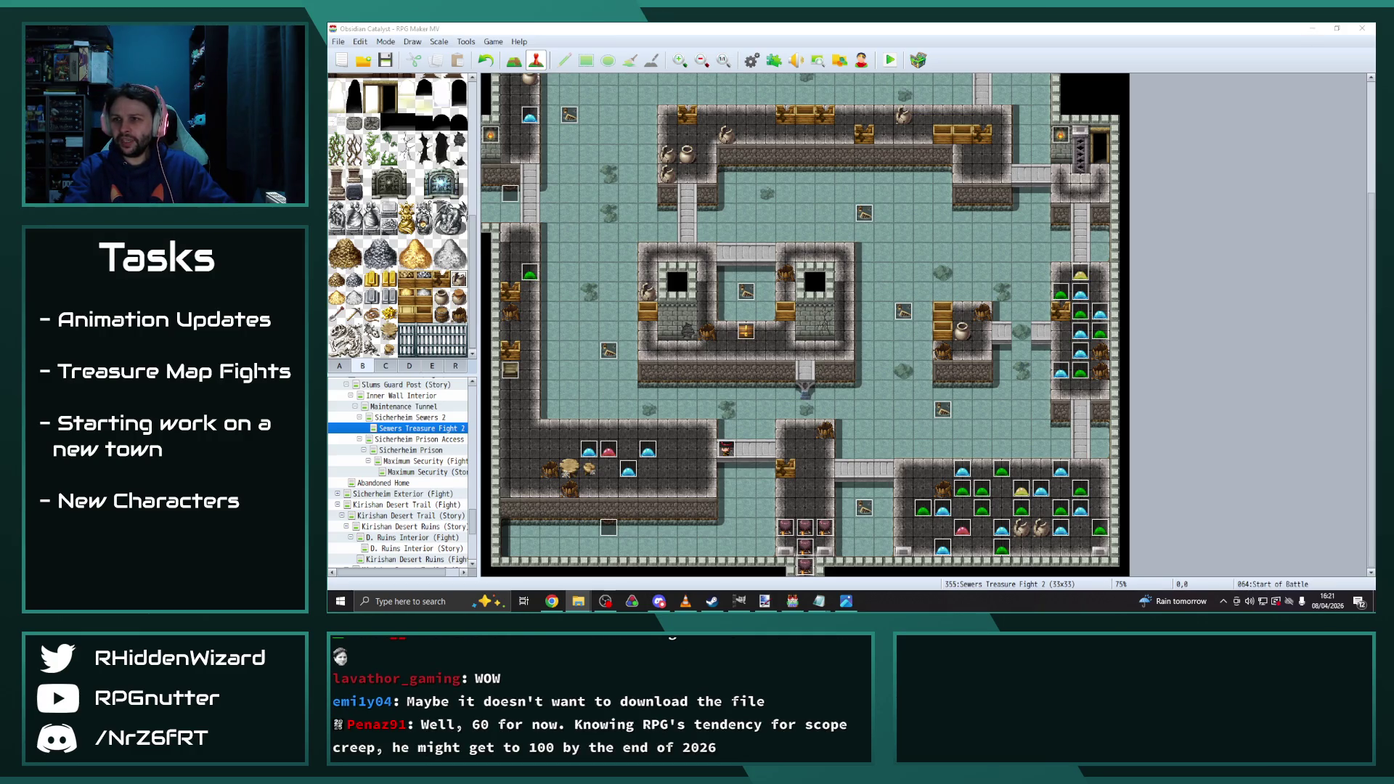
# Switch to the animals sprite folder, scroll down, and preview extrabats.png
pyautogui.hotkey('alt', 'Tab')
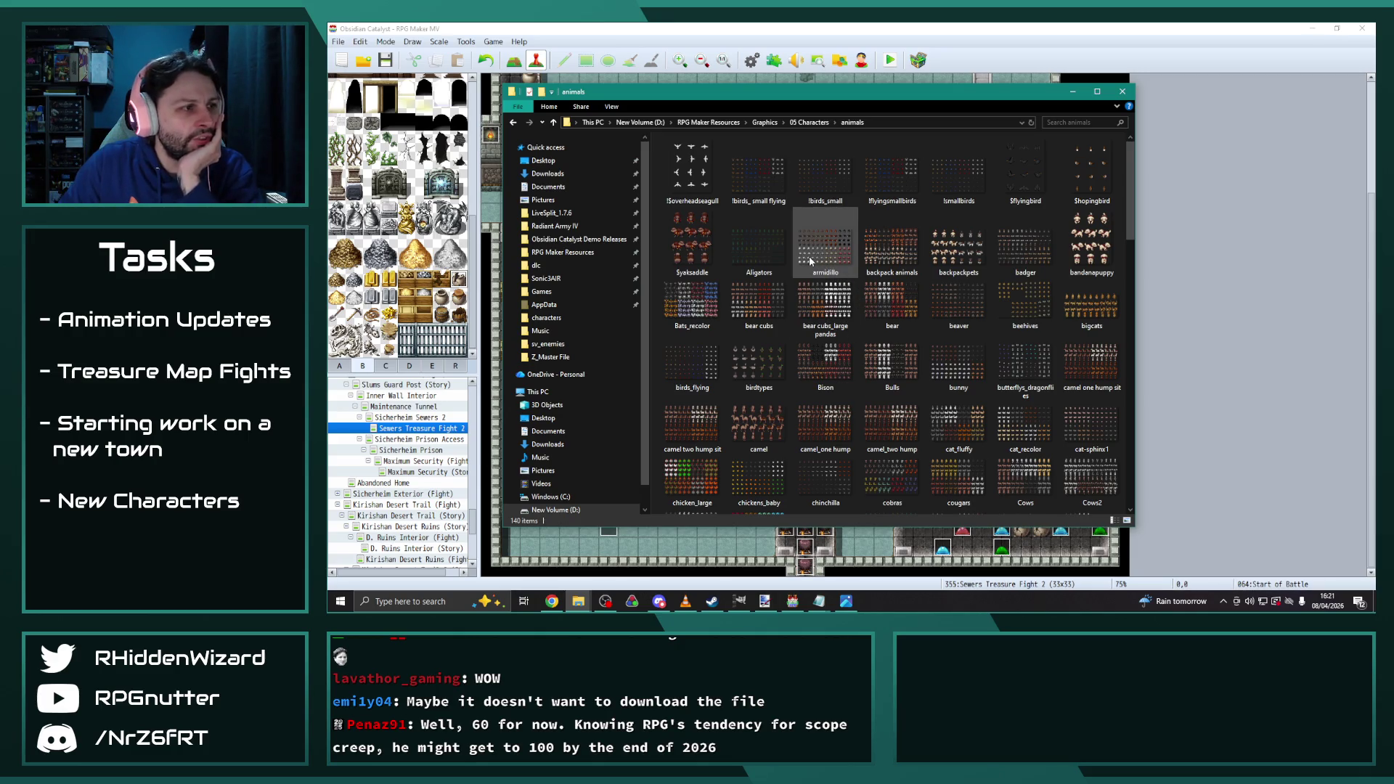
pyautogui.scroll(-3, 921, 247)
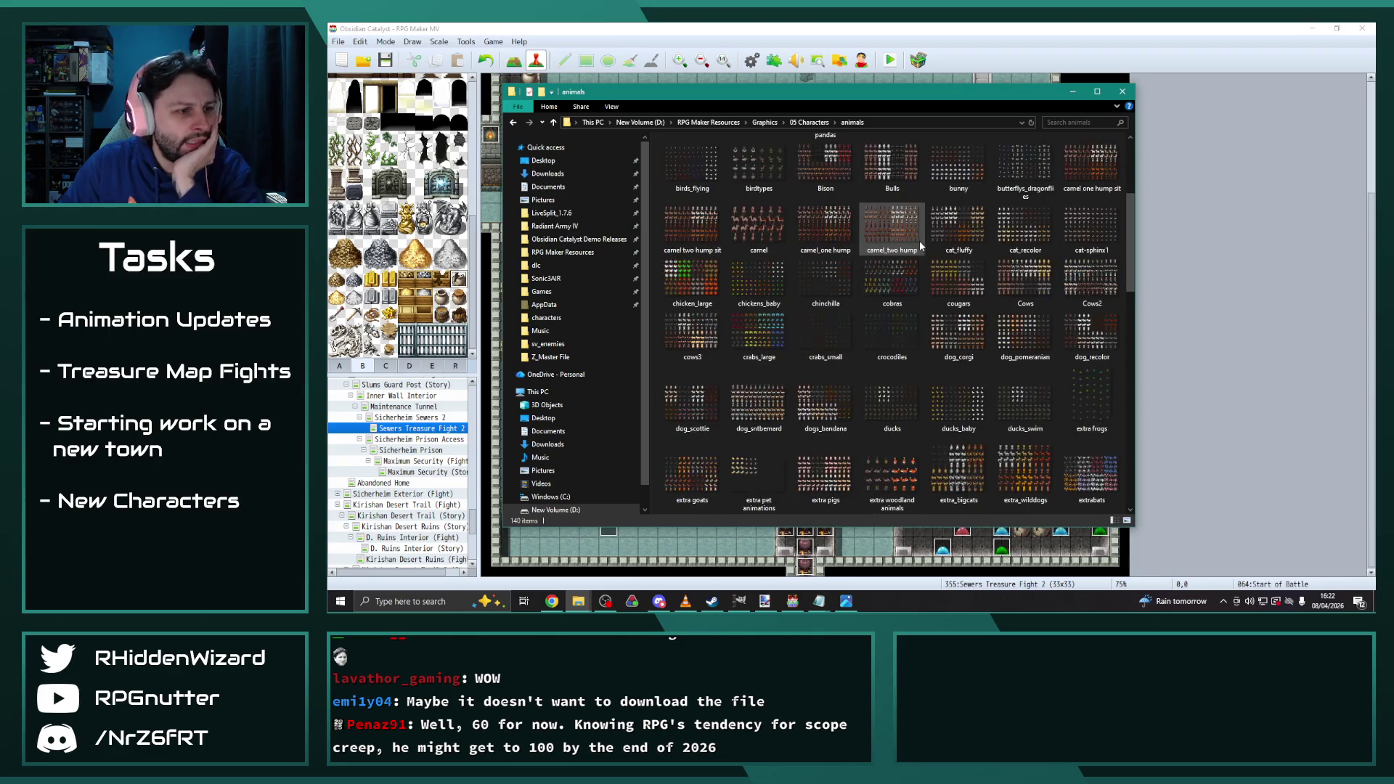
pyautogui.scroll(-3, 909, 236)
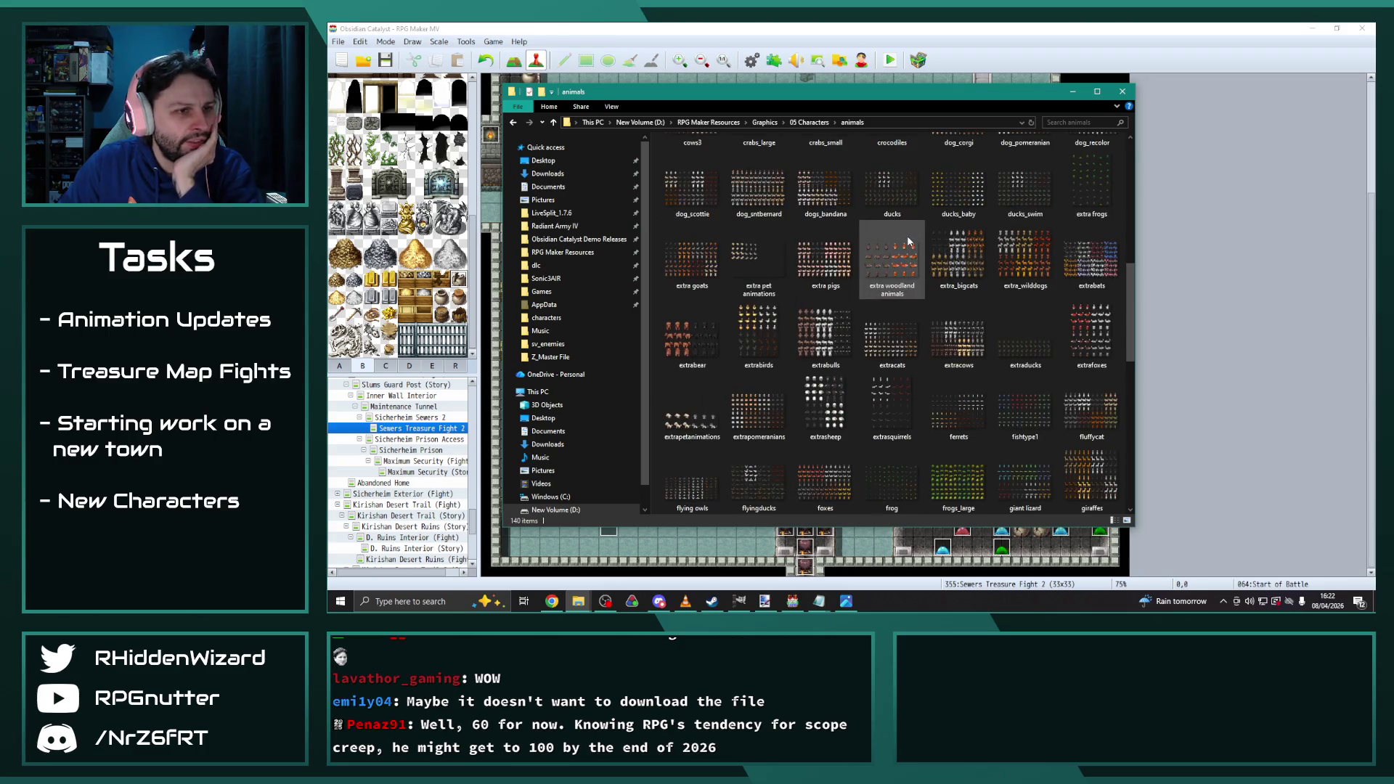
pyautogui.doubleClick(1086, 258)
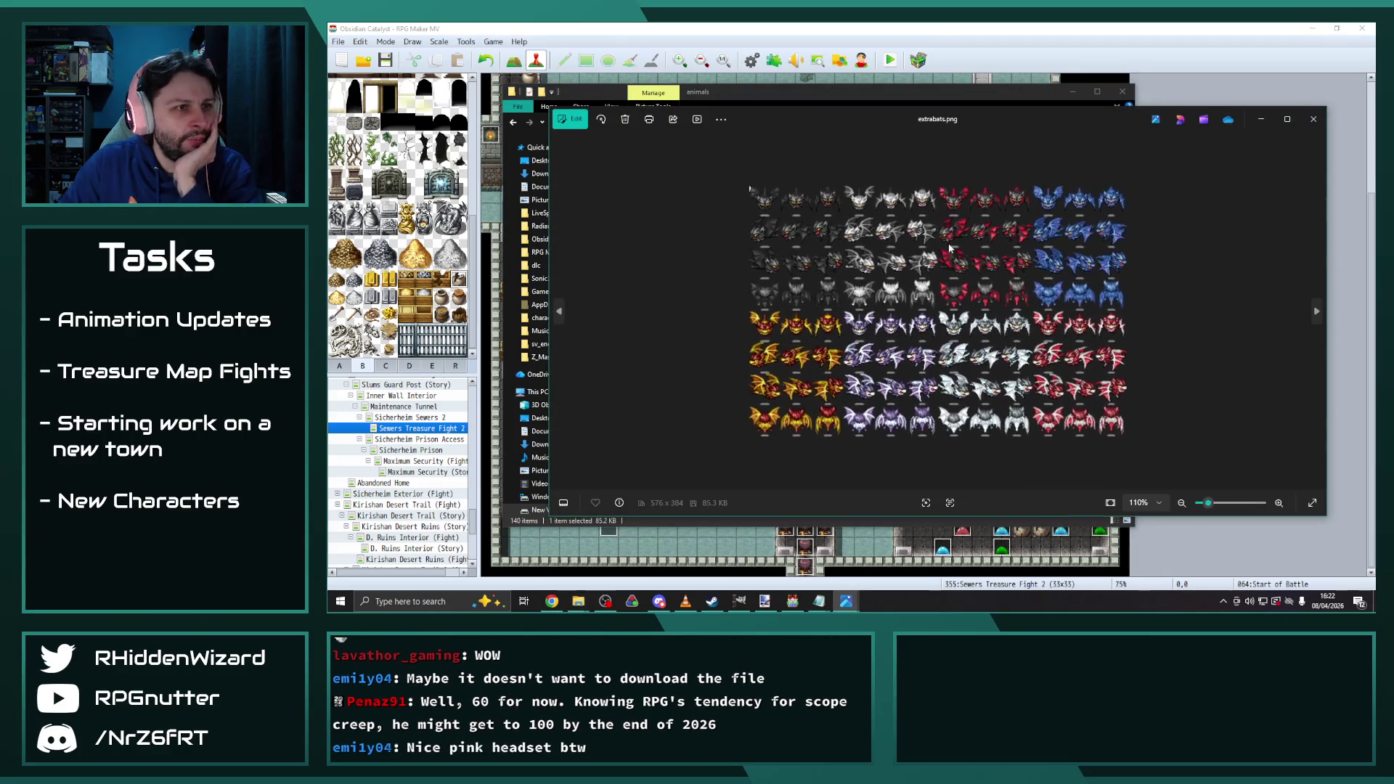
# Close the extrabats preview, then preview and close the frogs_large sprite sheet
pyautogui.click(1308, 115)
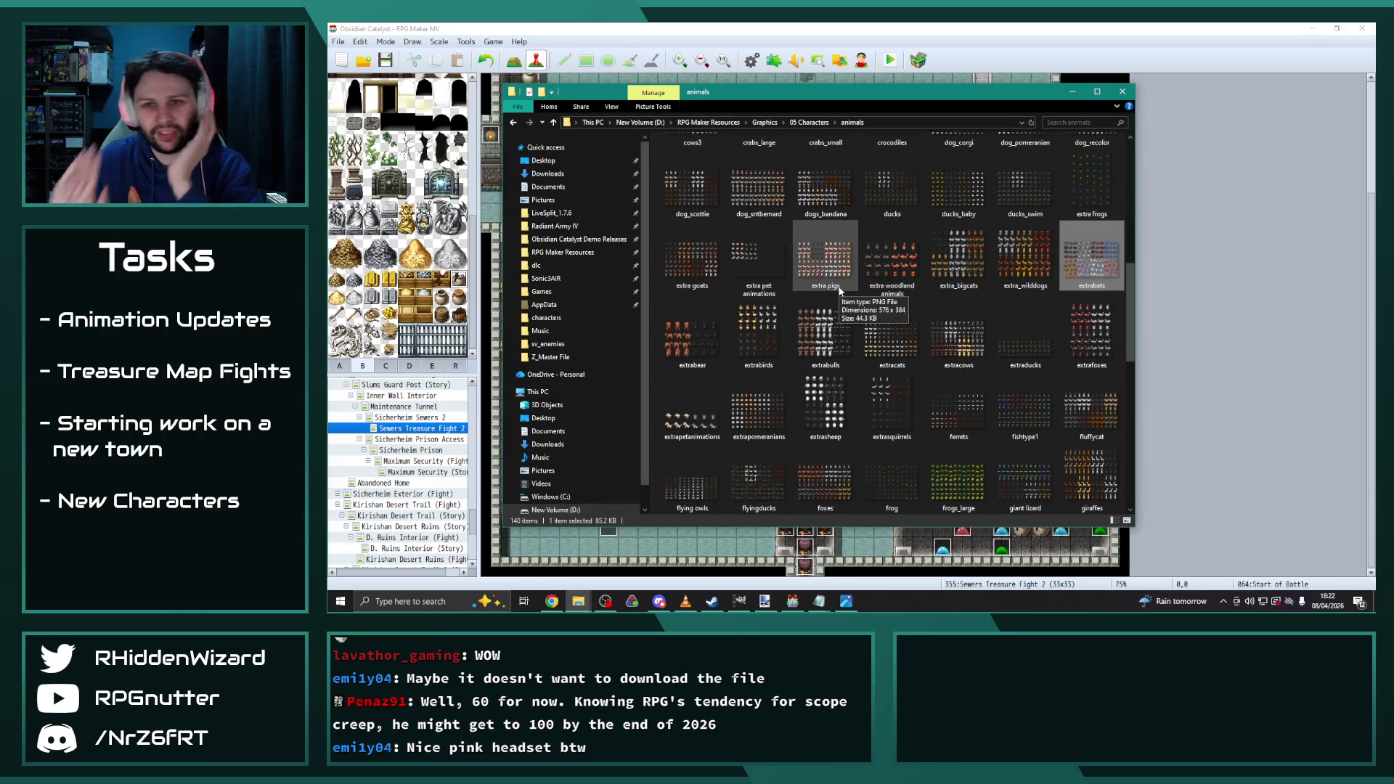
pyautogui.scroll(-3, 852, 298)
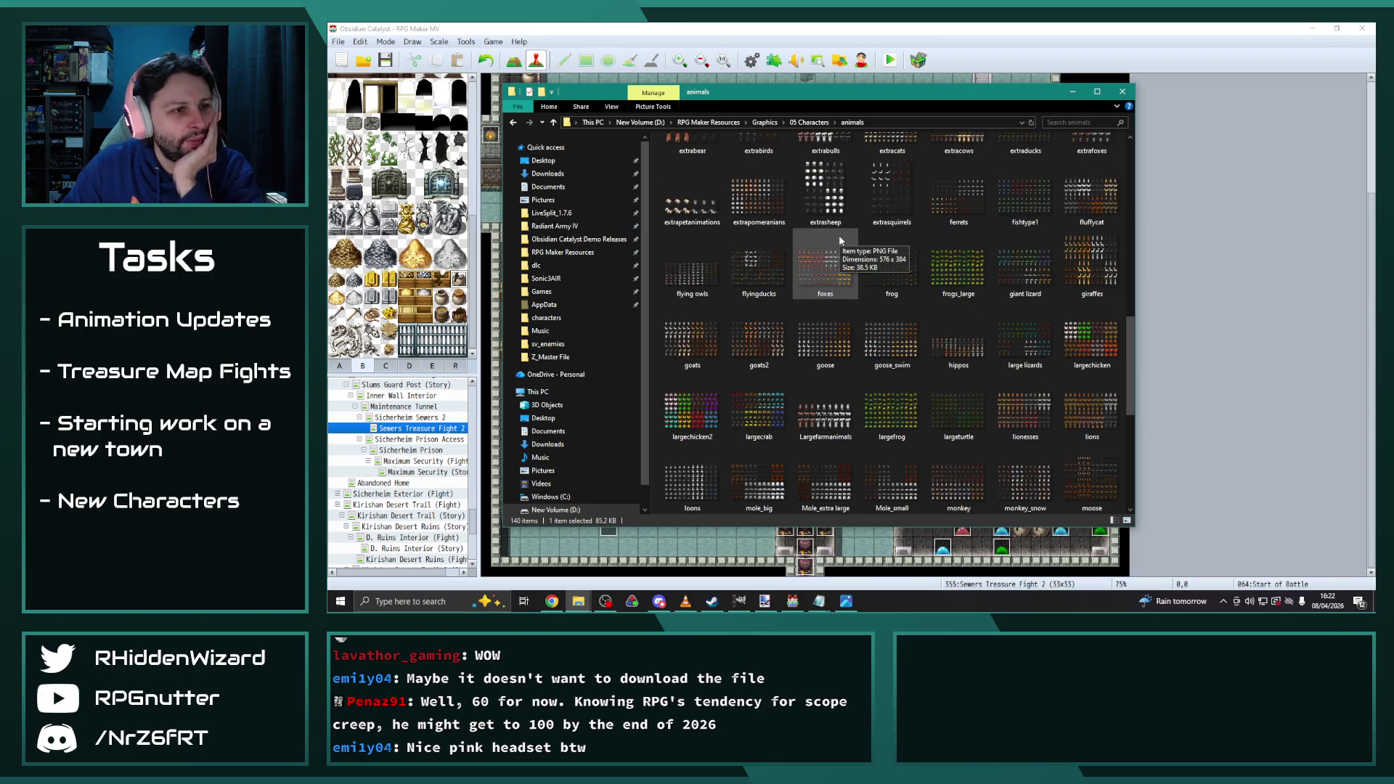
pyautogui.doubleClick(957, 251)
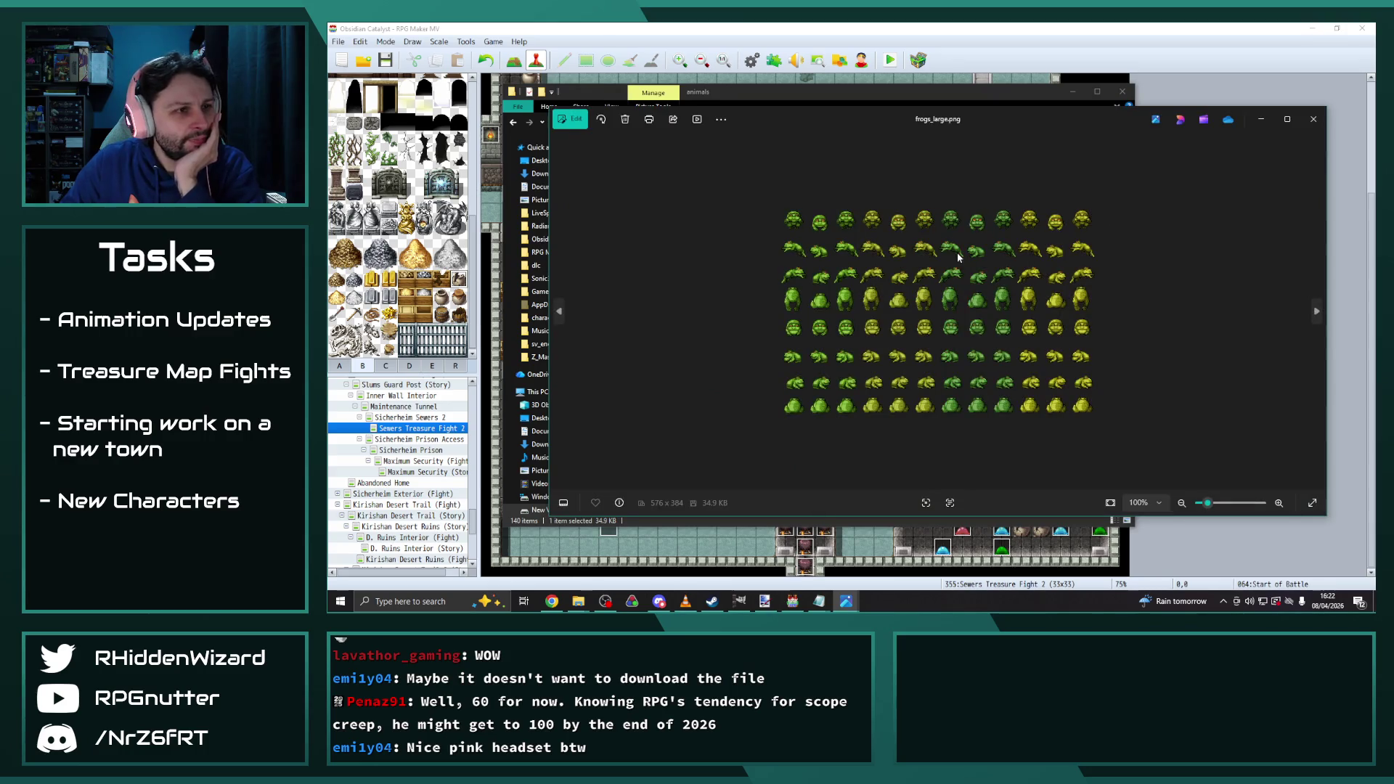
pyautogui.click(1314, 119)
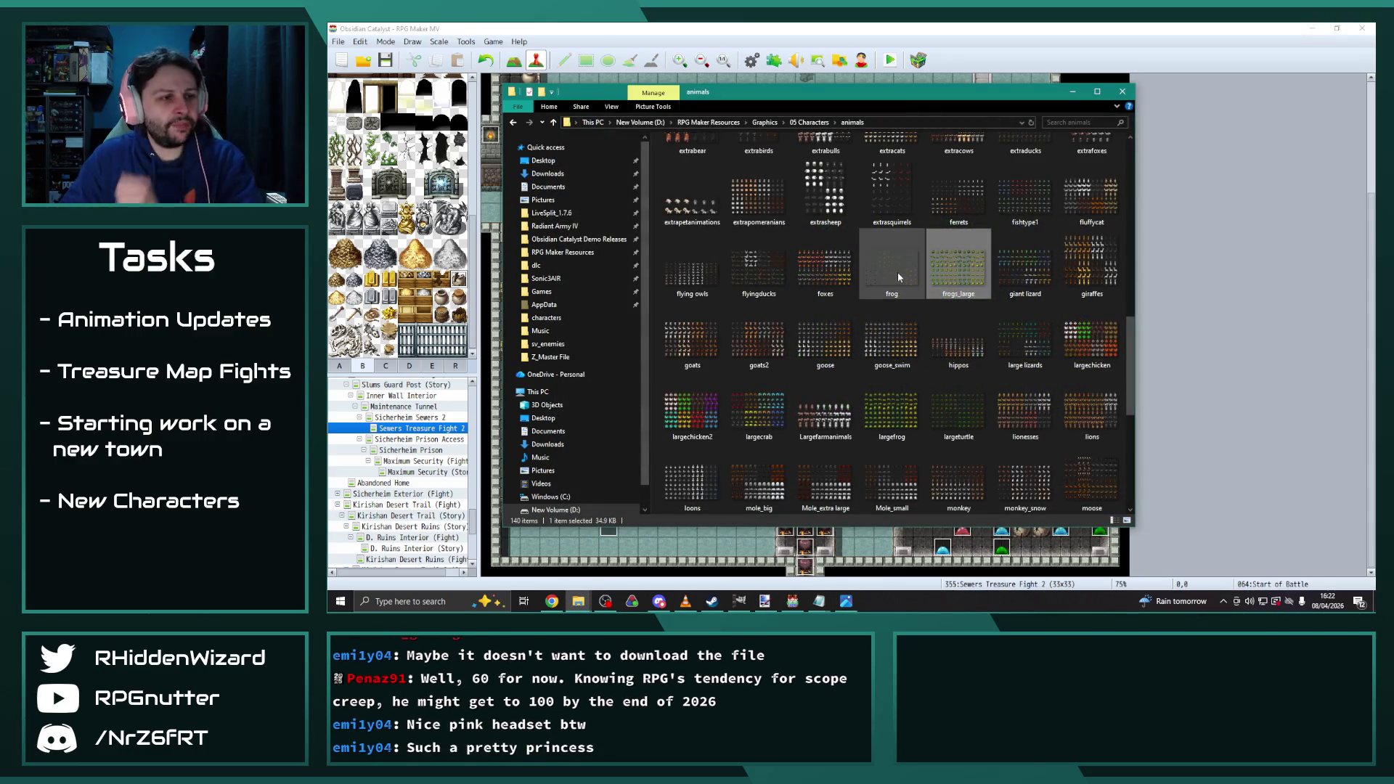
# Scroll to the end of the animals folder, then open the dragons and wyverns folder from 05 Characters
pyautogui.moveTo(899, 276)
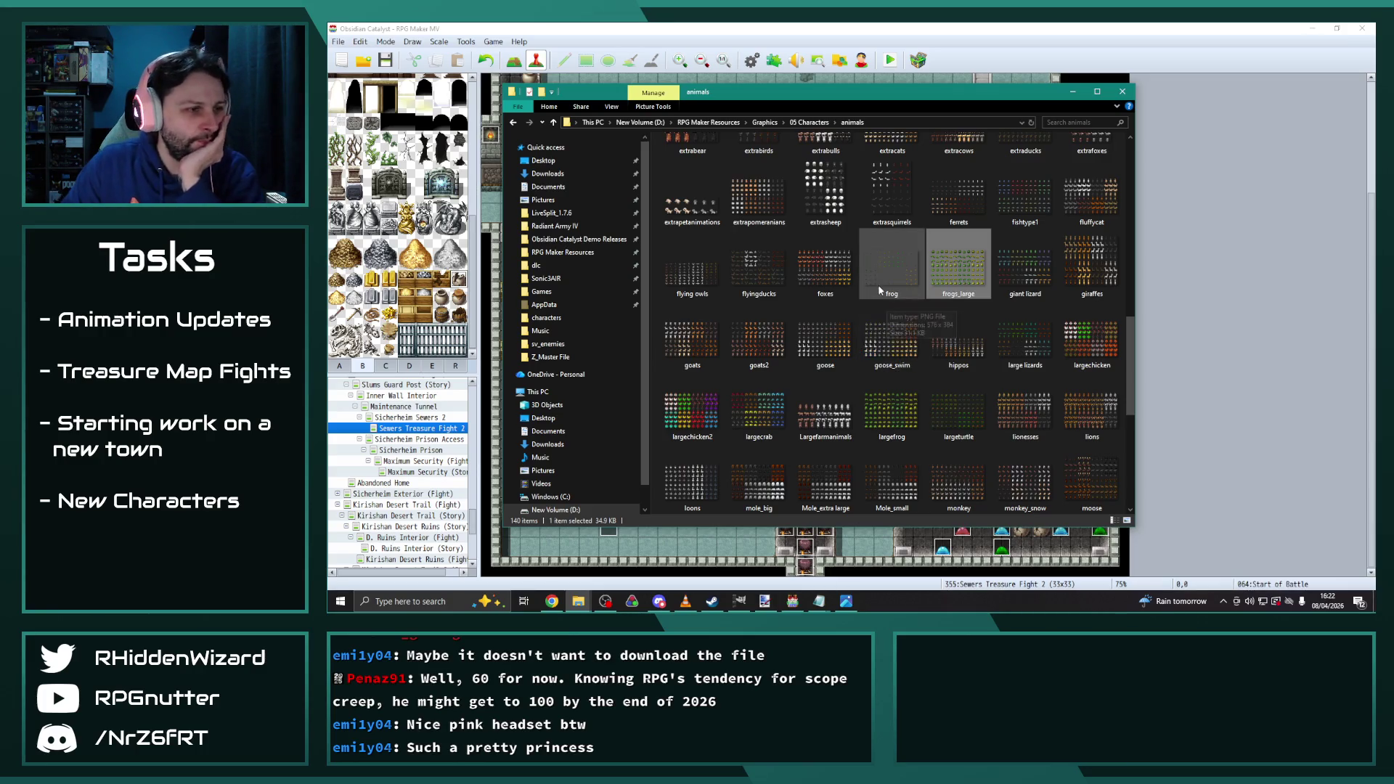
pyautogui.scroll(-3, 883, 283)
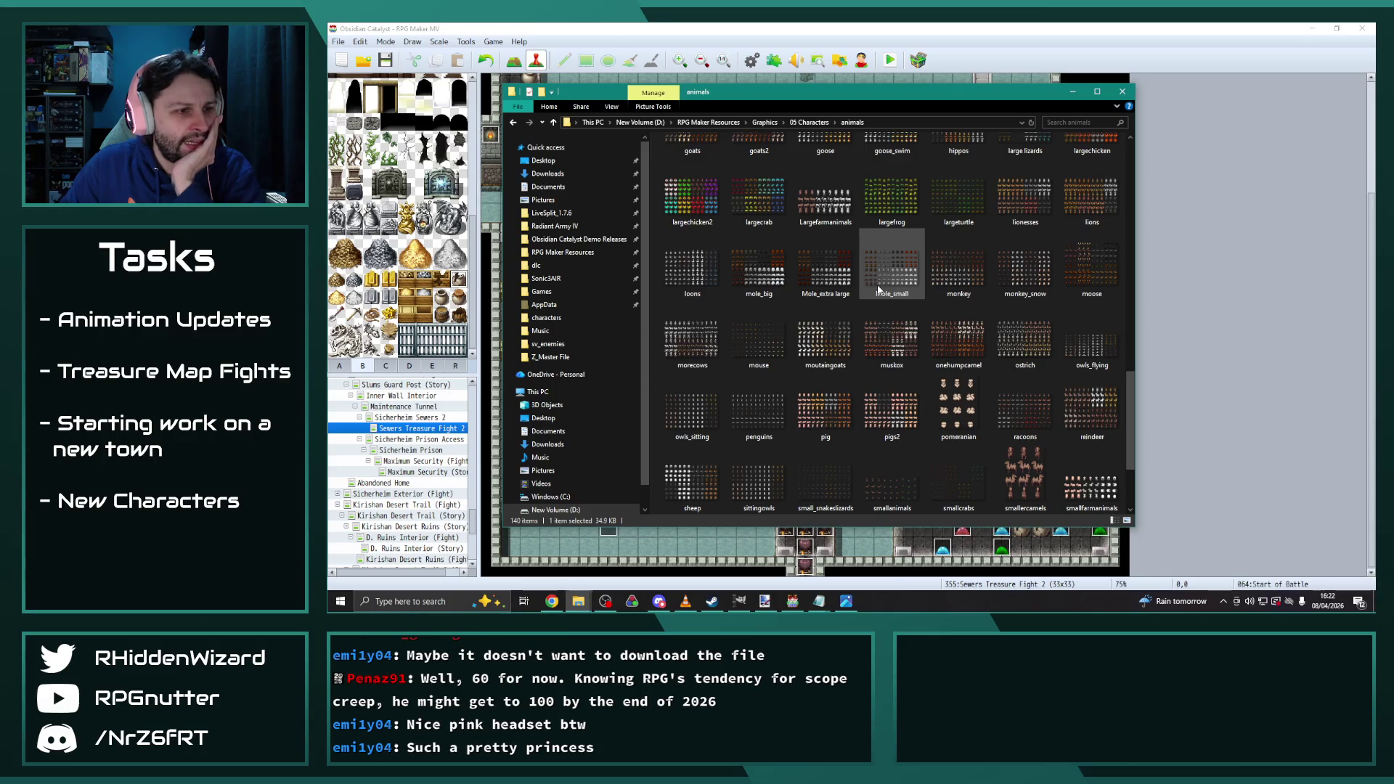
pyautogui.scroll(-2, 876, 287)
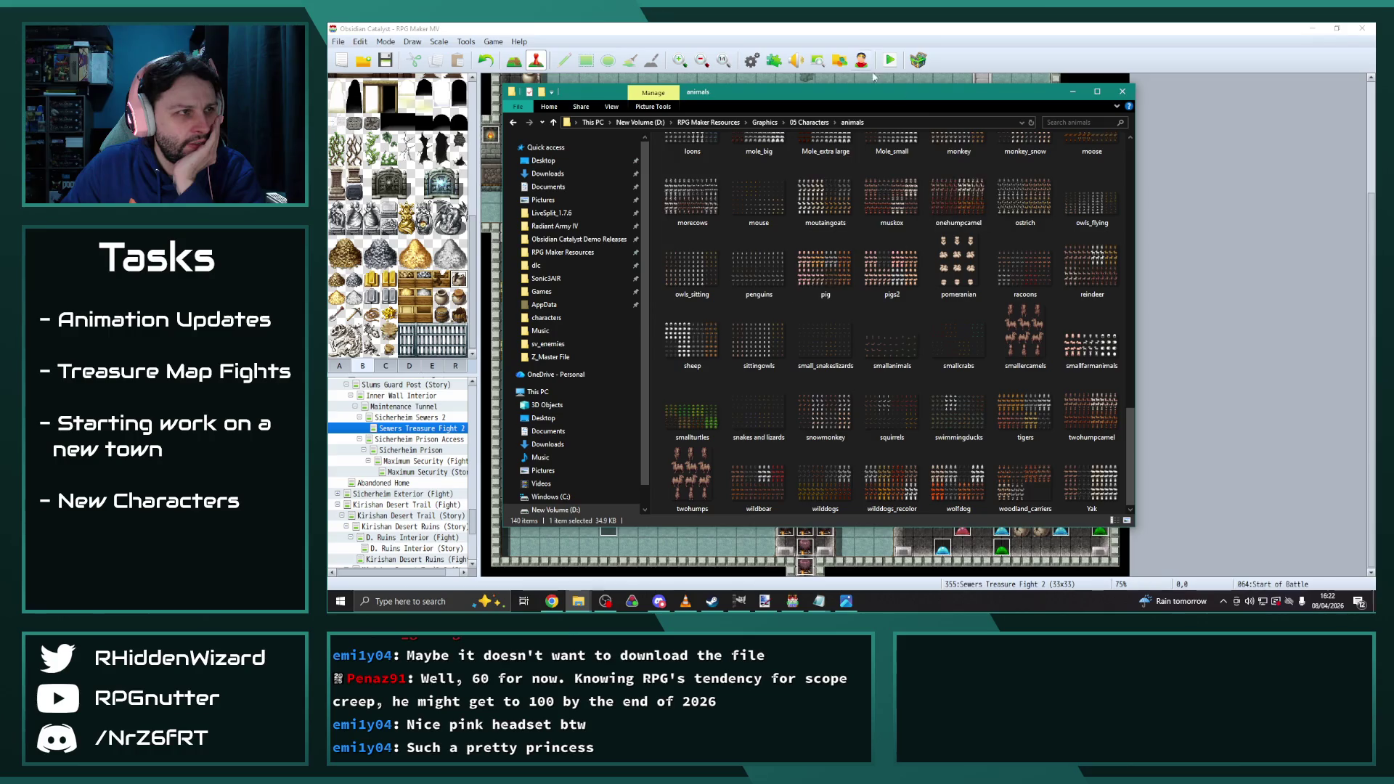
pyautogui.click(804, 123)
pyautogui.doubleClick(704, 167)
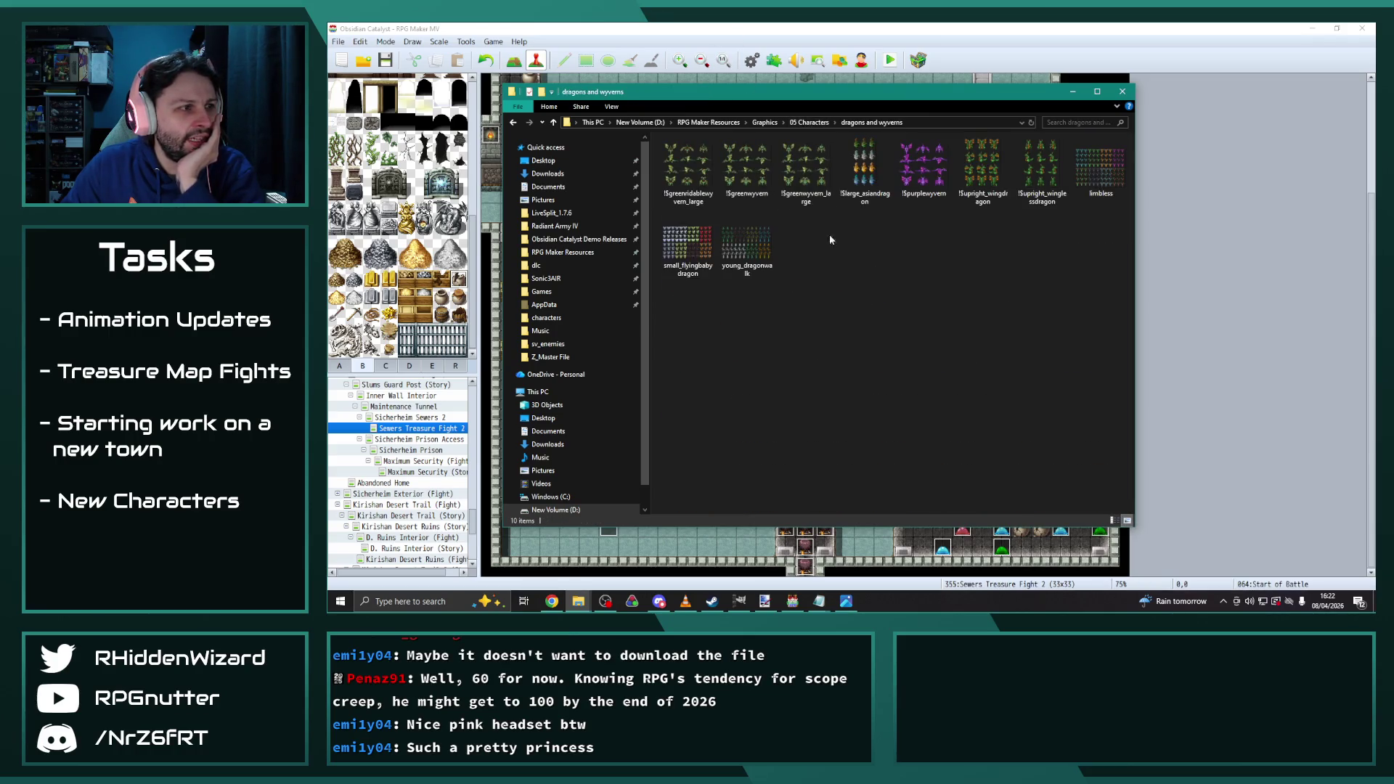
# Open the just fish and sealife folder and preview the sealions1 sprite sheet
pyautogui.click(809, 122)
pyautogui.doubleClick(704, 188)
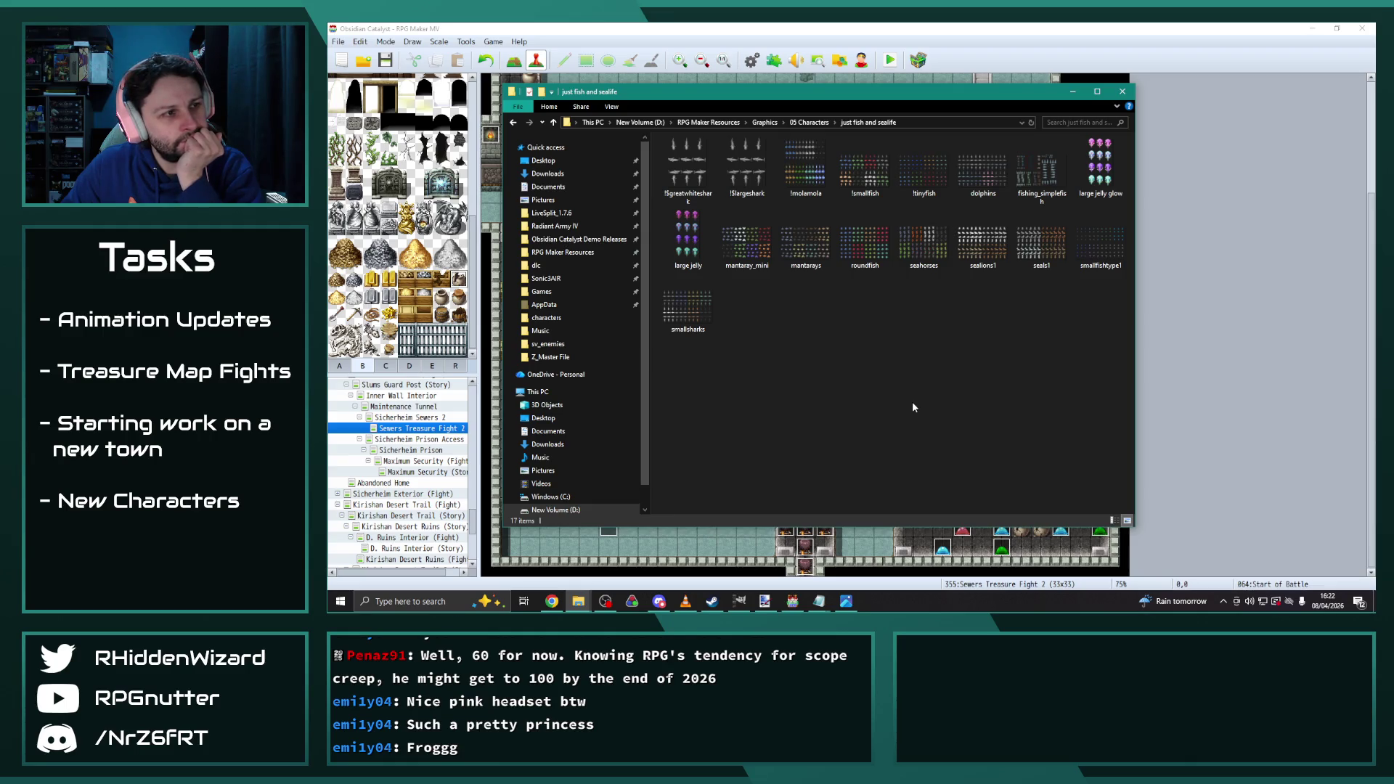
pyautogui.doubleClick(983, 243)
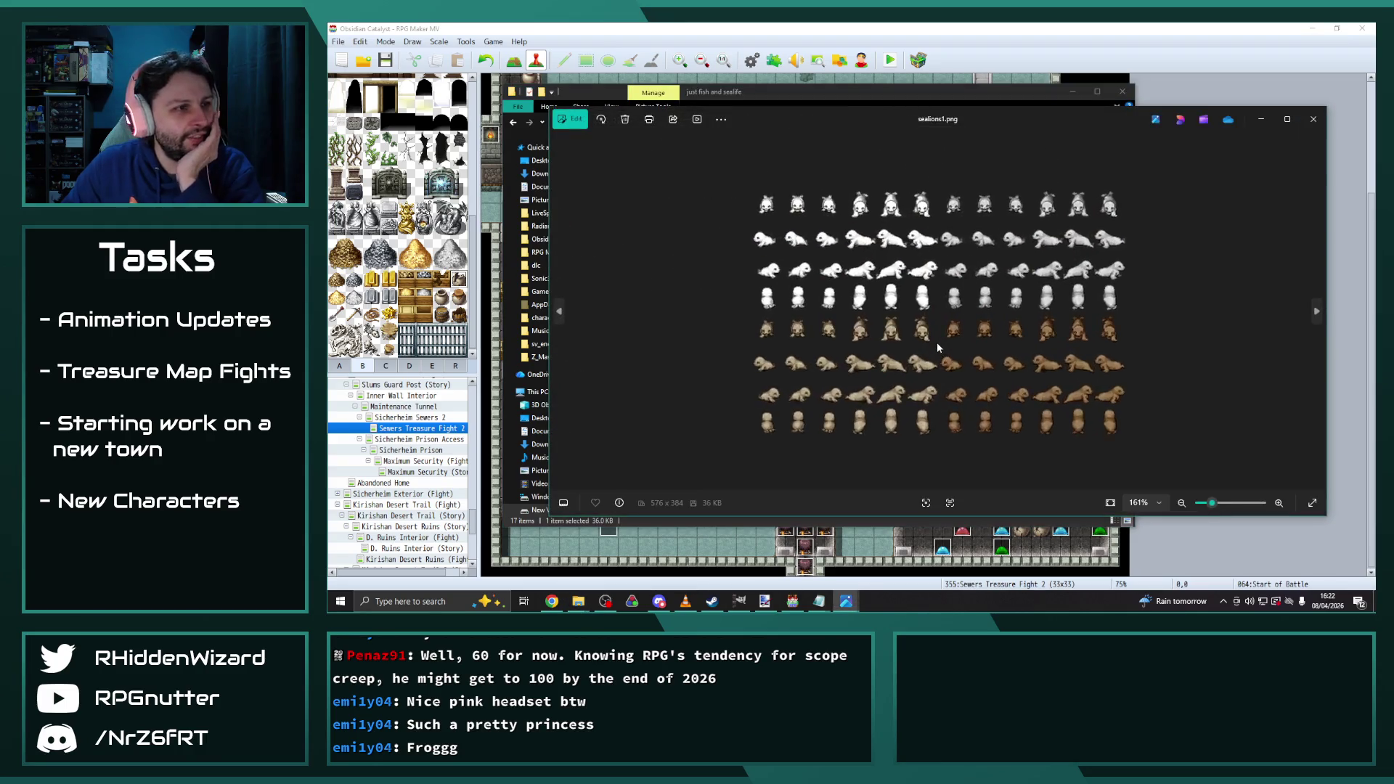
pyautogui.hotkey('alt', 'F4')
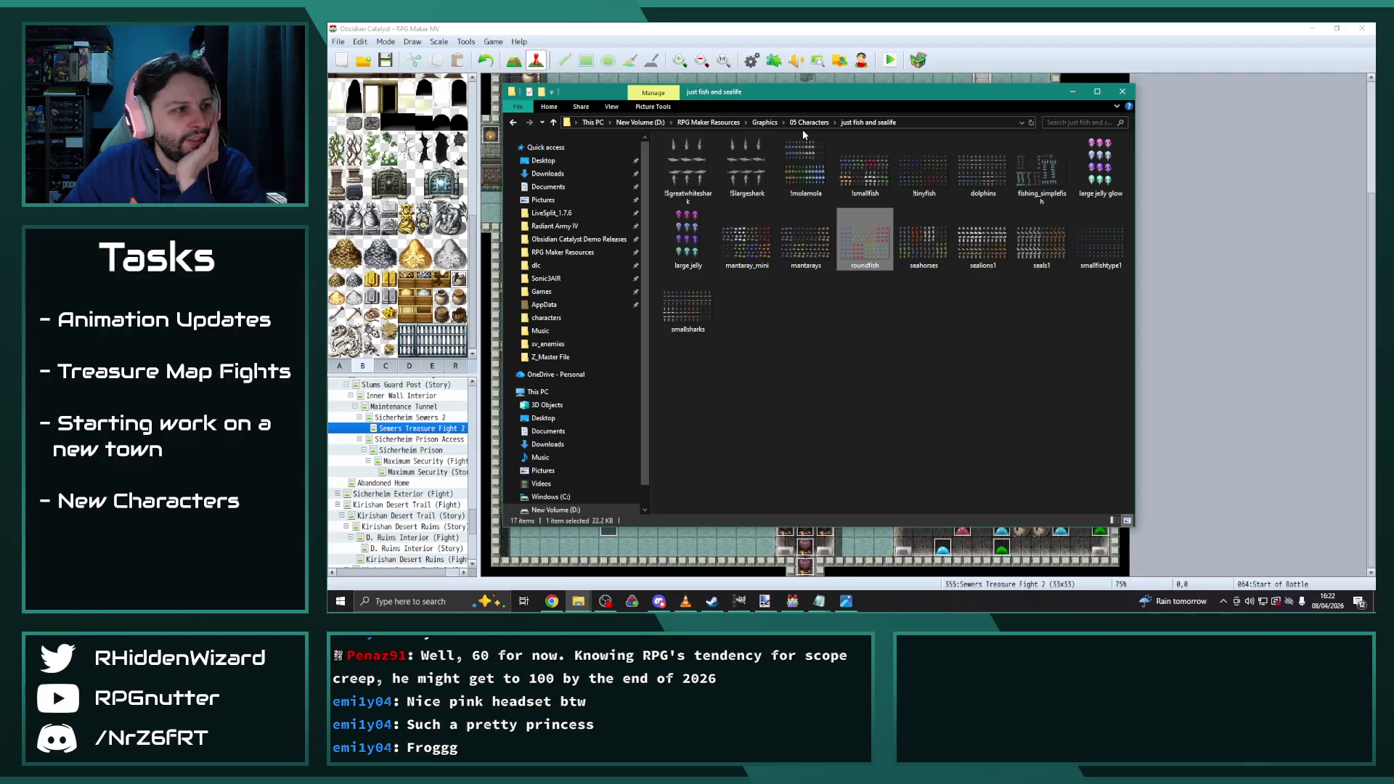
# Go up to 05 Characters and open the just horses folder
pyautogui.hotkey('alt', 'Up')
pyautogui.click(690, 203)
pyautogui.doubleClick(690, 204)
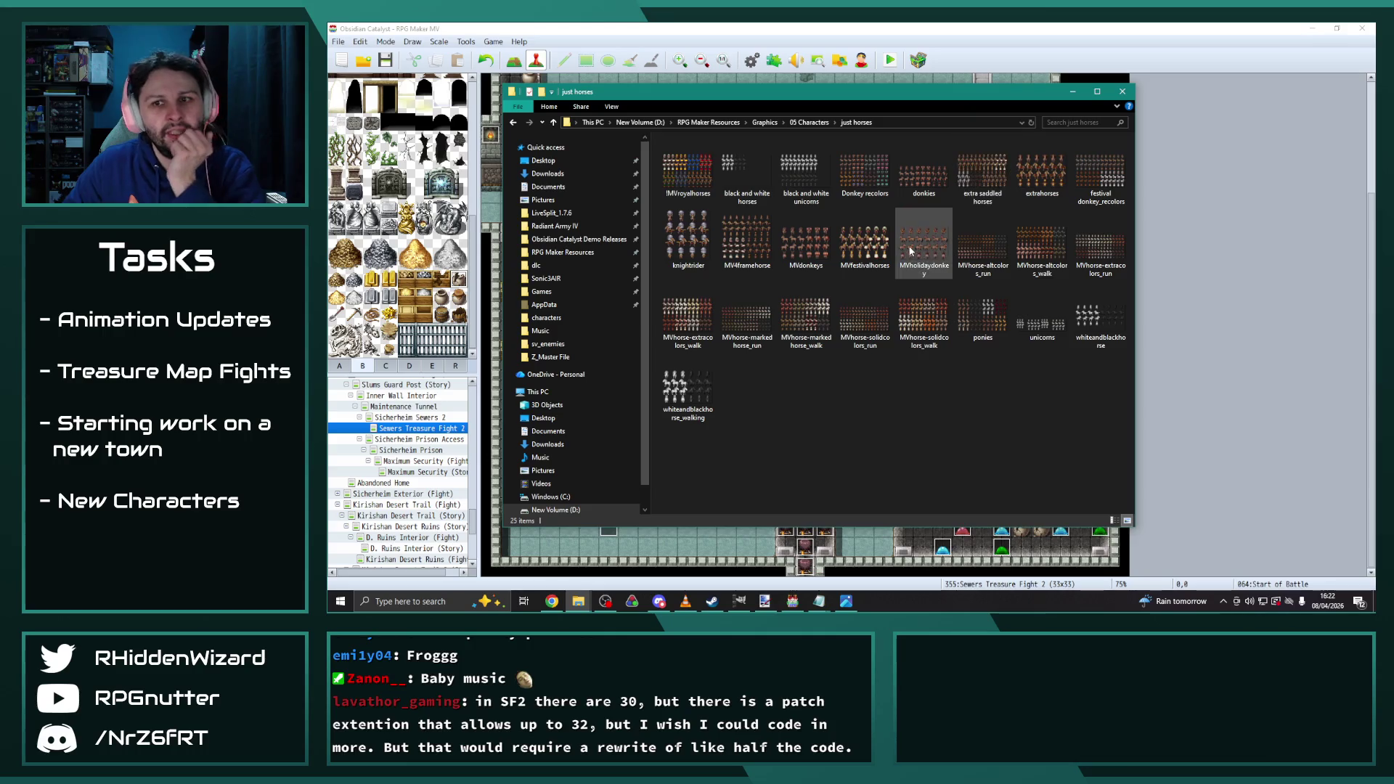
pyautogui.moveTo(905, 244)
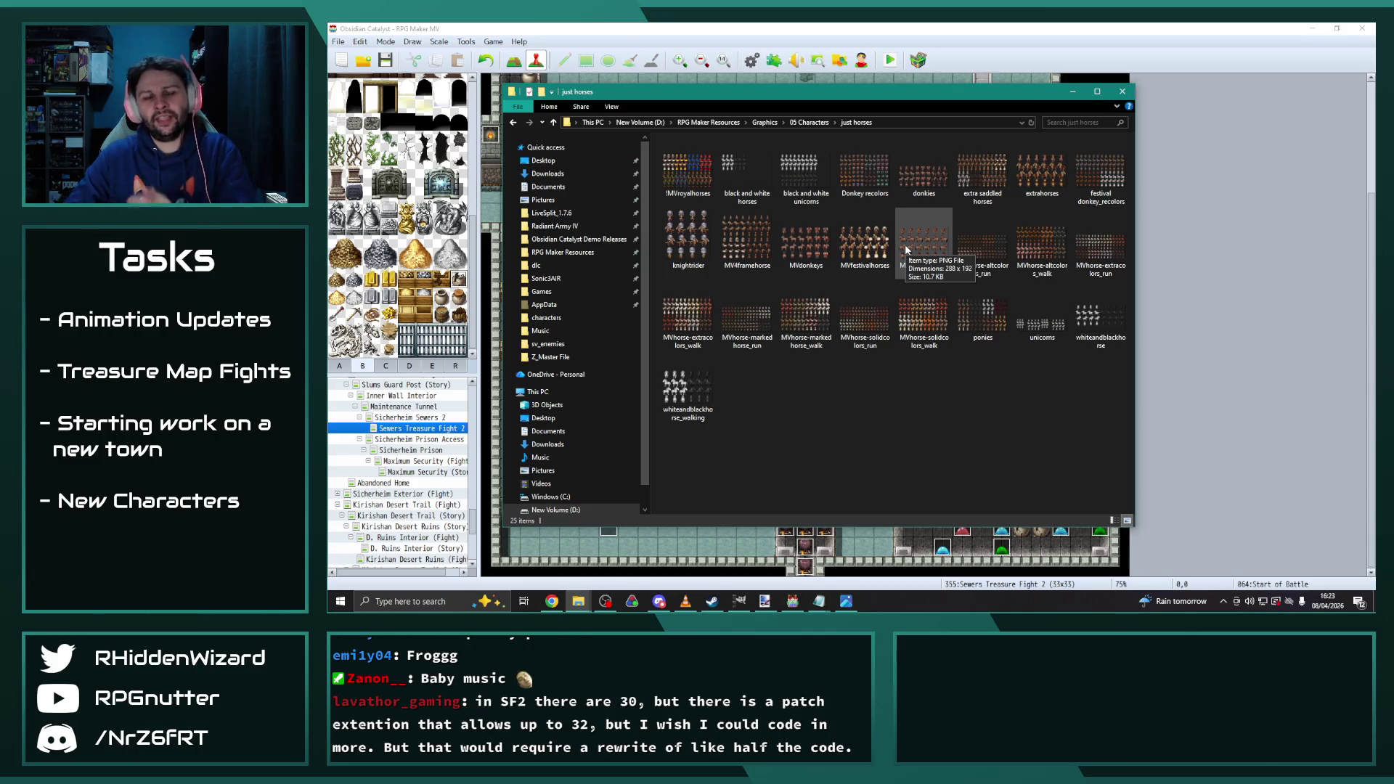
# Open Mythological animals, skip the music track, and preview Ariman.png
pyautogui.press('BackSpace')
pyautogui.doubleClick(719, 212)
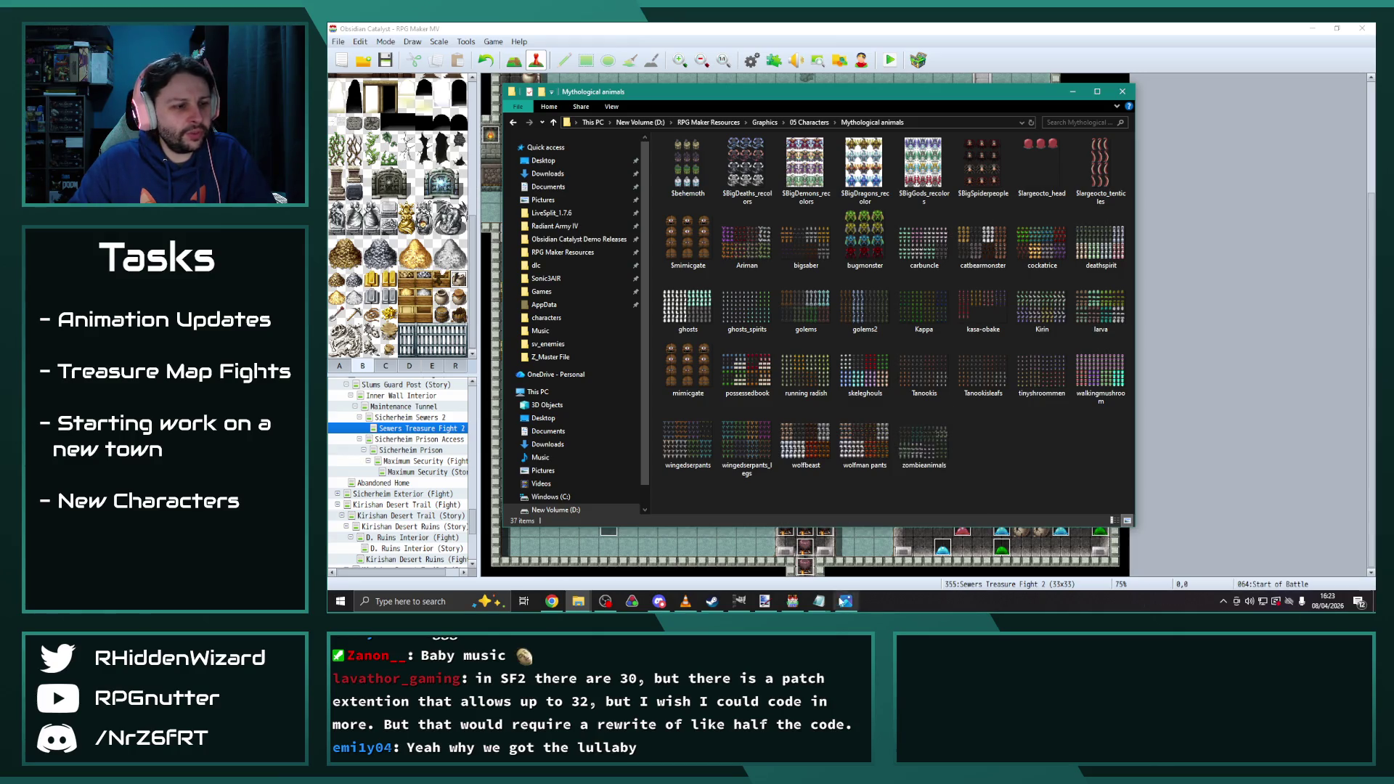
pyautogui.click(686, 601)
pyautogui.click(996, 375)
pyautogui.click(882, 97)
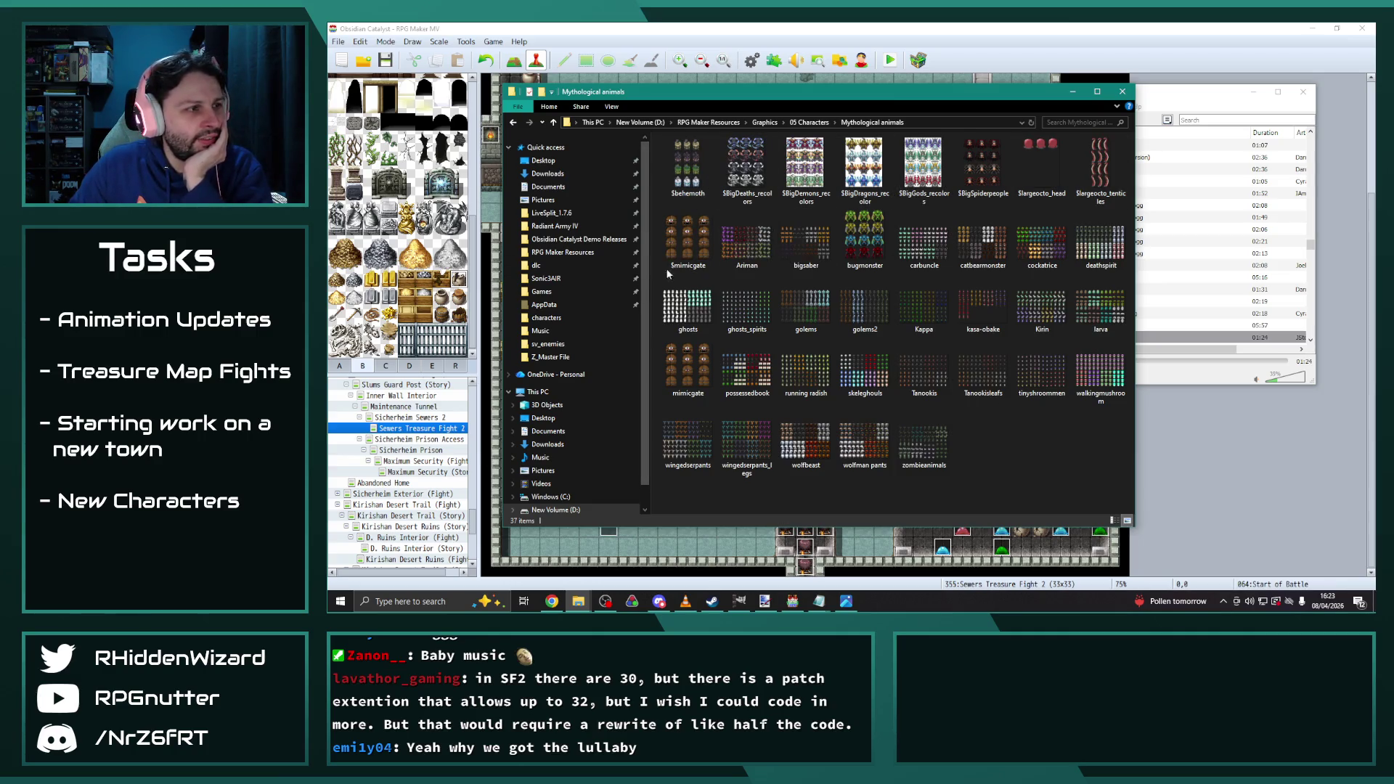
pyautogui.doubleClick(746, 238)
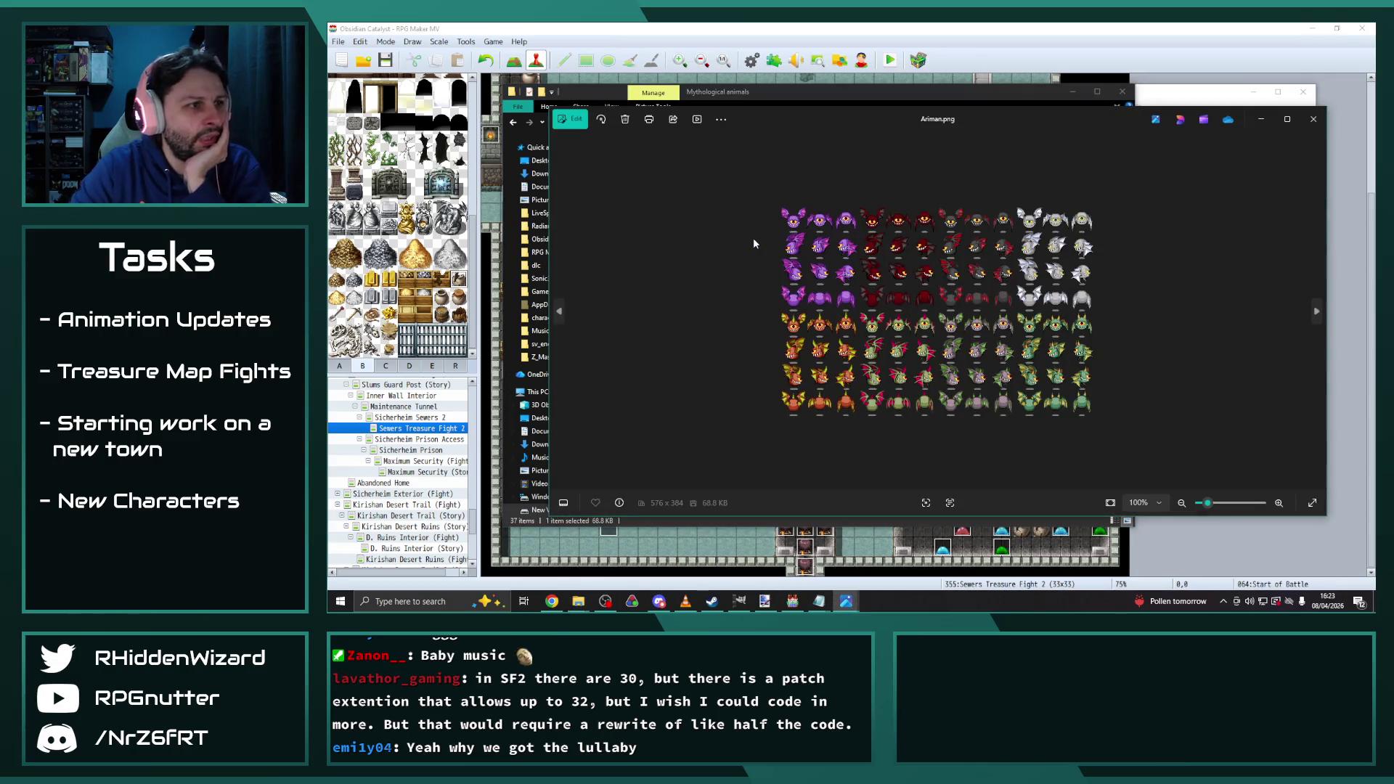
# Flip through bigsaber, catbearmonster, deathspirit, golems, Kappa and mimicgate sprite sheets
pyautogui.press('Right')
pyautogui.press('Right')
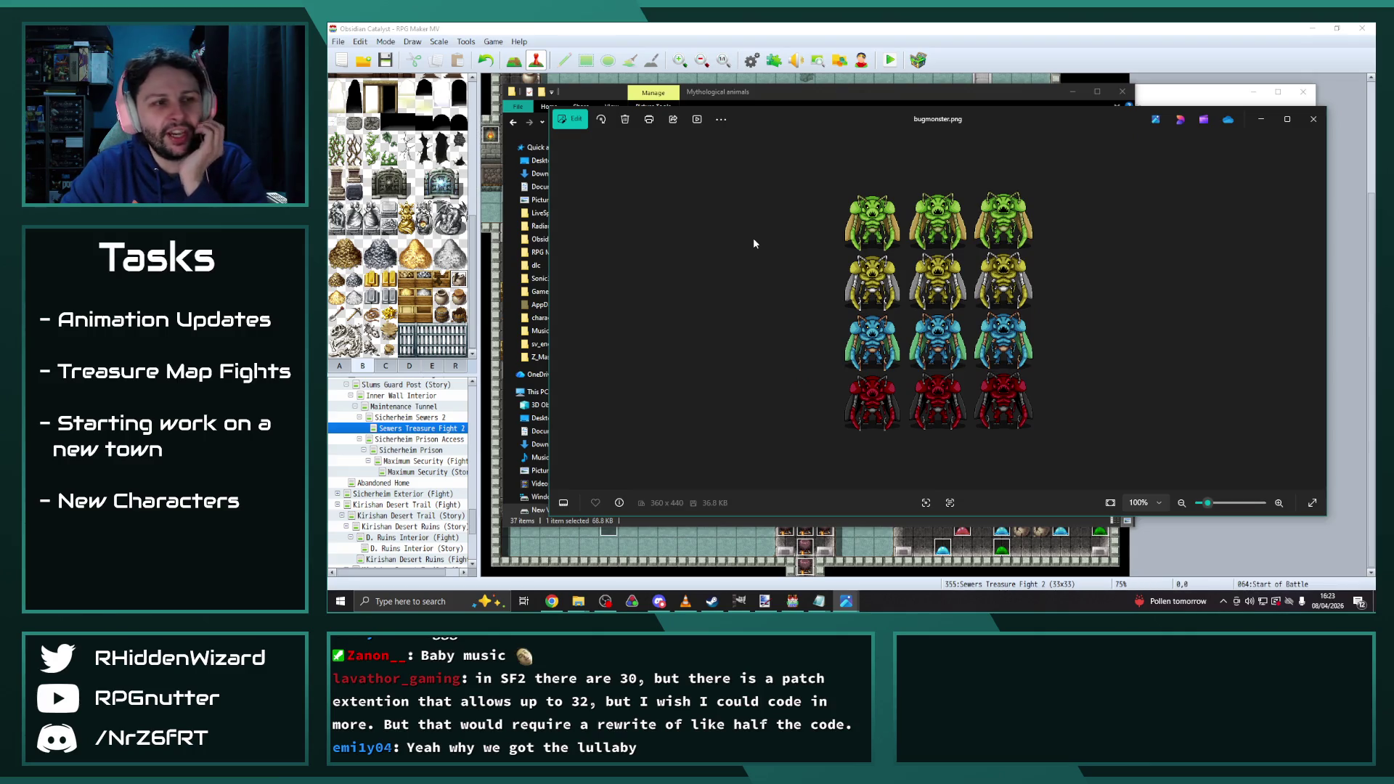
pyautogui.press('Right')
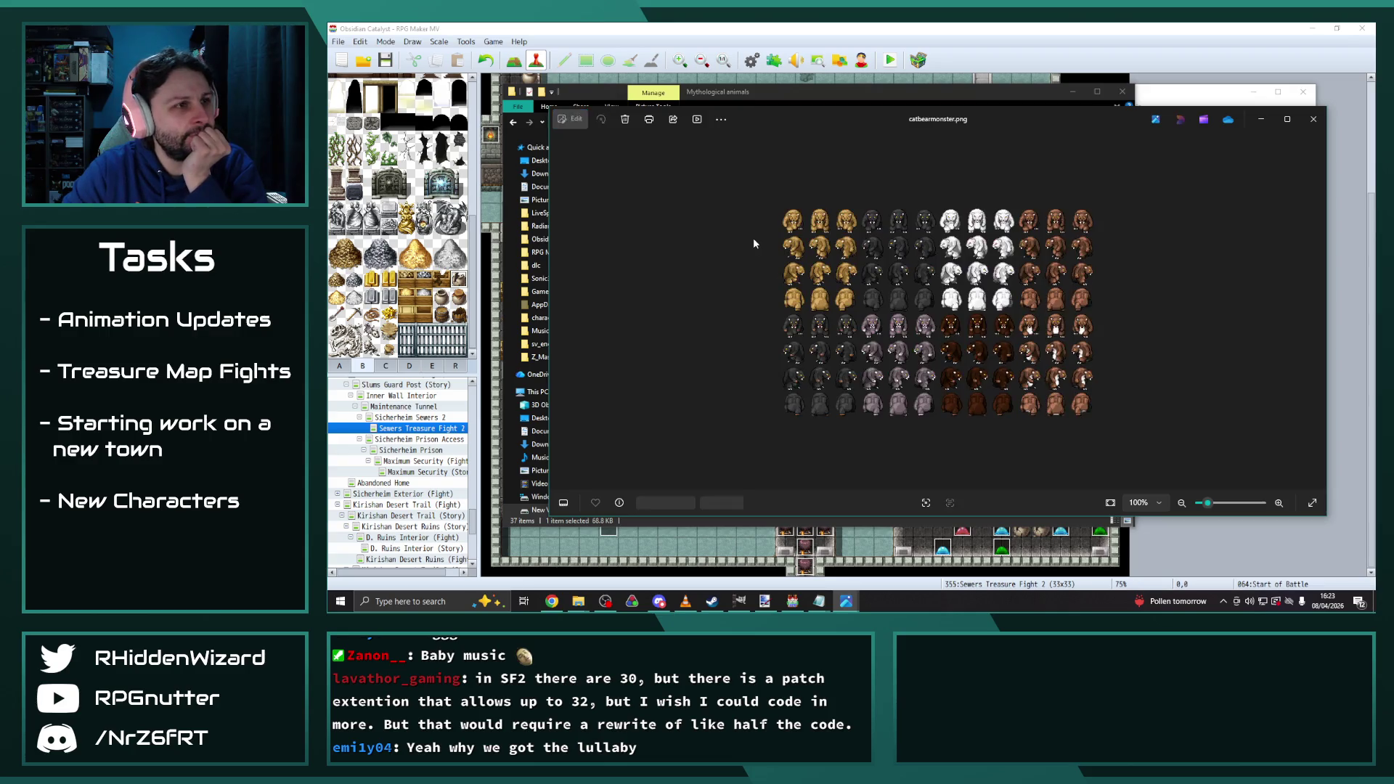
pyautogui.press('Right')
pyautogui.press('Right')
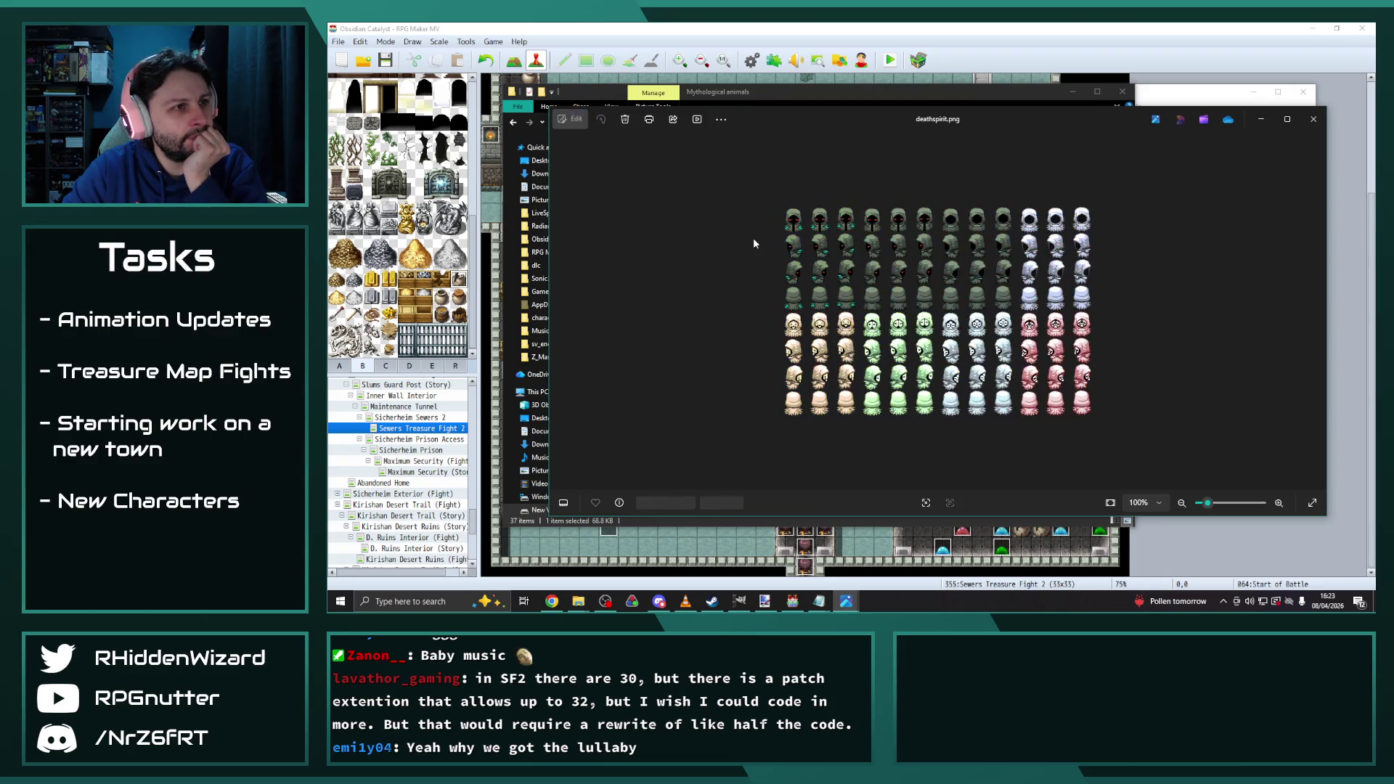
pyautogui.press('Right')
pyautogui.press('Right')
pyautogui.press('Right')
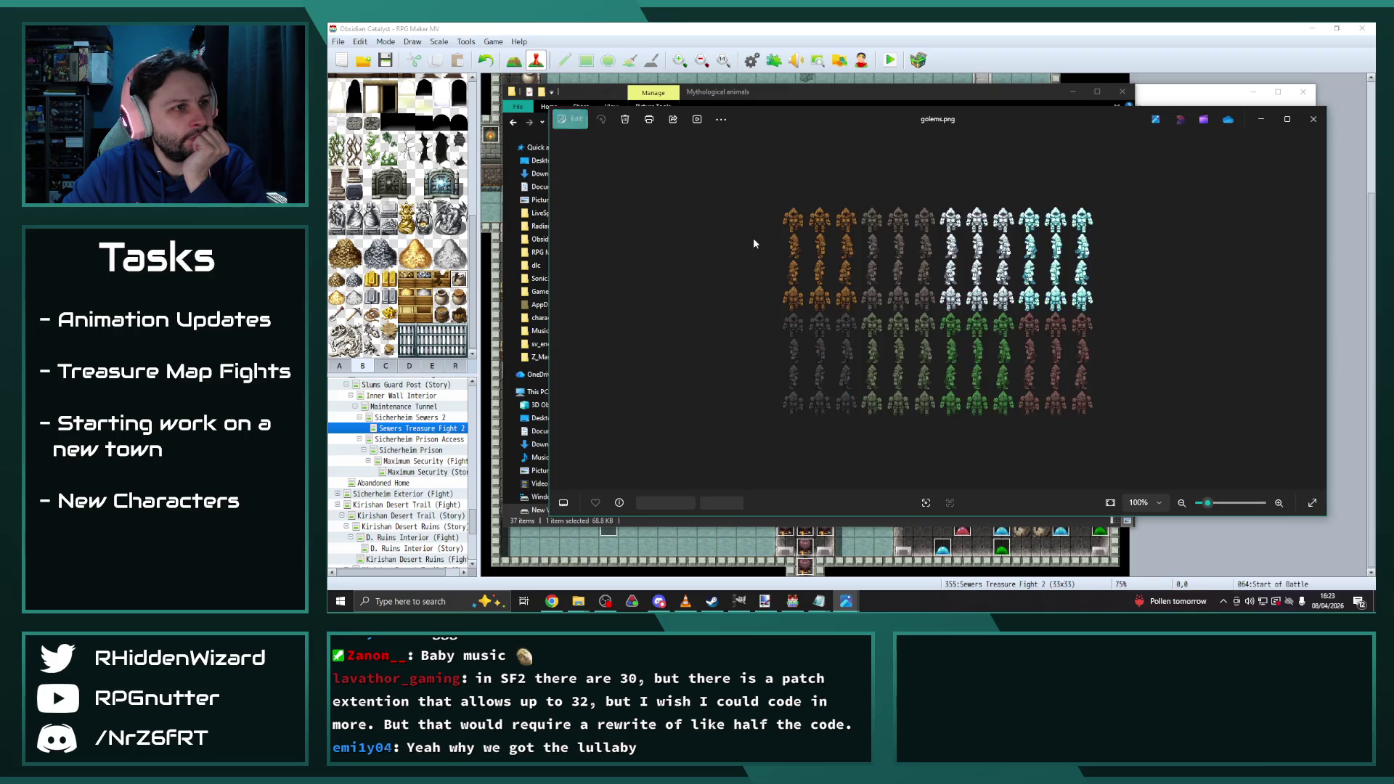
pyautogui.press('Right')
pyautogui.press('Right')
pyautogui.press('Right')
pyautogui.press('Right')
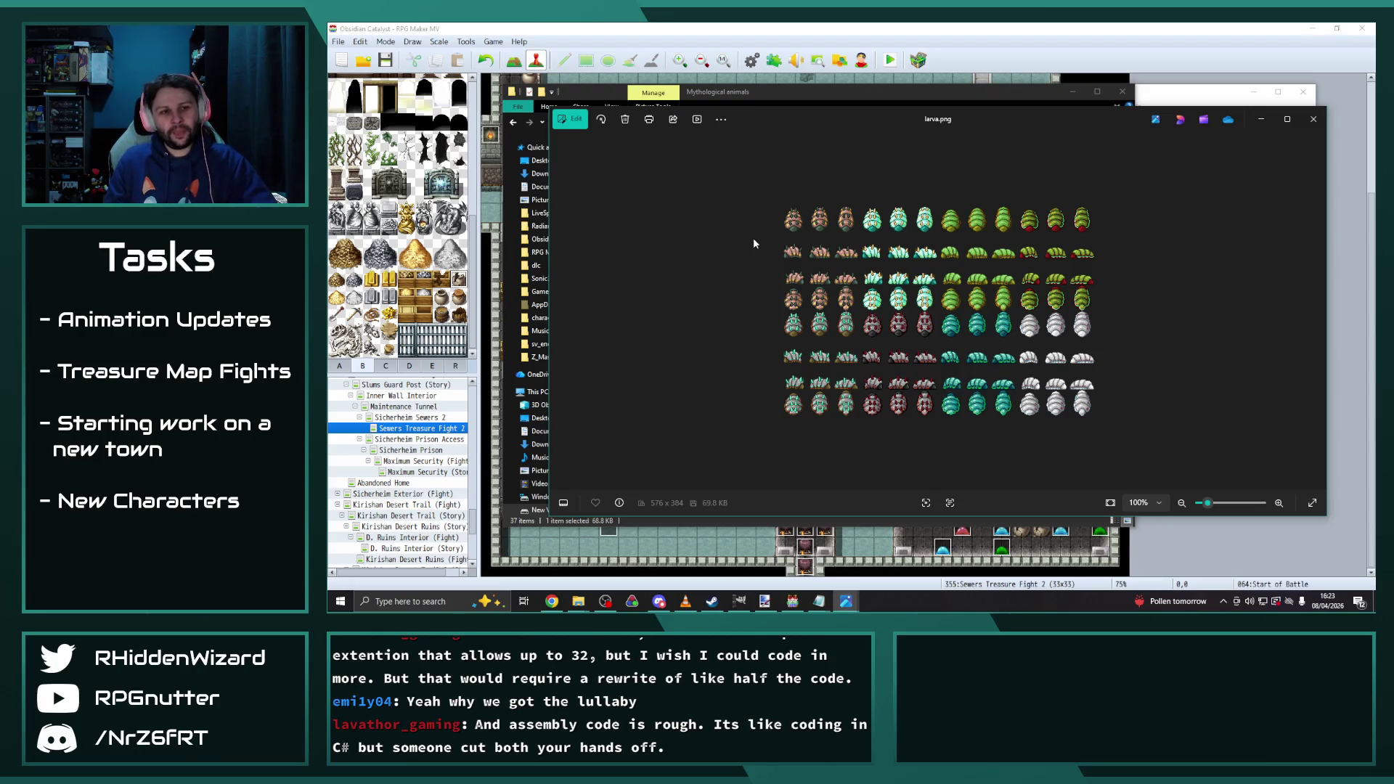
pyautogui.press('Right')
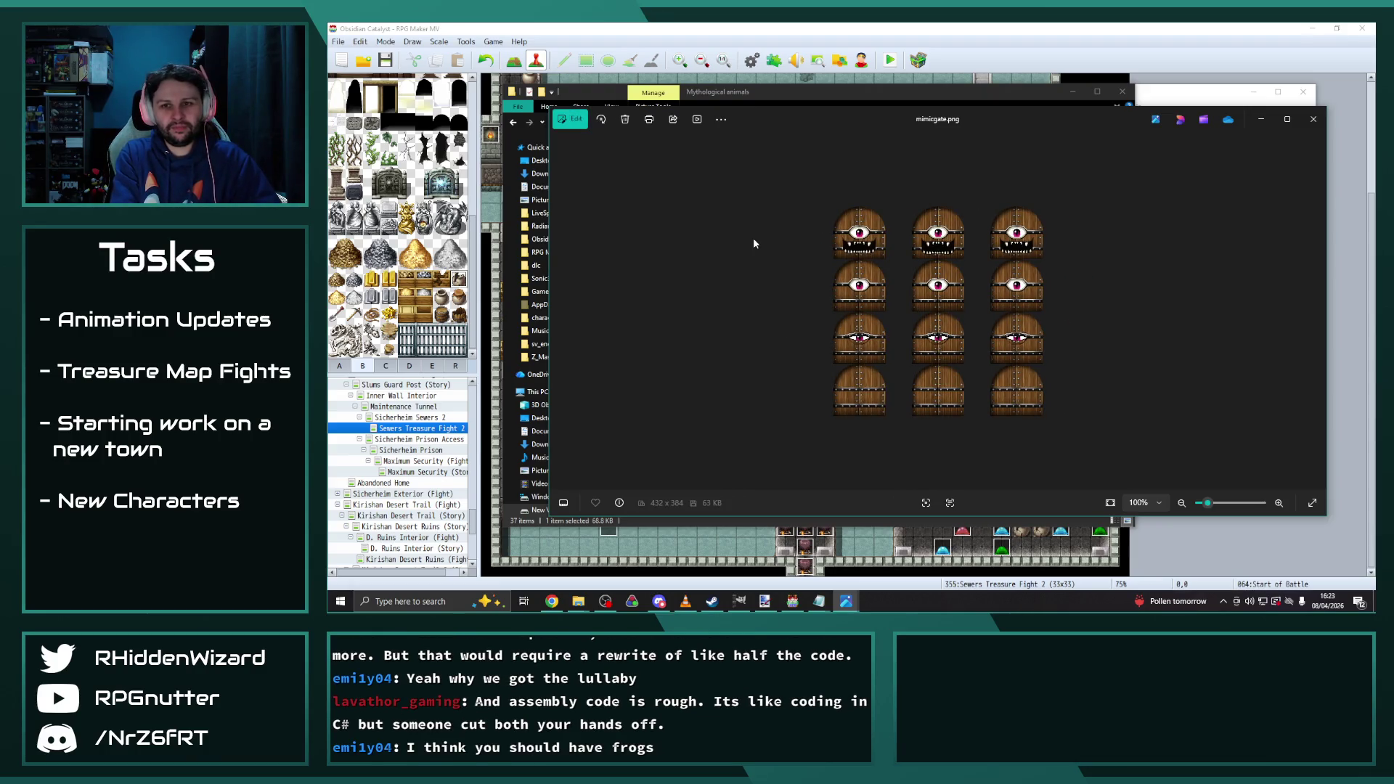
pyautogui.press('Left')
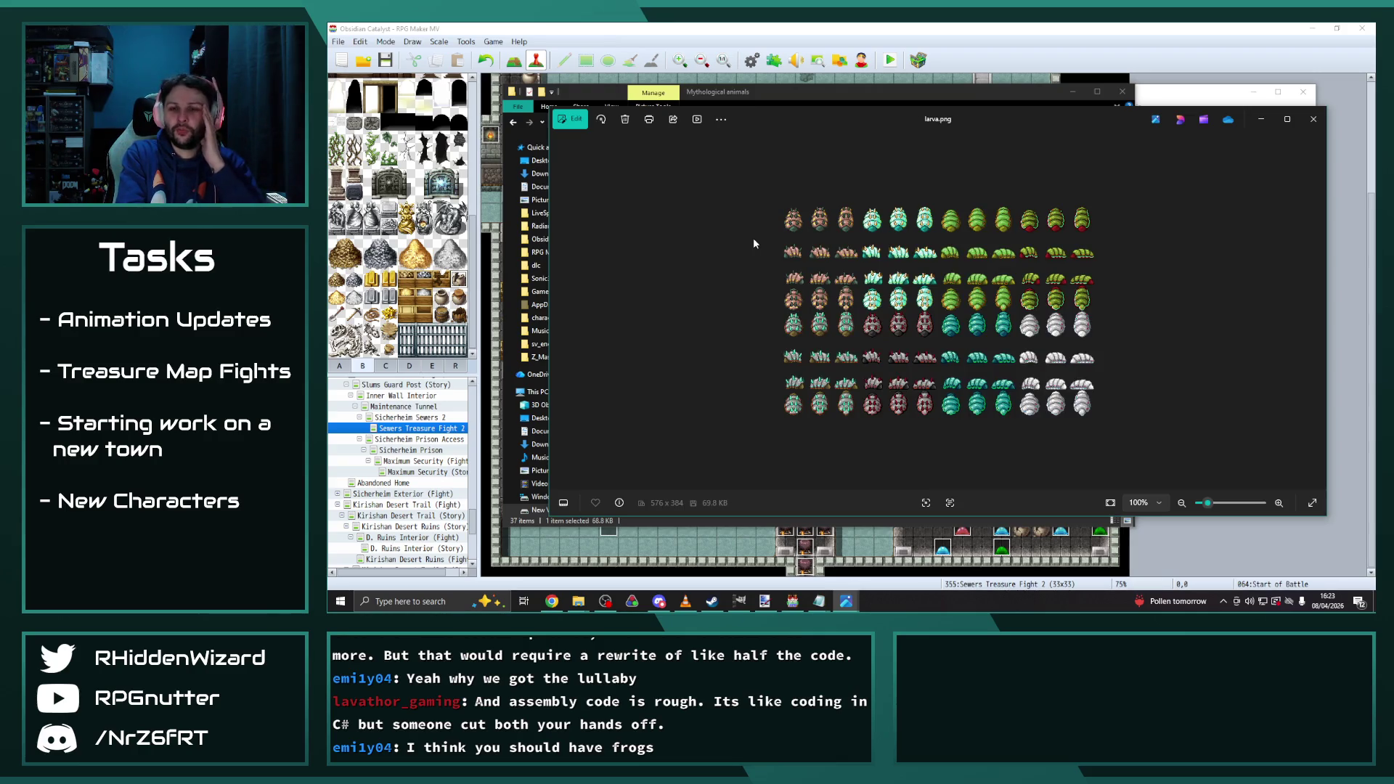
# Continue through tinyshroommen, wingedserpants, wolfbeast and zombieanimals, ending on larva.png
pyautogui.press('Right')
pyautogui.press('Right')
pyautogui.press('Right')
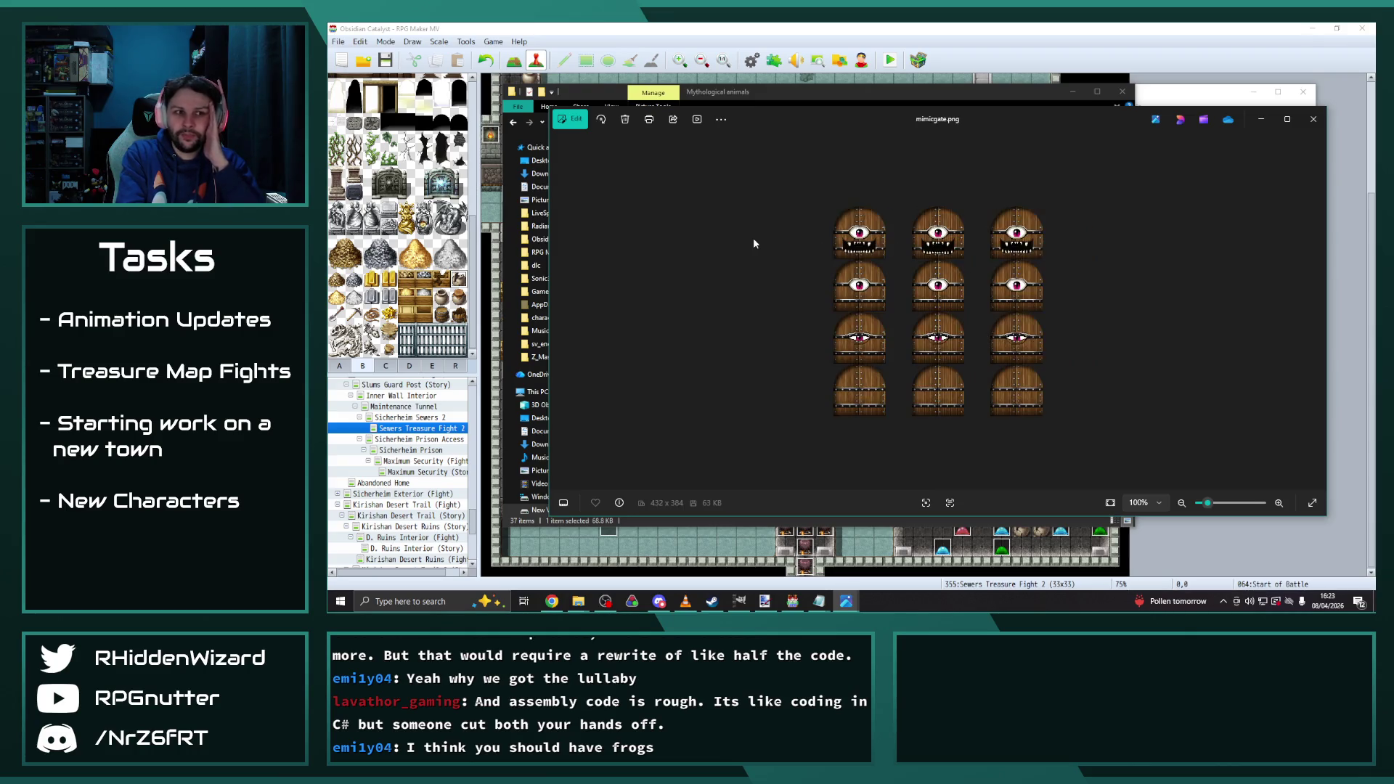
pyautogui.press('Right')
pyautogui.press('Right')
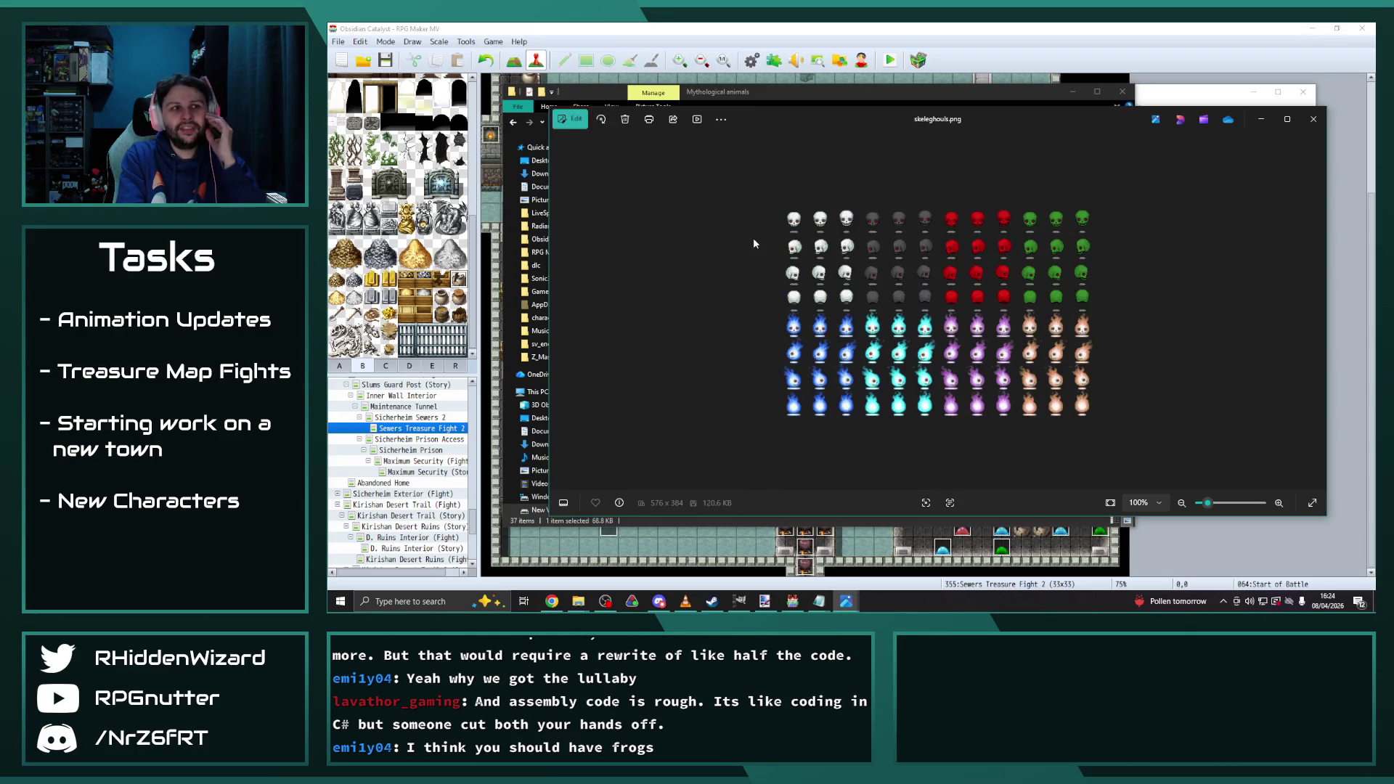
pyautogui.press('Right')
pyautogui.press('Right')
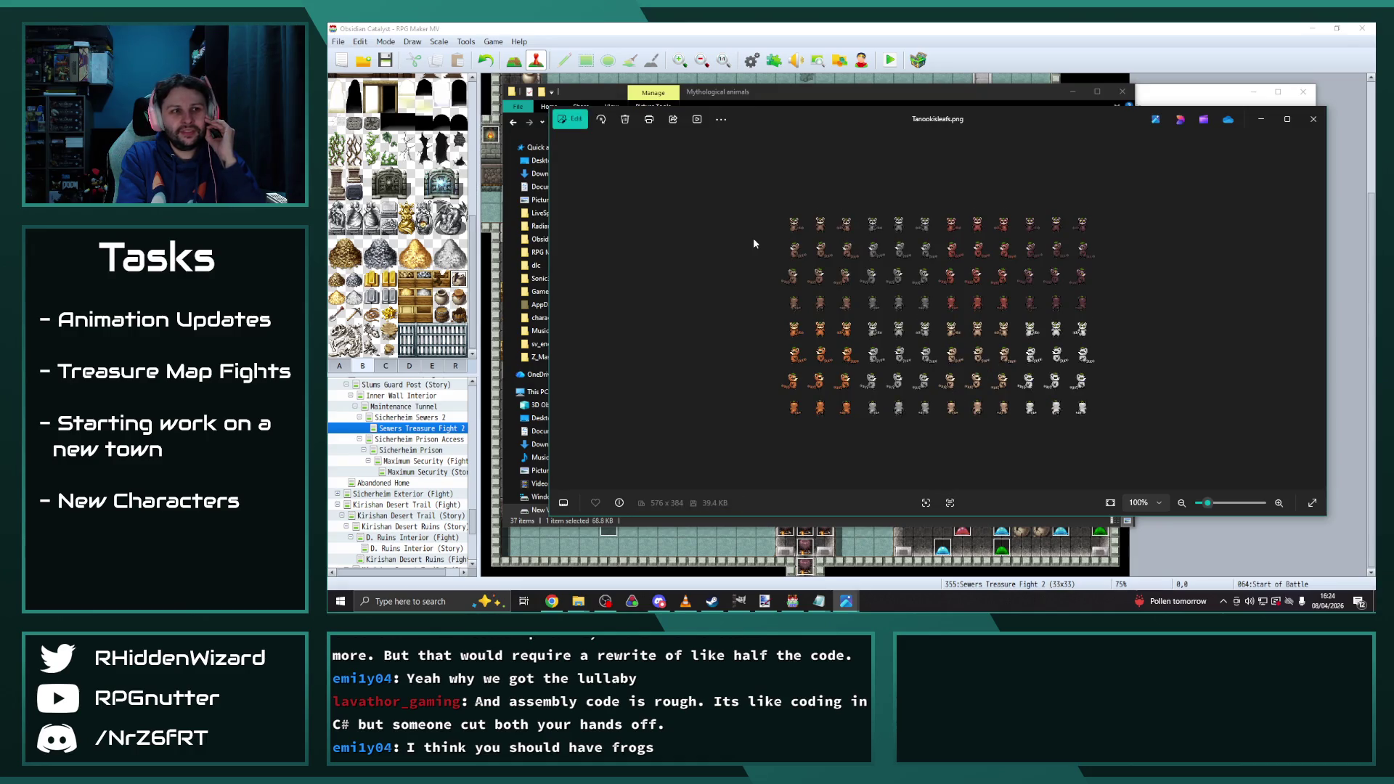
pyautogui.press('Right')
pyautogui.press('Right')
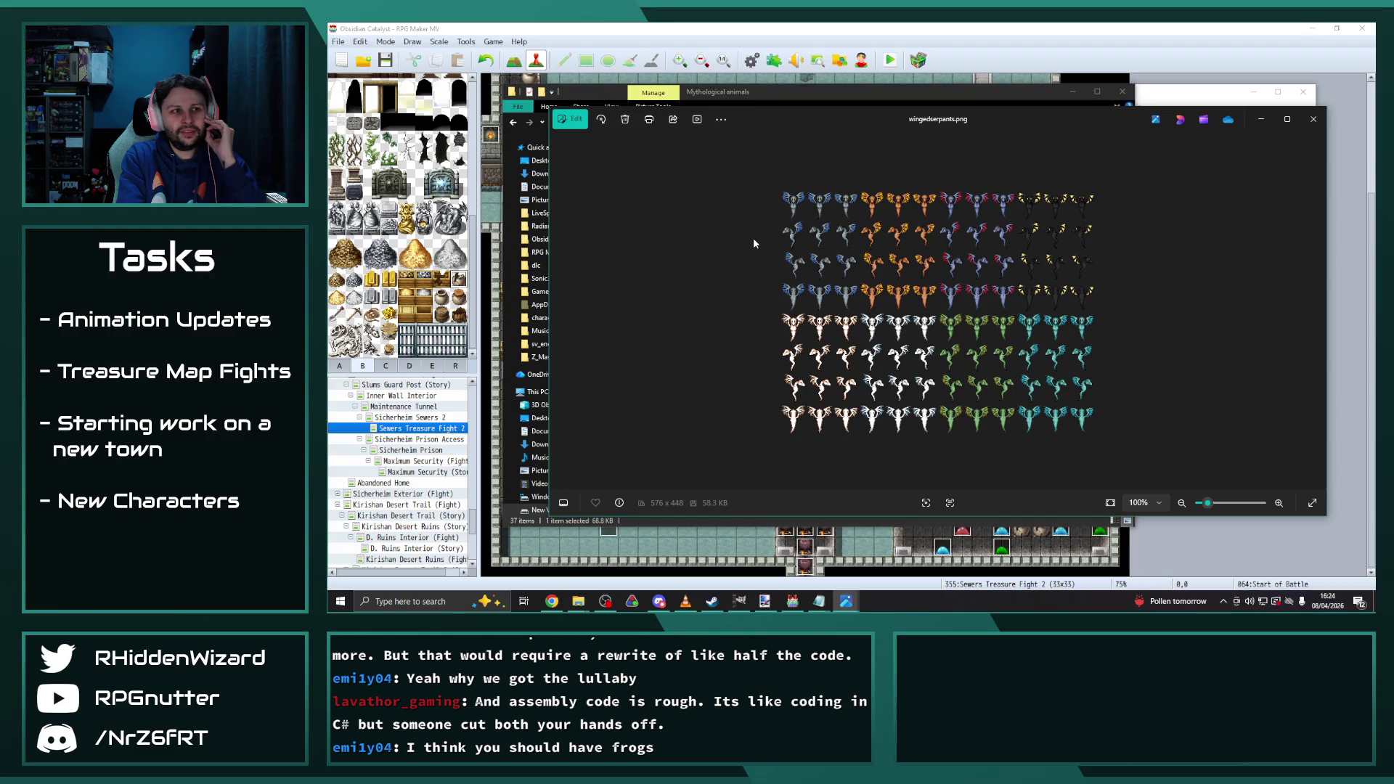
pyautogui.press('Right')
pyautogui.press('Right')
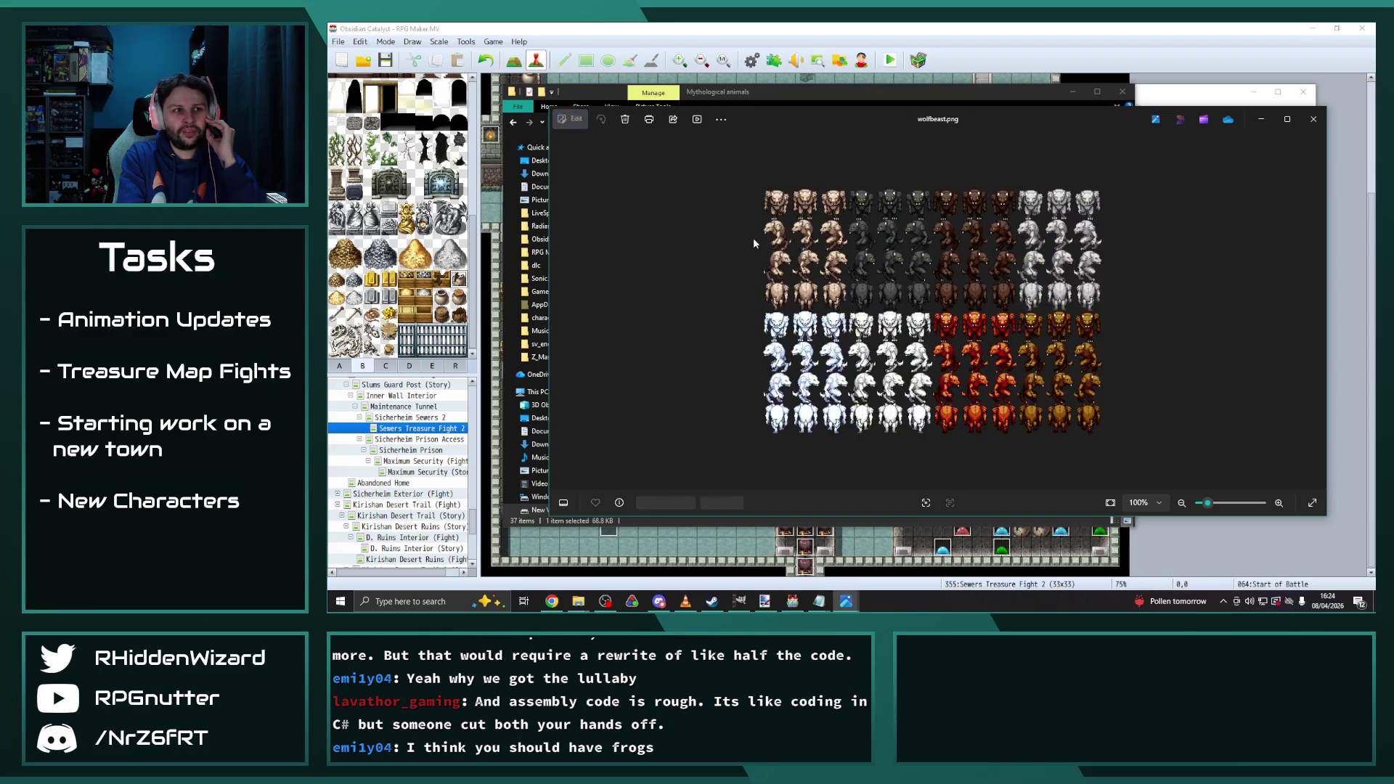
pyautogui.press('Right')
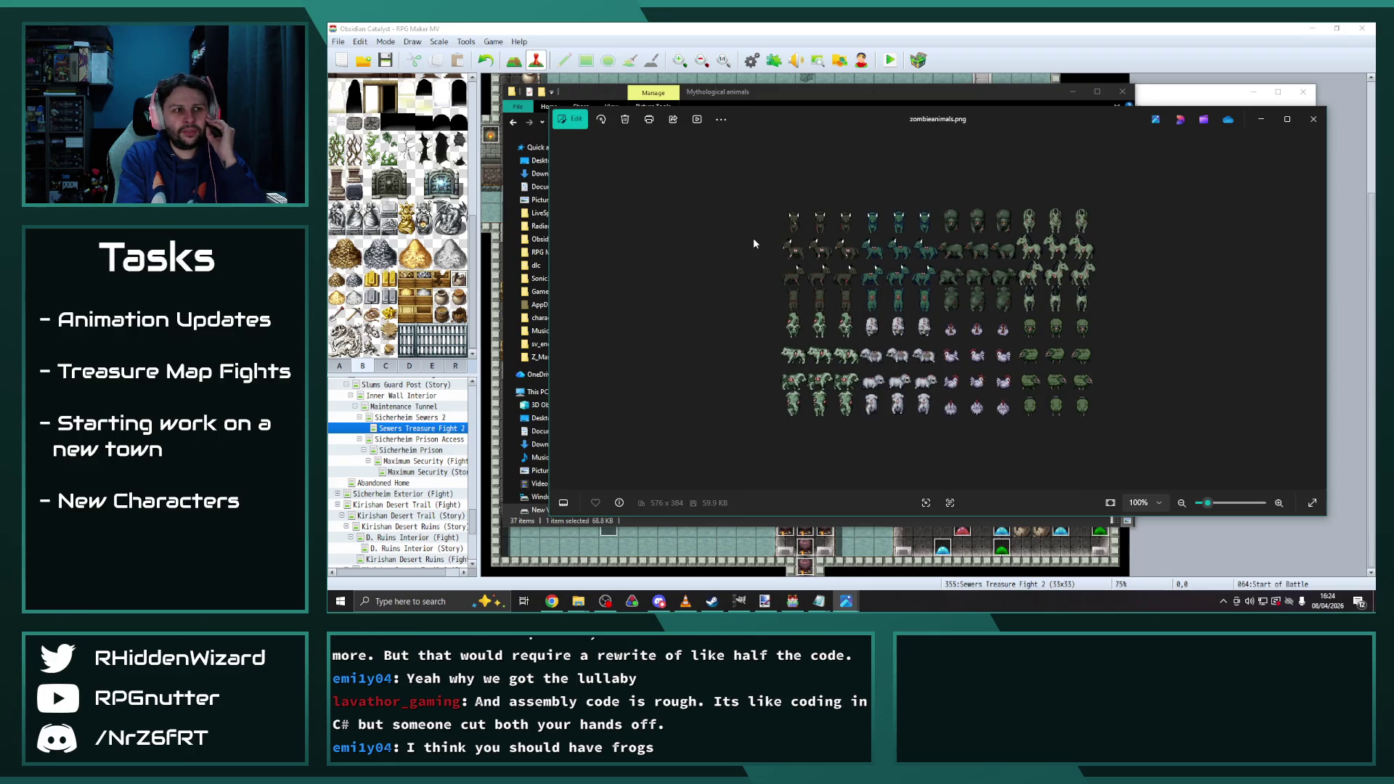
pyautogui.press('Right')
pyautogui.press('Right')
pyautogui.press('Right')
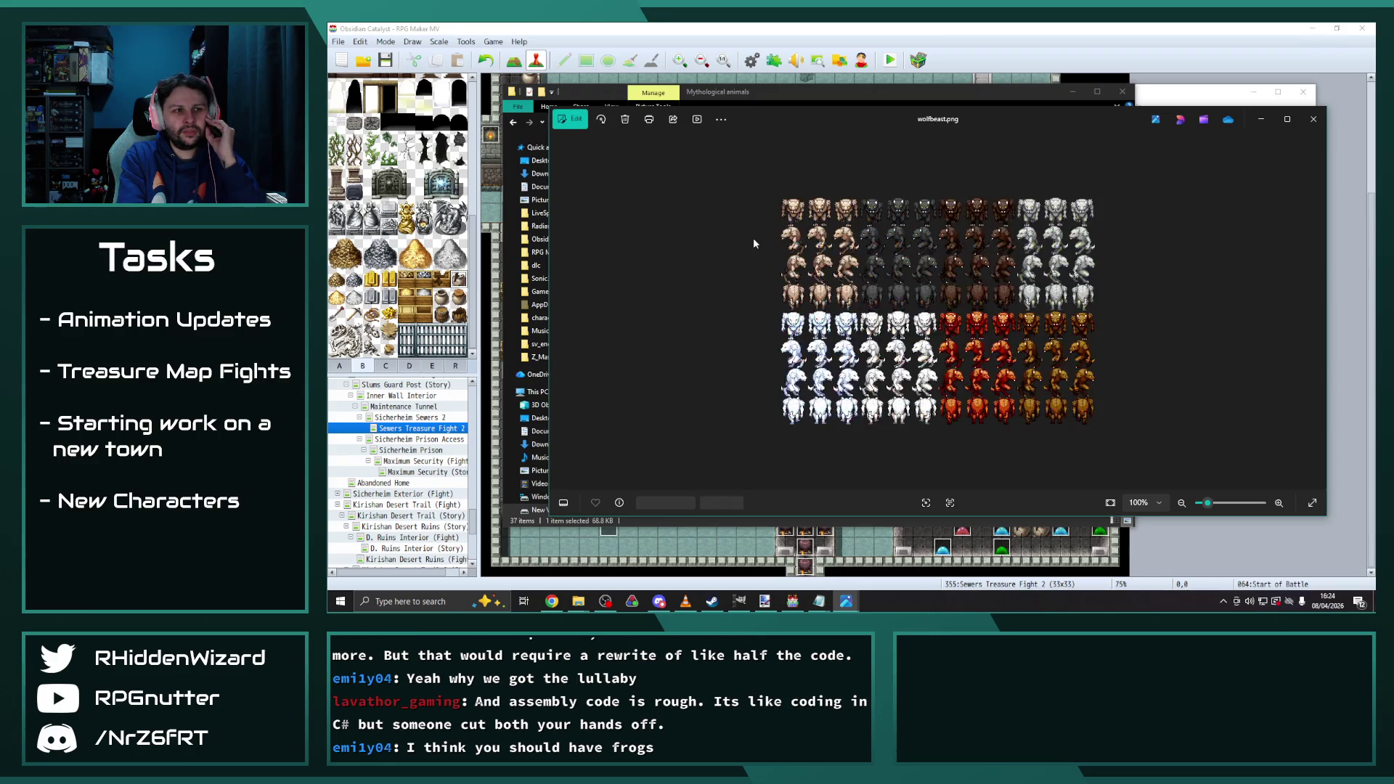
pyautogui.press('Right')
pyautogui.press('Right')
pyautogui.press('Right')
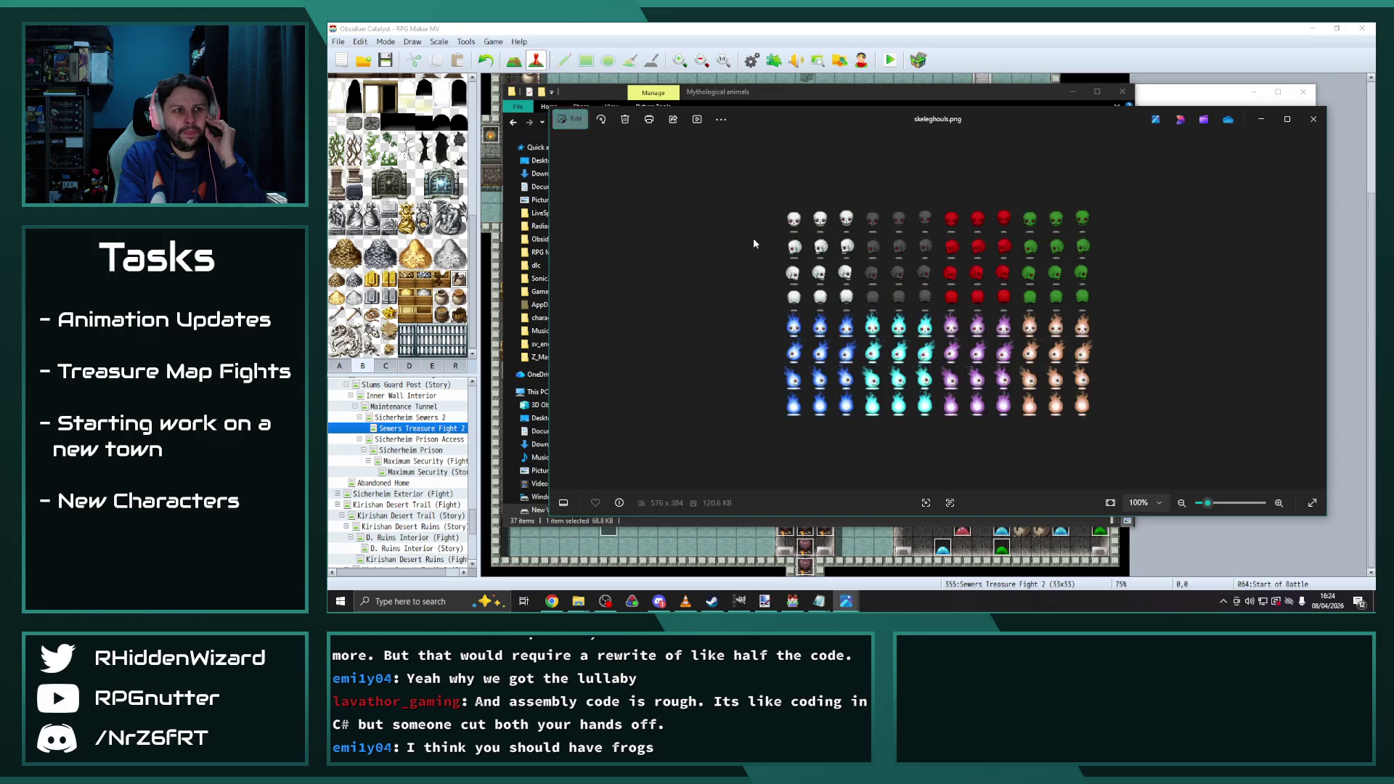
pyautogui.press('Right')
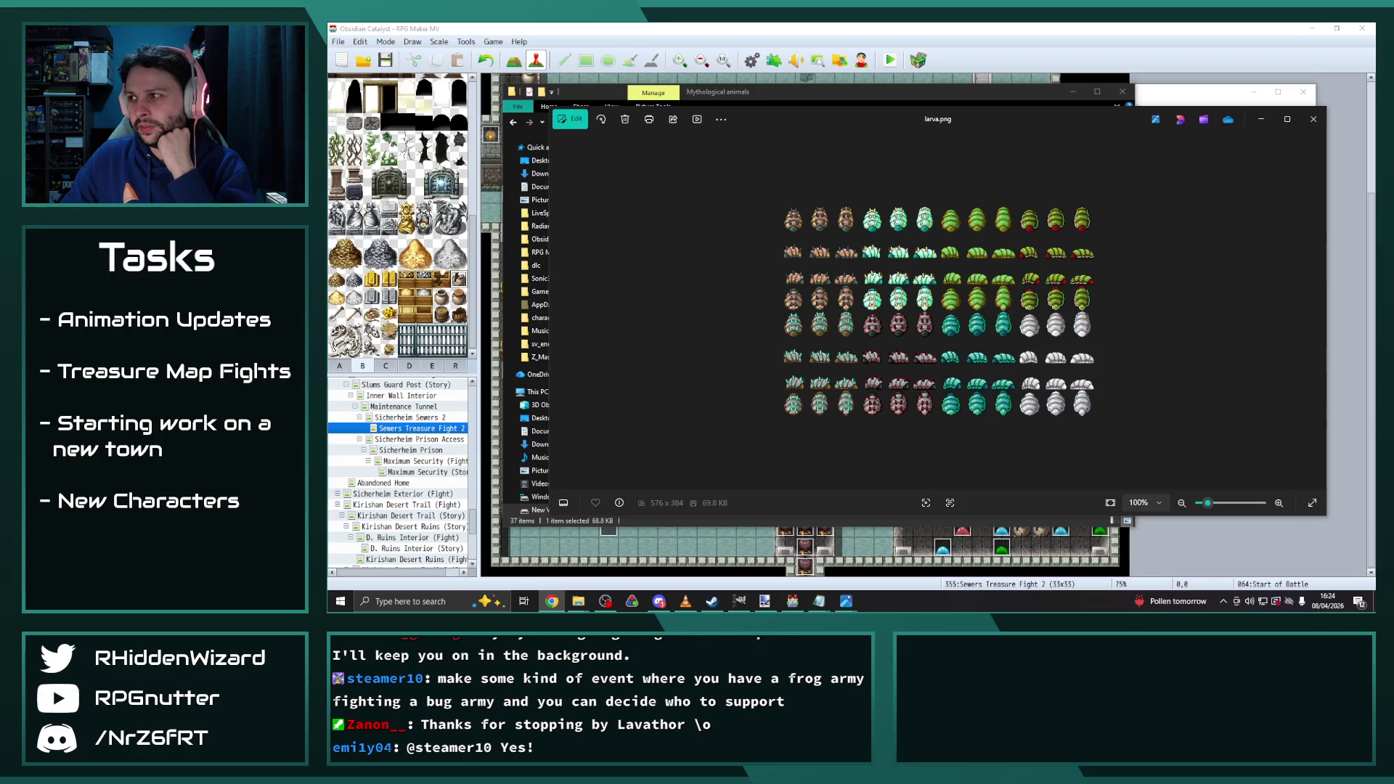
pyautogui.hotkey('alt', 'Tab')
# Close the Humble Bundle 8 folder, move the larva viewer up-left, and check the Aekashics itch.io page
pyautogui.hotkey('alt', 'F4')
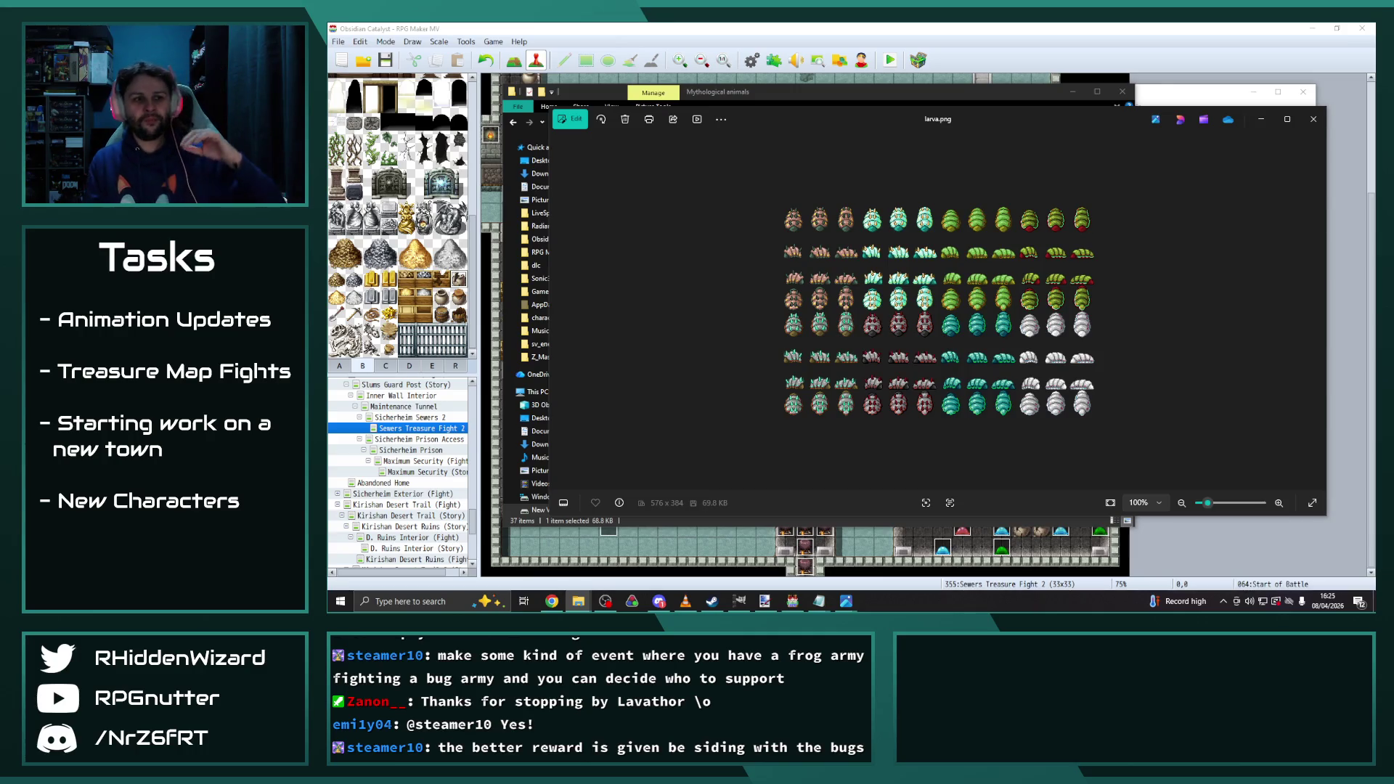
pyautogui.moveTo(977, 116)
pyautogui.mouseDown()
pyautogui.moveTo(907, 90)
pyautogui.moveTo(921, 90)
pyautogui.mouseUp()
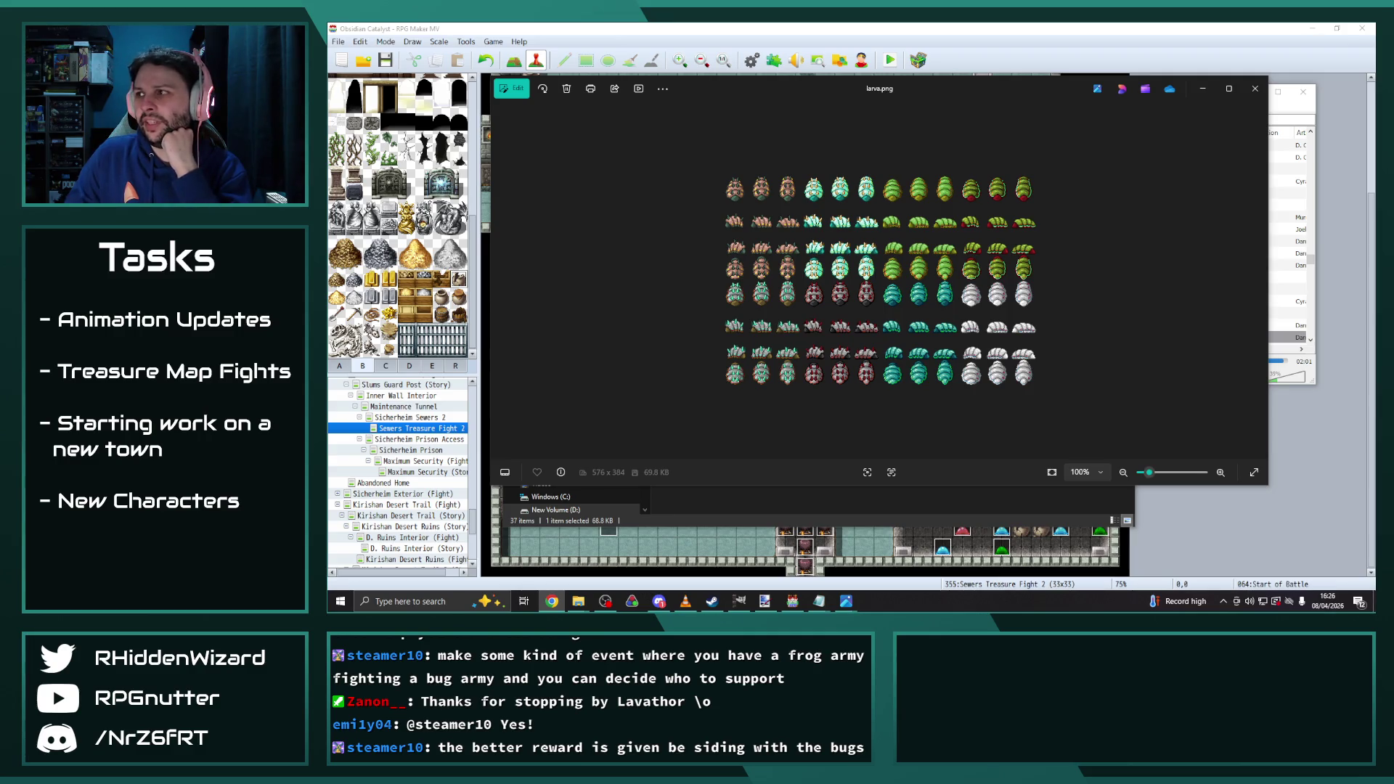
pyautogui.click(1255, 88)
pyautogui.moveTo(1253, 52); pyautogui.dragTo(1252, 52)
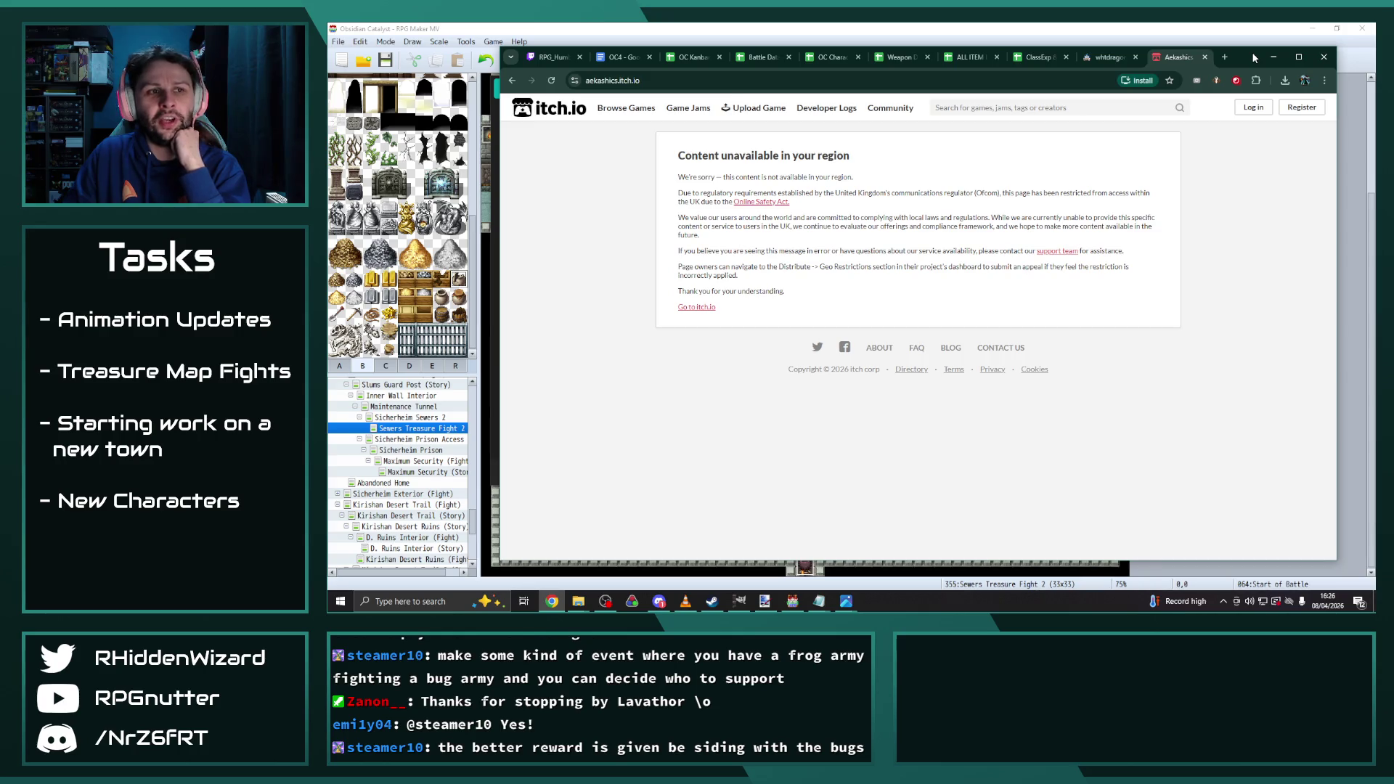
pyautogui.click(1273, 57)
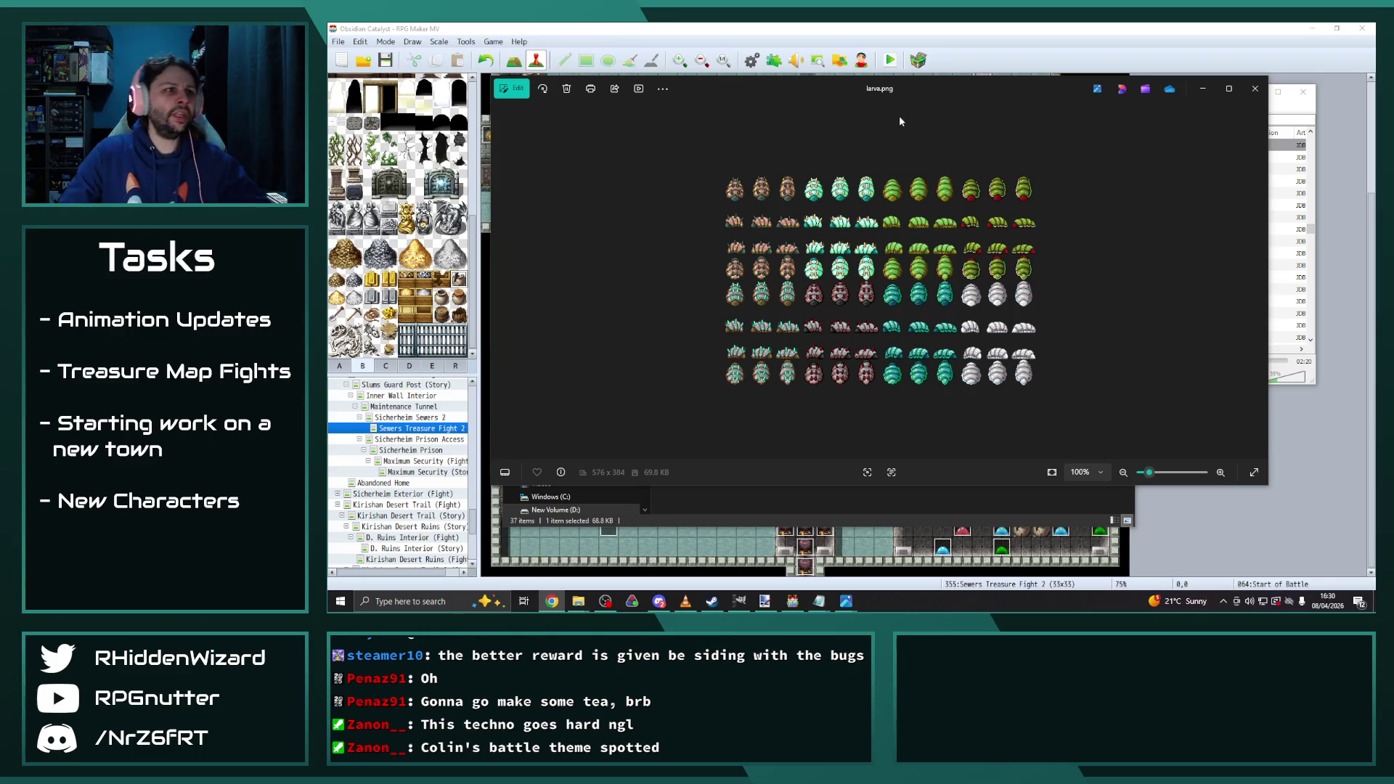
# Close the larva.png sprite sheet preview
pyautogui.hotkey('alt', 'F4')
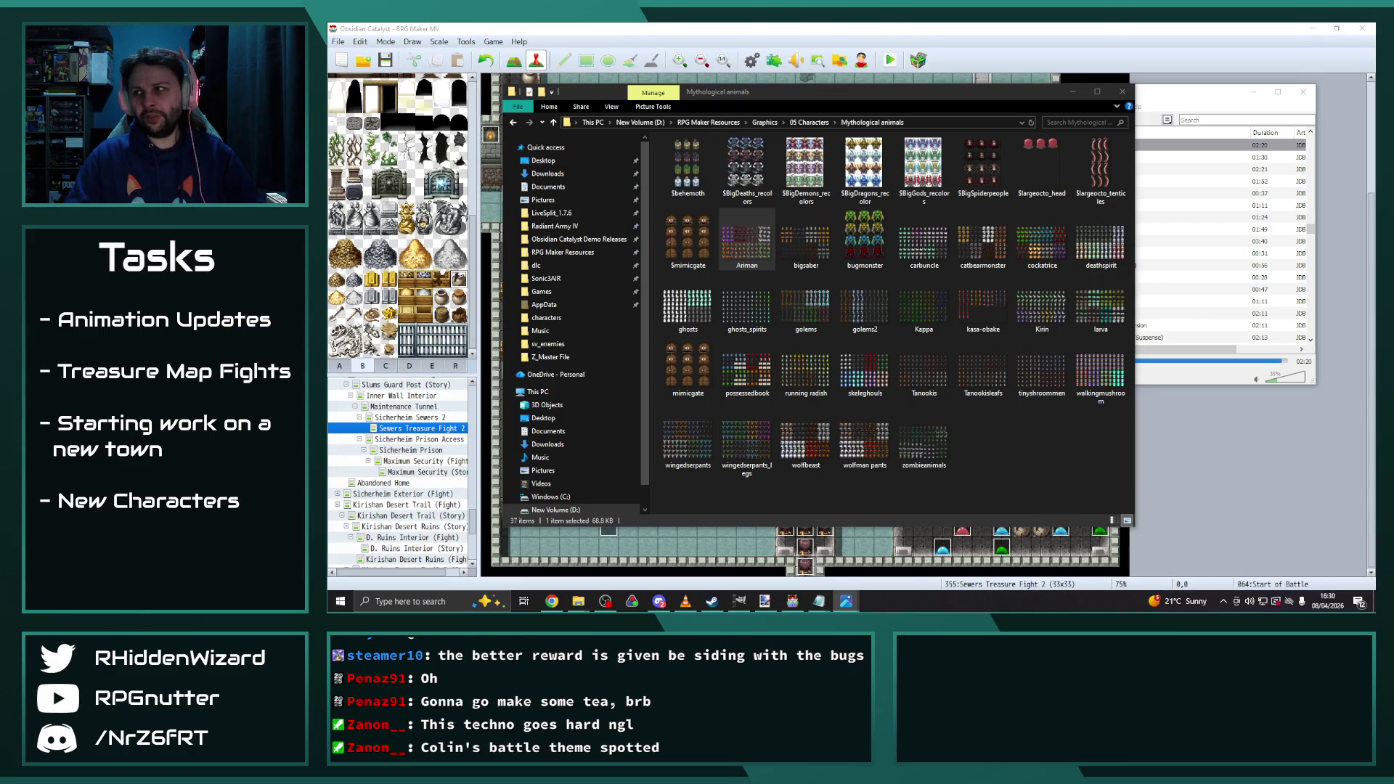
# Reposition the Mythological animals window and select the larva sprite sheet instead of Ariman
pyautogui.moveTo(840, 93)
pyautogui.mouseDown()
pyautogui.moveTo(1166, 106)
pyautogui.moveTo(857, 108)
pyautogui.moveTo(878, 108)
pyautogui.mouseUp()
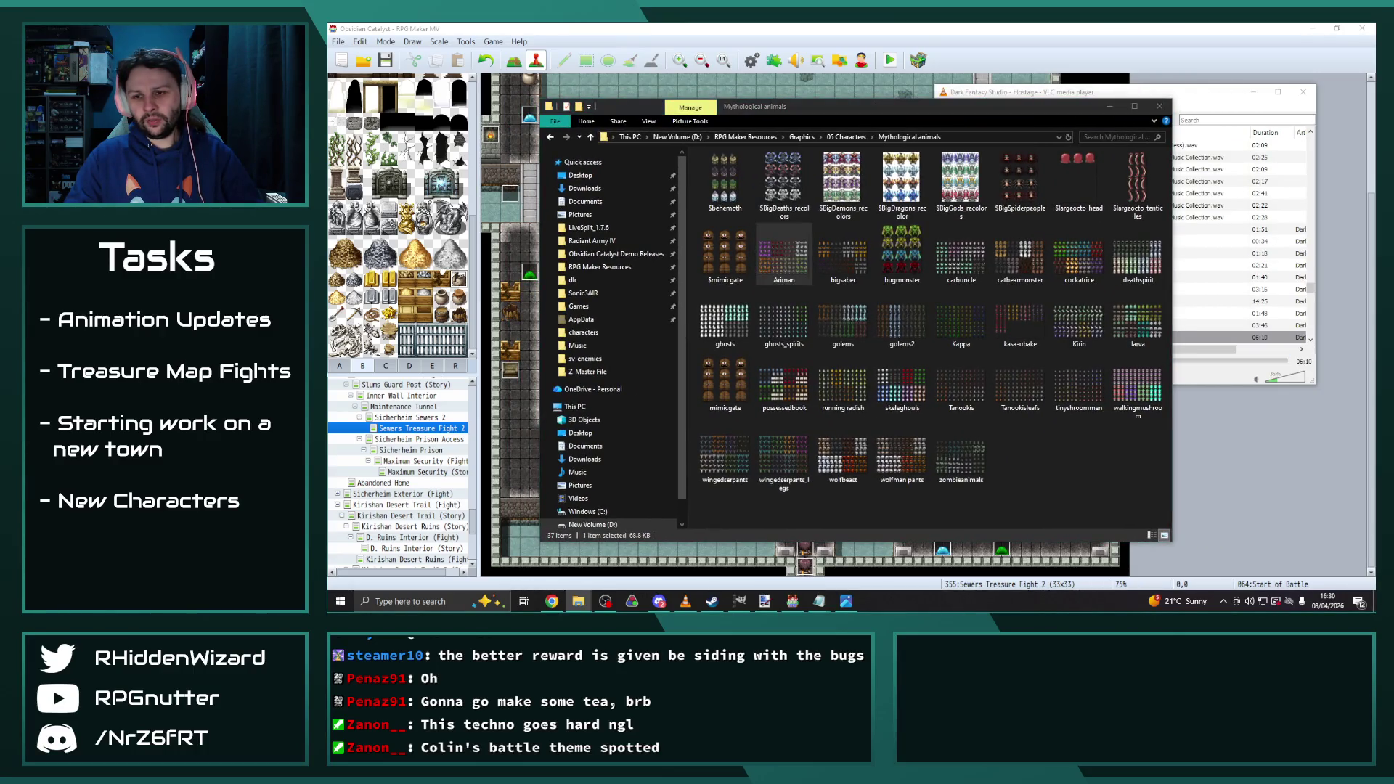
pyautogui.press('super+d')
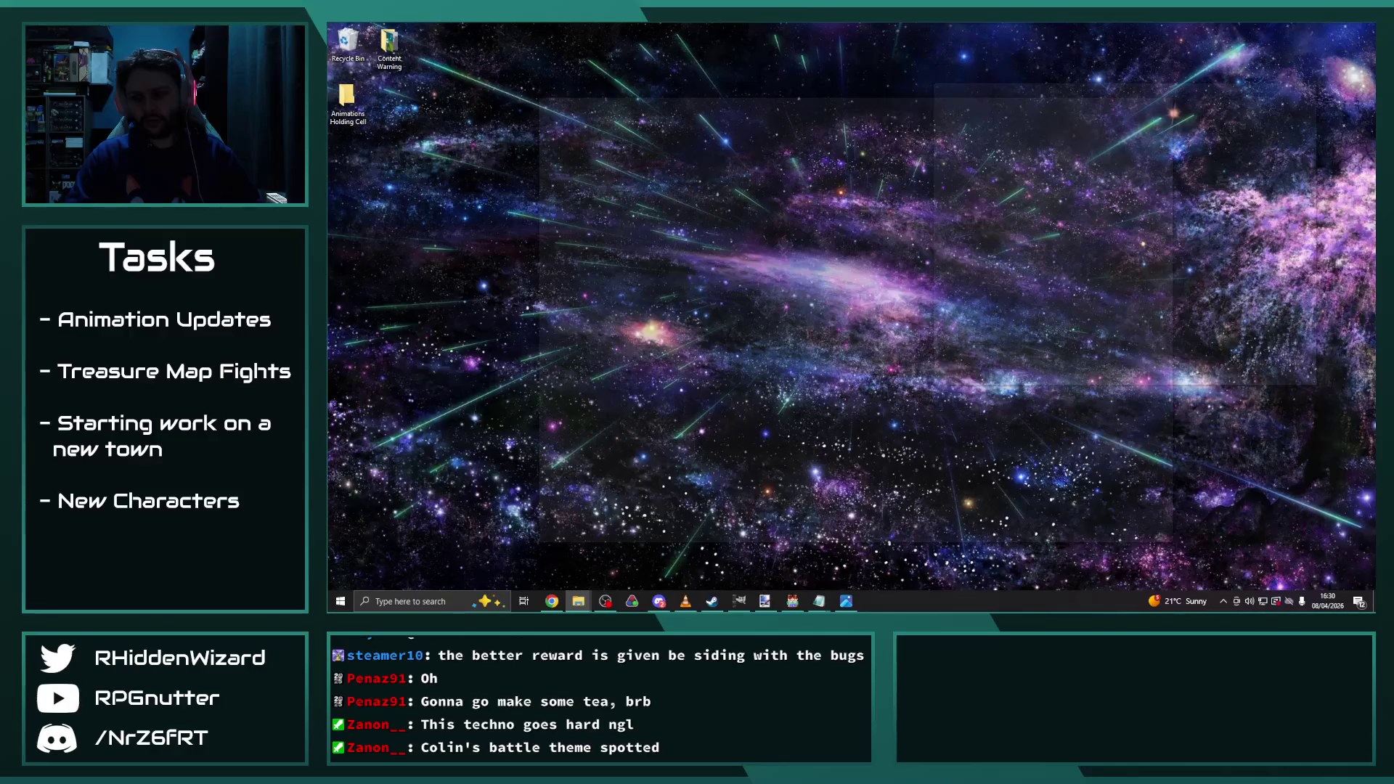
pyautogui.press('super+d')
pyautogui.press('super+d')
pyautogui.press('super+d')
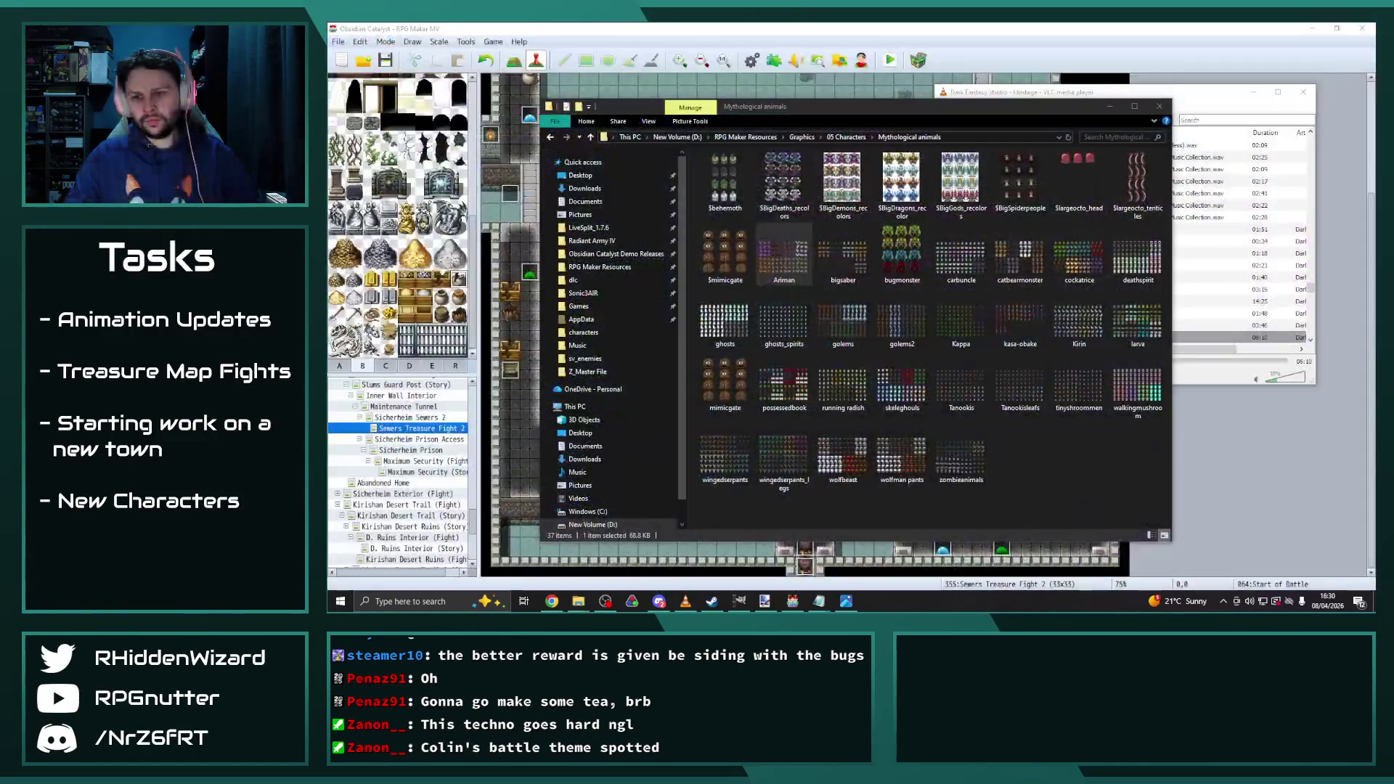
pyautogui.click(1100, 482)
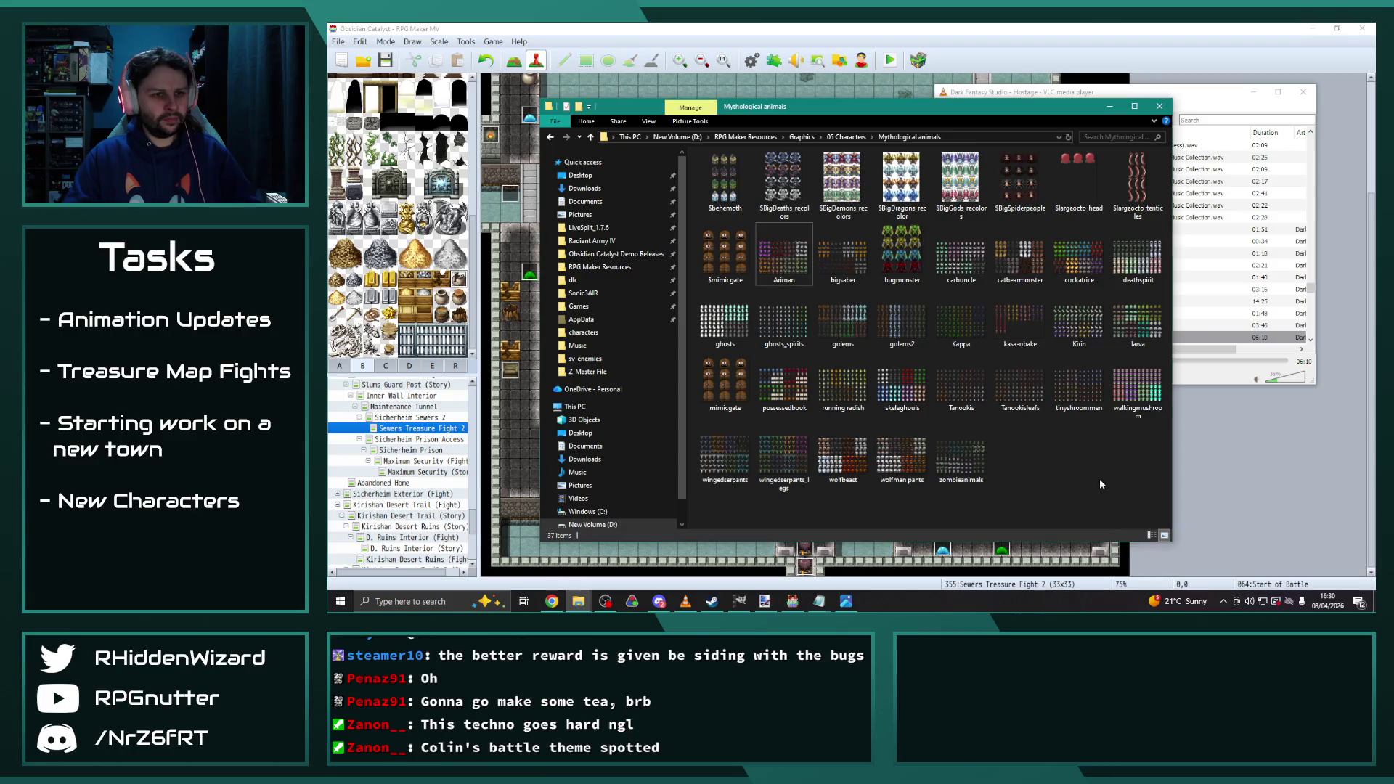
pyautogui.click(1122, 328)
# Check the chat app, then minimize and restore the Mythological animals folder
pyautogui.hotkey('alt', 'Tab')
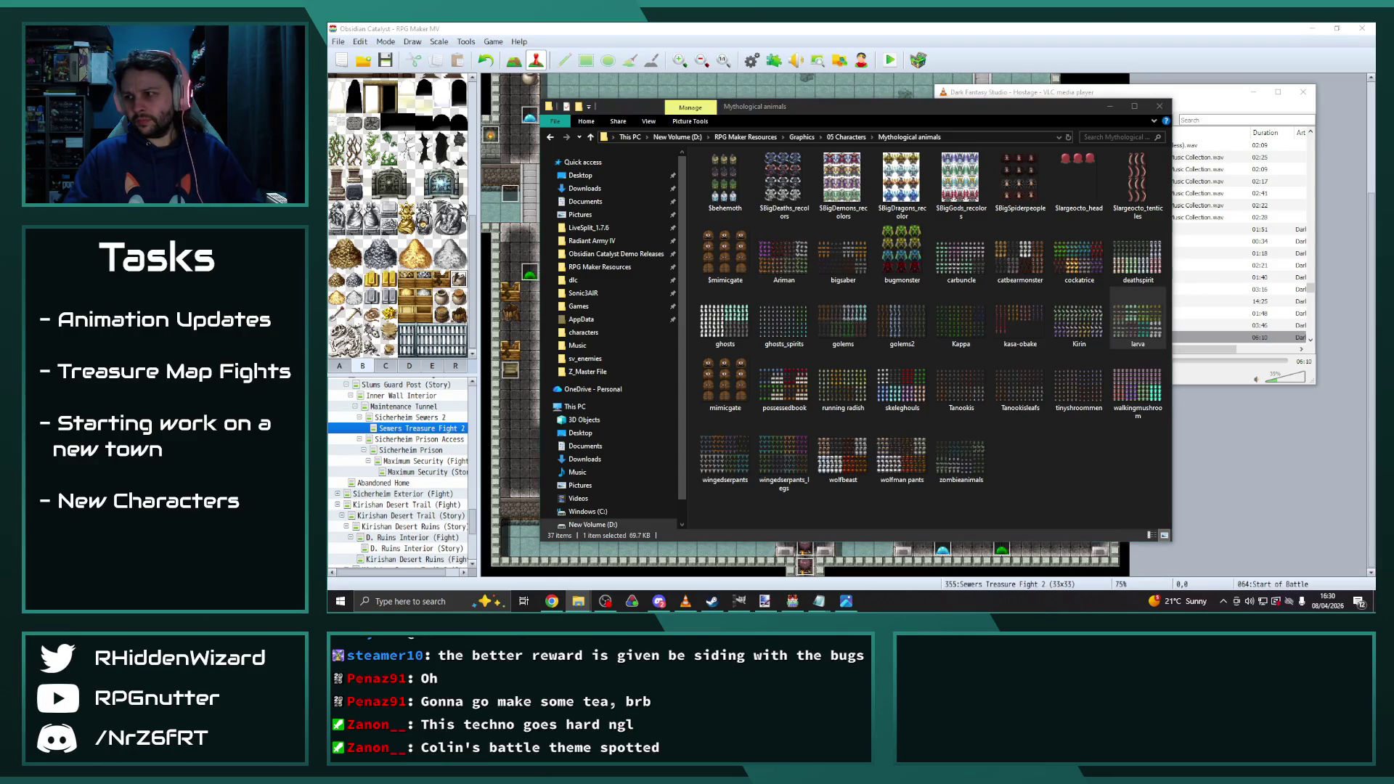
pyautogui.hotkey('alt', 'Tab')
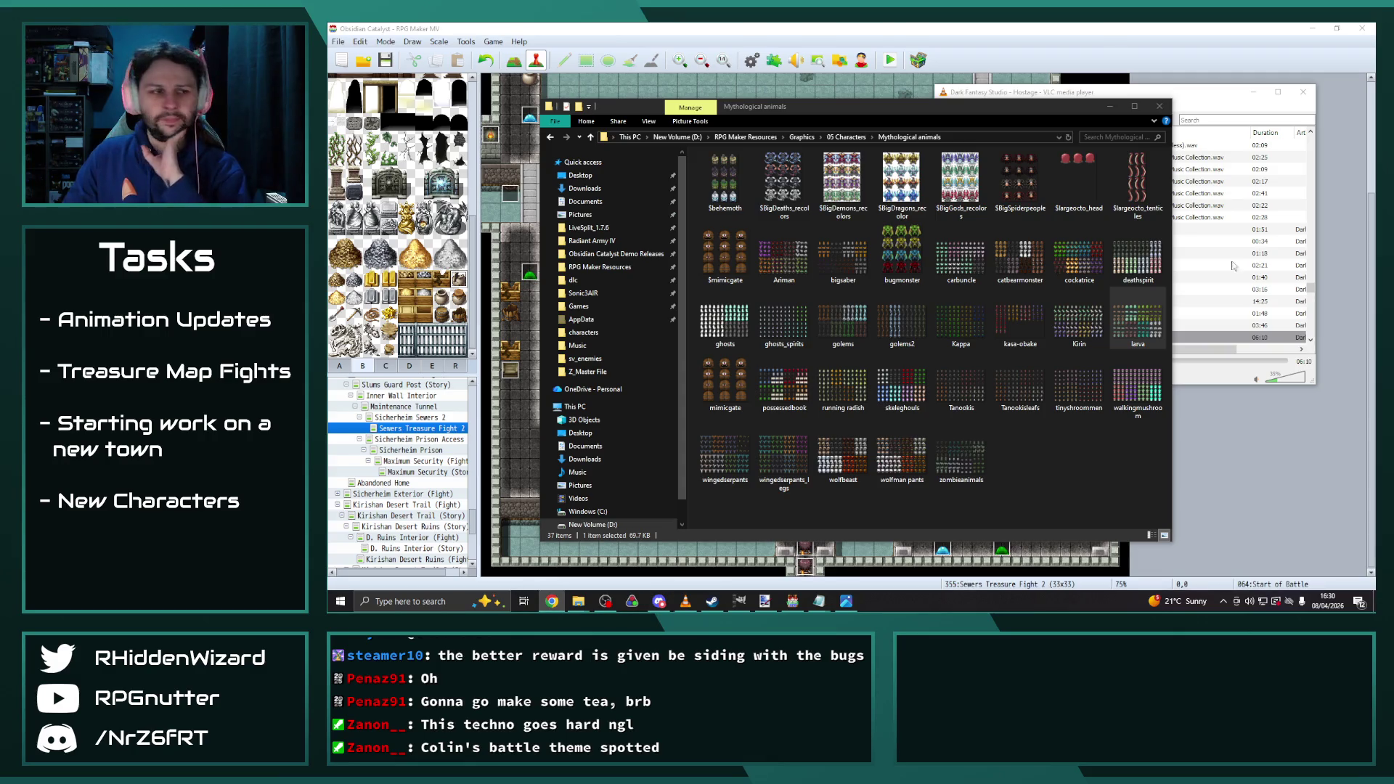
pyautogui.moveTo(819, 601)
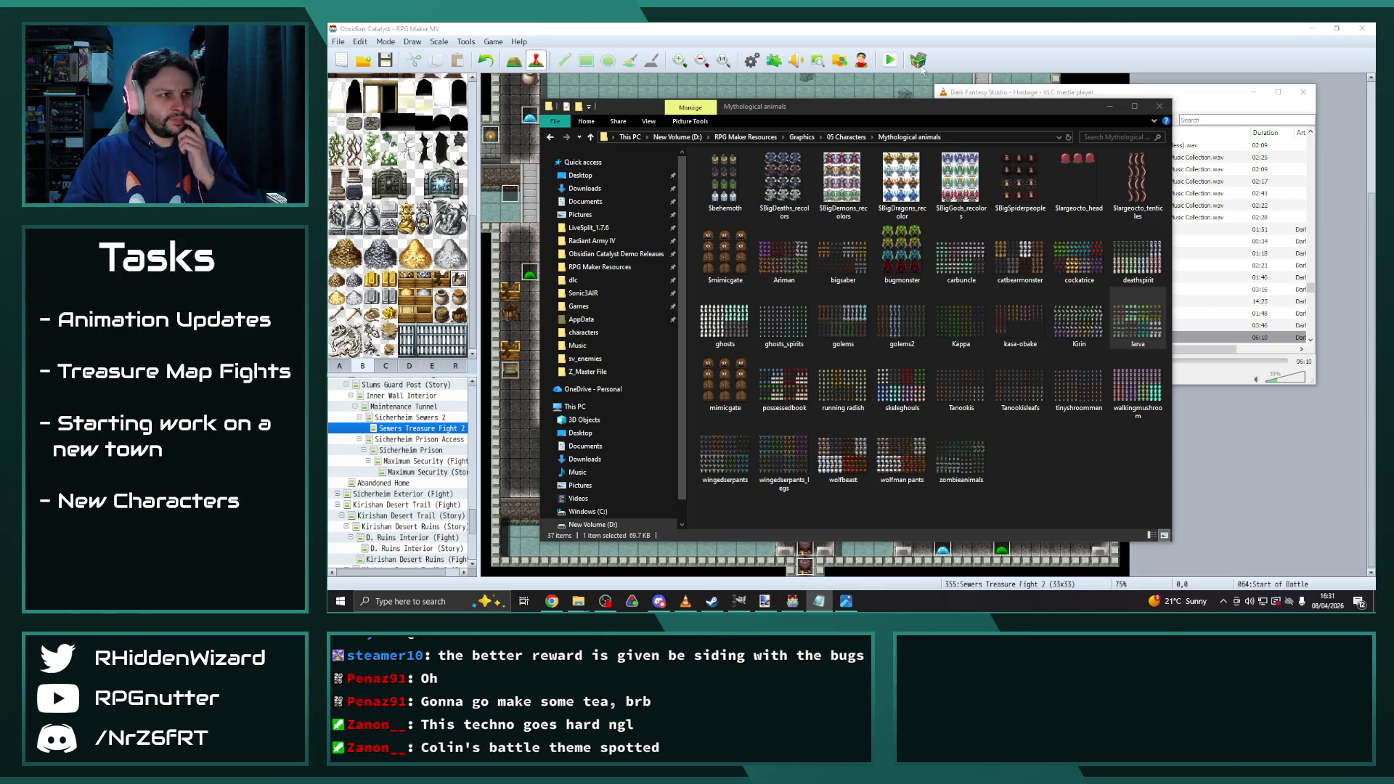
pyautogui.click(578, 602)
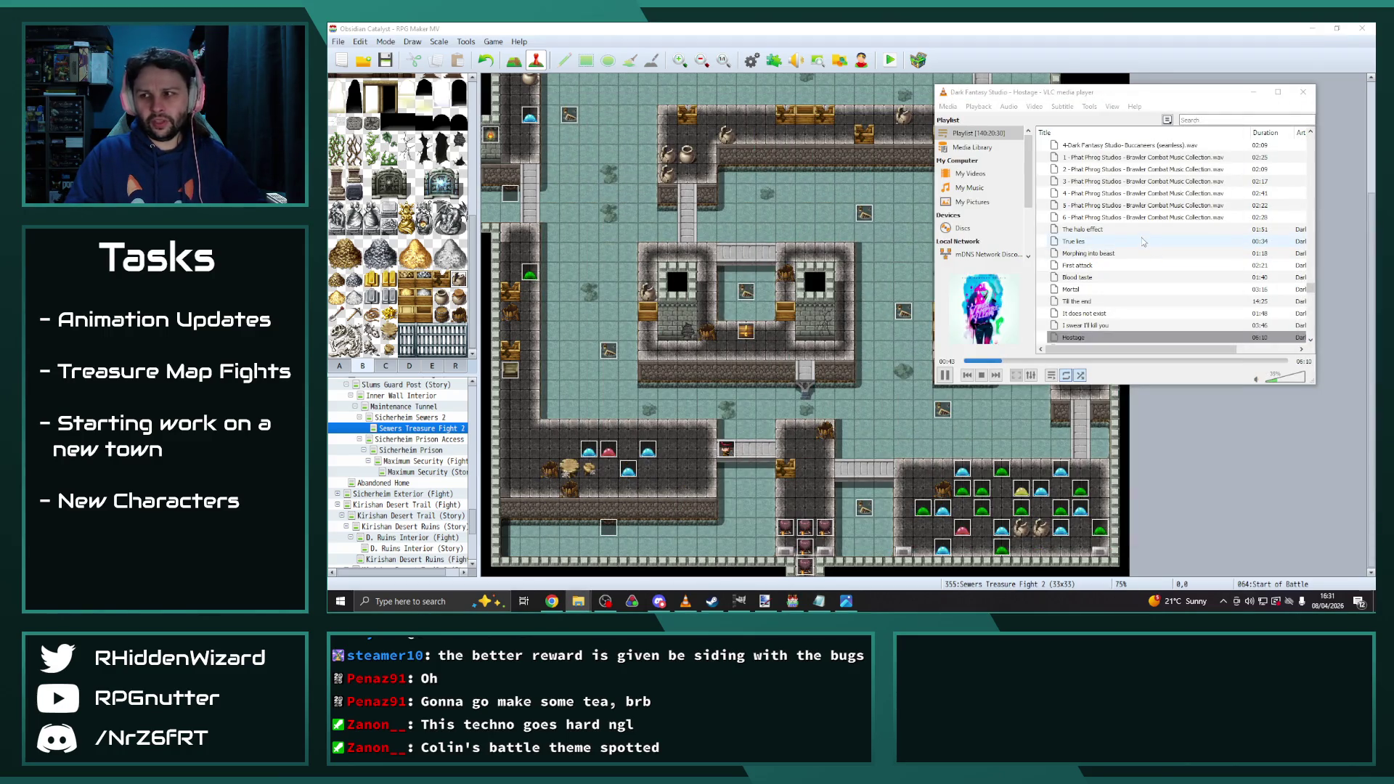
pyautogui.click(578, 601)
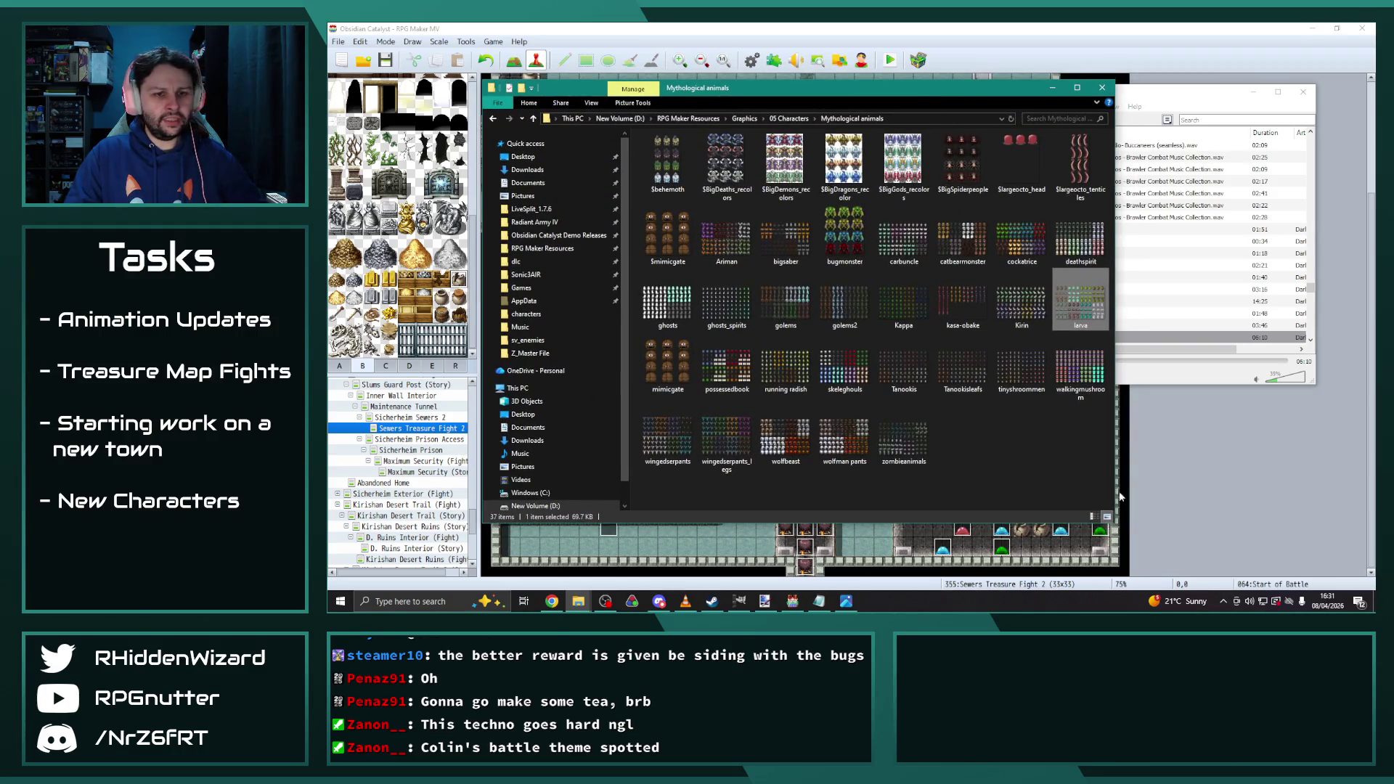
# Skip to the next music track and bring the Z_Master File enemy folder forward
pyautogui.click(1133, 356)
pyautogui.click(996, 375)
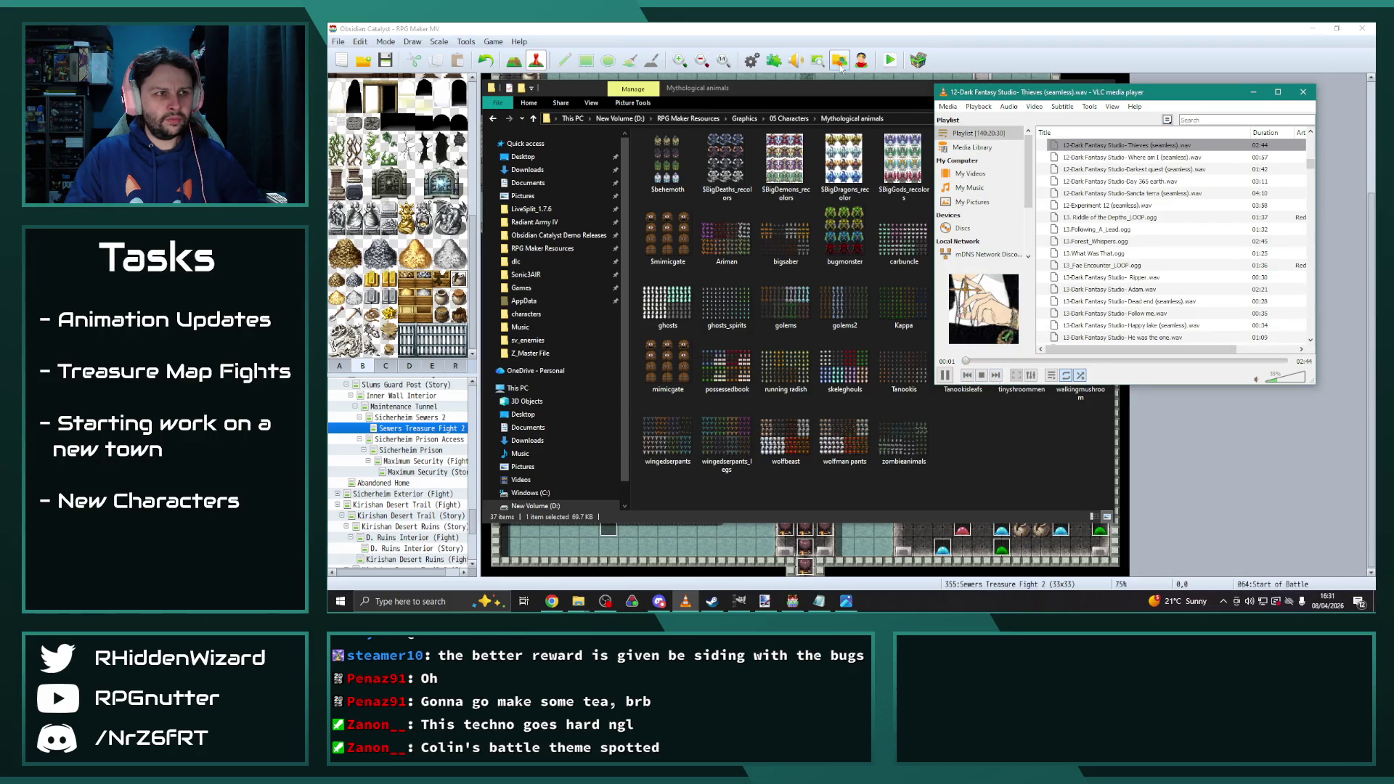
pyautogui.click(838, 94)
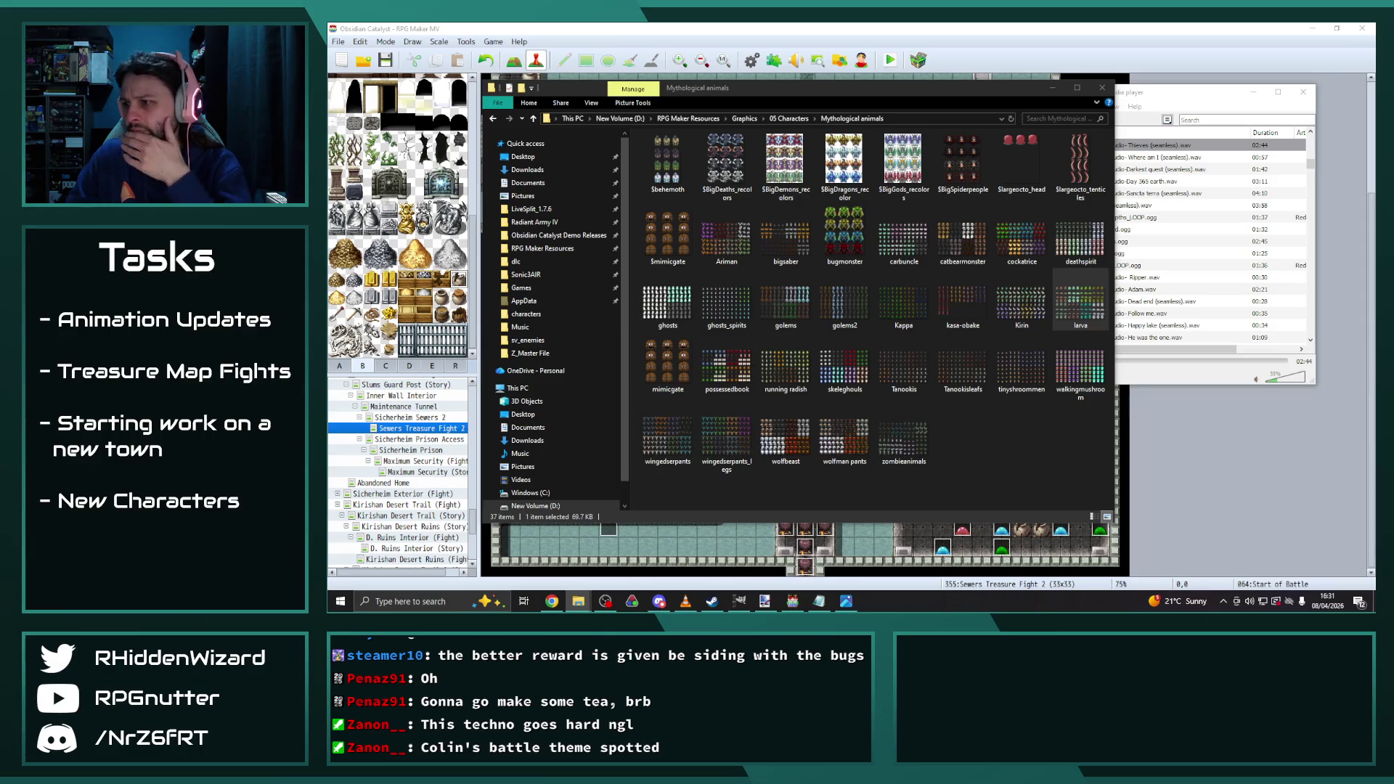
pyautogui.hotkey('alt', 'Tab')
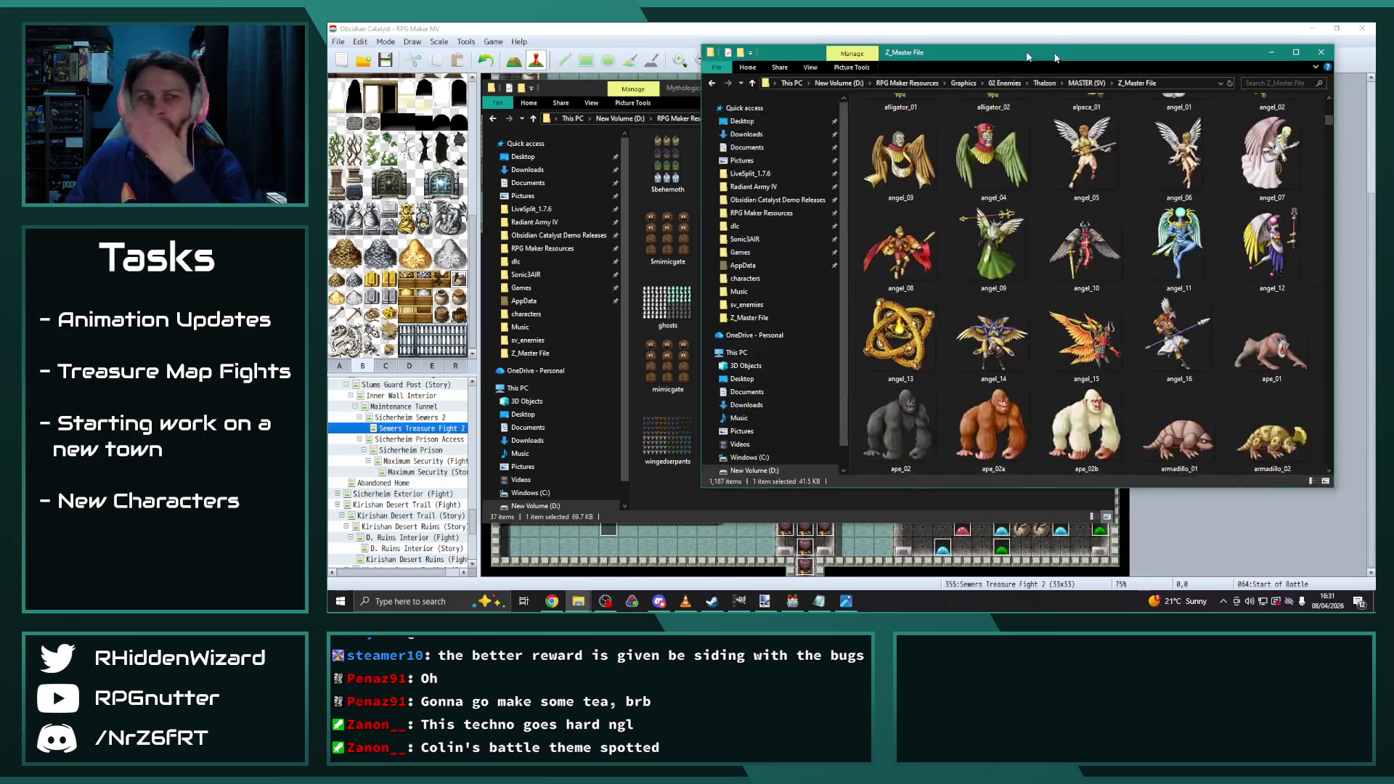
# Scroll the Z_Master File enemy thumbnails down past the ghoul and giant rows
pyautogui.scroll(-3, 957, 194)
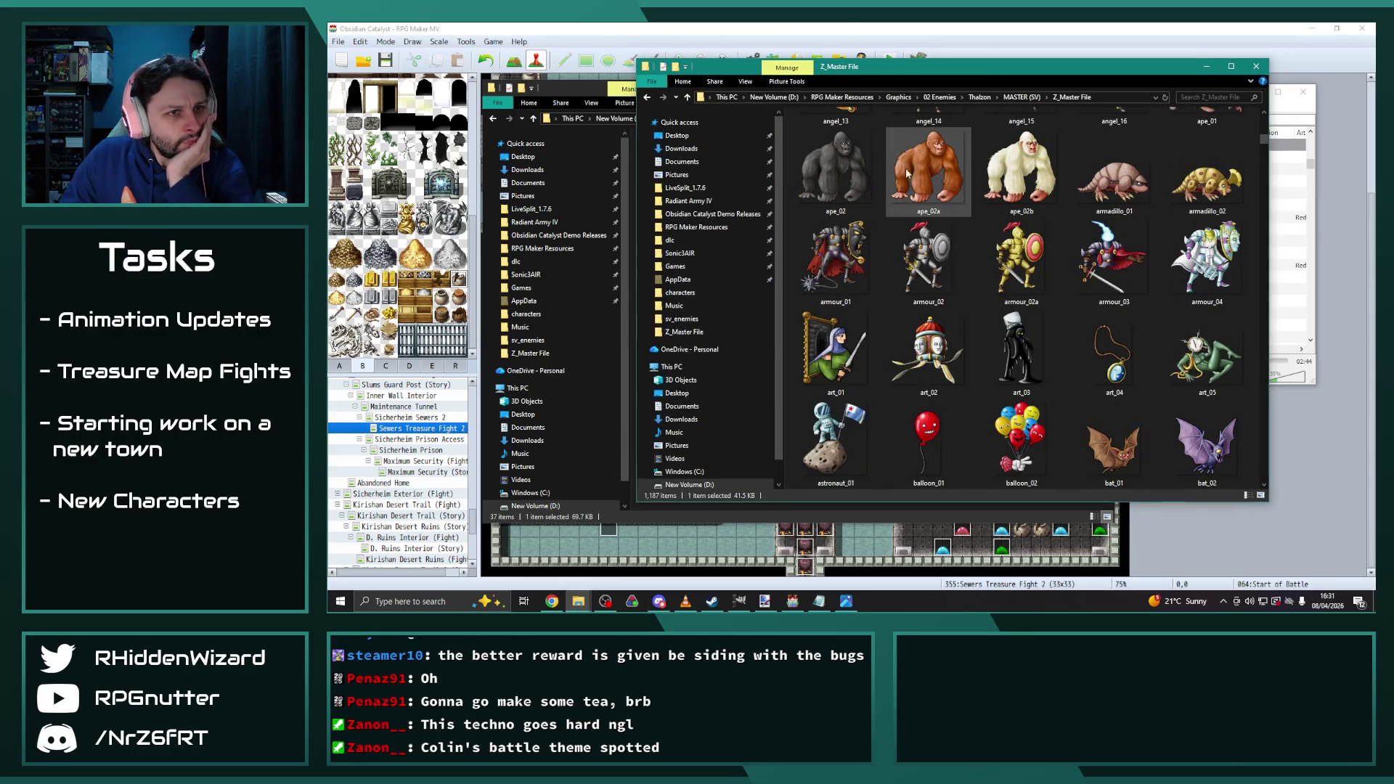
pyautogui.scroll(-3, 916, 175)
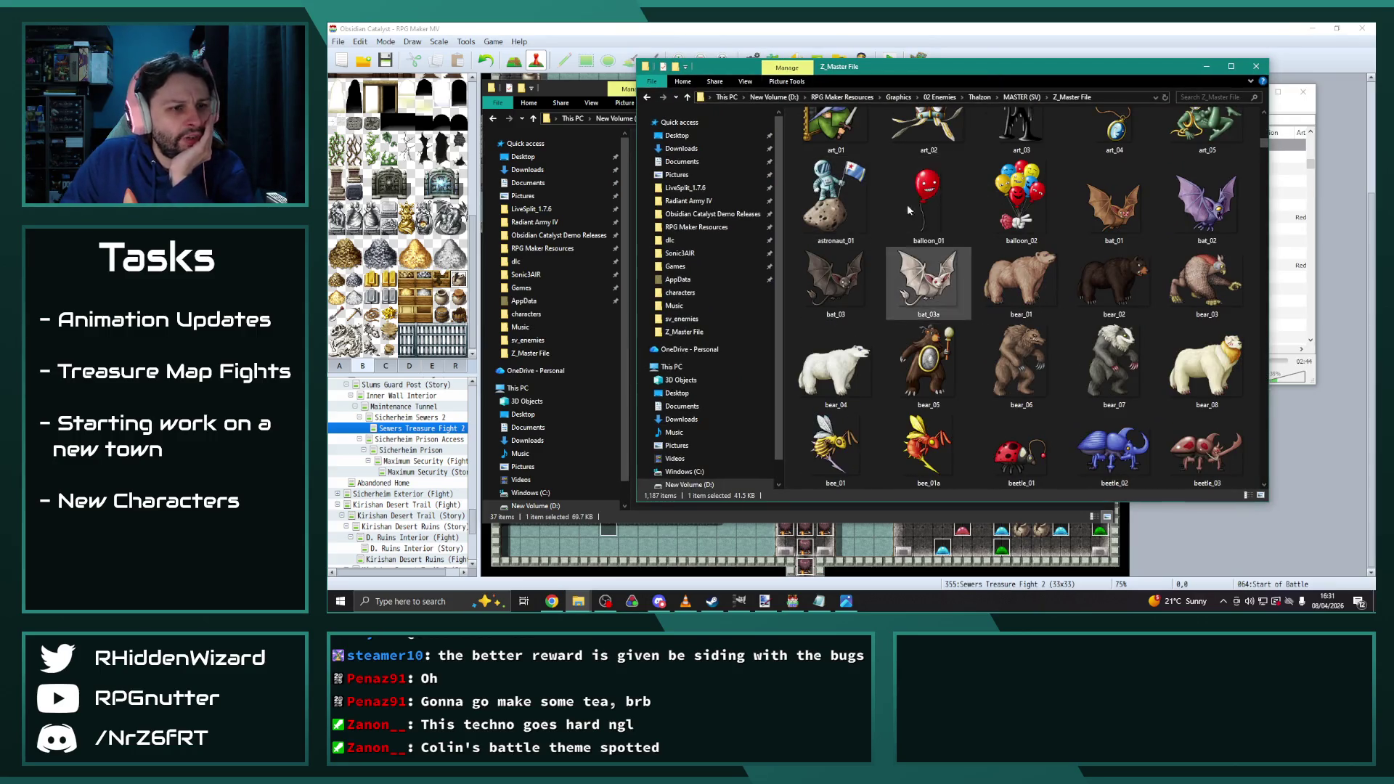
pyautogui.scroll(-3, 1111, 218)
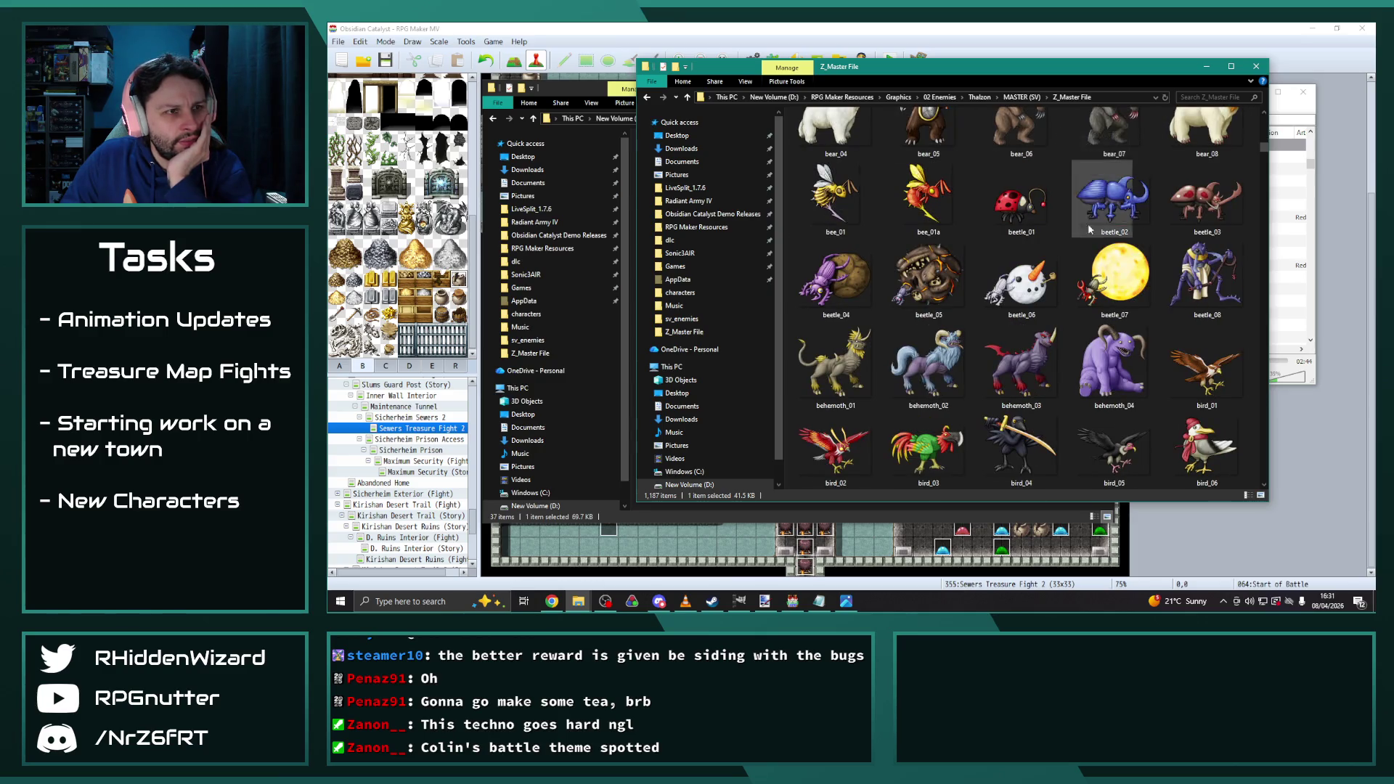
pyautogui.scroll(-10, 969, 201)
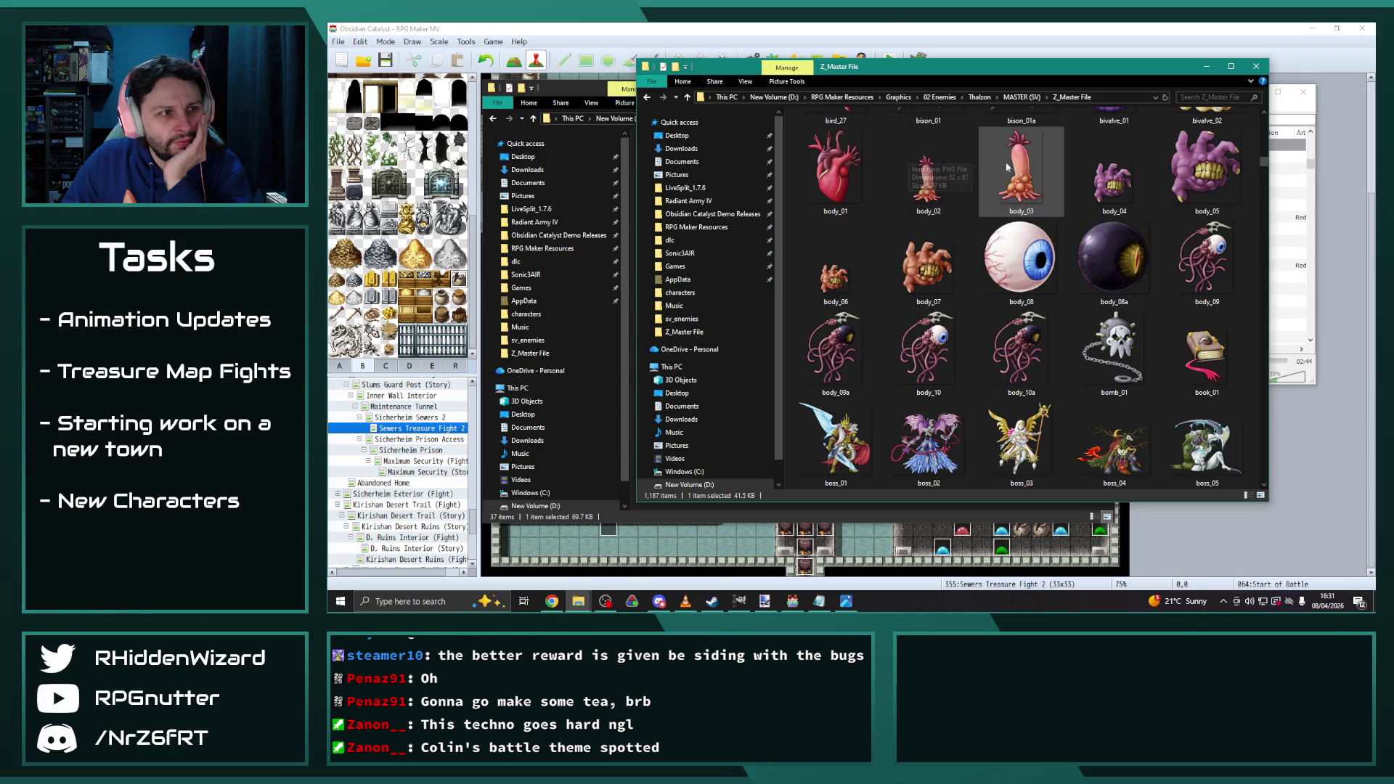
pyautogui.scroll(-3, 922, 156)
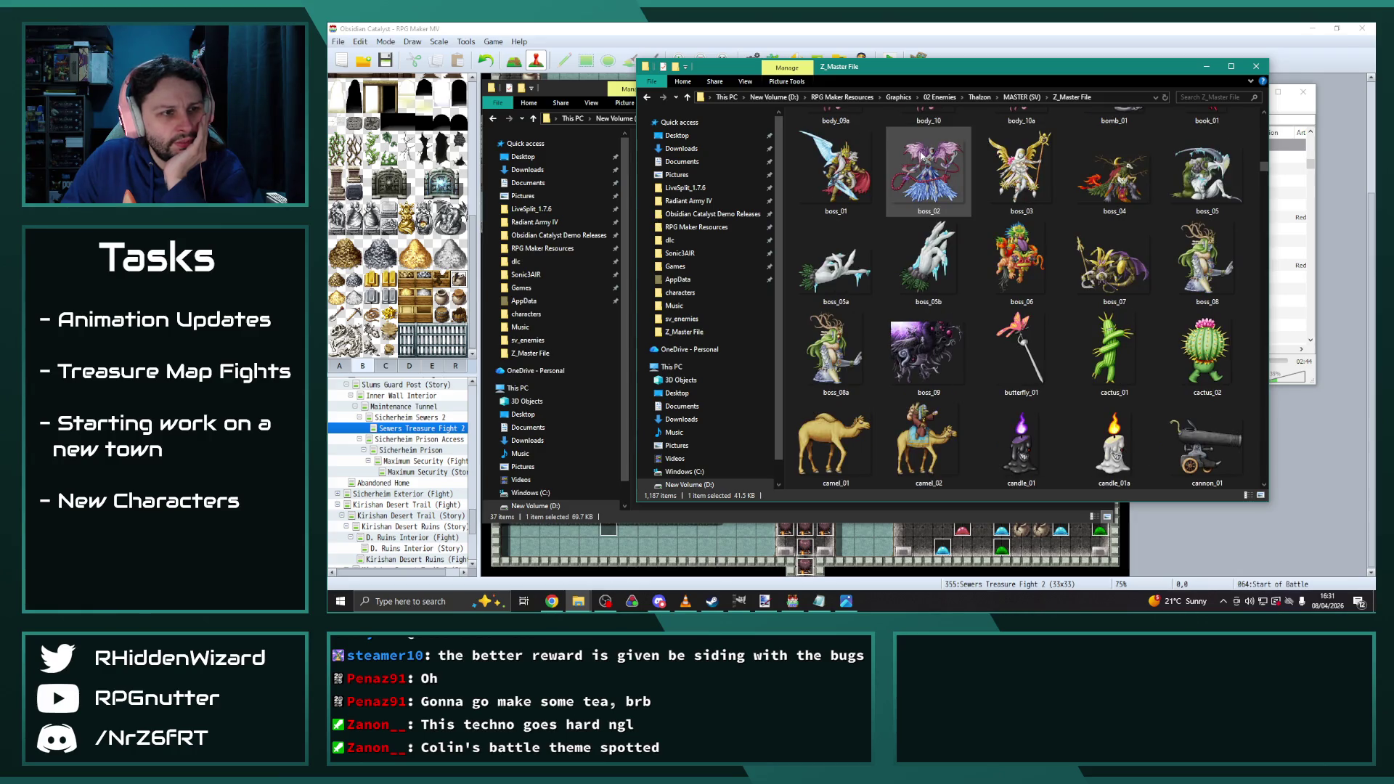
pyautogui.scroll(-10, 921, 154)
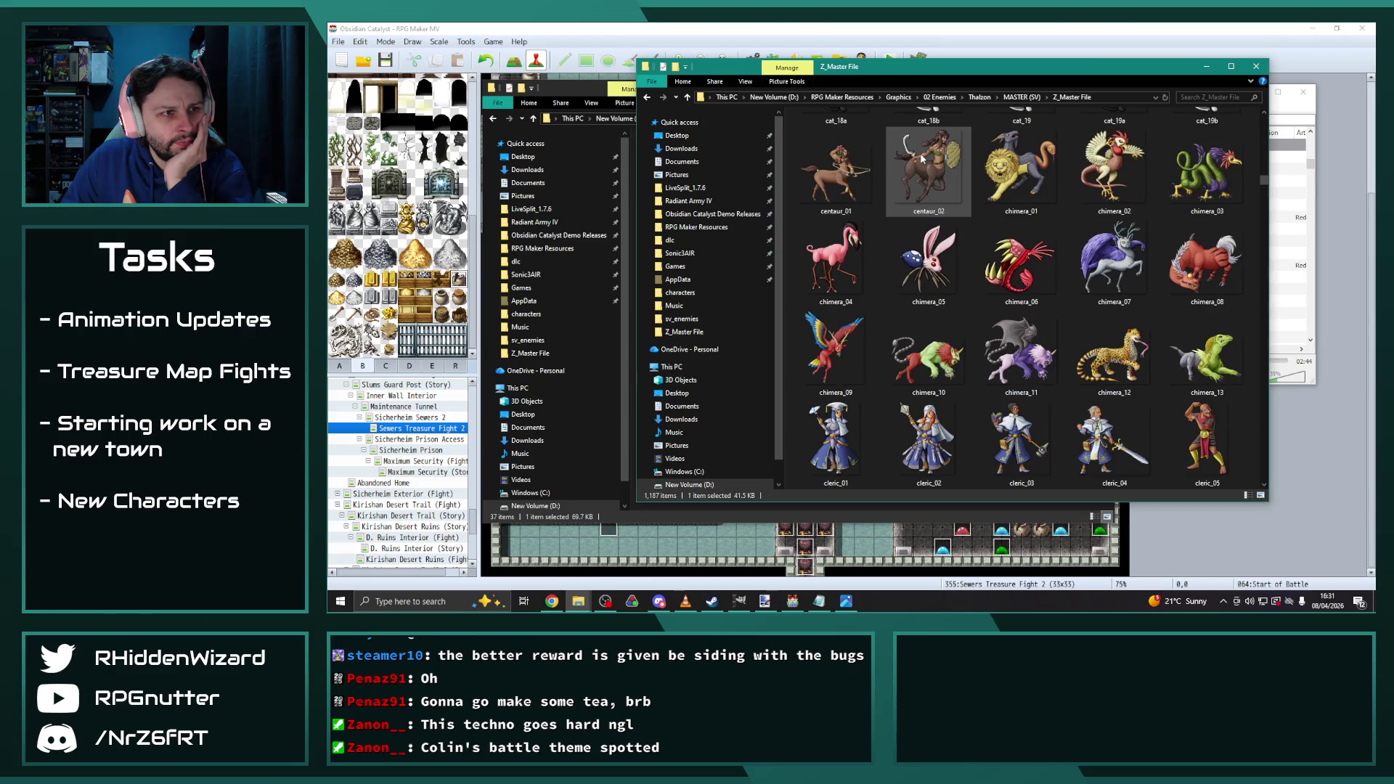
pyautogui.scroll(3, 921, 156)
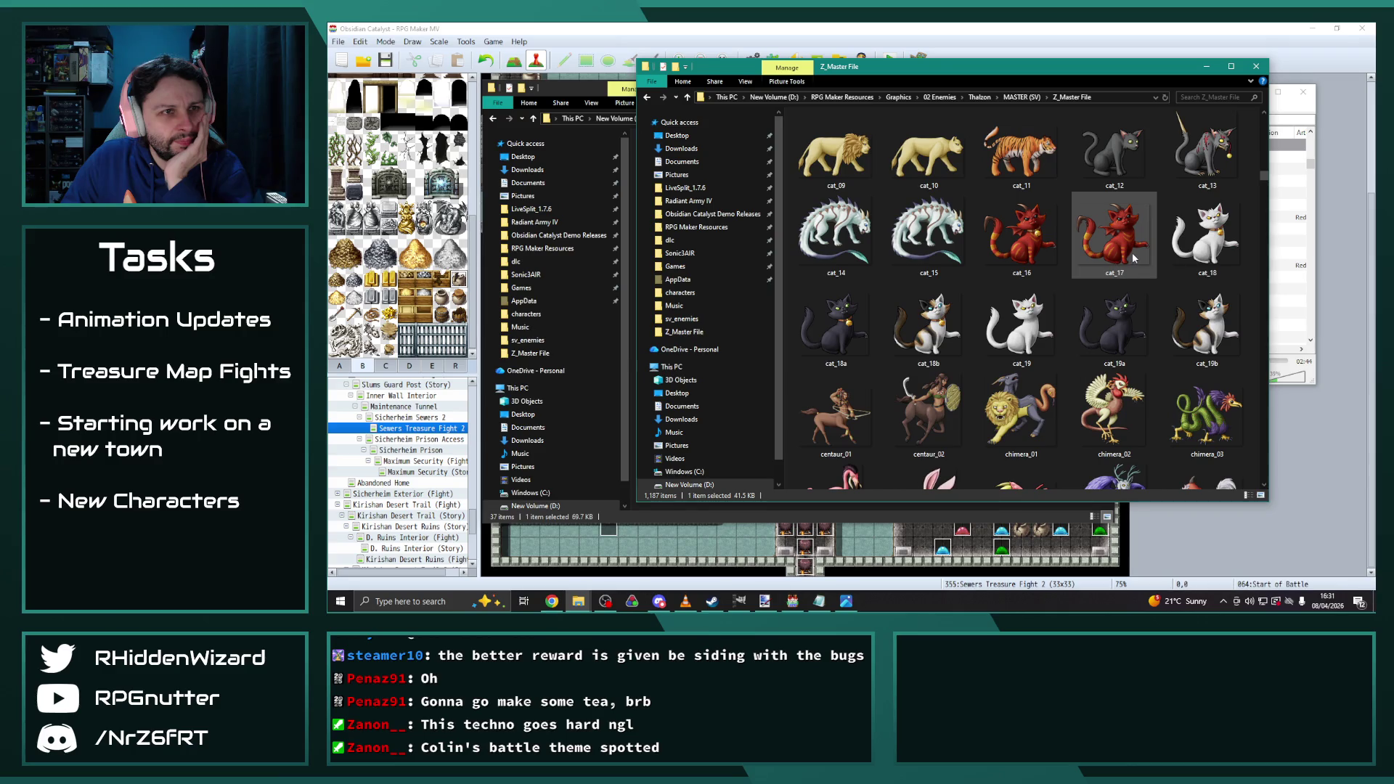
pyautogui.scroll(-6, 926, 232)
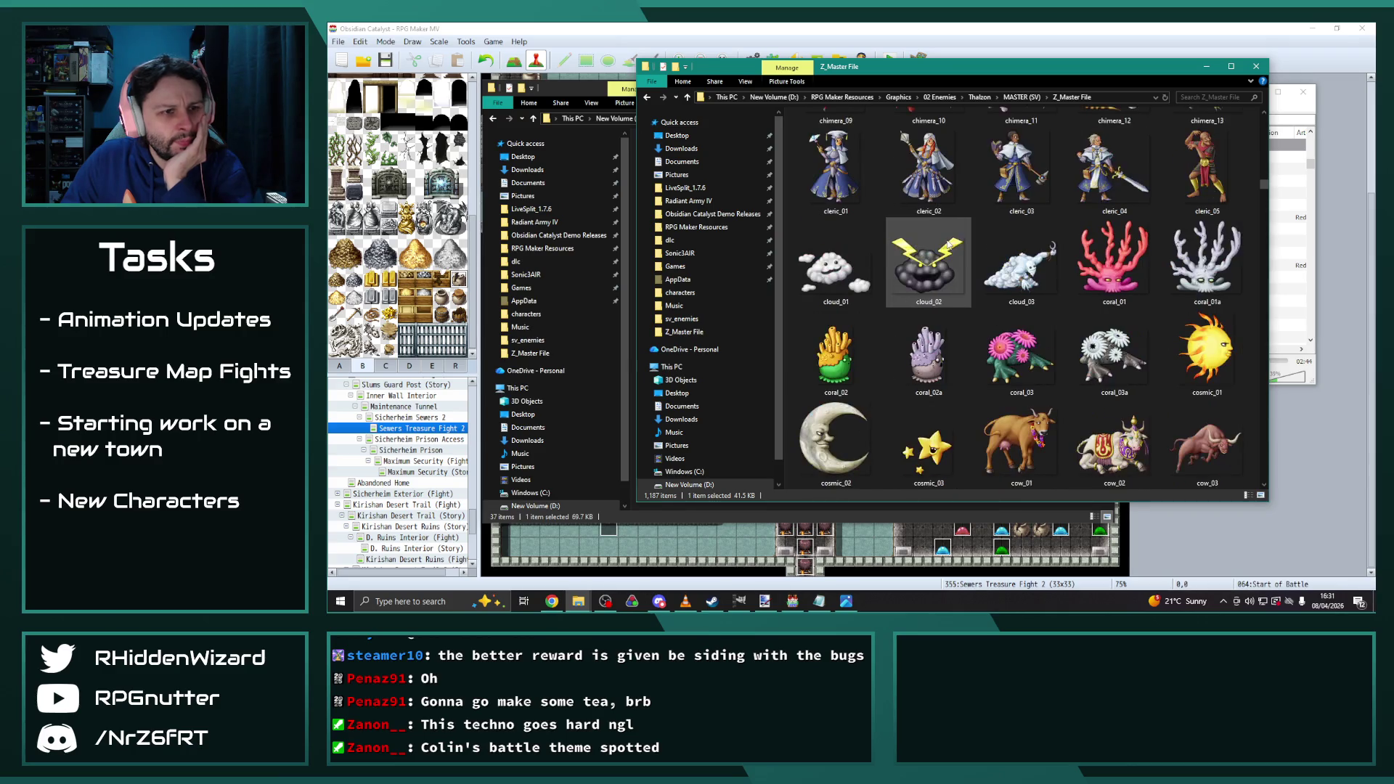
pyautogui.scroll(-3, 926, 174)
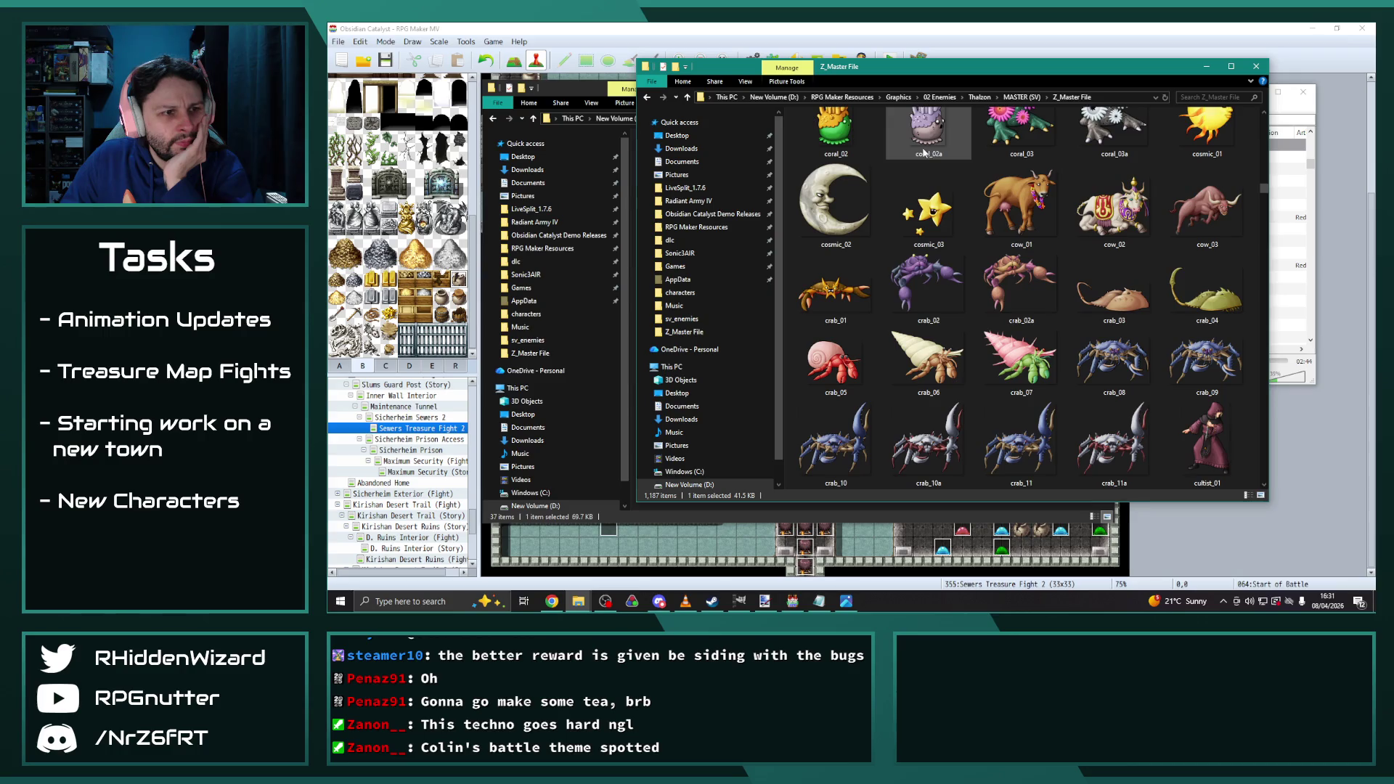
pyautogui.scroll(-3, 915, 174)
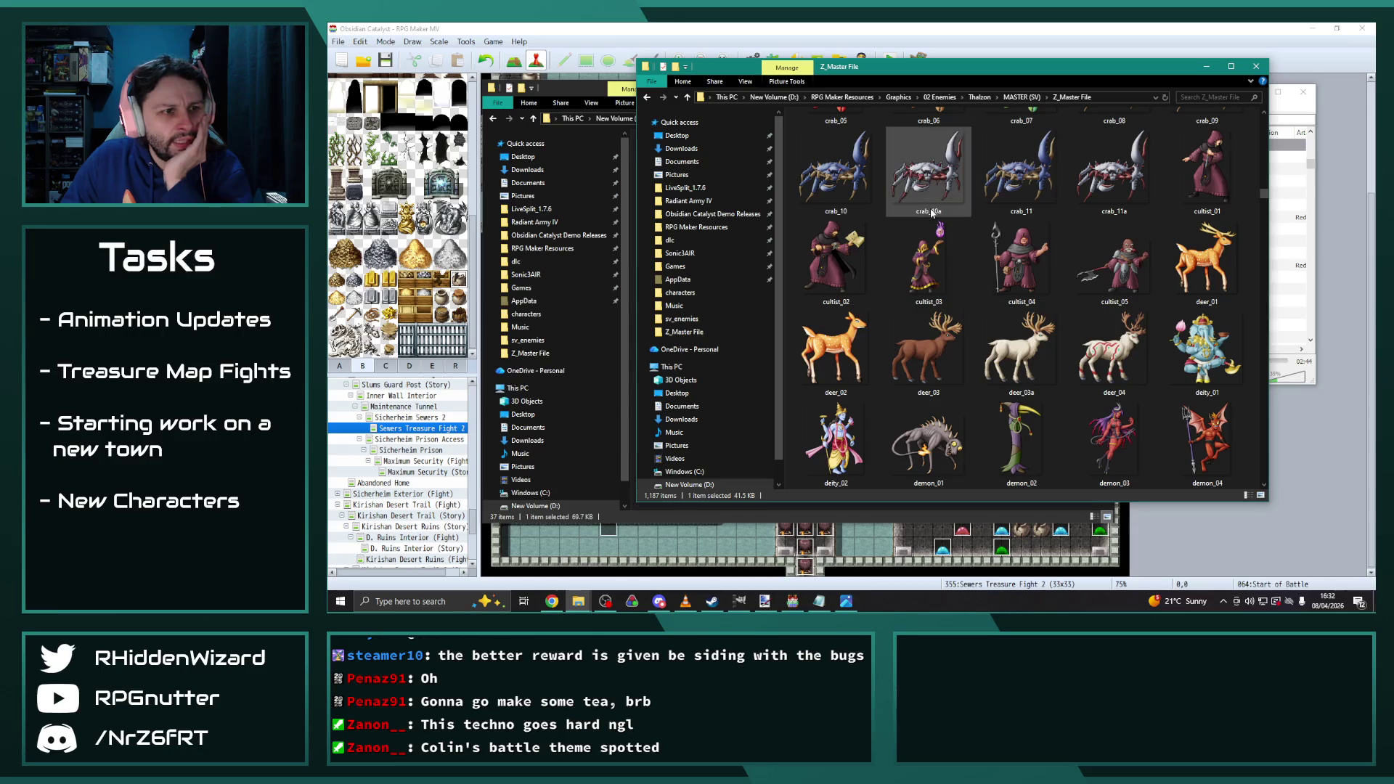
pyautogui.scroll(-3, 926, 207)
pyautogui.scroll(-6, 926, 207)
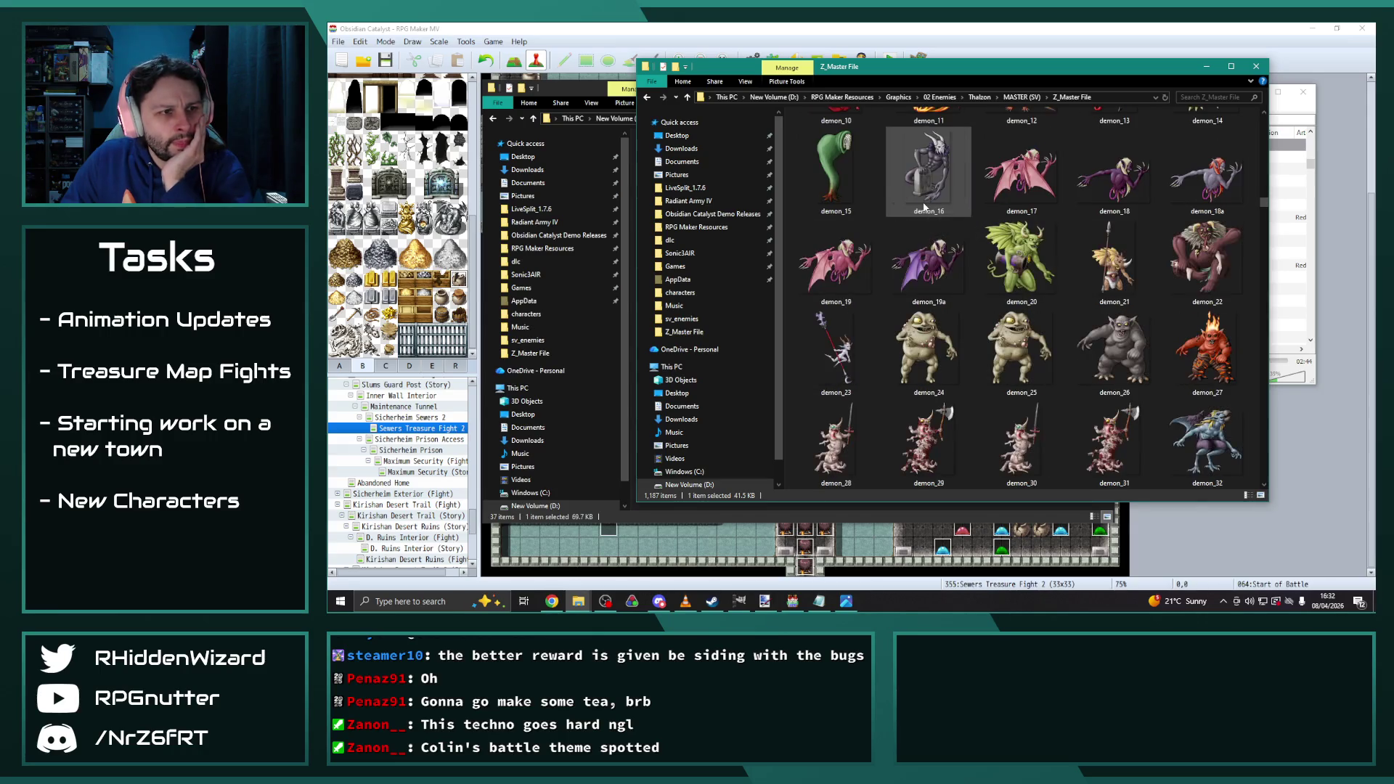
pyautogui.scroll(-5, 924, 207)
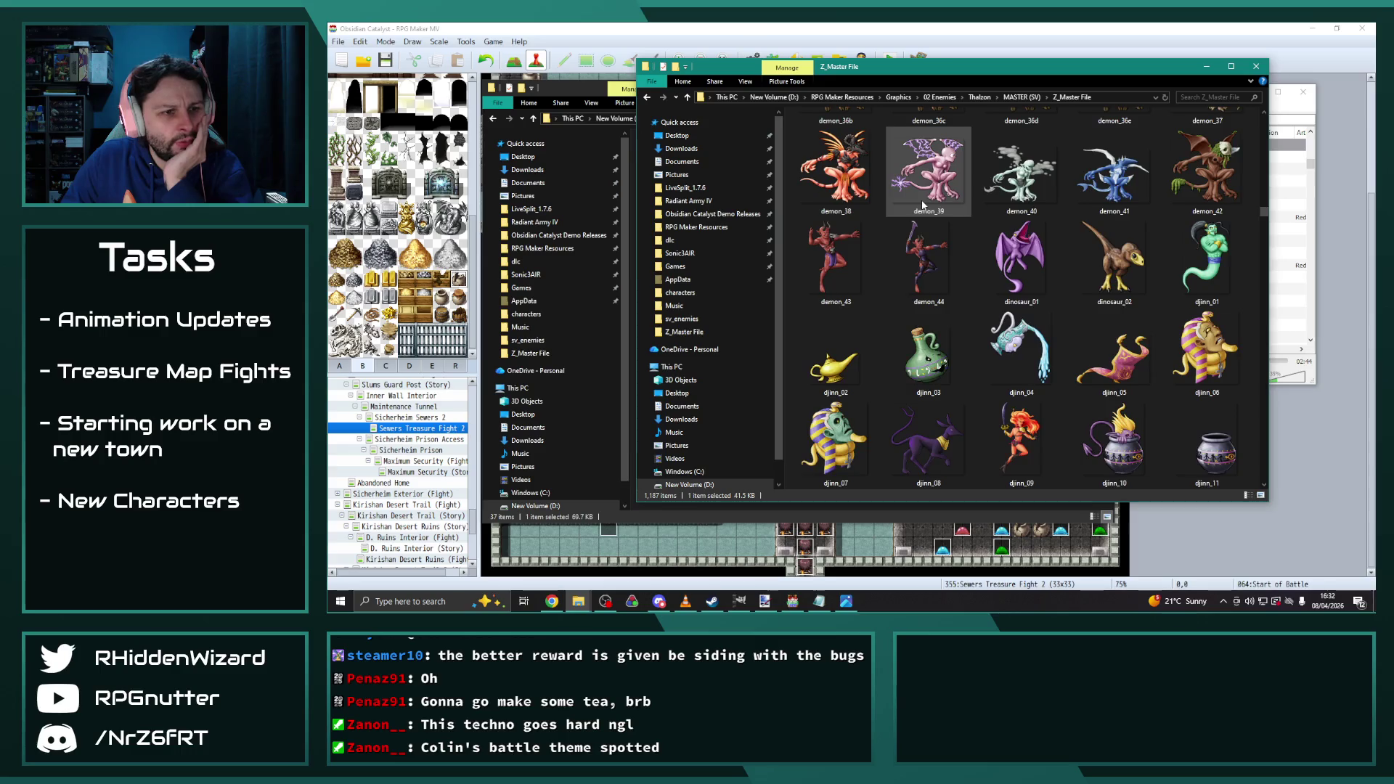
pyautogui.scroll(-5, 924, 207)
pyautogui.scroll(-3, 996, 203)
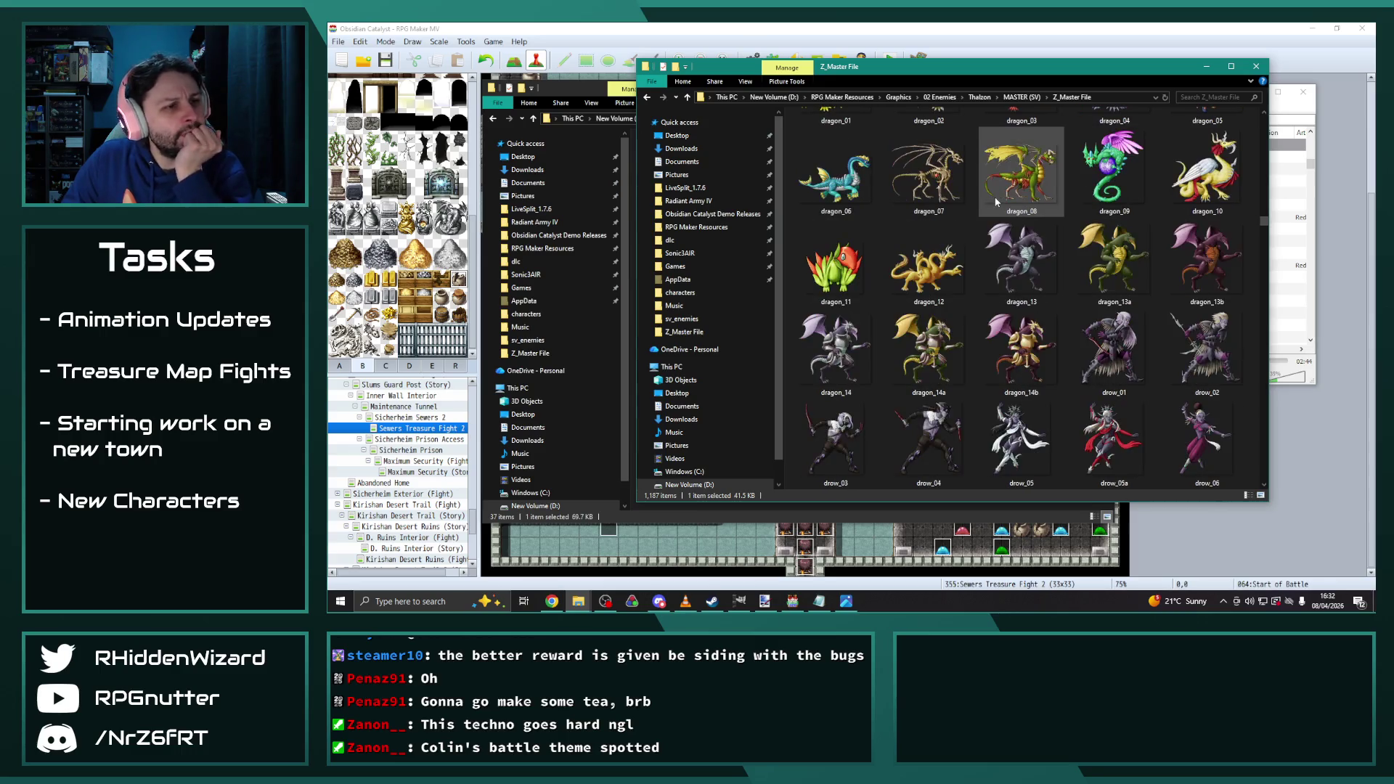
pyautogui.scroll(-3, 997, 201)
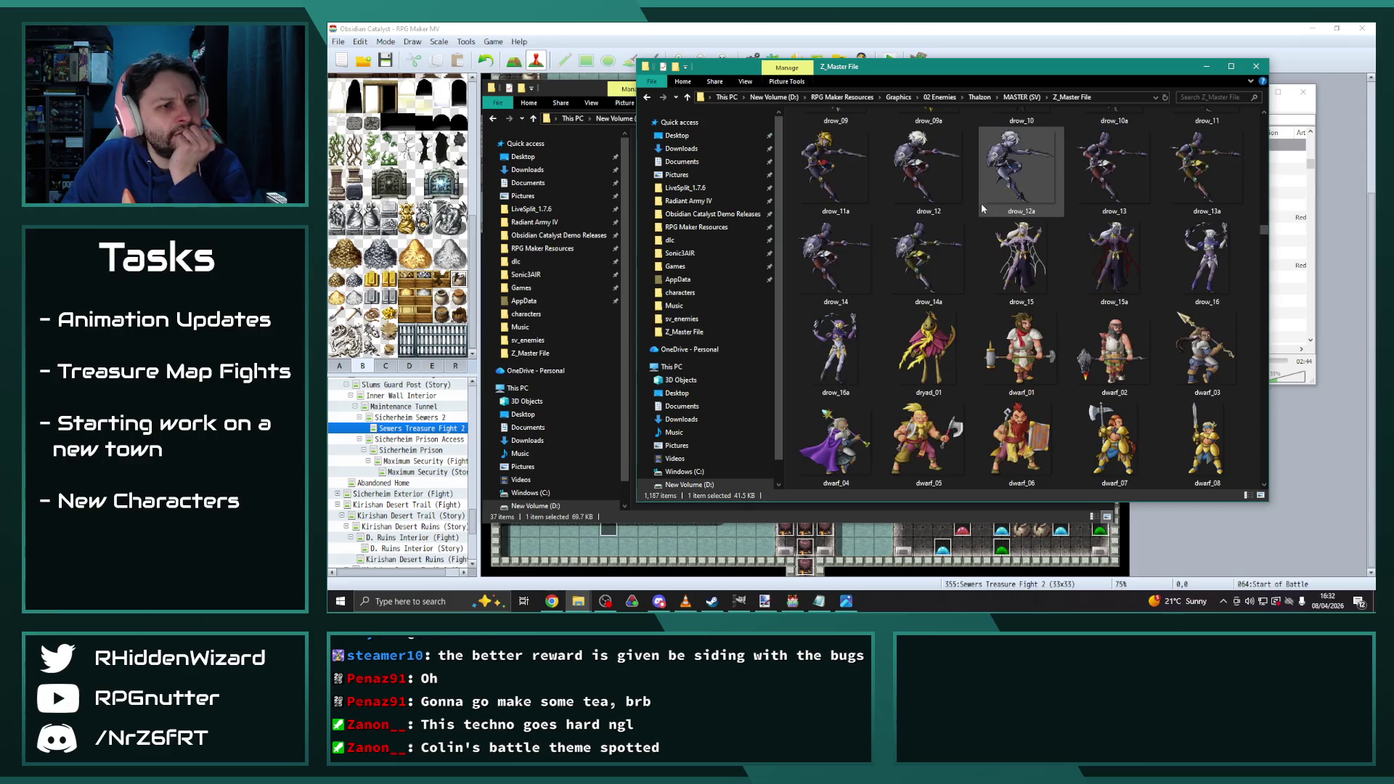
pyautogui.scroll(-3, 974, 202)
pyautogui.scroll(-3, 970, 200)
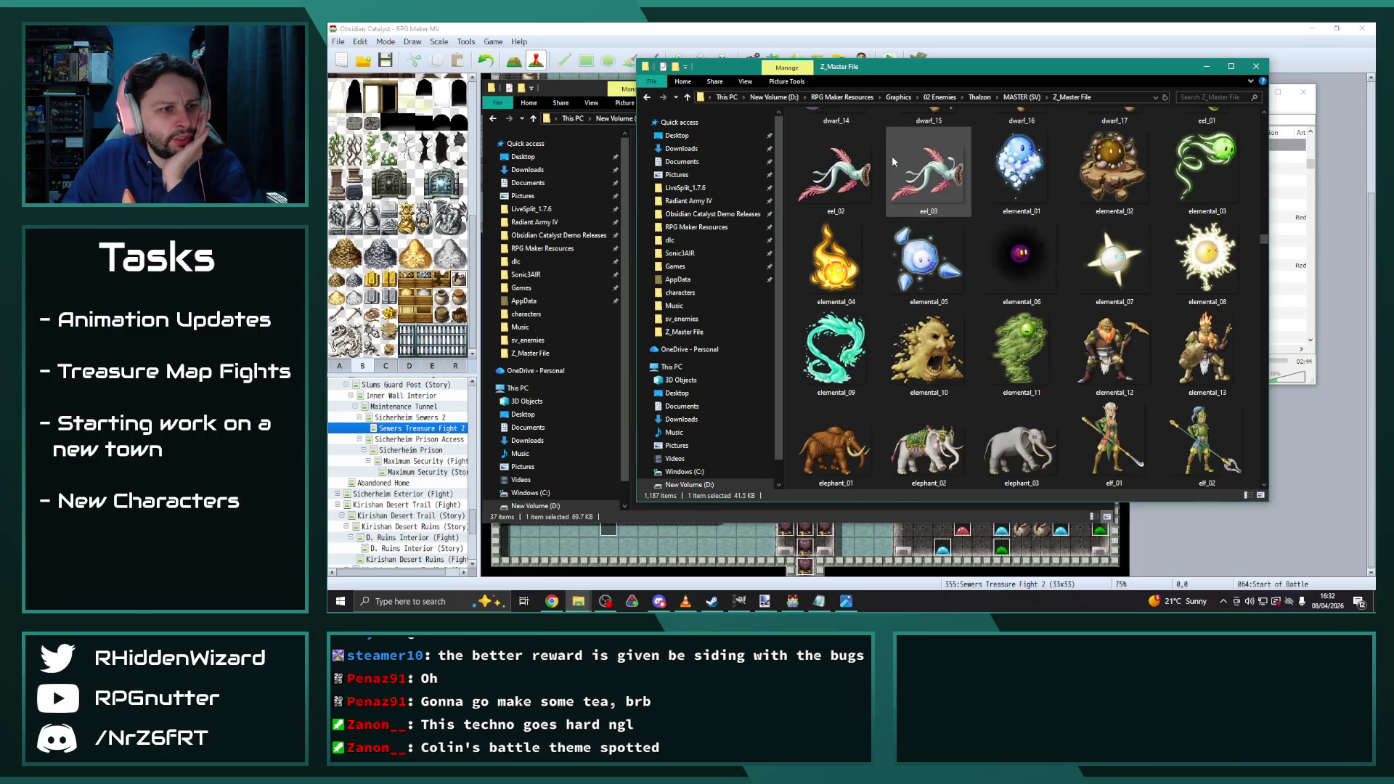
pyautogui.moveTo(840, 156)
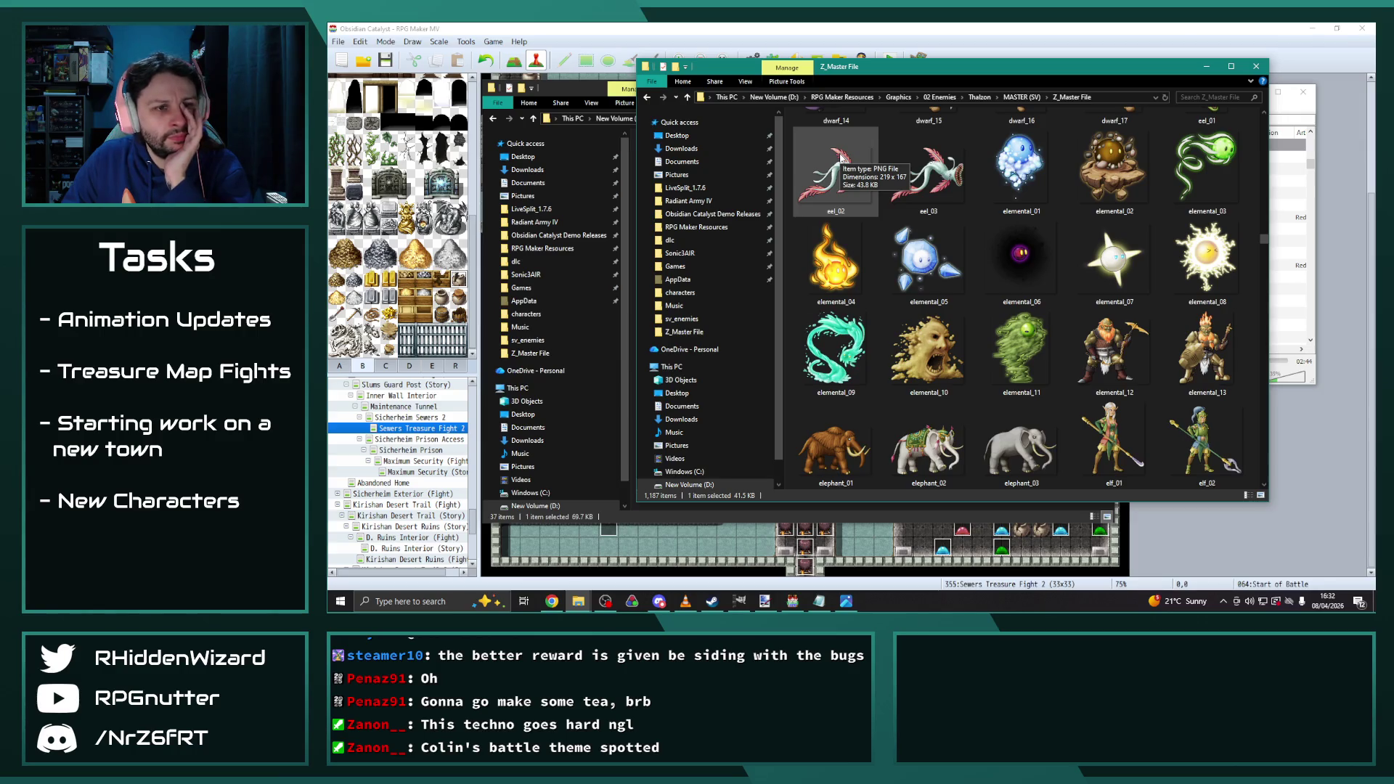
# Keep scrolling down to the mimic and mushroom enemy sprites
pyautogui.scroll(-3, 840, 155)
pyautogui.scroll(3, 843, 155)
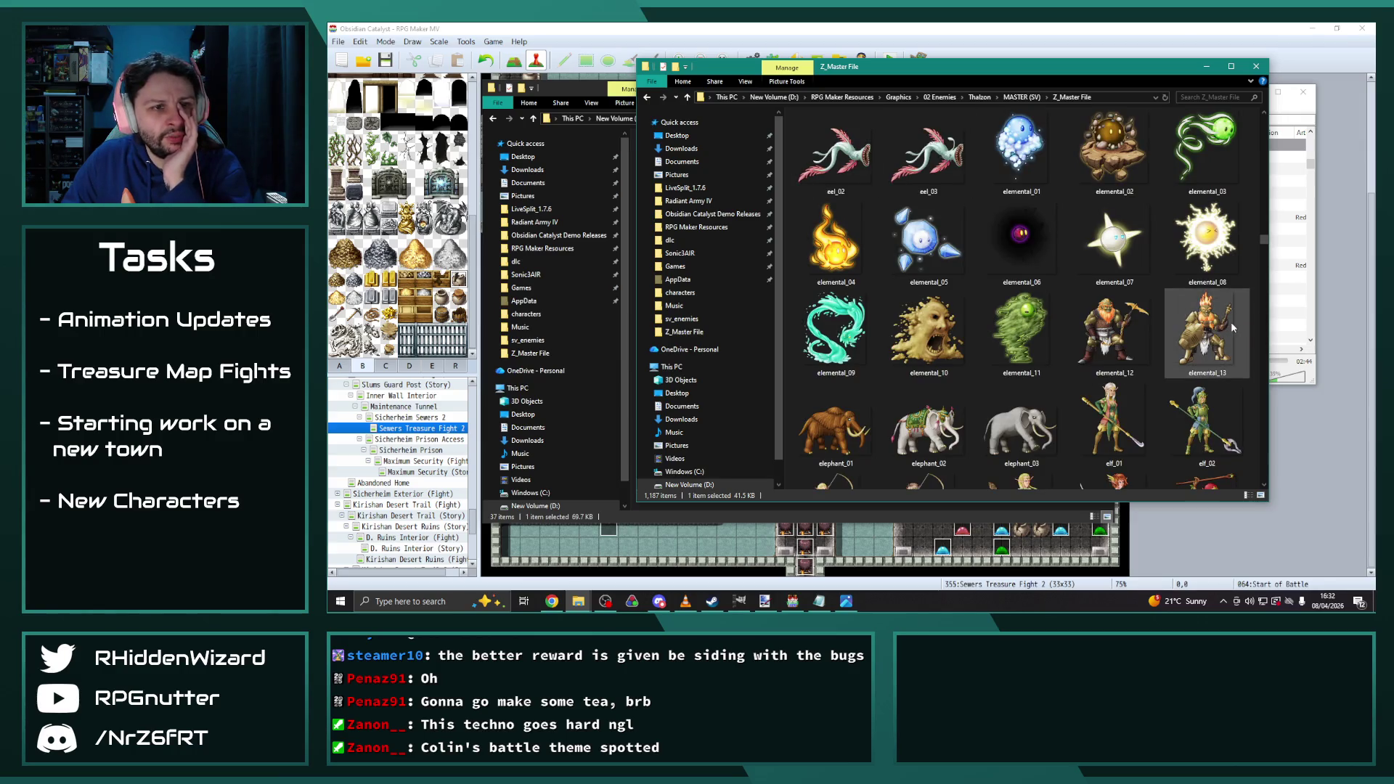
pyautogui.scroll(-3, 1017, 232)
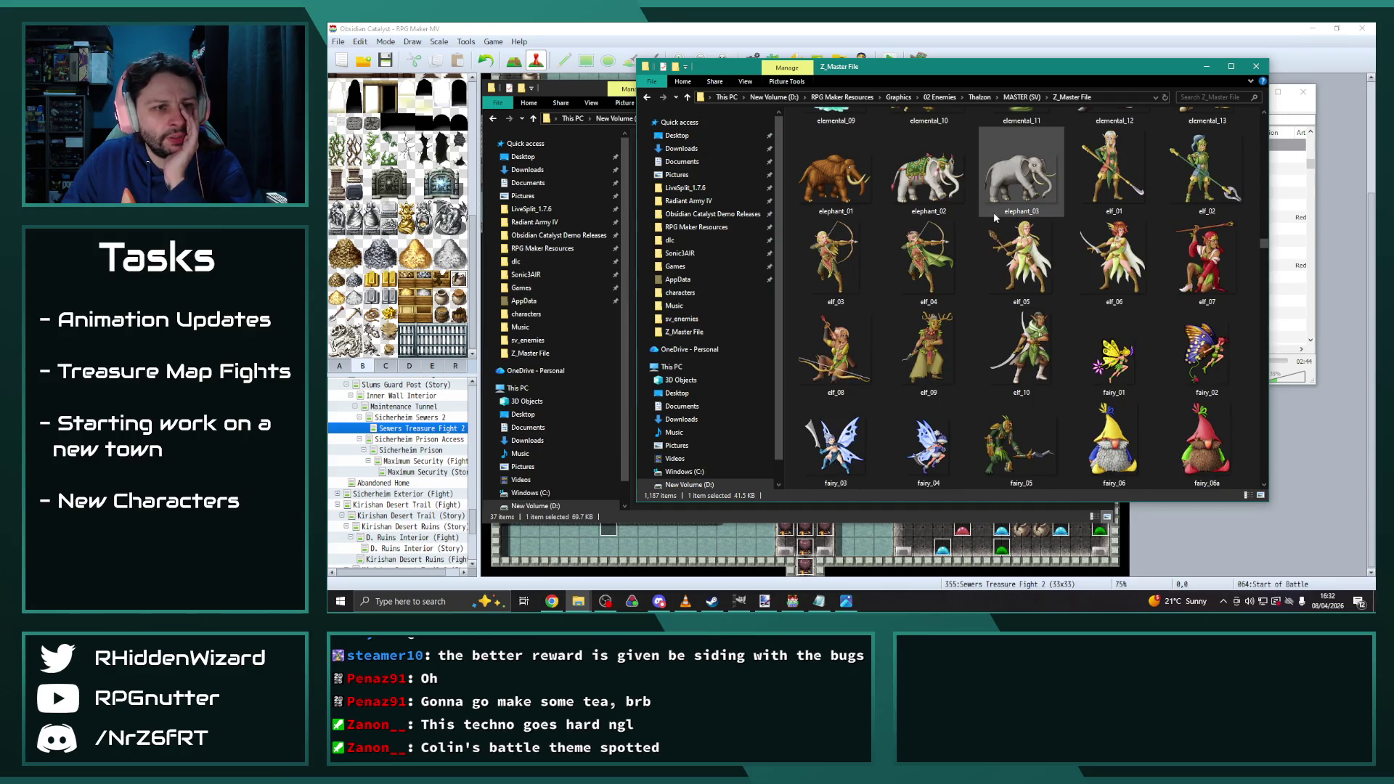
pyautogui.scroll(-3, 995, 218)
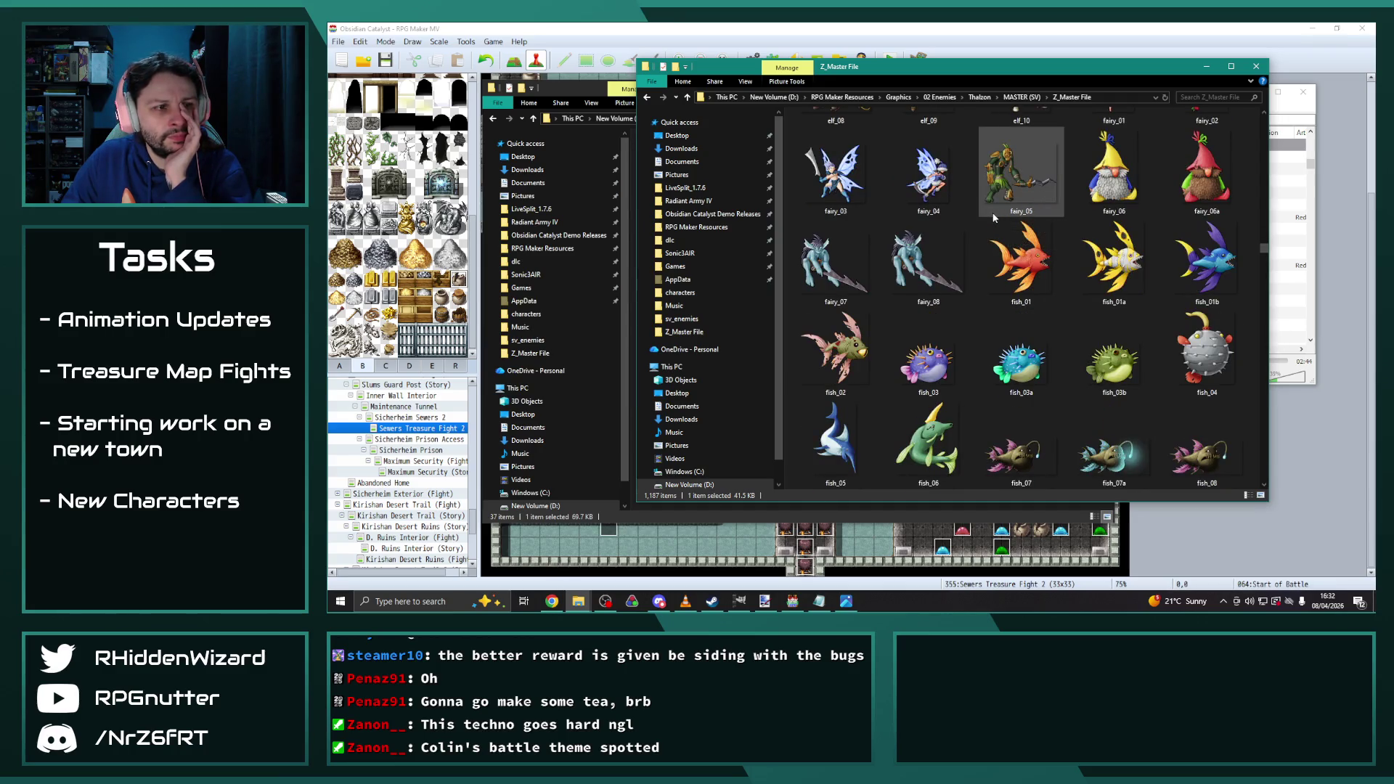
pyautogui.scroll(-3, 994, 217)
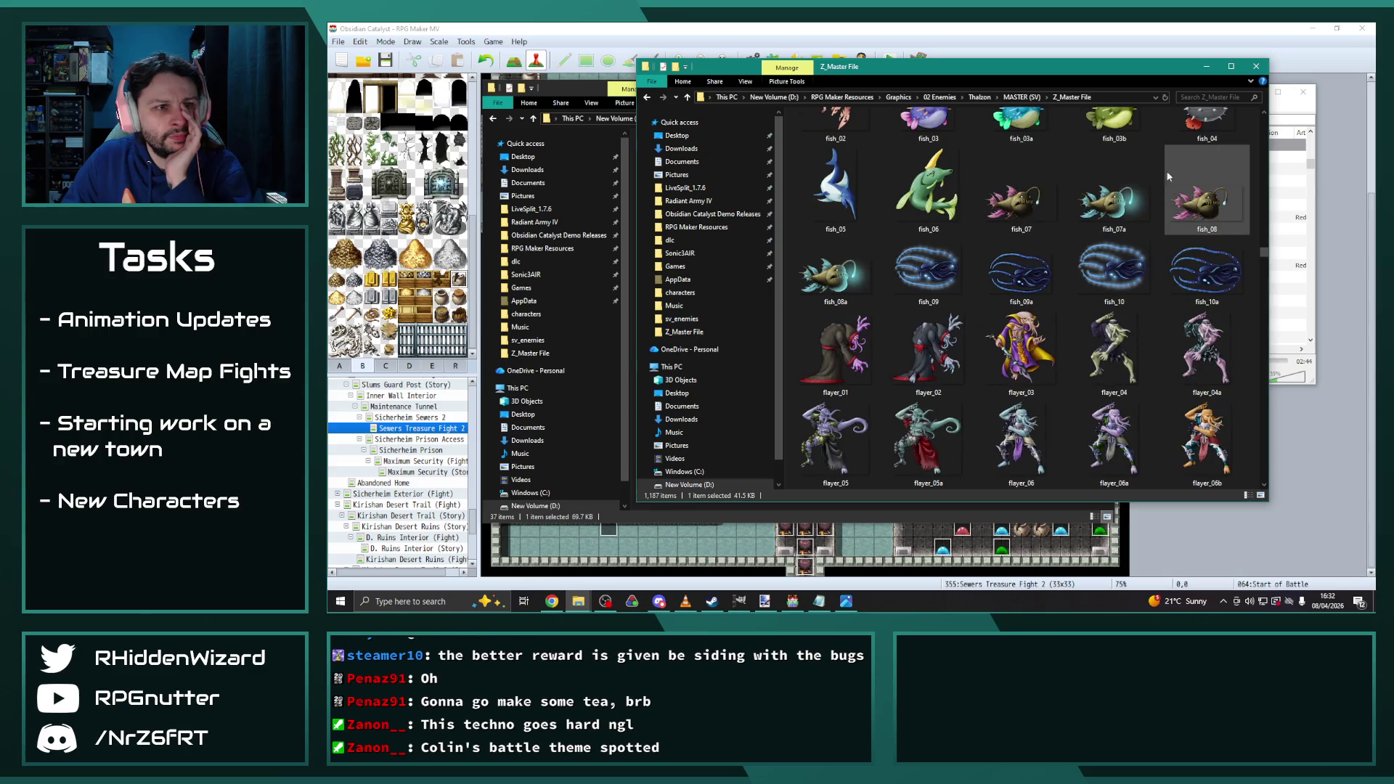
pyautogui.scroll(-3, 1032, 190)
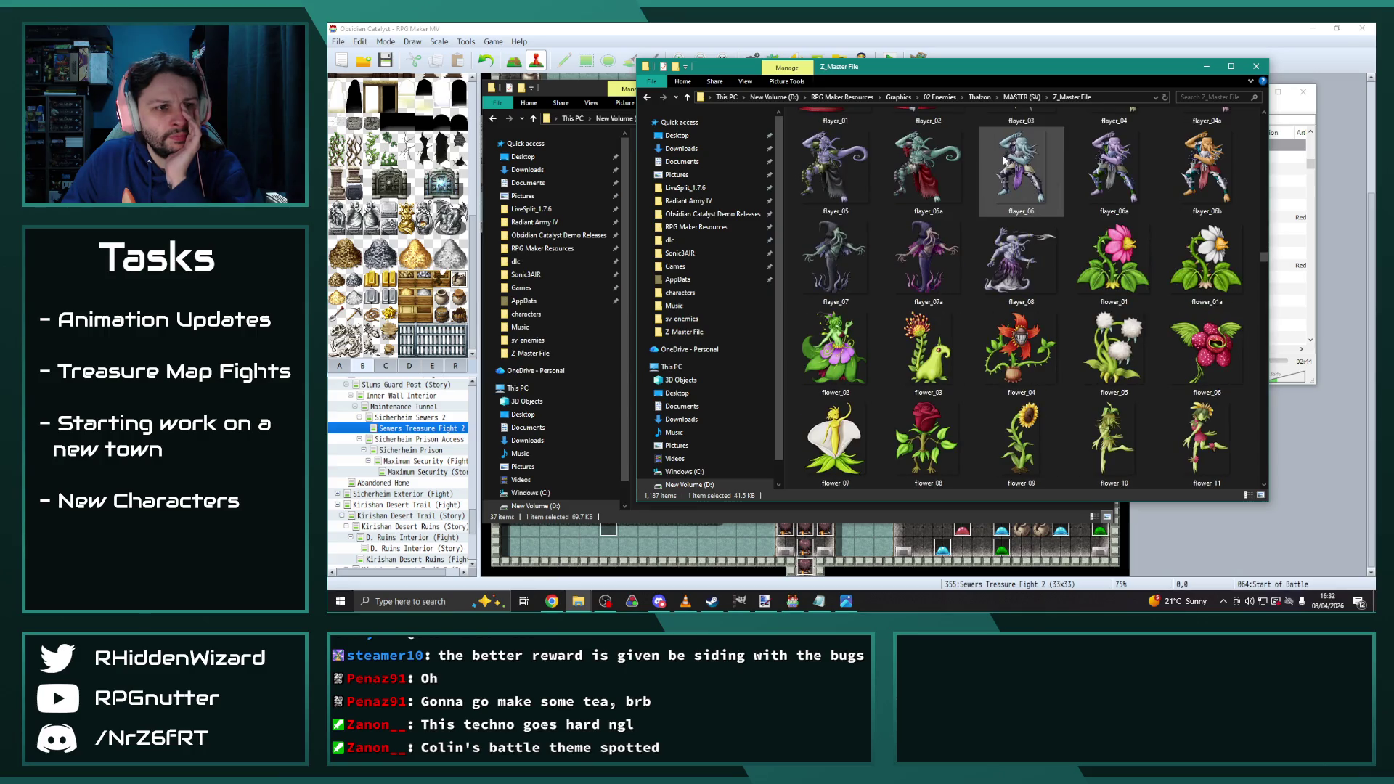
pyautogui.scroll(-3, 1004, 156)
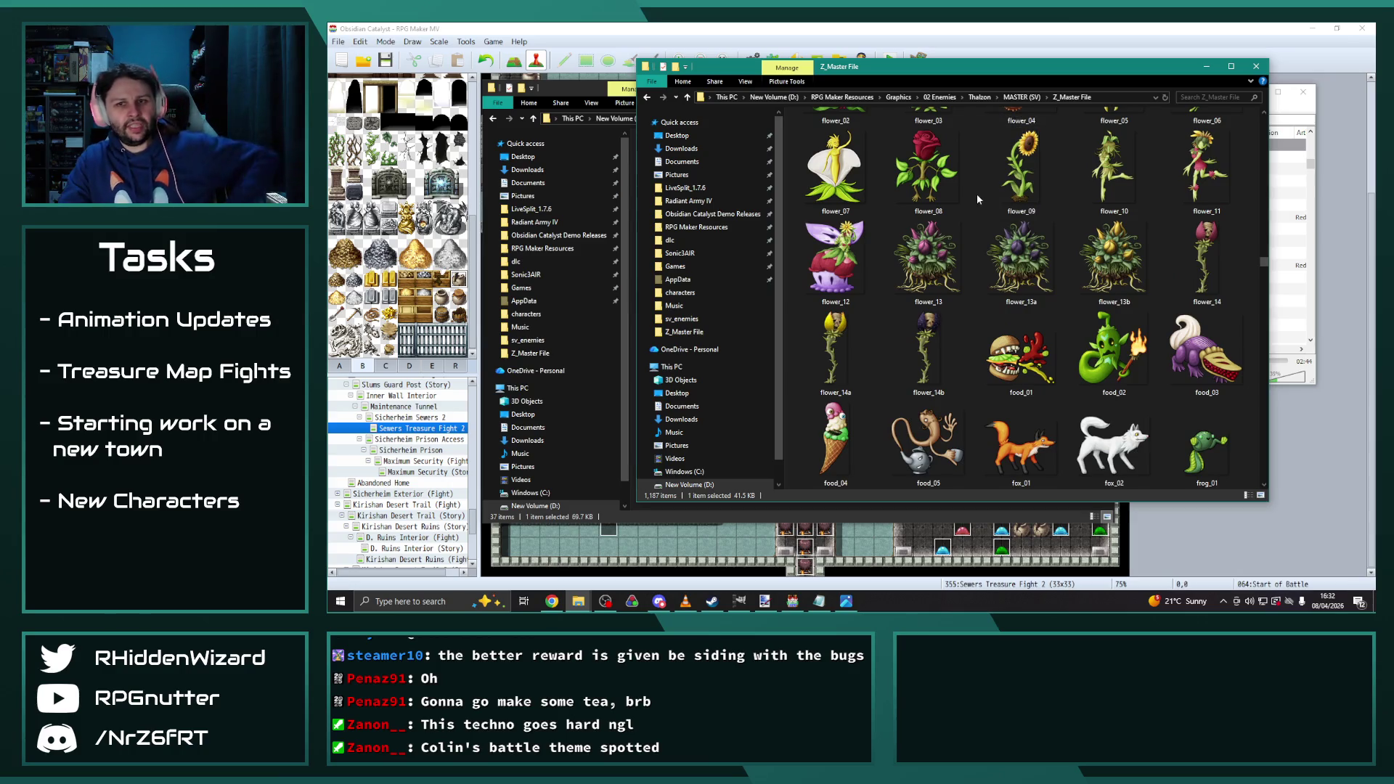
pyautogui.scroll(-3, 979, 193)
pyautogui.scroll(-3, 917, 215)
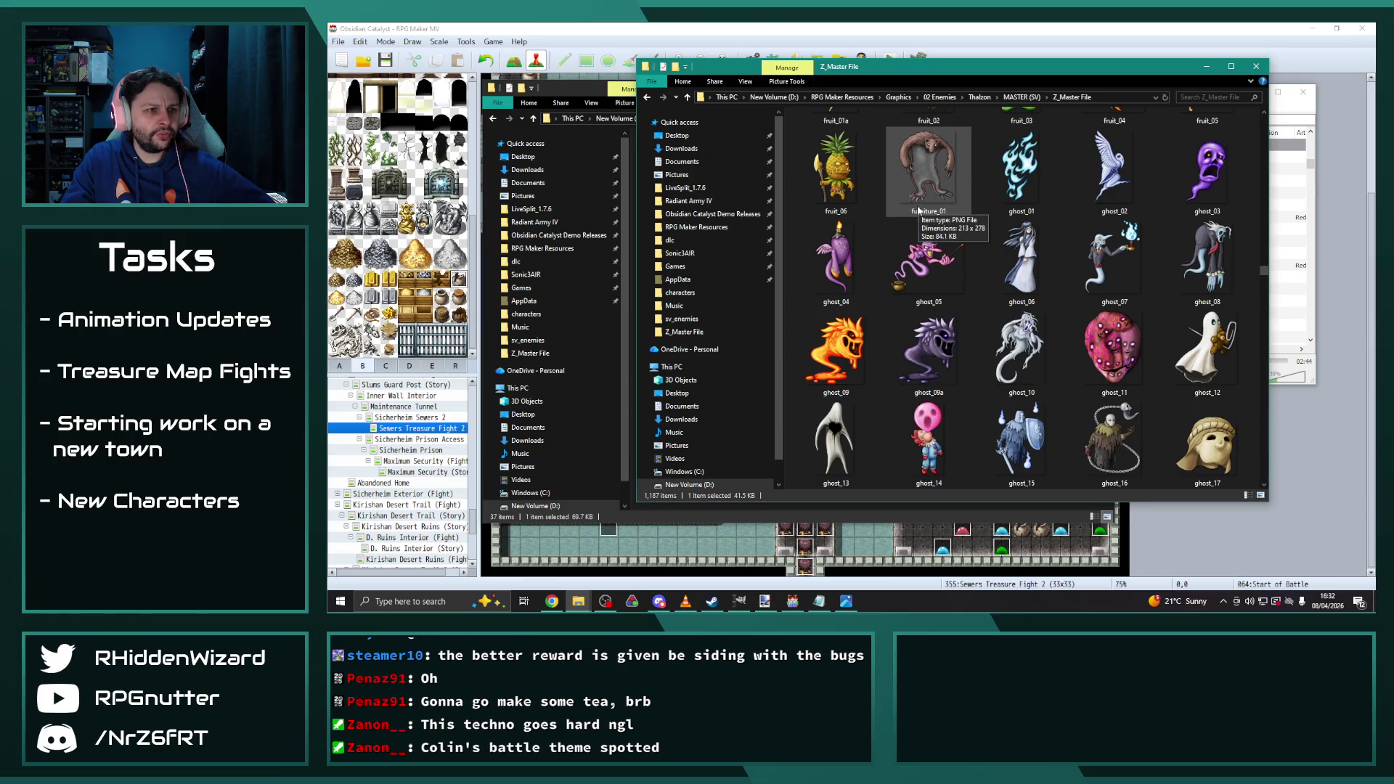
pyautogui.scroll(-3, 919, 210)
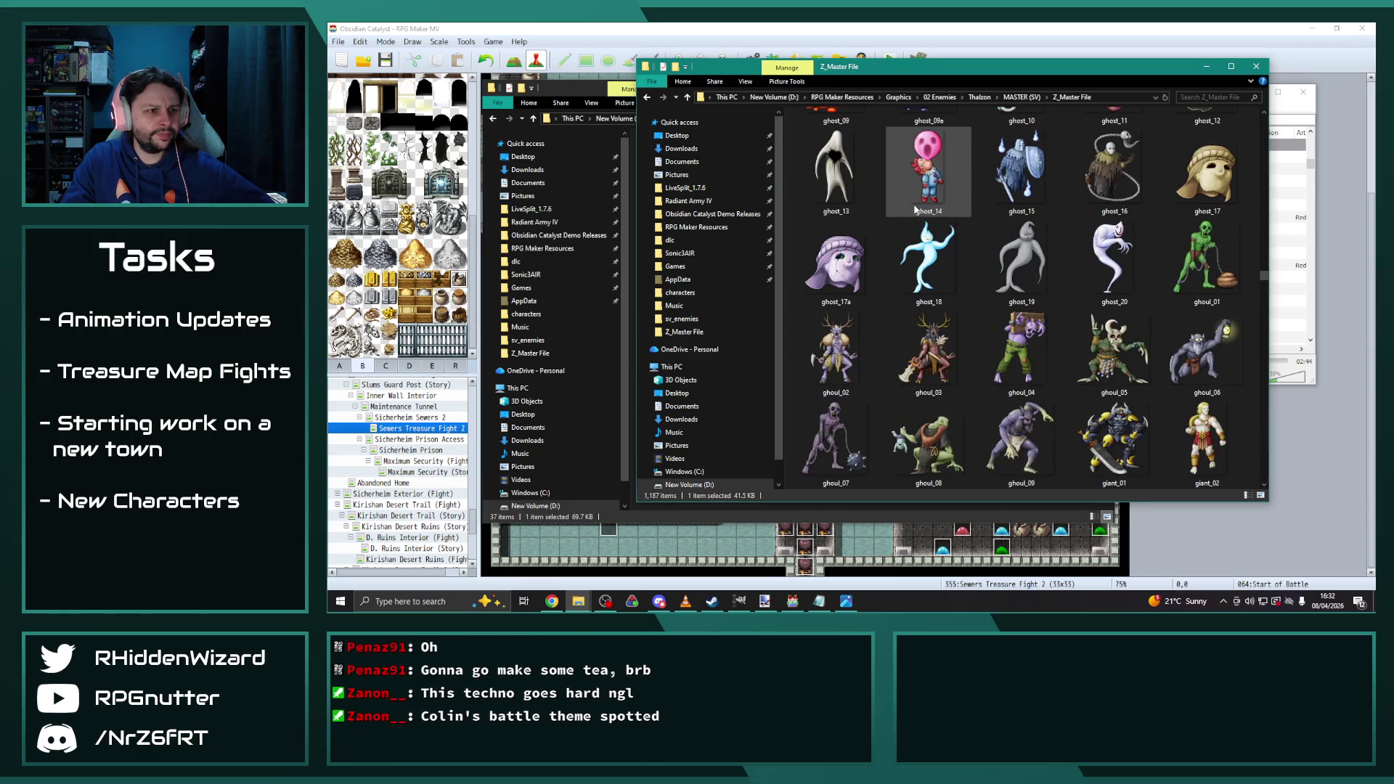
pyautogui.scroll(-3, 917, 211)
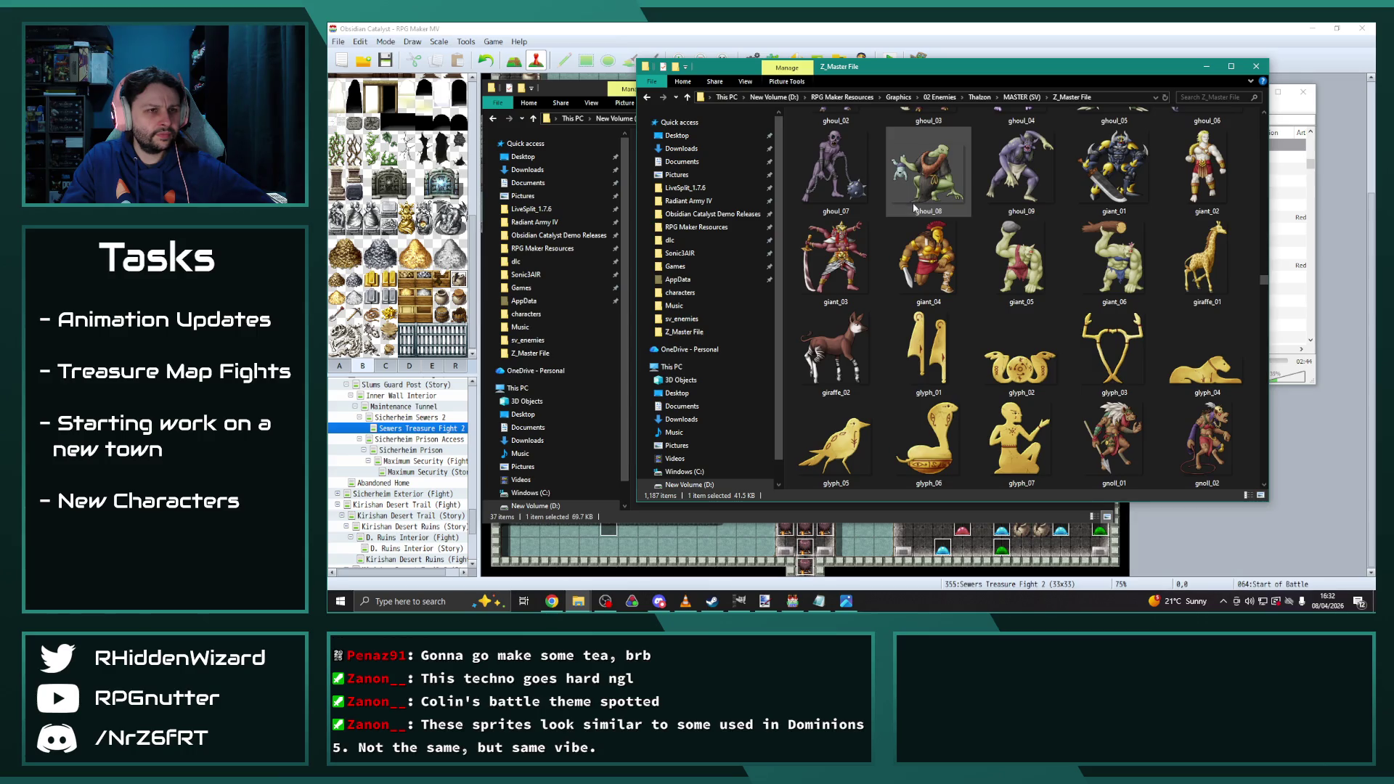
pyautogui.scroll(-3, 912, 205)
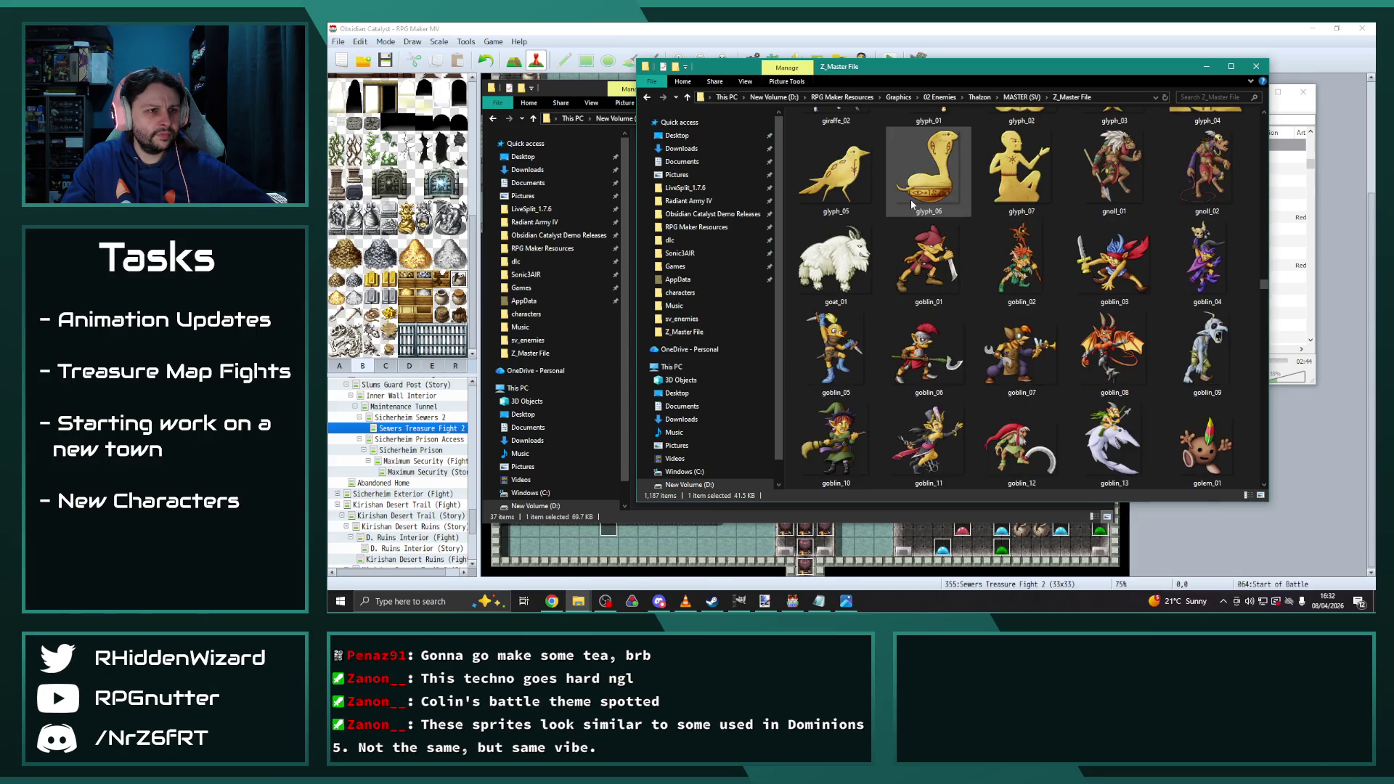
pyautogui.scroll(-3, 912, 205)
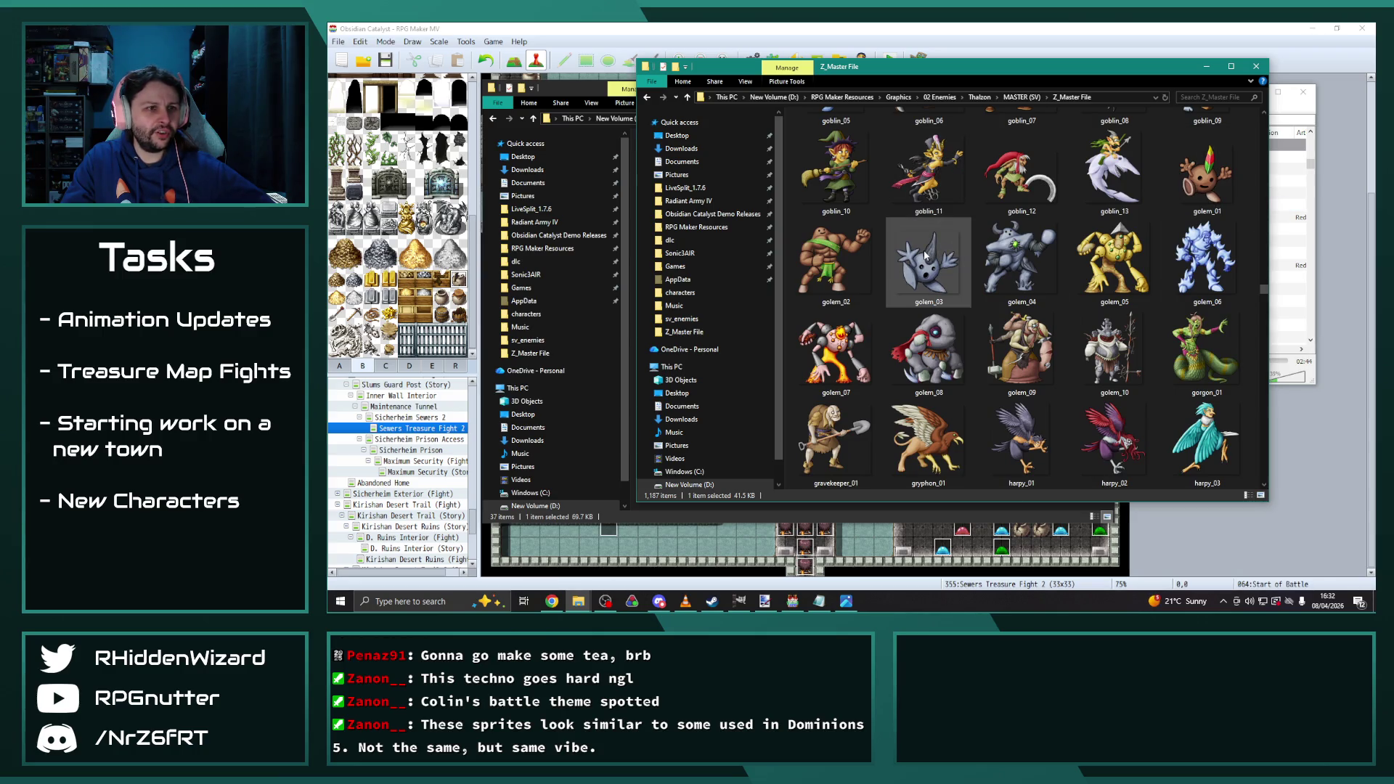
pyautogui.moveTo(926, 255)
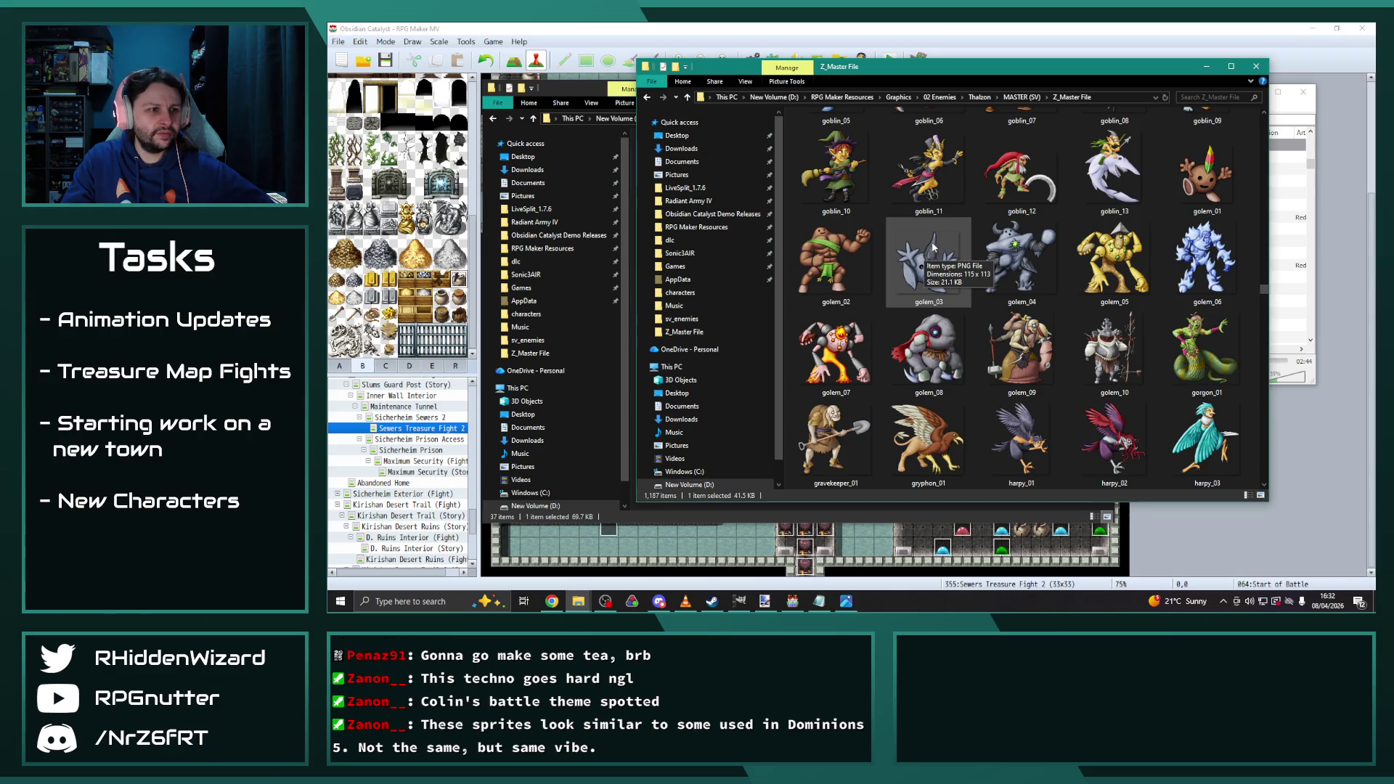
pyautogui.scroll(-3, 926, 231)
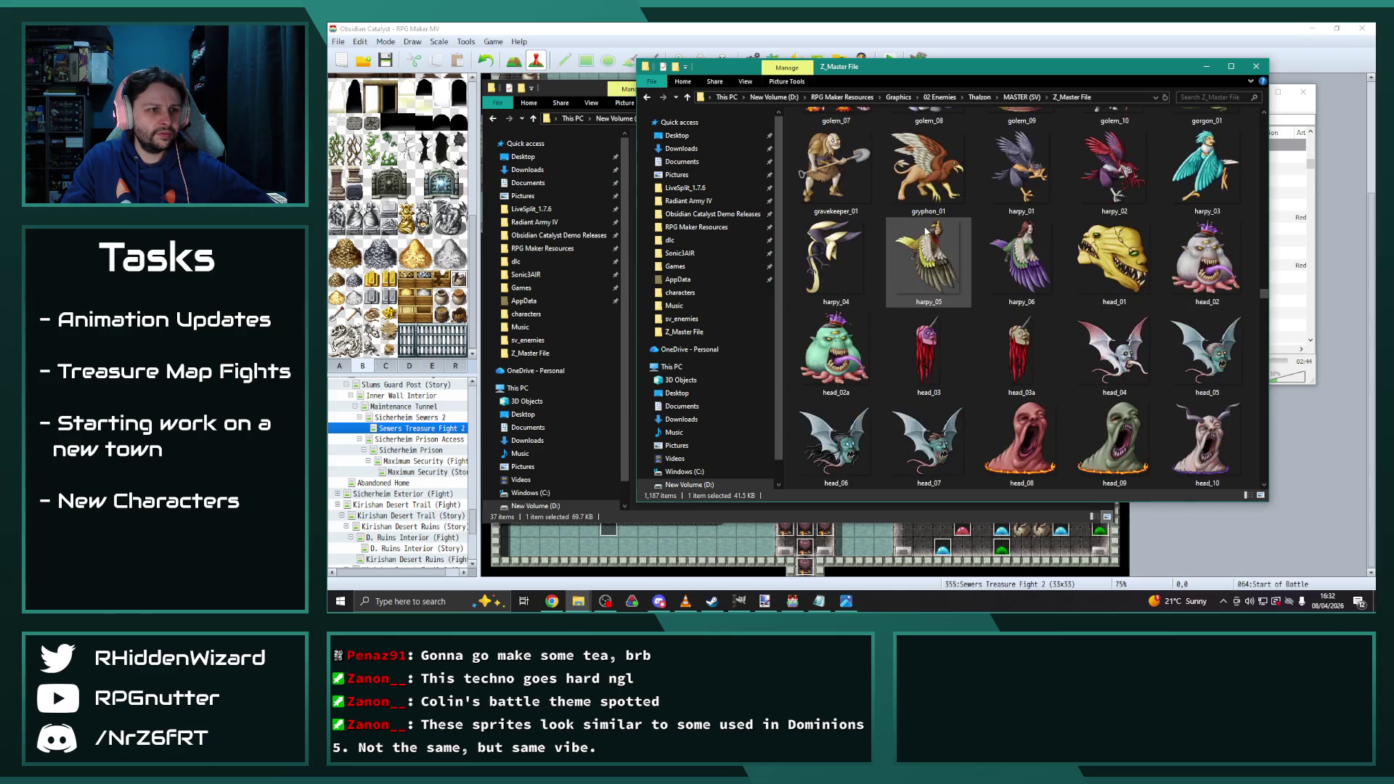
pyautogui.scroll(-3, 926, 231)
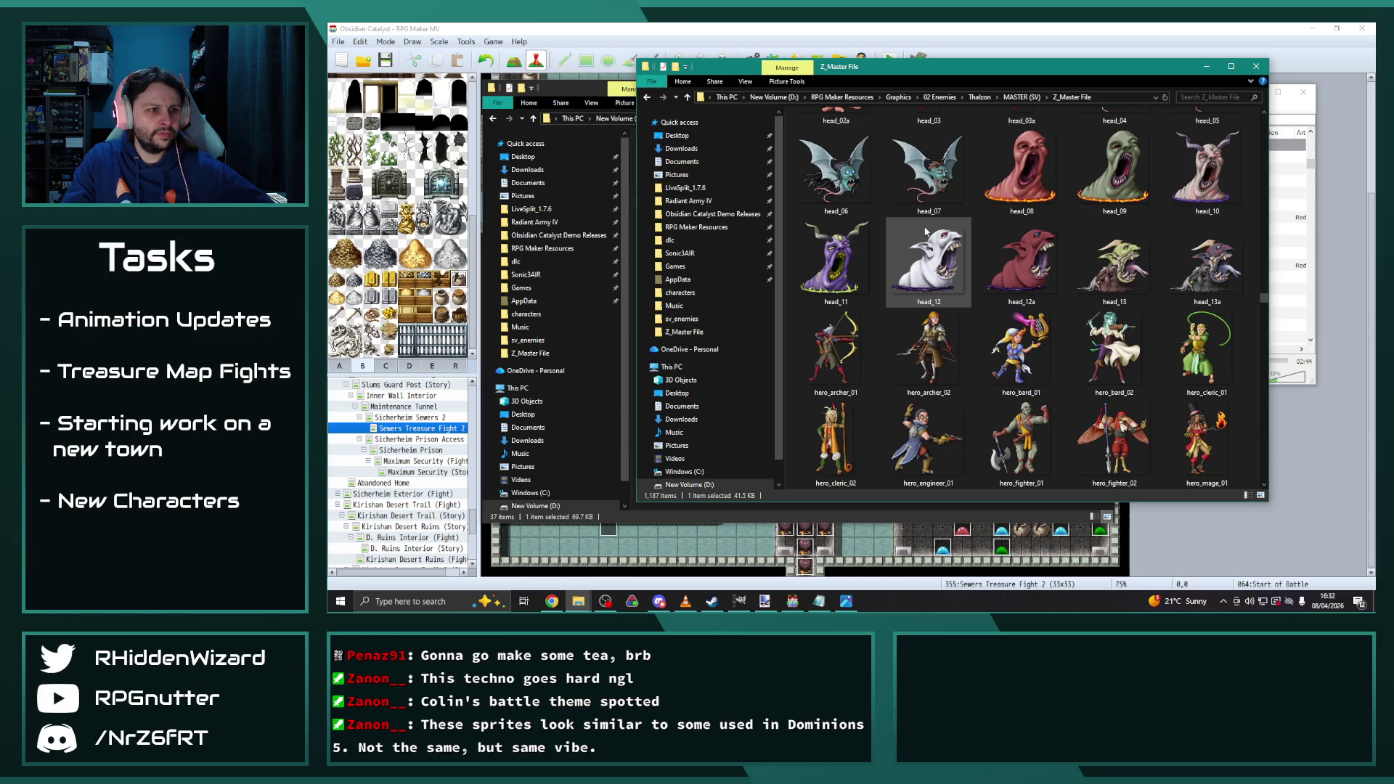
pyautogui.scroll(-3, 926, 231)
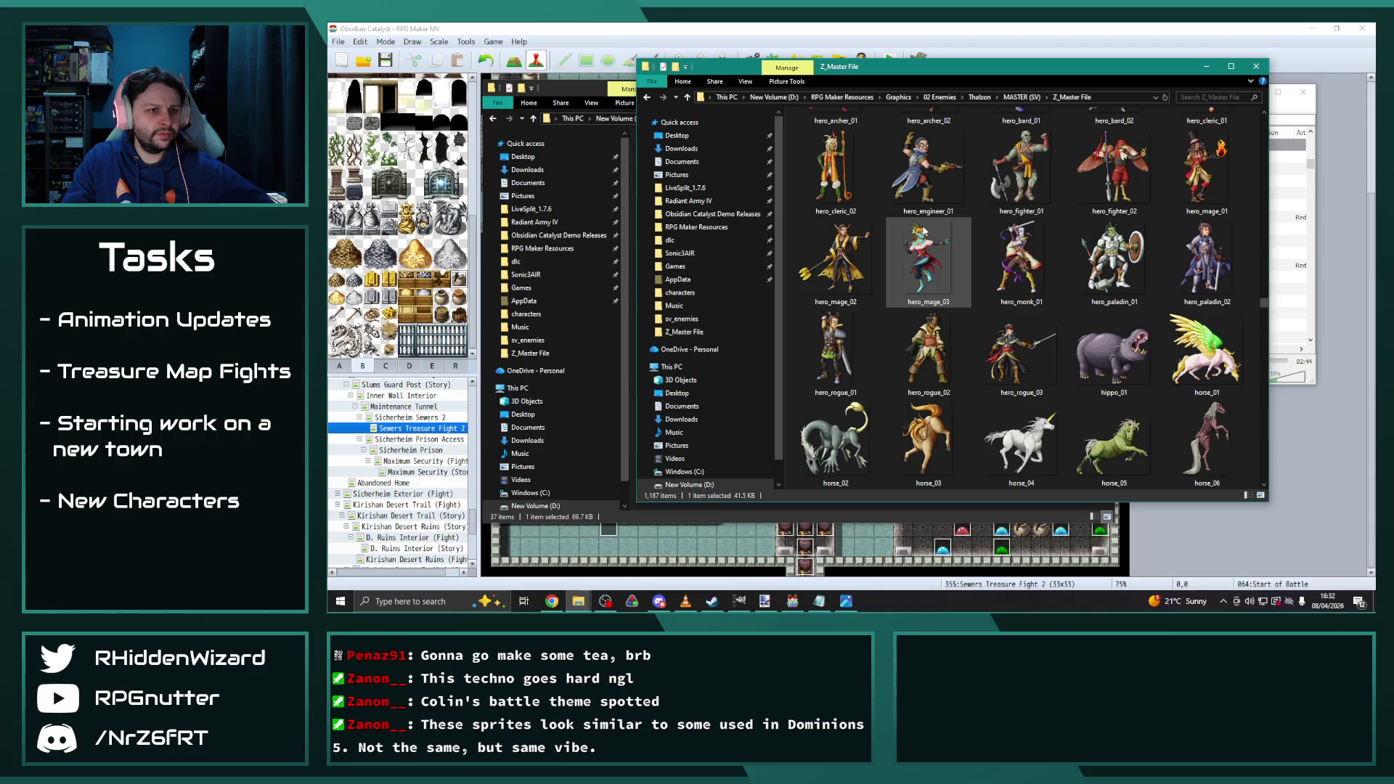
pyautogui.scroll(-3, 924, 231)
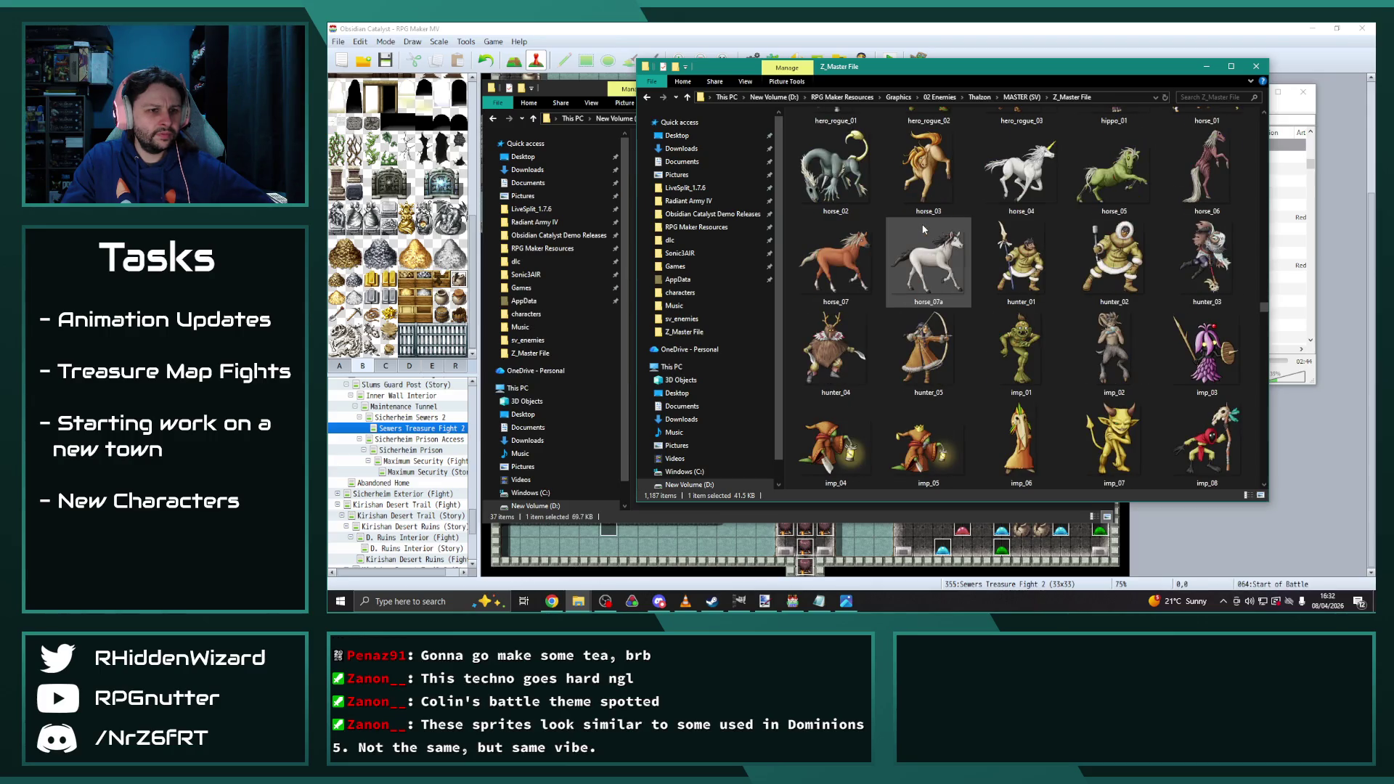
pyautogui.scroll(-3, 924, 229)
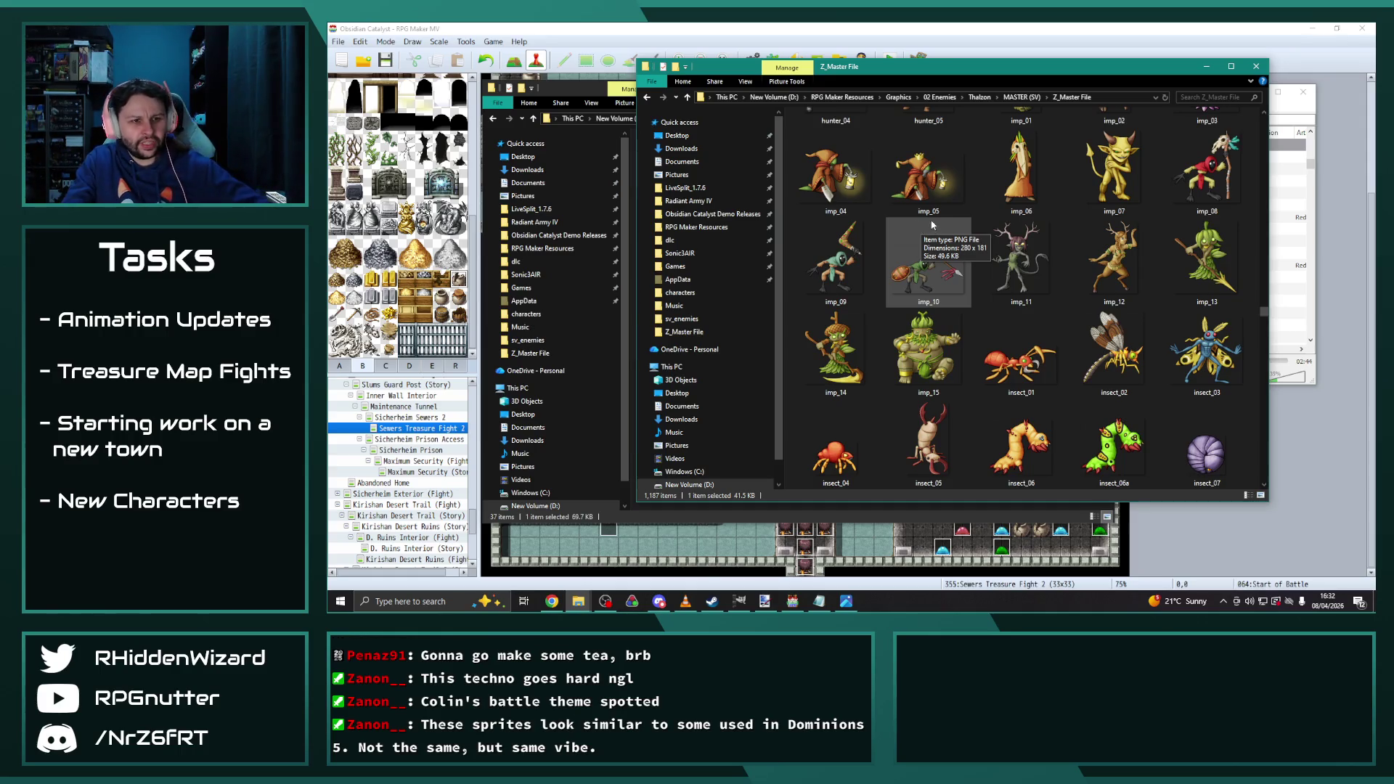
pyautogui.scroll(-3, 933, 225)
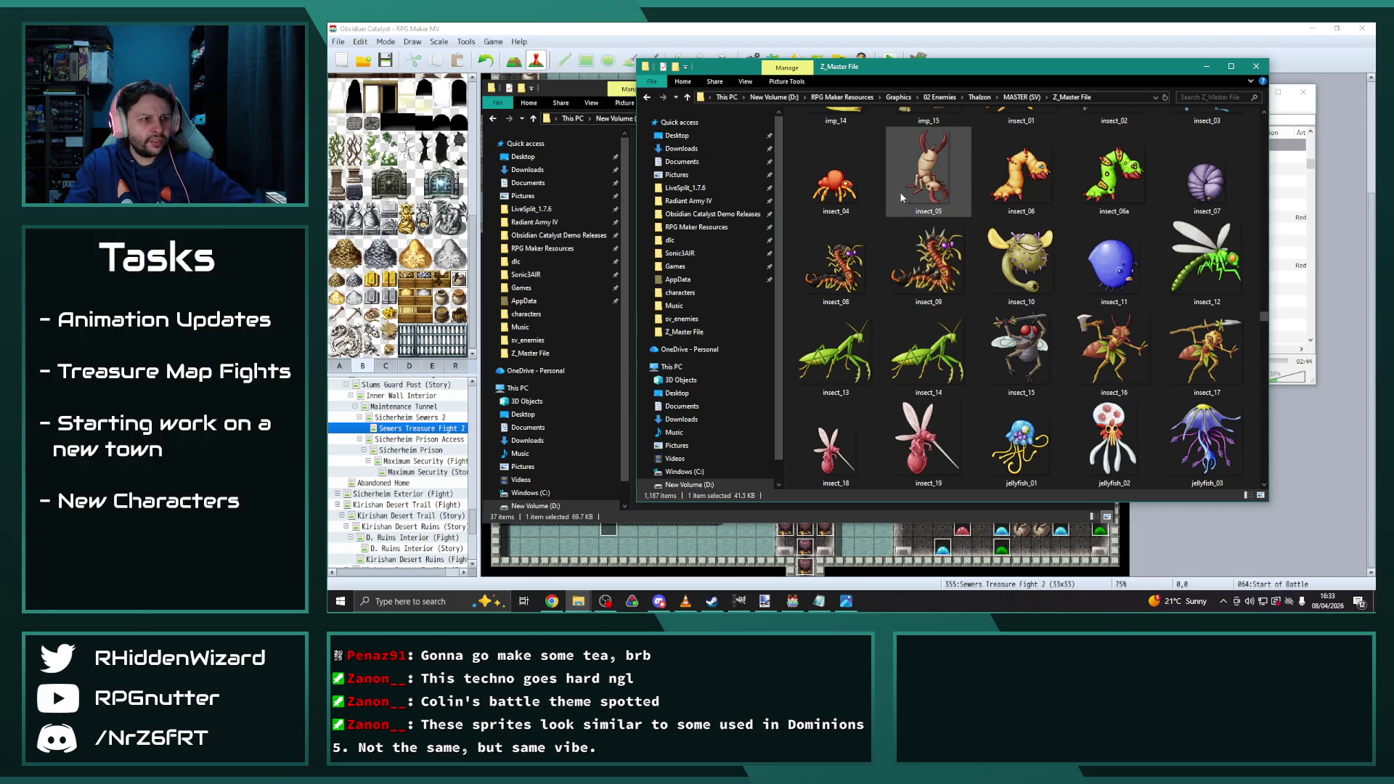
pyautogui.moveTo(901, 197)
pyautogui.scroll(-3, 901, 195)
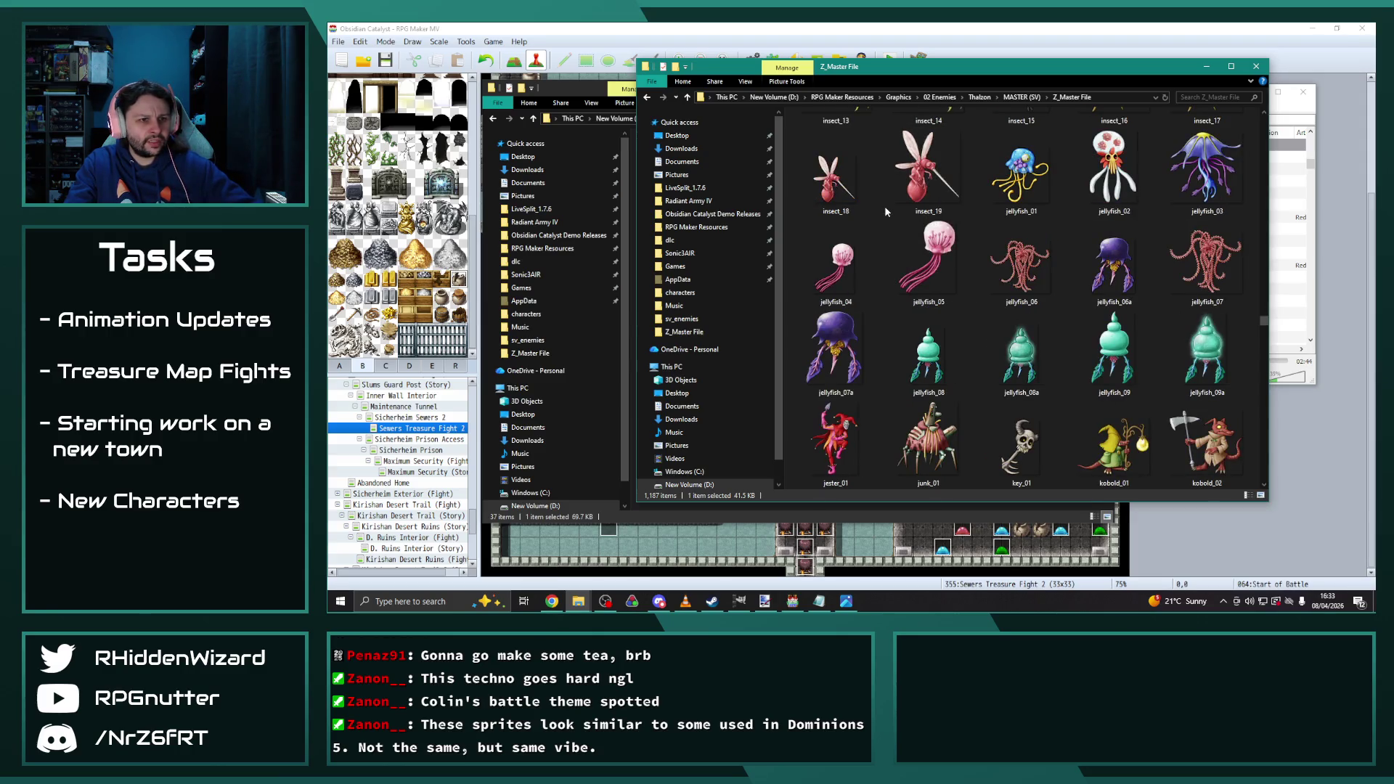
pyautogui.scroll(-3, 885, 211)
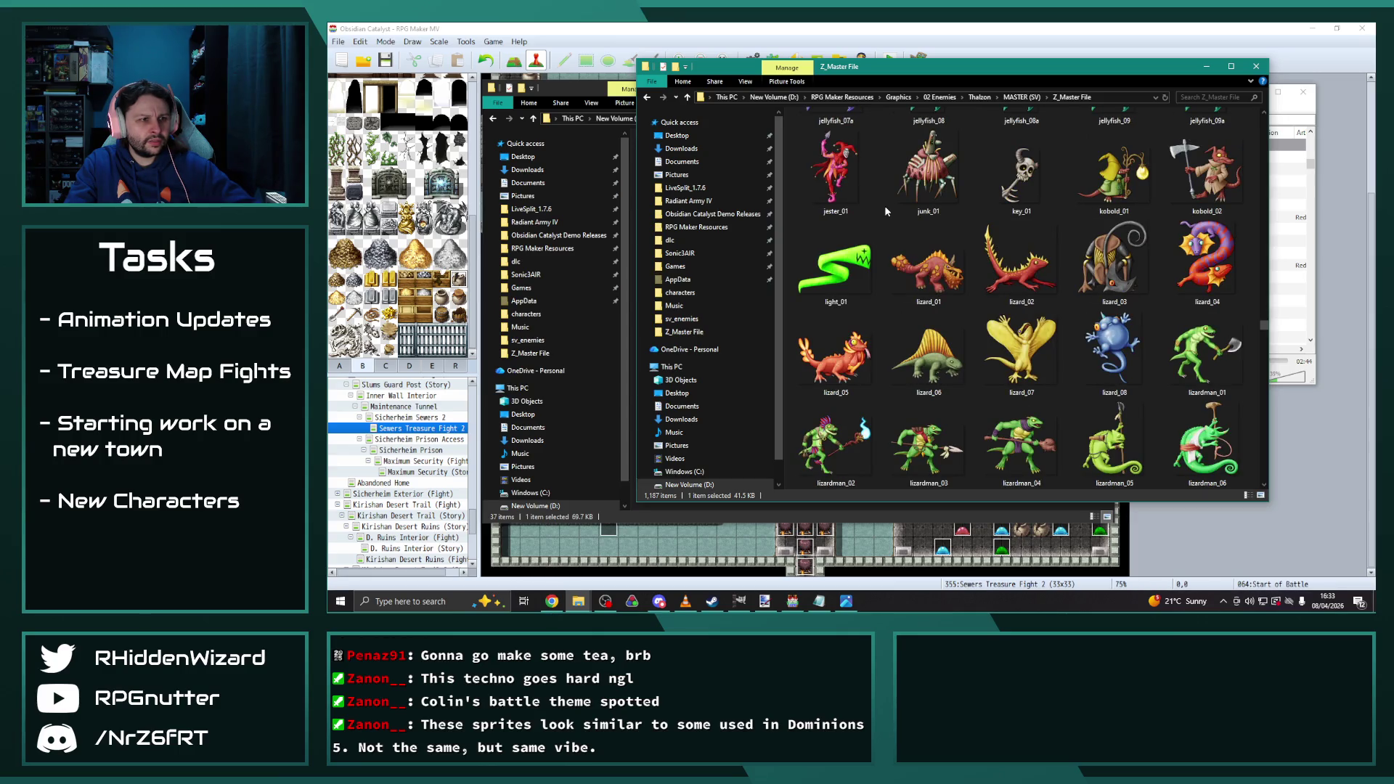
pyautogui.scroll(-3, 885, 210)
pyautogui.scroll(-3, 896, 245)
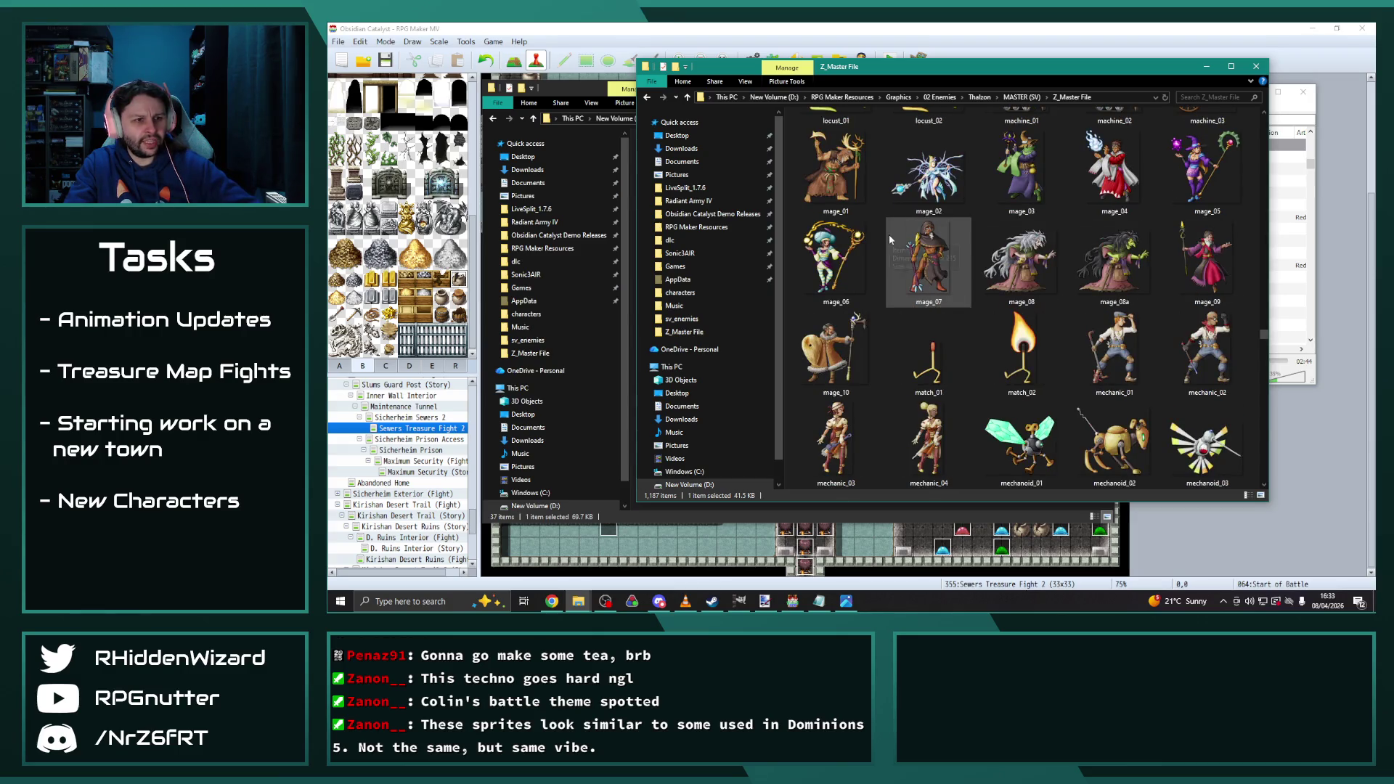
pyautogui.scroll(-3, 888, 236)
pyautogui.scroll(-3, 888, 236)
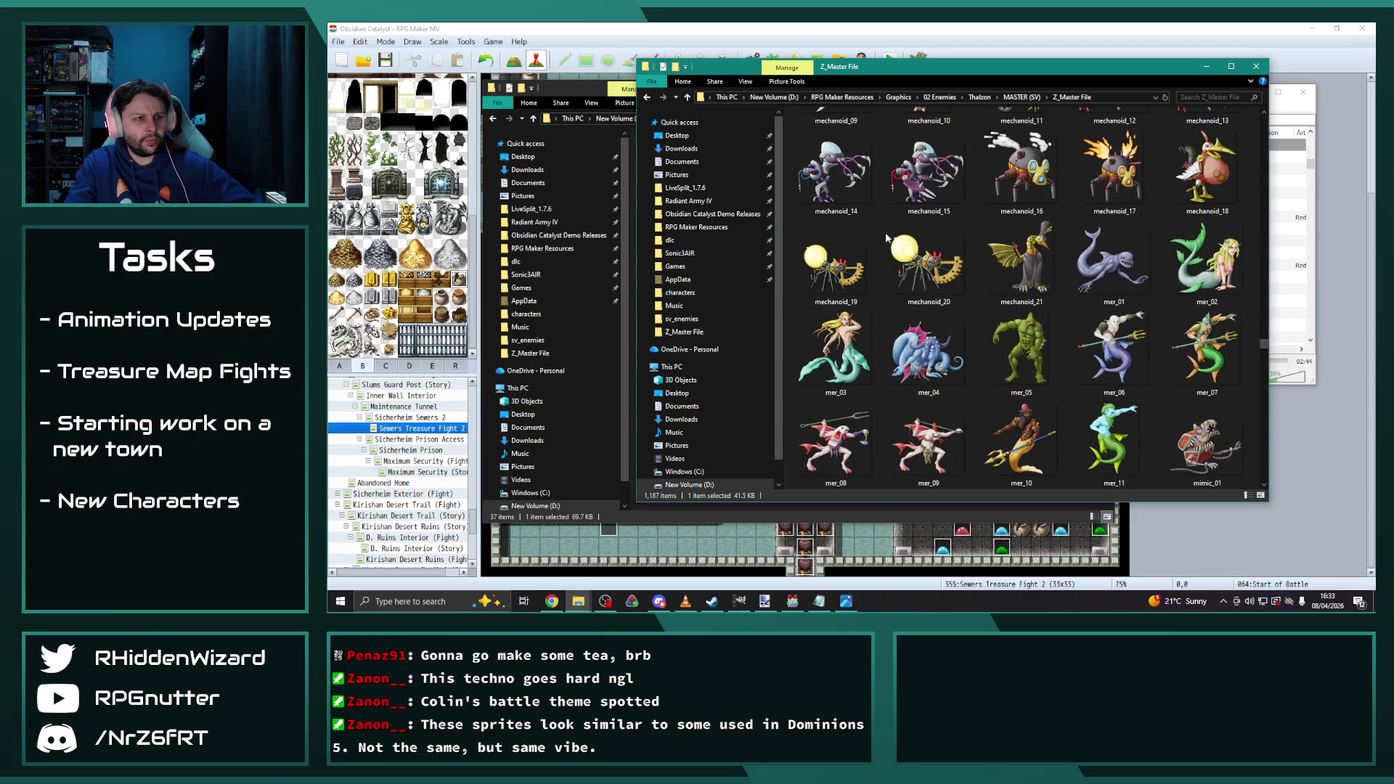
pyautogui.scroll(-3, 886, 238)
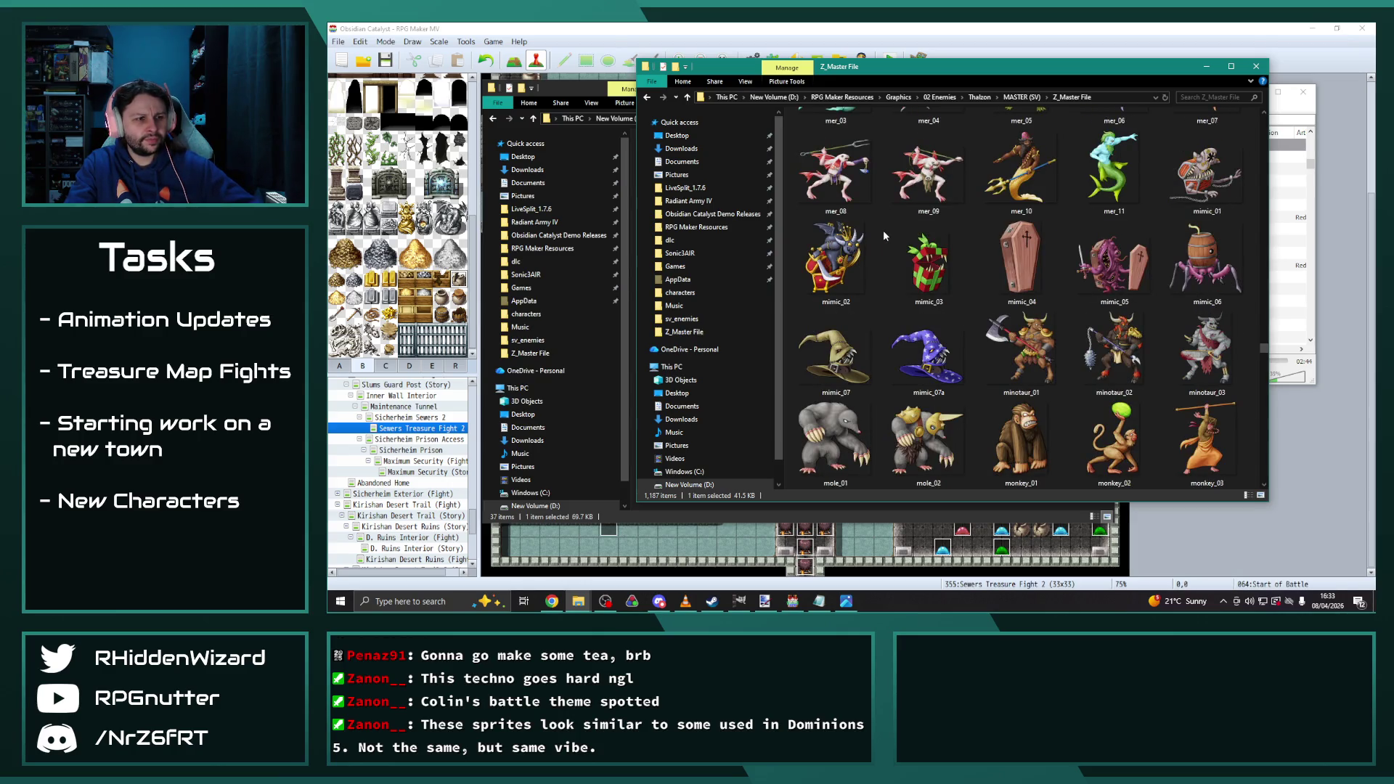
pyautogui.scroll(-3, 883, 229)
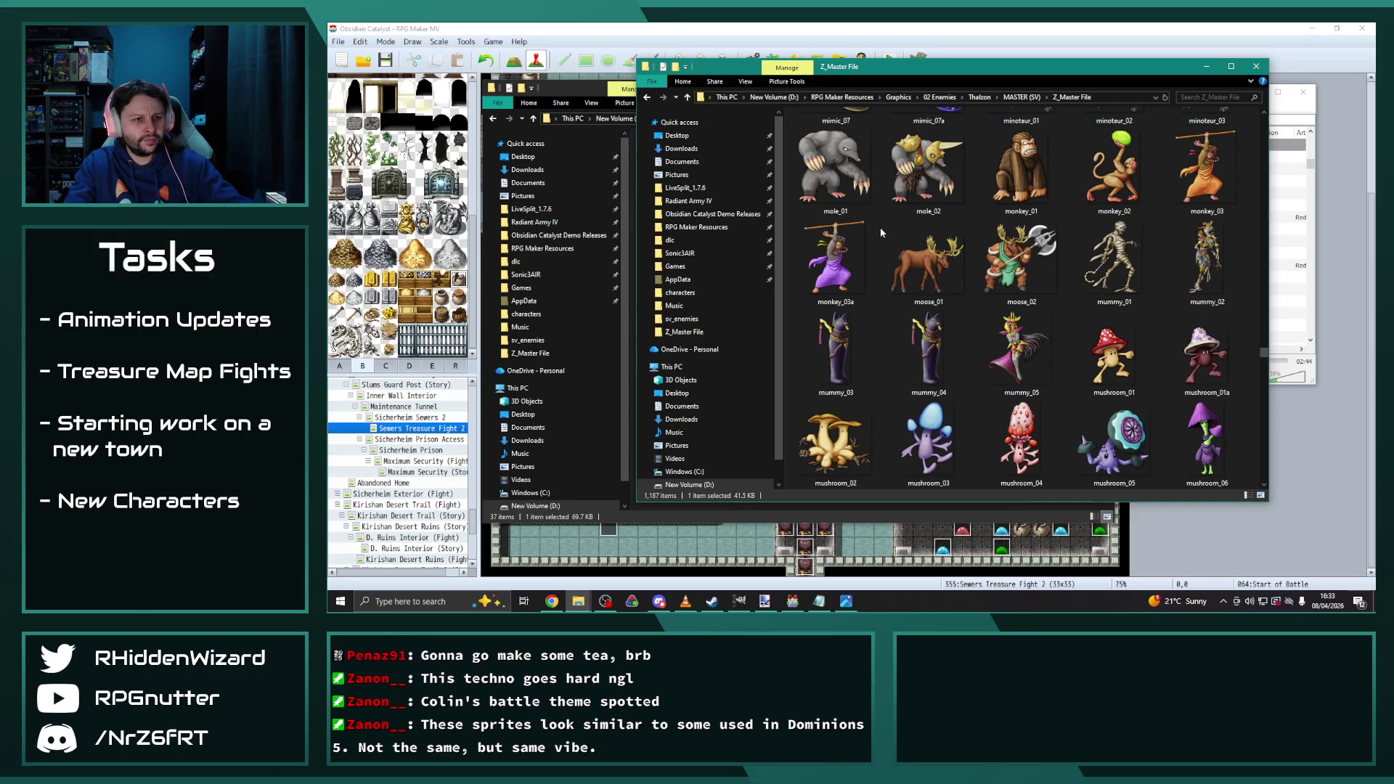
pyautogui.scroll(-3, 881, 232)
pyautogui.scroll(-3, 879, 231)
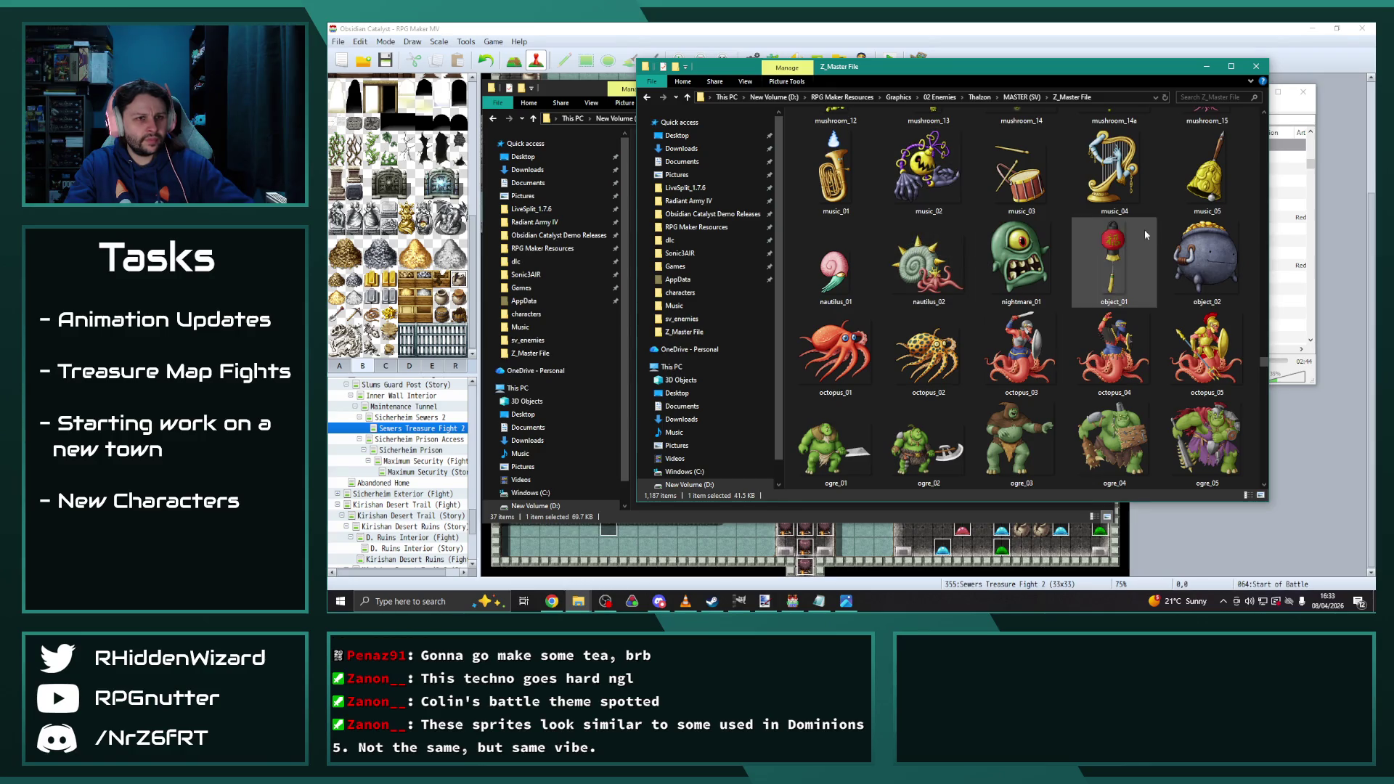
# Scroll to the last enemy sprite, zebra_01, then go up to the MASTER (SV) folder
pyautogui.scroll(-10, 1028, 226)
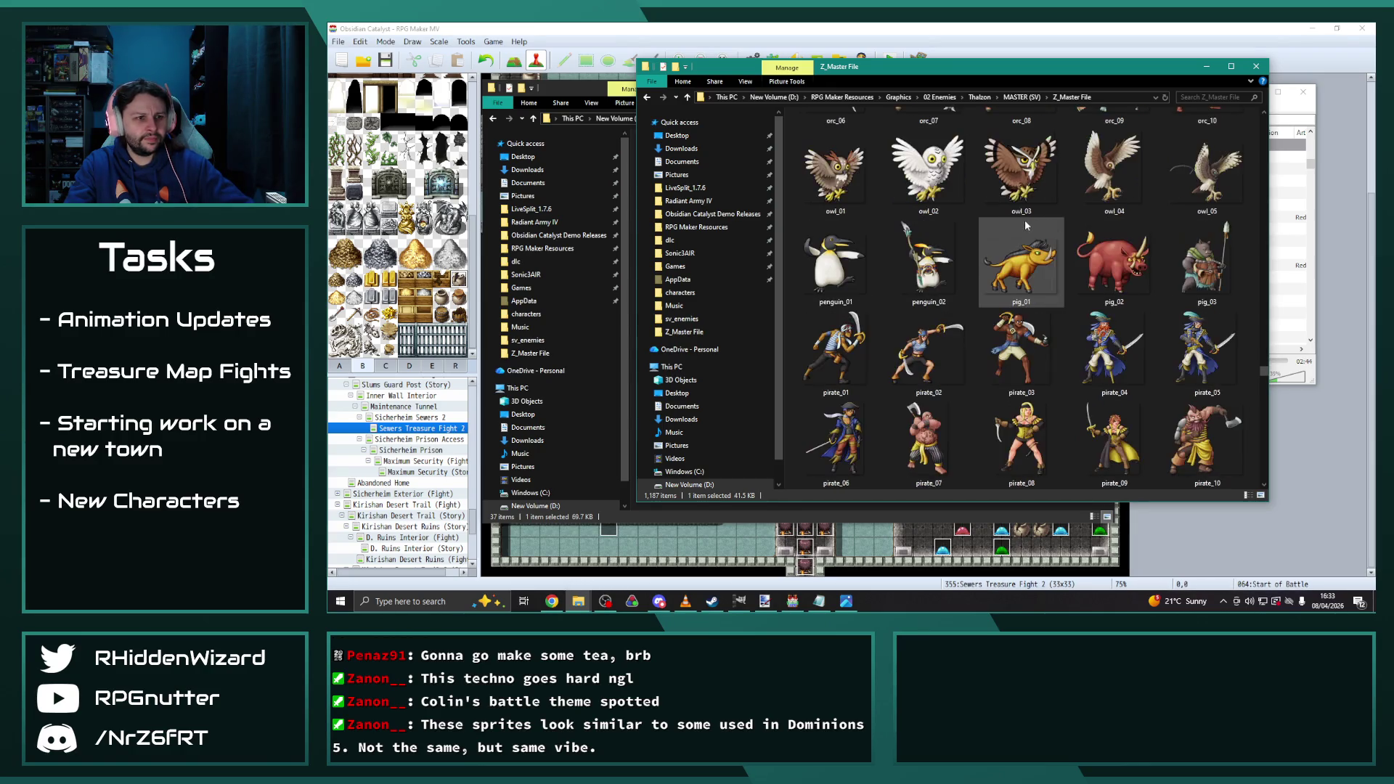
pyautogui.scroll(-8, 1019, 222)
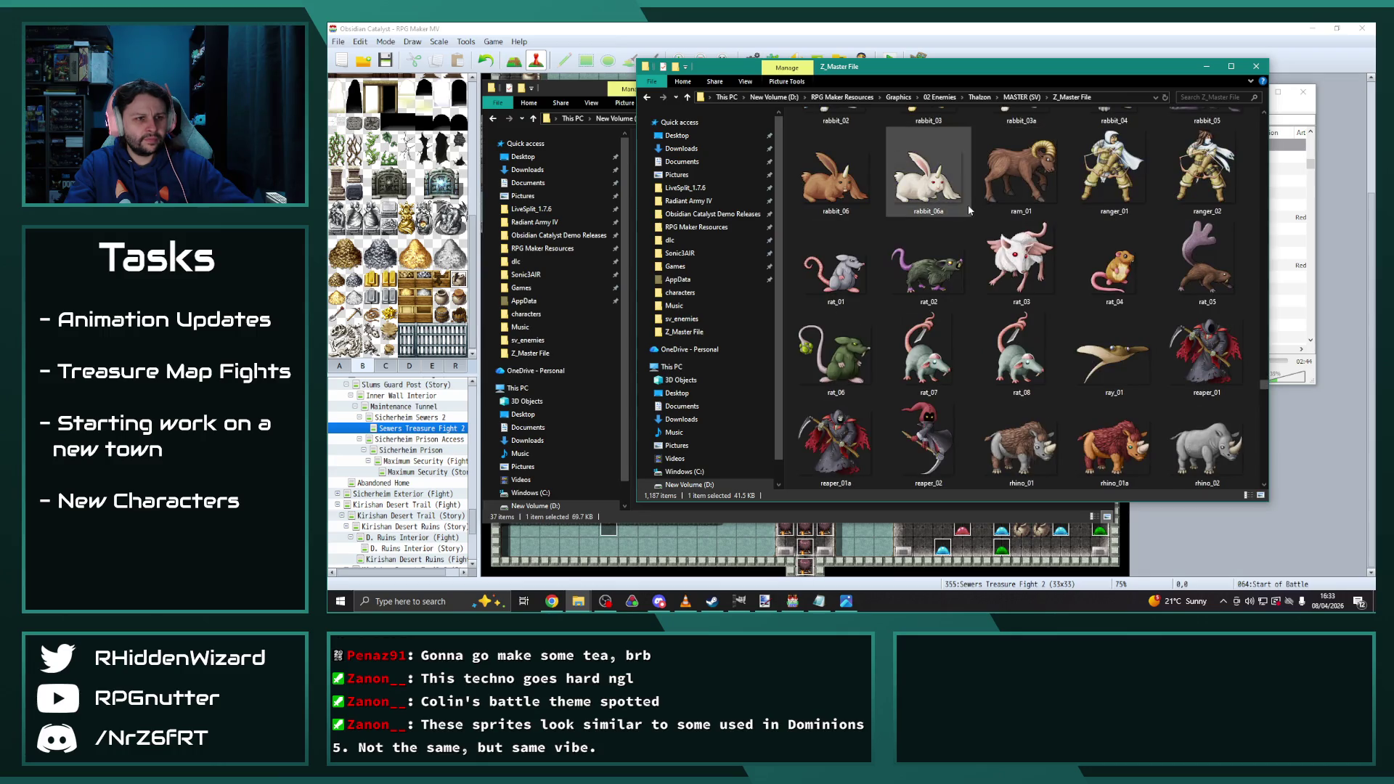
pyautogui.scroll(-6, 967, 210)
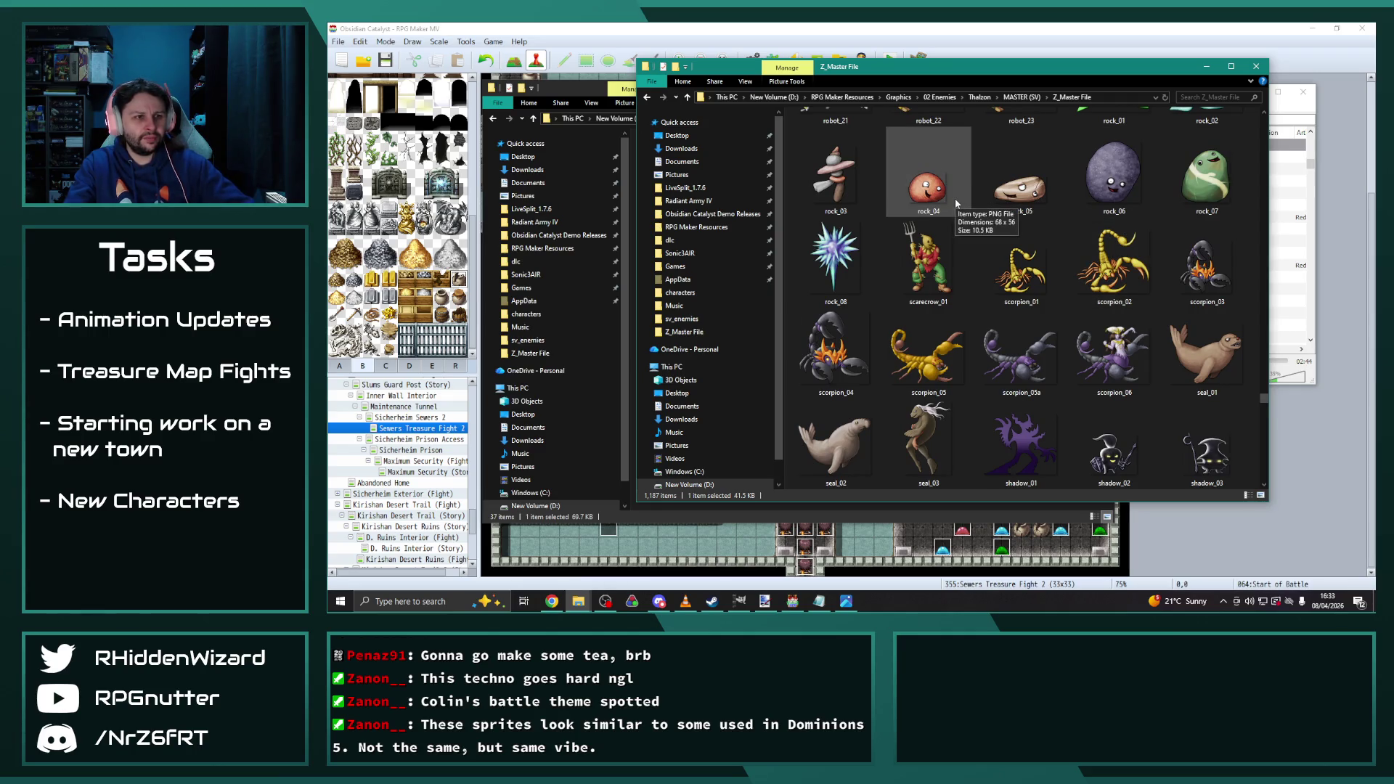
pyautogui.scroll(-3, 958, 204)
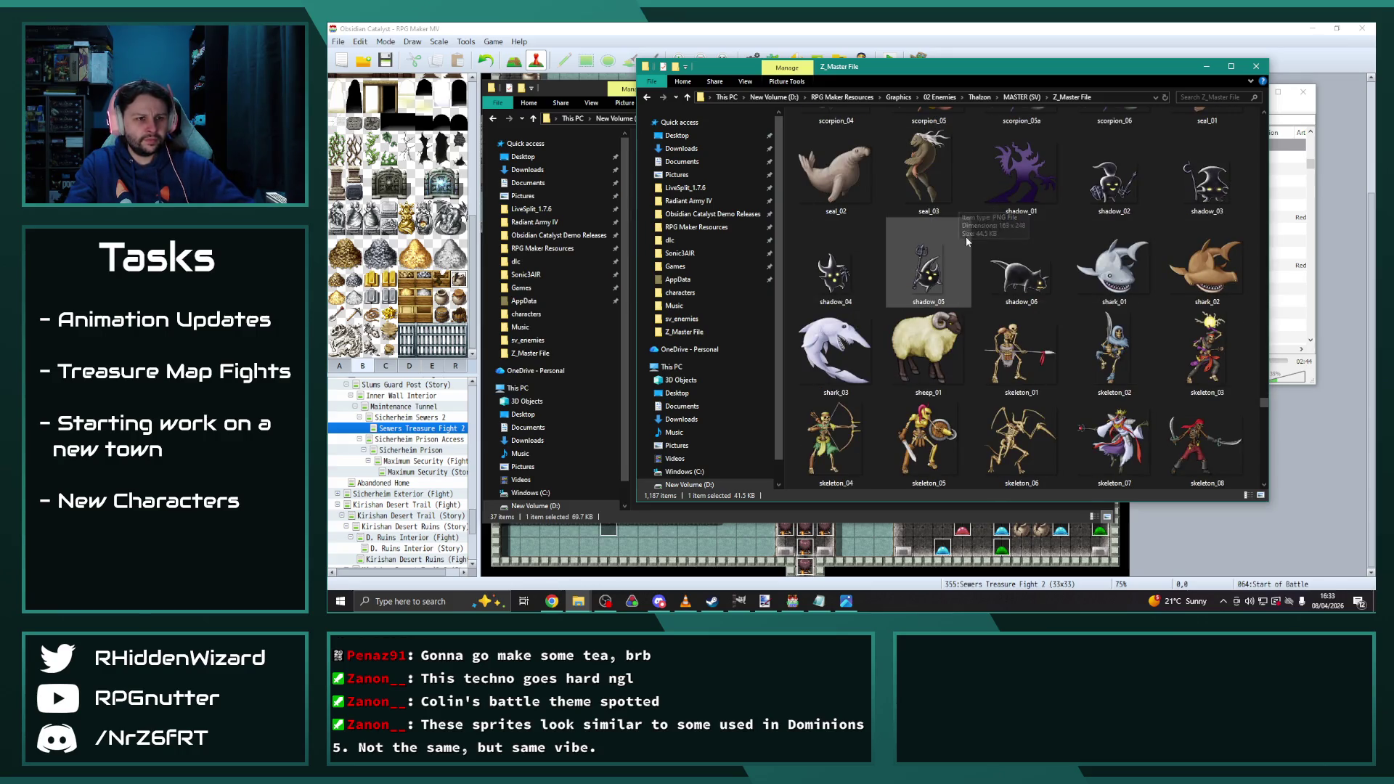
pyautogui.scroll(-3, 986, 238)
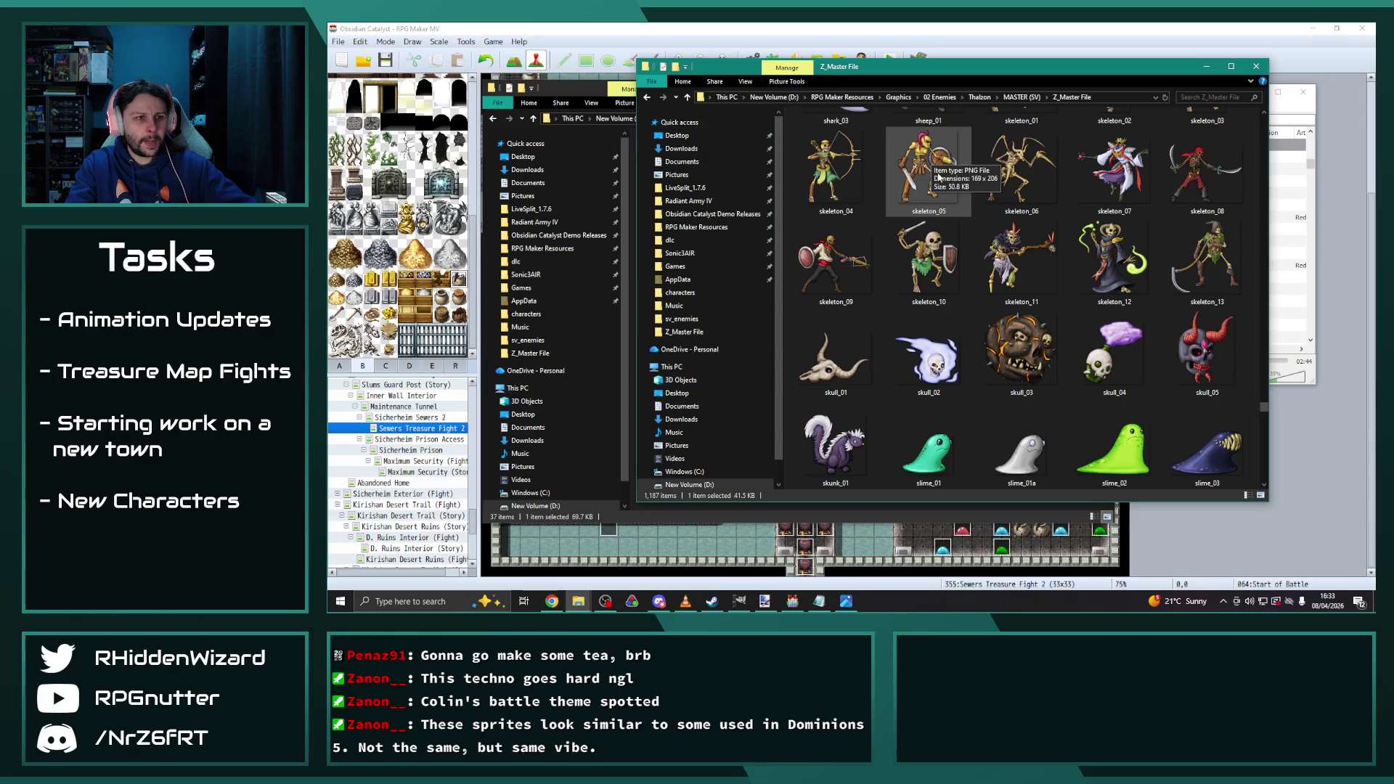
pyautogui.scroll(-3, 944, 187)
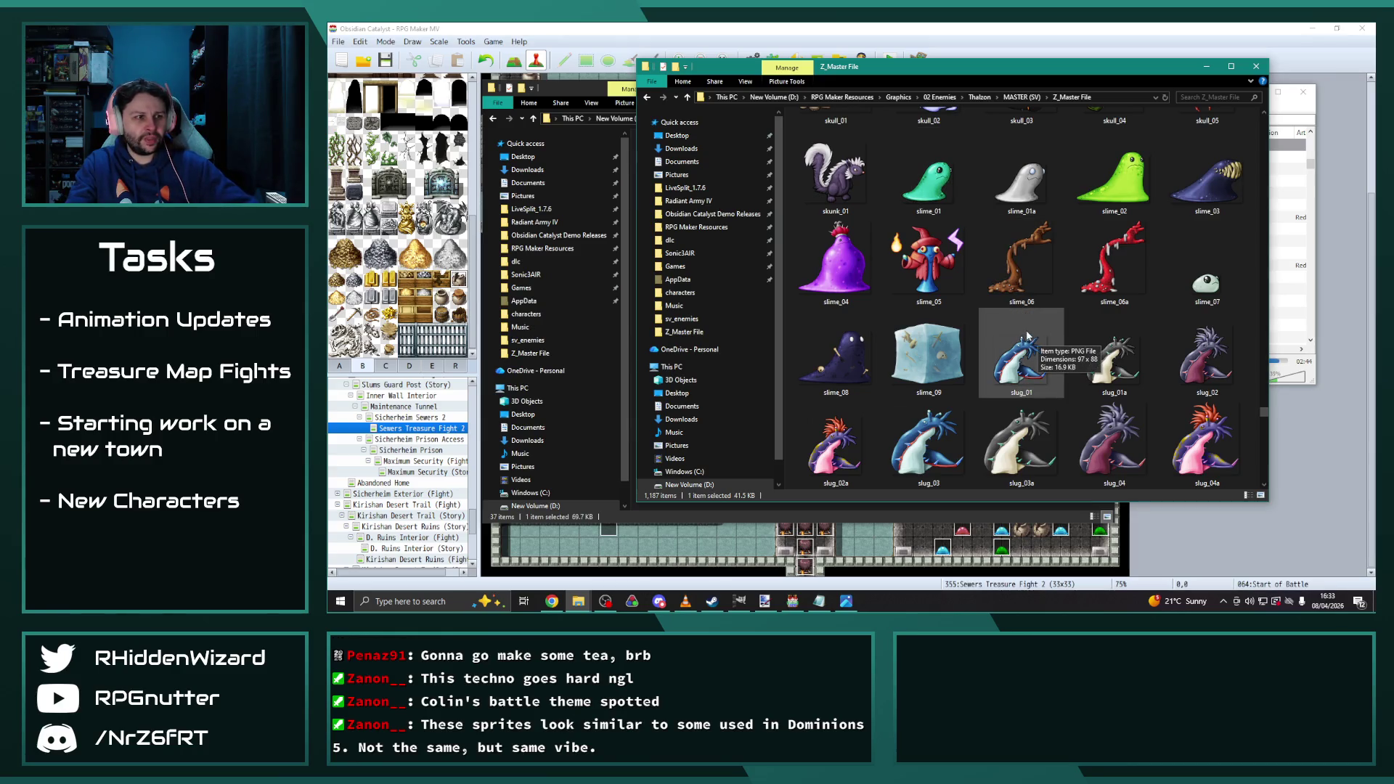
pyautogui.scroll(-3, 1020, 291)
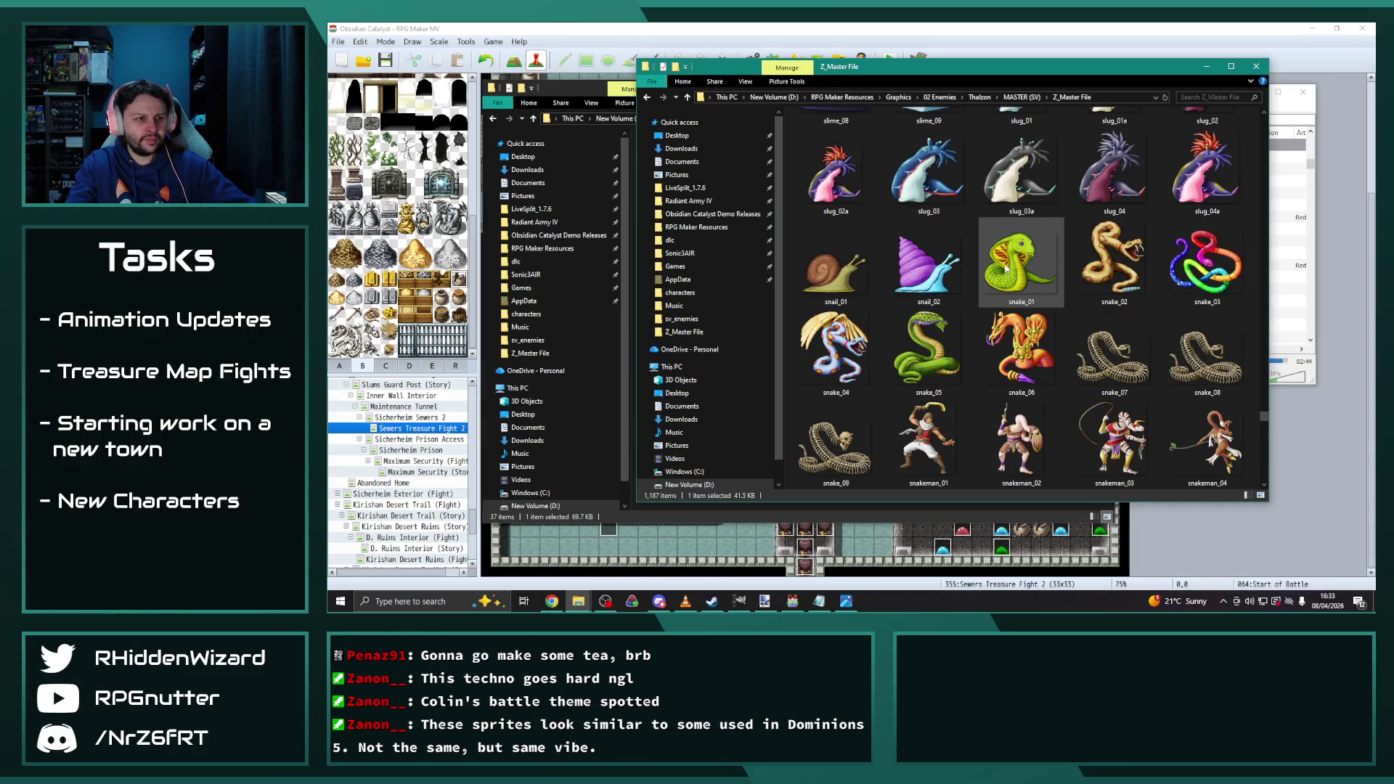
pyautogui.scroll(-3, 959, 225)
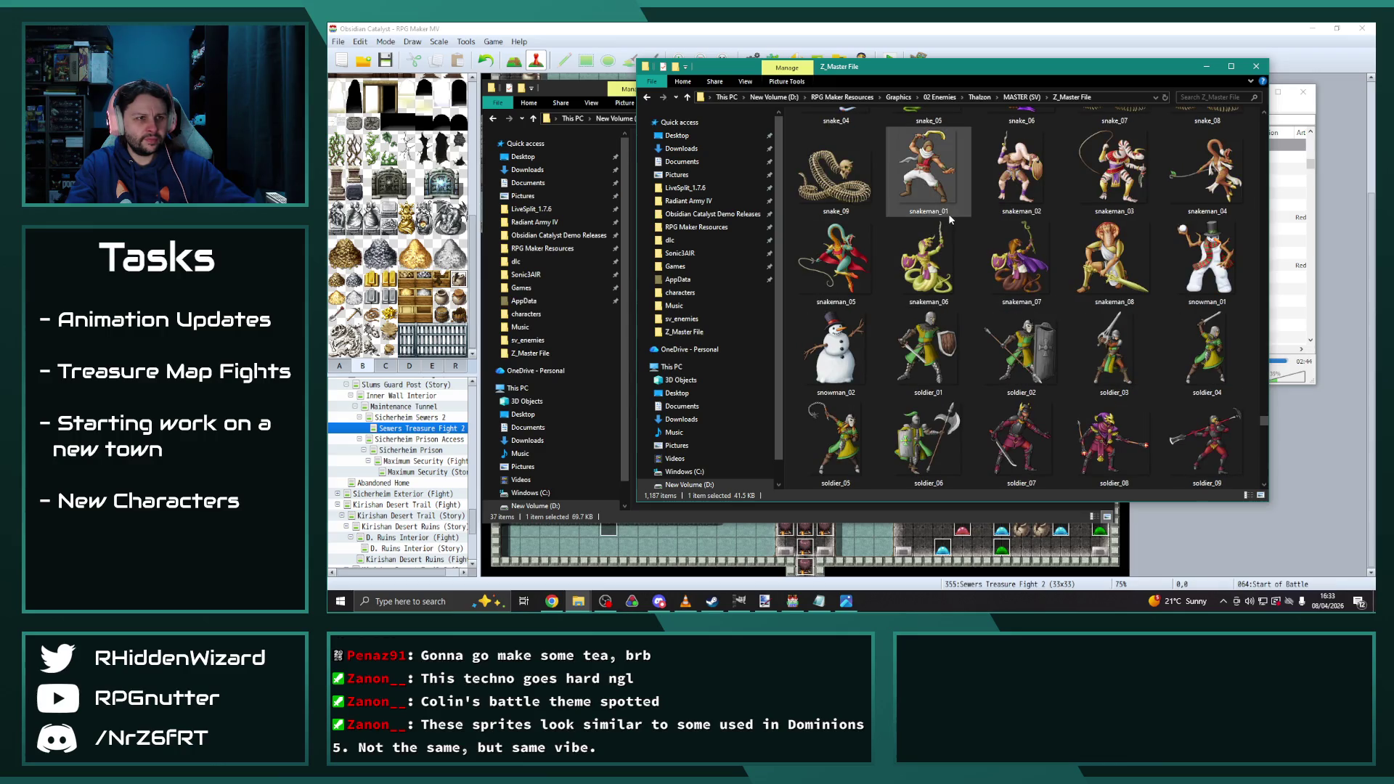
pyautogui.scroll(-3, 950, 219)
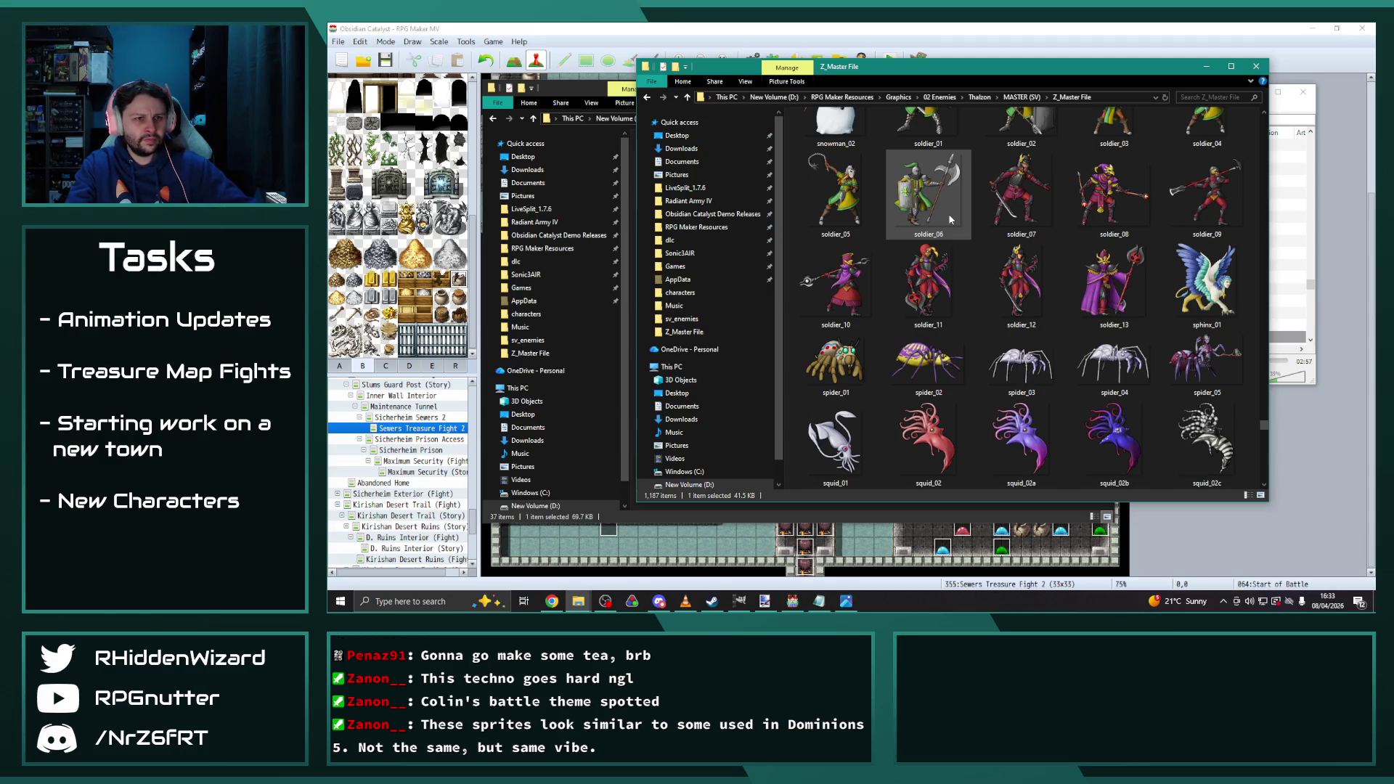
pyautogui.scroll(-5, 950, 219)
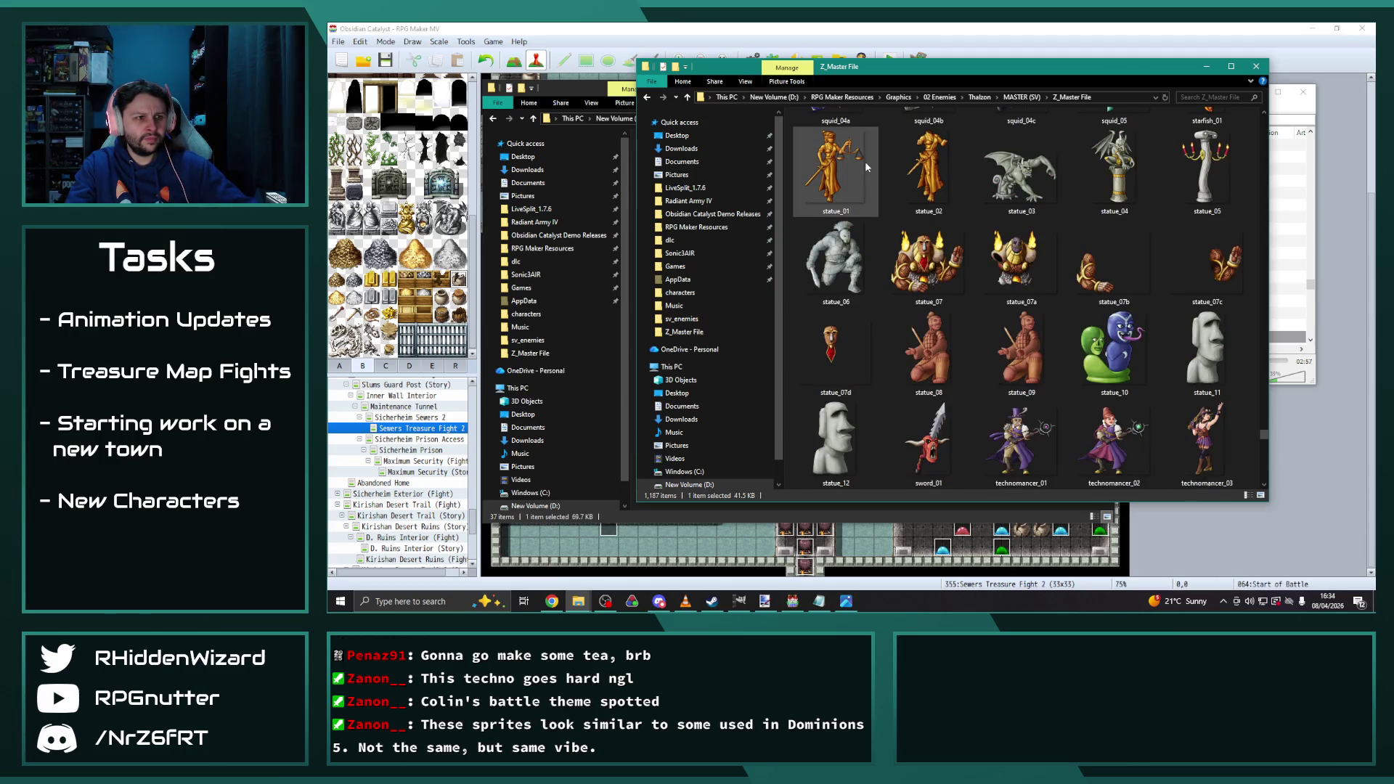
pyautogui.scroll(-3, 861, 160)
pyautogui.scroll(-3, 853, 161)
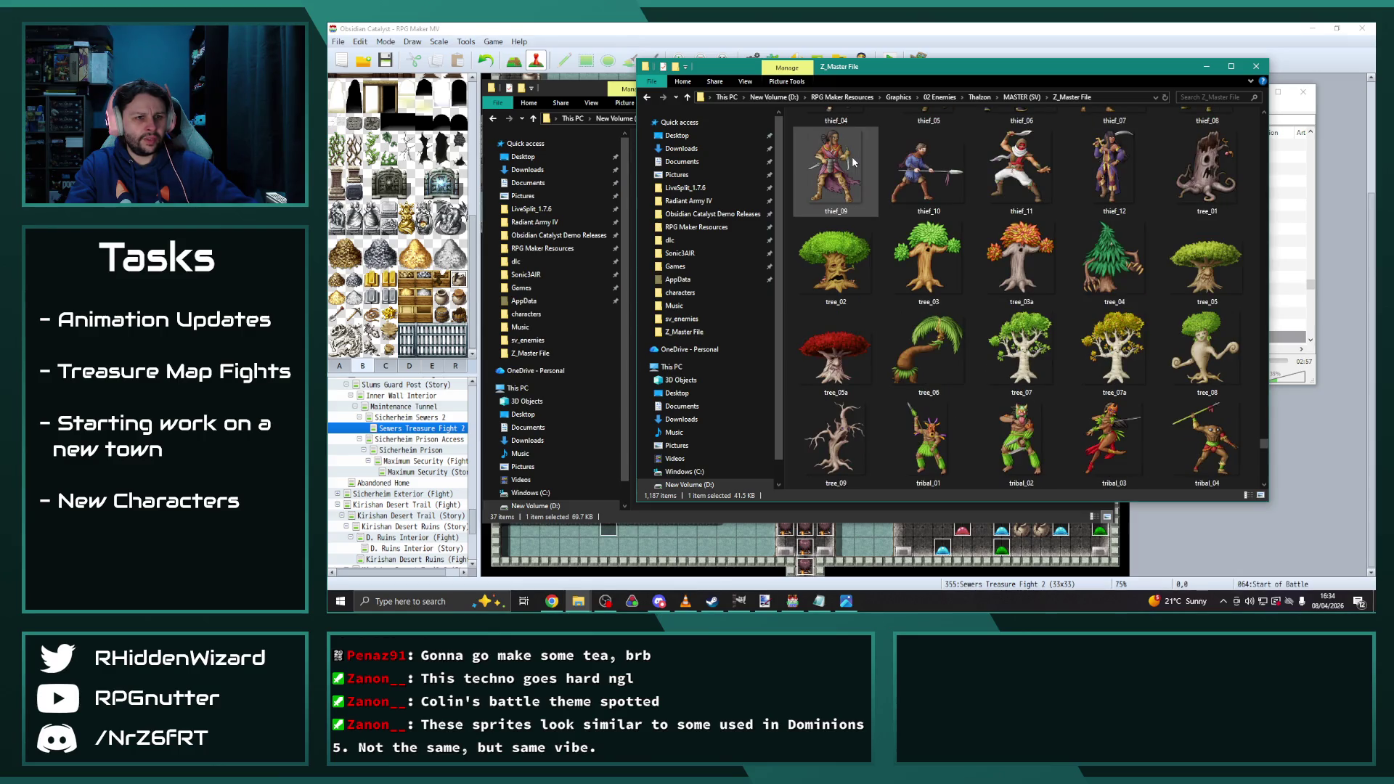
pyautogui.scroll(-6, 879, 168)
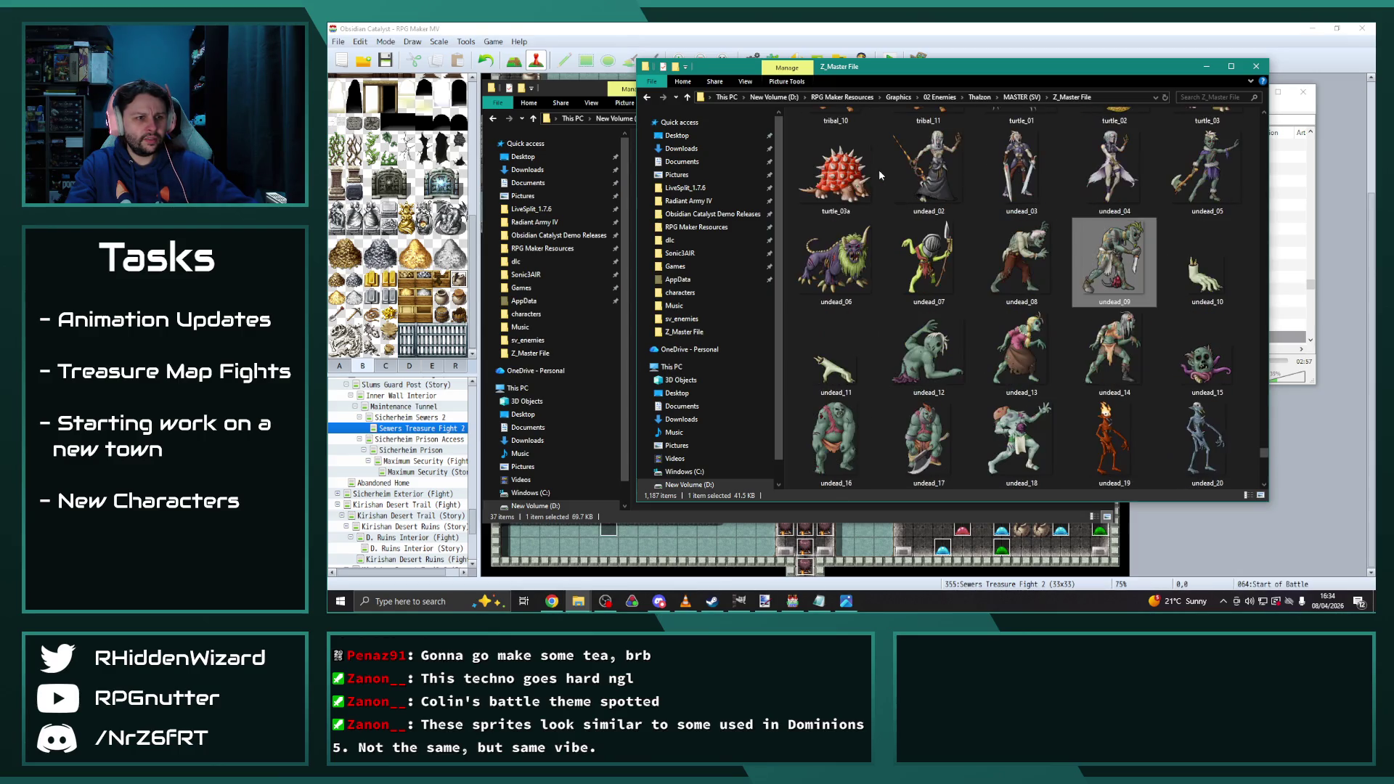
pyautogui.scroll(-10, 878, 173)
pyautogui.scroll(-4, 877, 169)
pyautogui.scroll(-3, 878, 168)
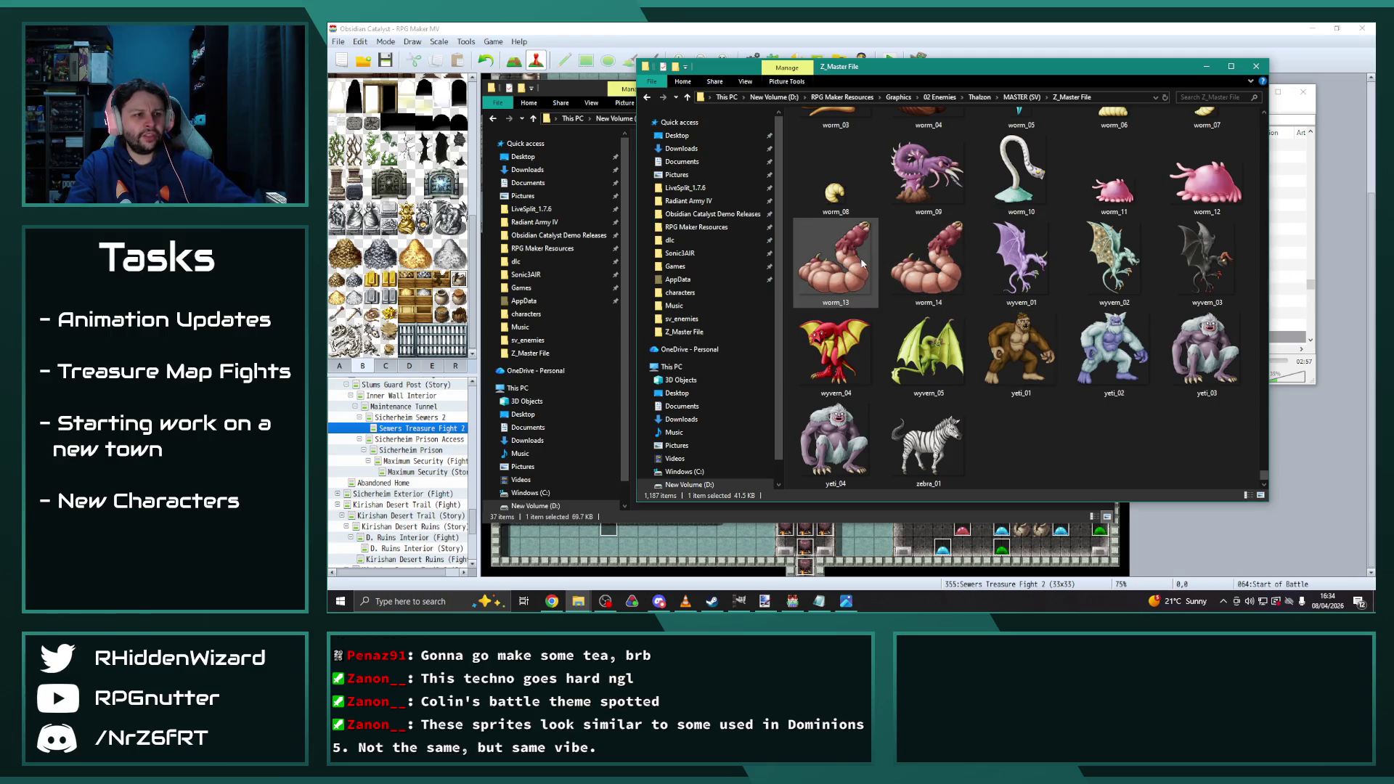
pyautogui.scroll(3, 863, 264)
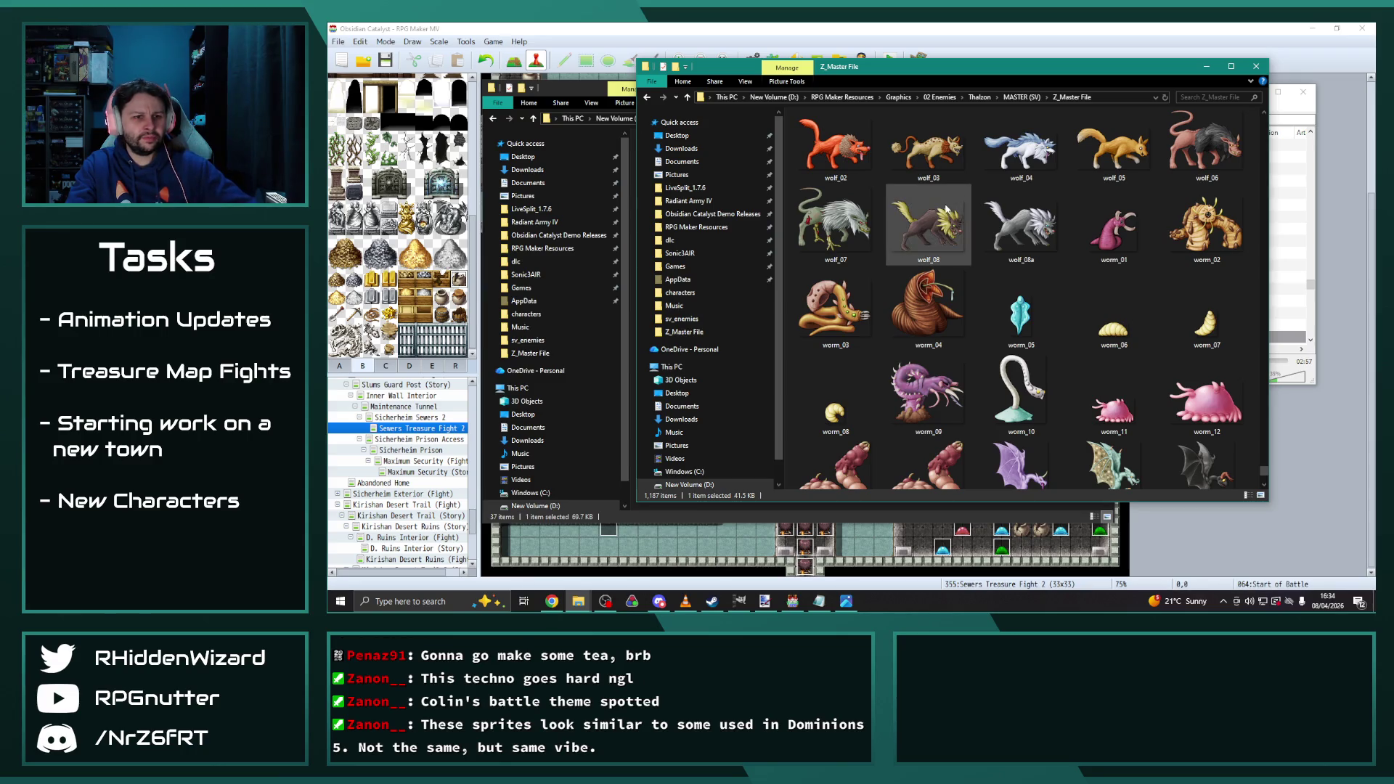
pyautogui.scroll(-5, 946, 209)
pyautogui.click(1021, 97)
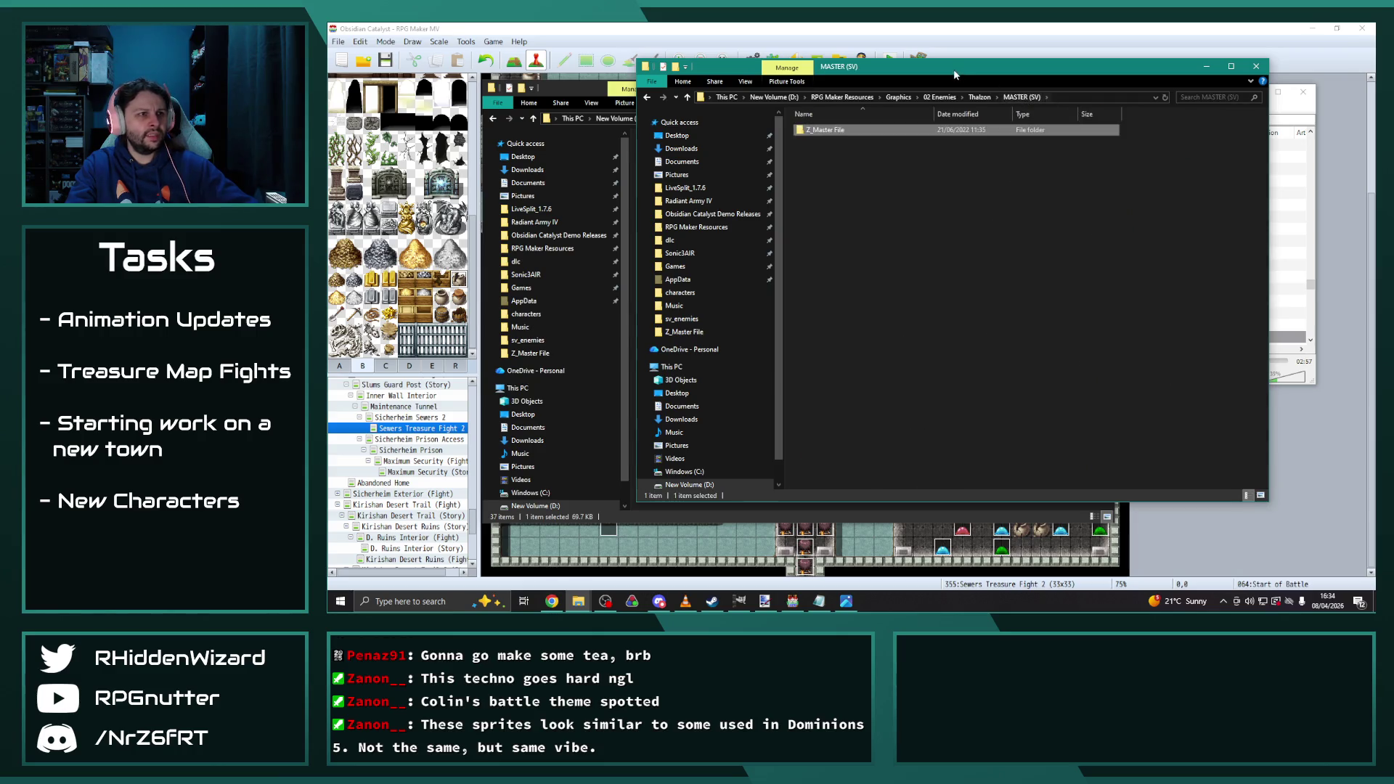
# Close the MASTER (SV) File Explorer window
pyautogui.click(1256, 66)
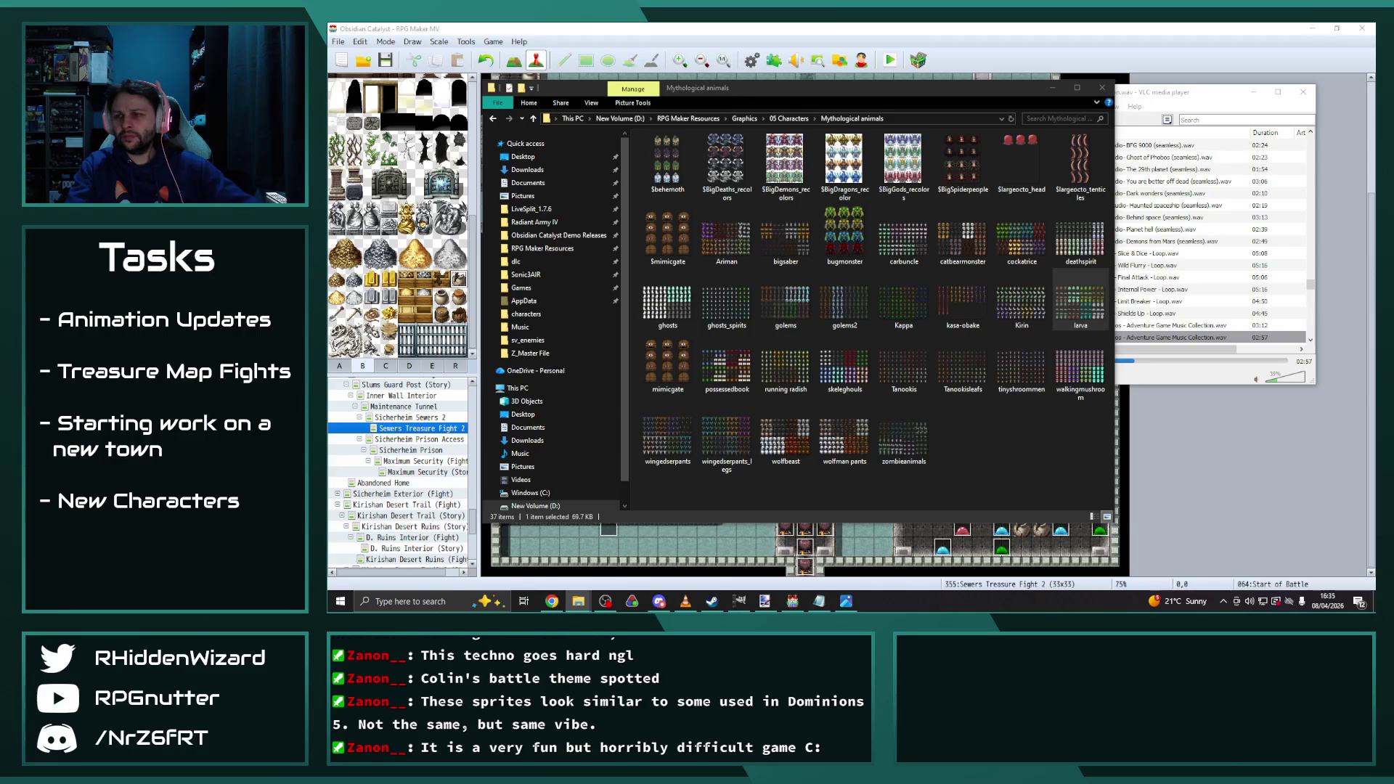
# Return to the Sideview Batch Battlers folder and browse from the Earth sprites down to the Fire battlers
pyautogui.hotkey('alt', 'Tab')
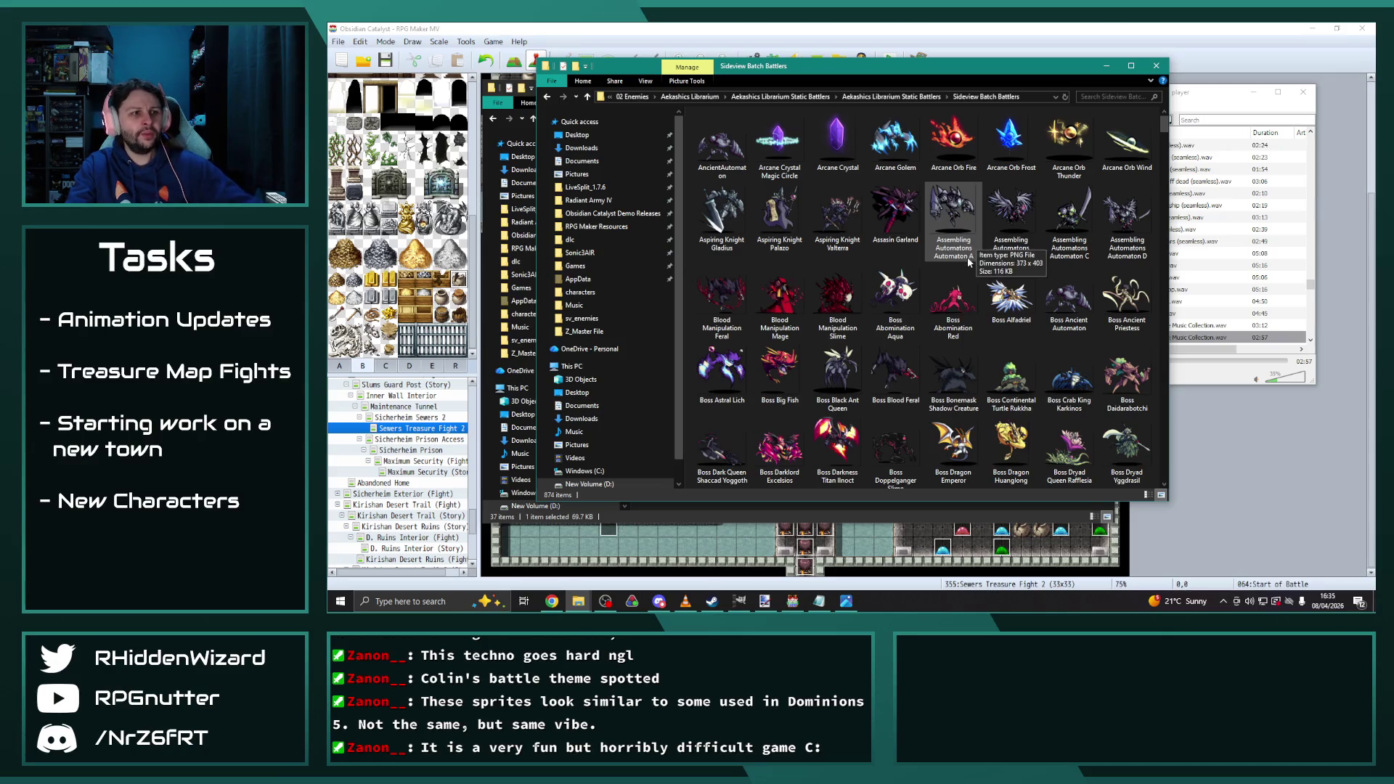
pyautogui.keyDown('ctrl'); pyautogui.scroll(3, 967, 255); pyautogui.keyUp('ctrl')
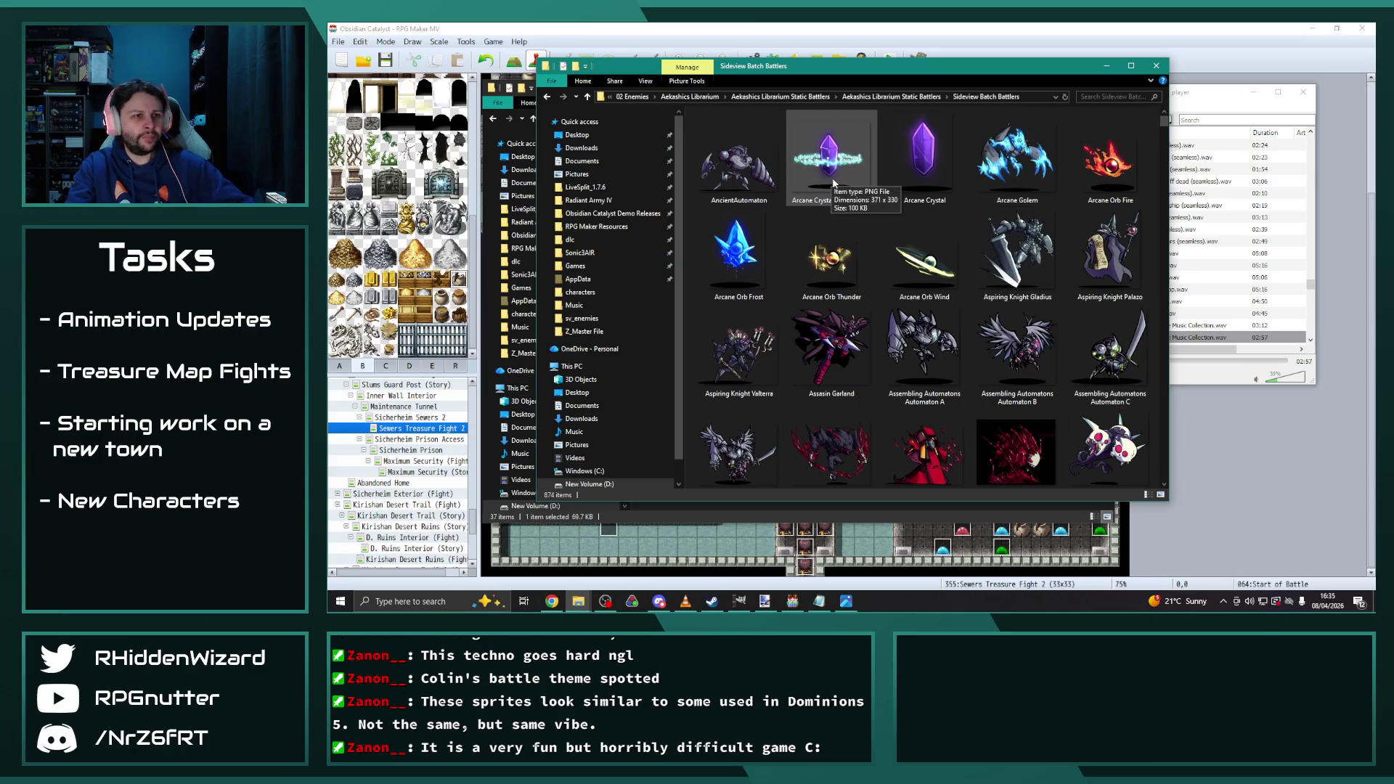
pyautogui.scroll(-10, 825, 224)
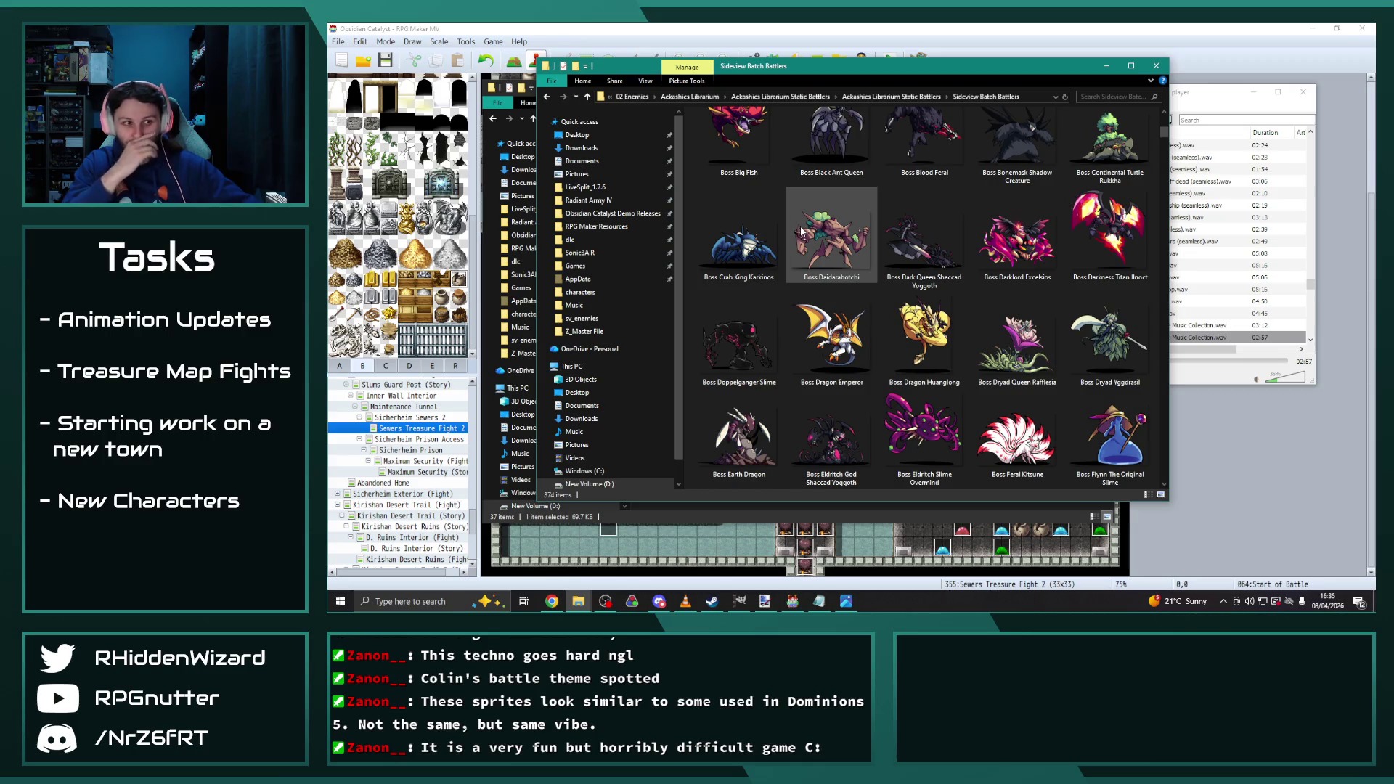
pyautogui.scroll(-2, 795, 223)
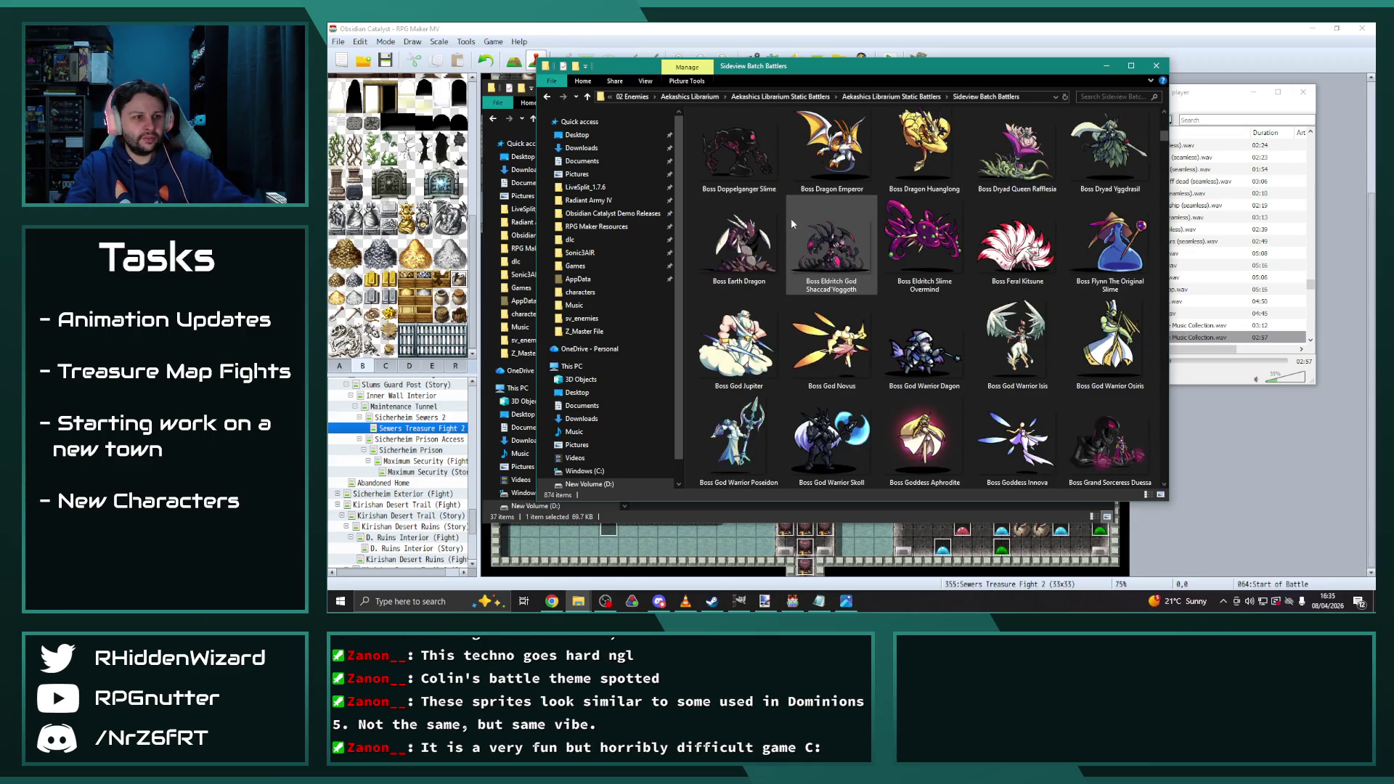
pyautogui.scroll(-2, 791, 218)
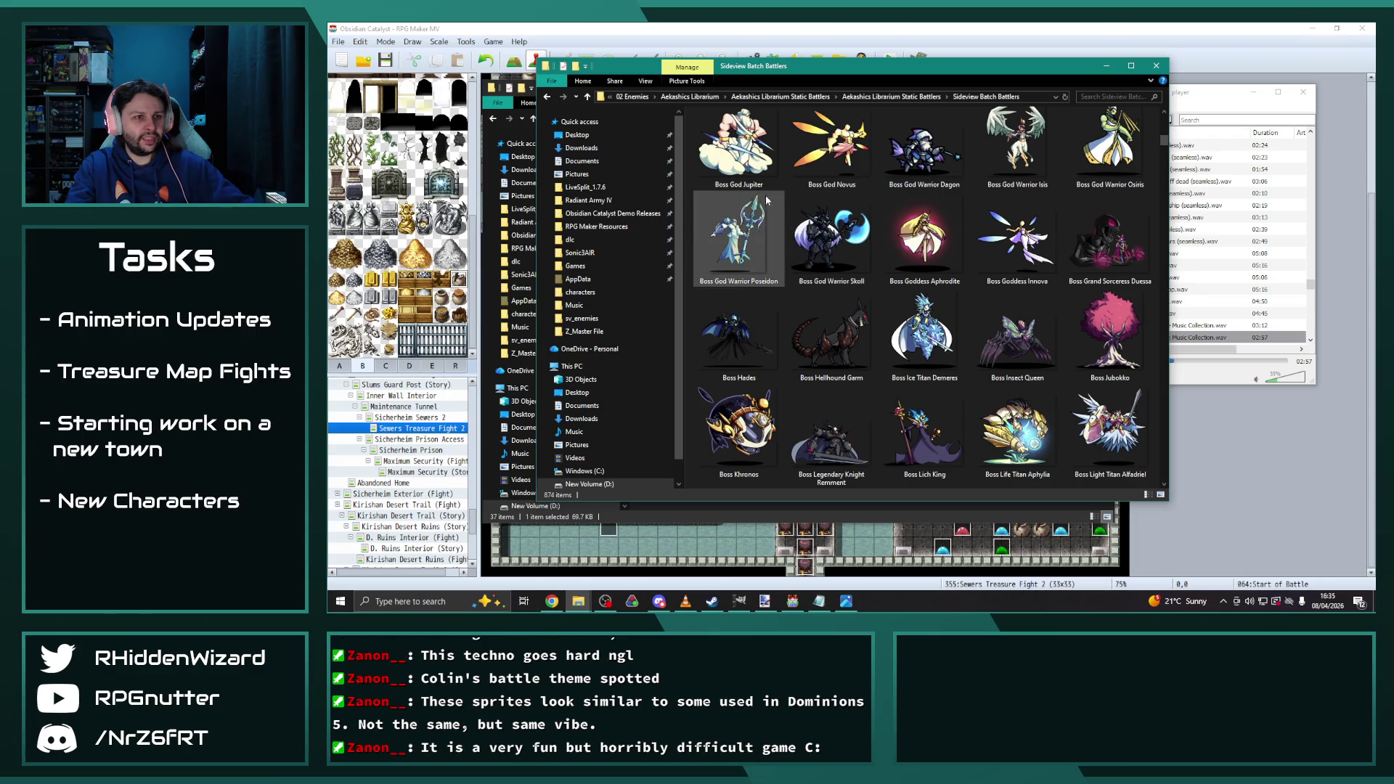
pyautogui.scroll(-2, 764, 193)
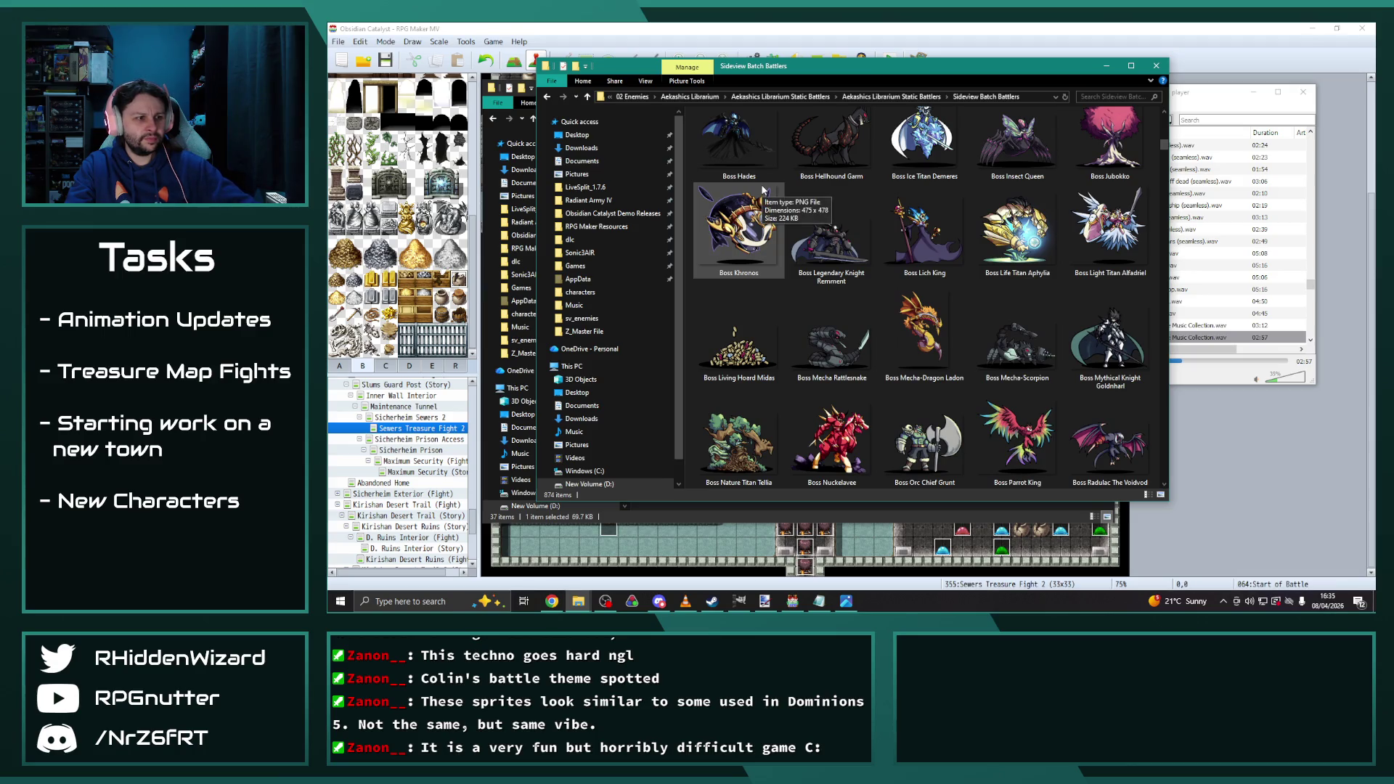
pyautogui.scroll(-2, 763, 191)
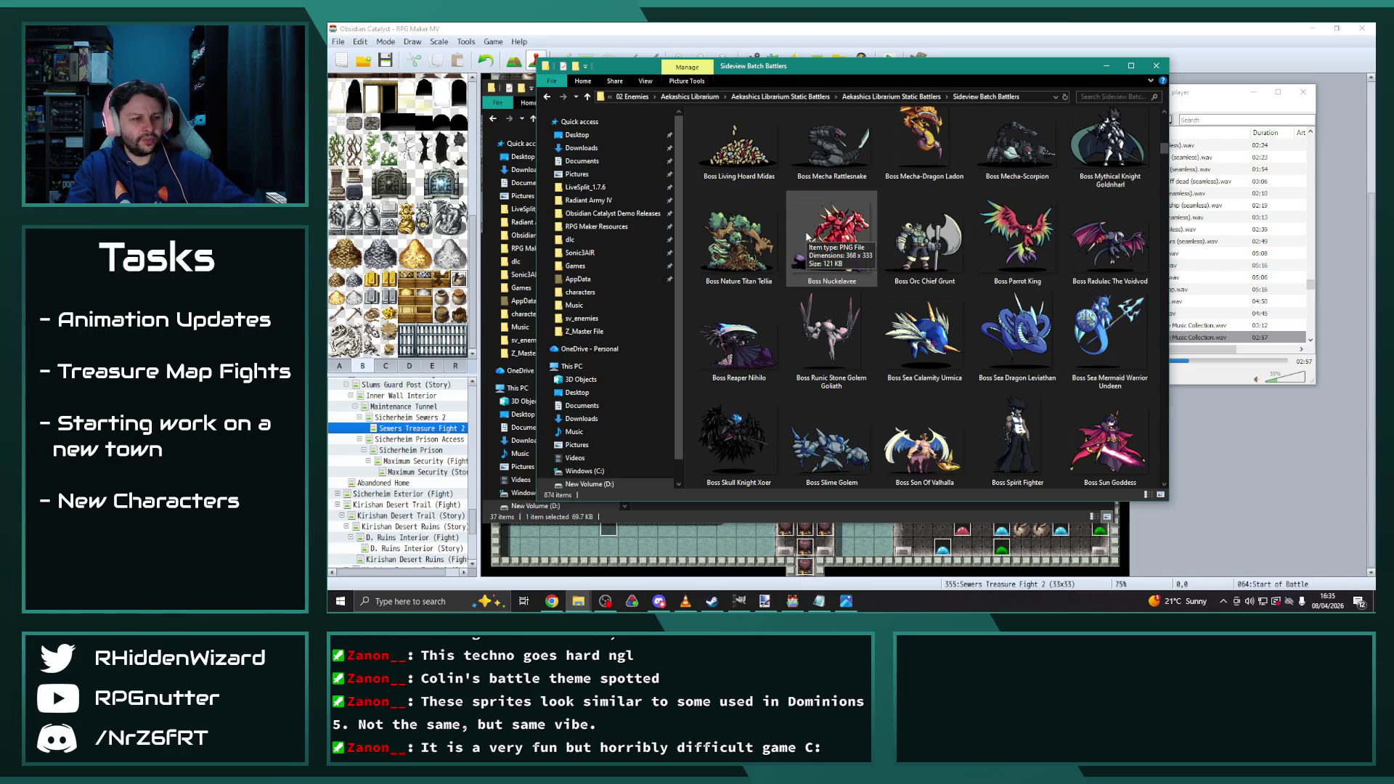
pyautogui.scroll(-2, 823, 230)
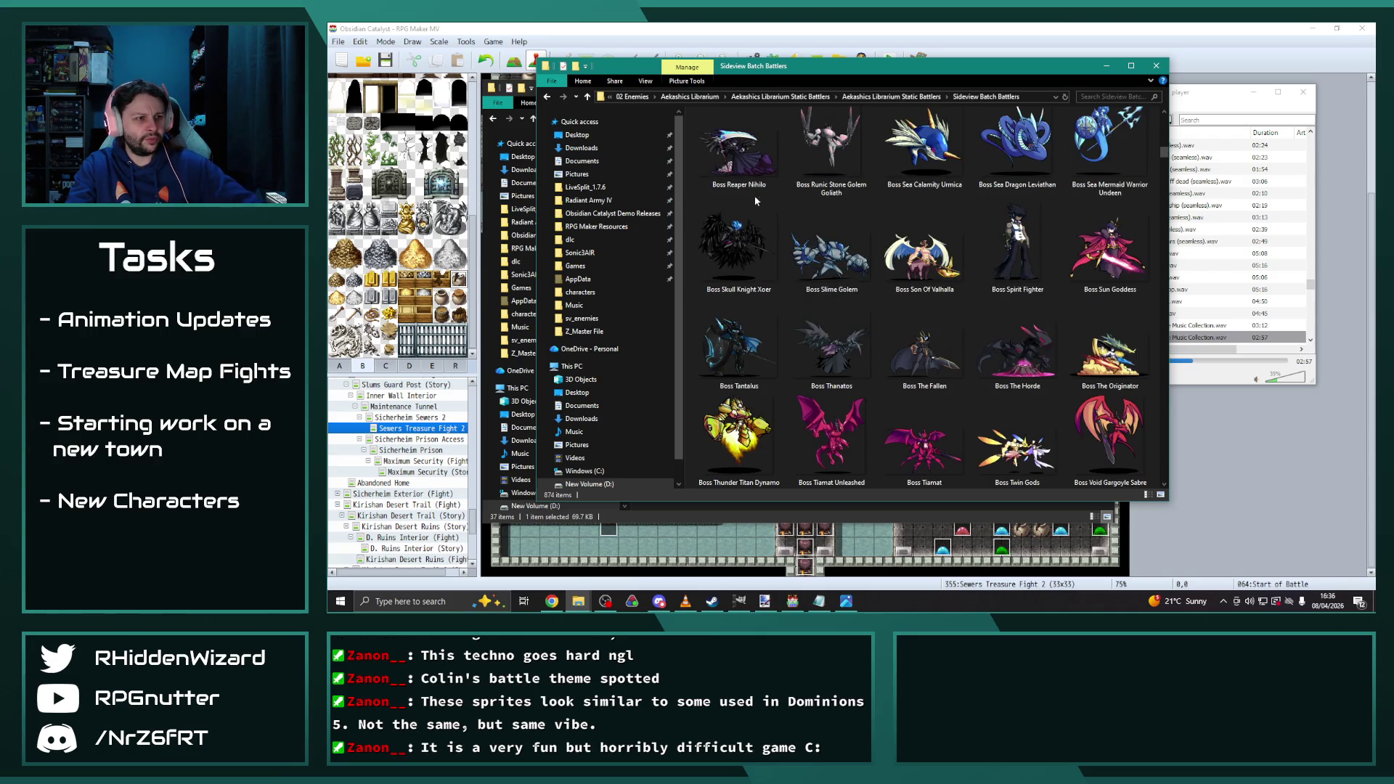
pyautogui.scroll(-2, 784, 202)
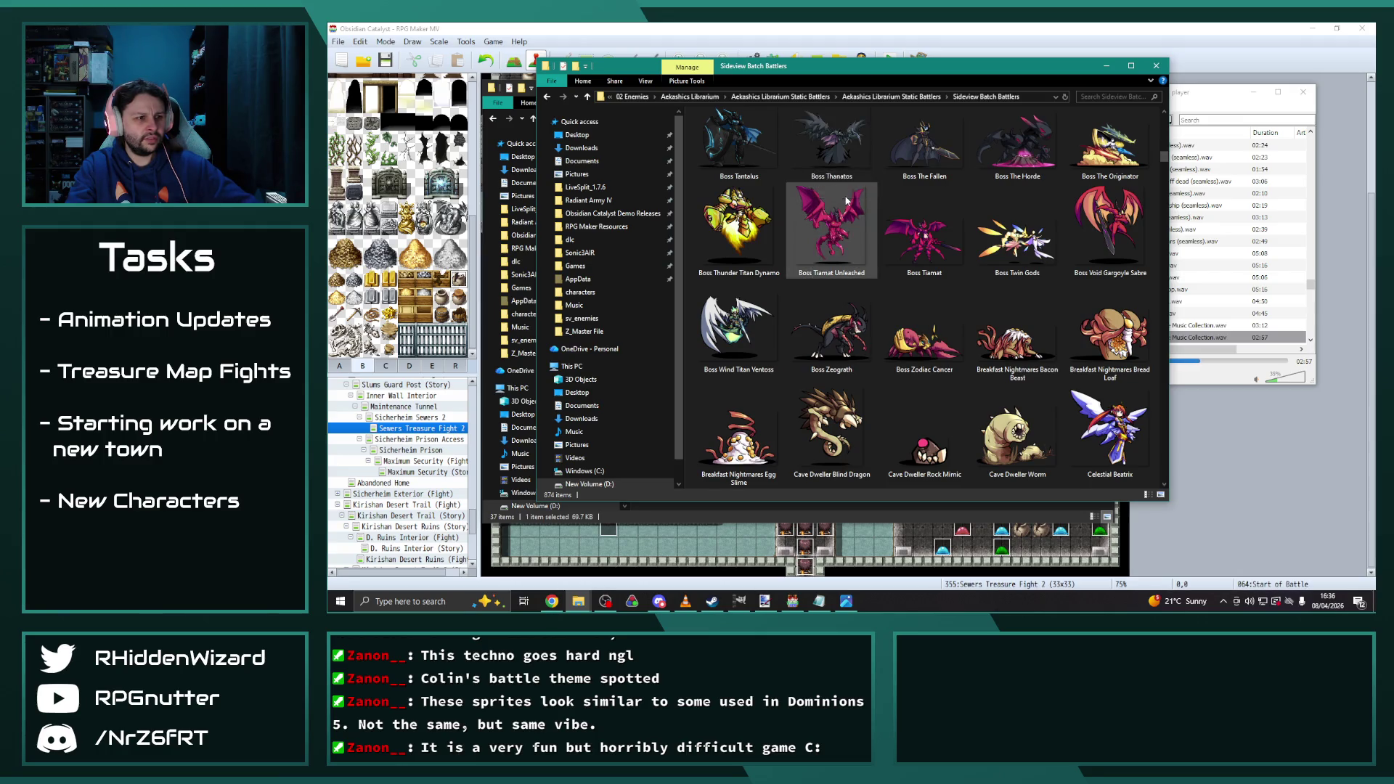
pyautogui.scroll(-2, 827, 178)
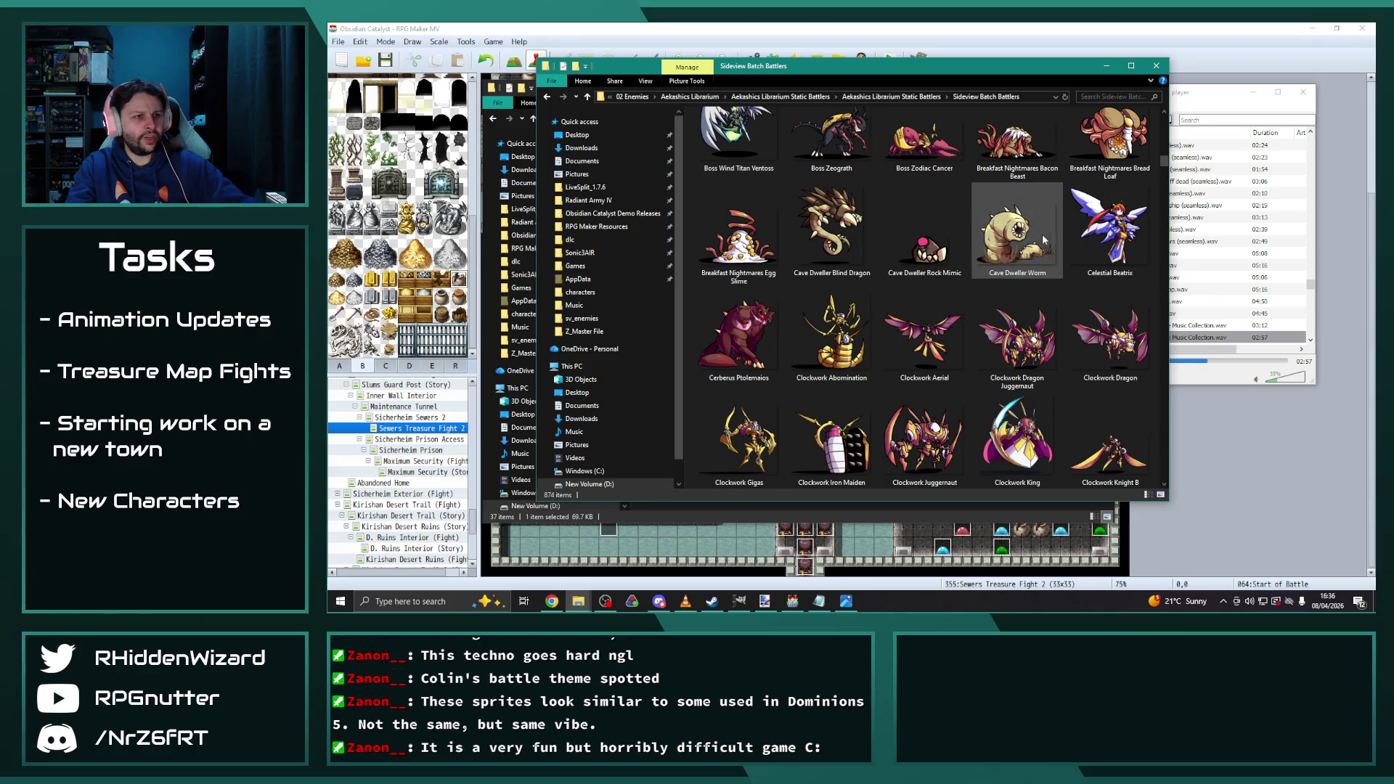
pyautogui.scroll(-4, 879, 196)
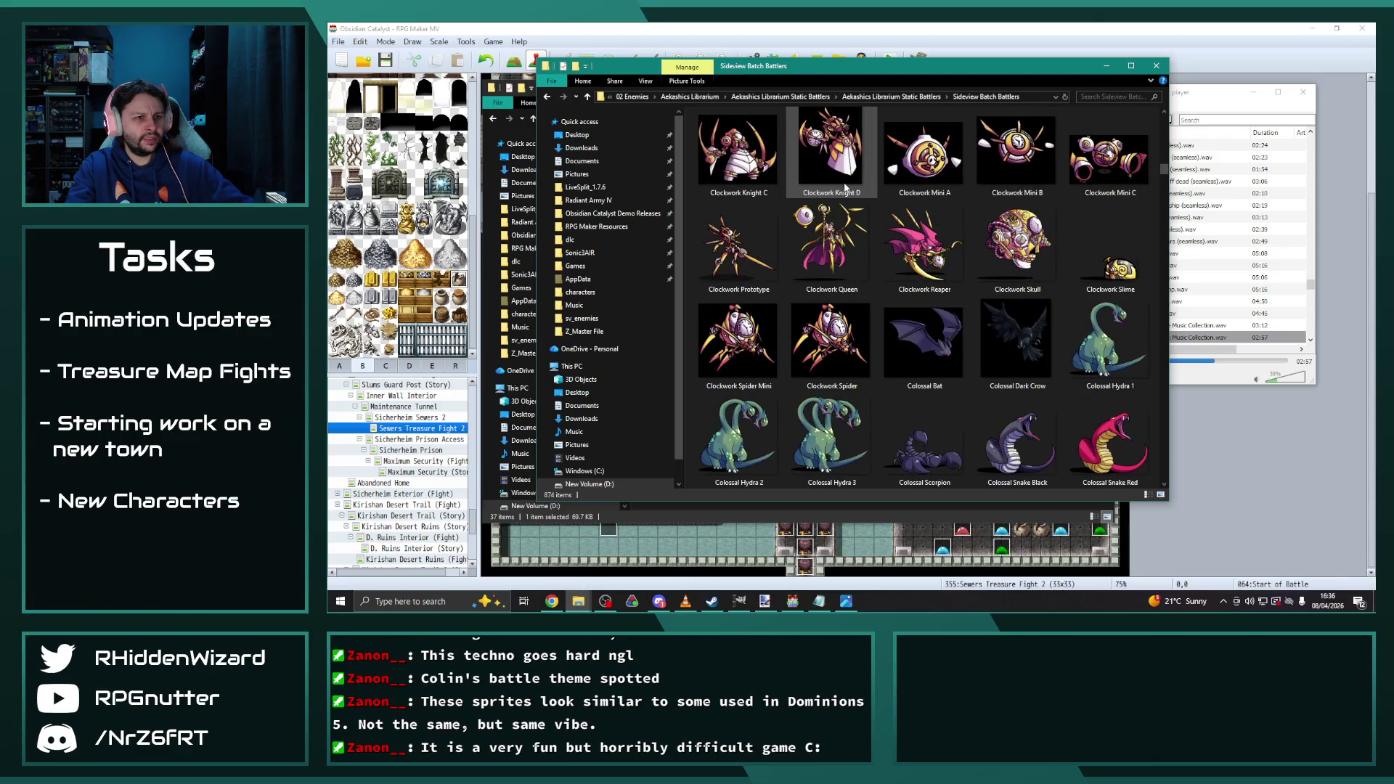
pyautogui.scroll(-2, 846, 188)
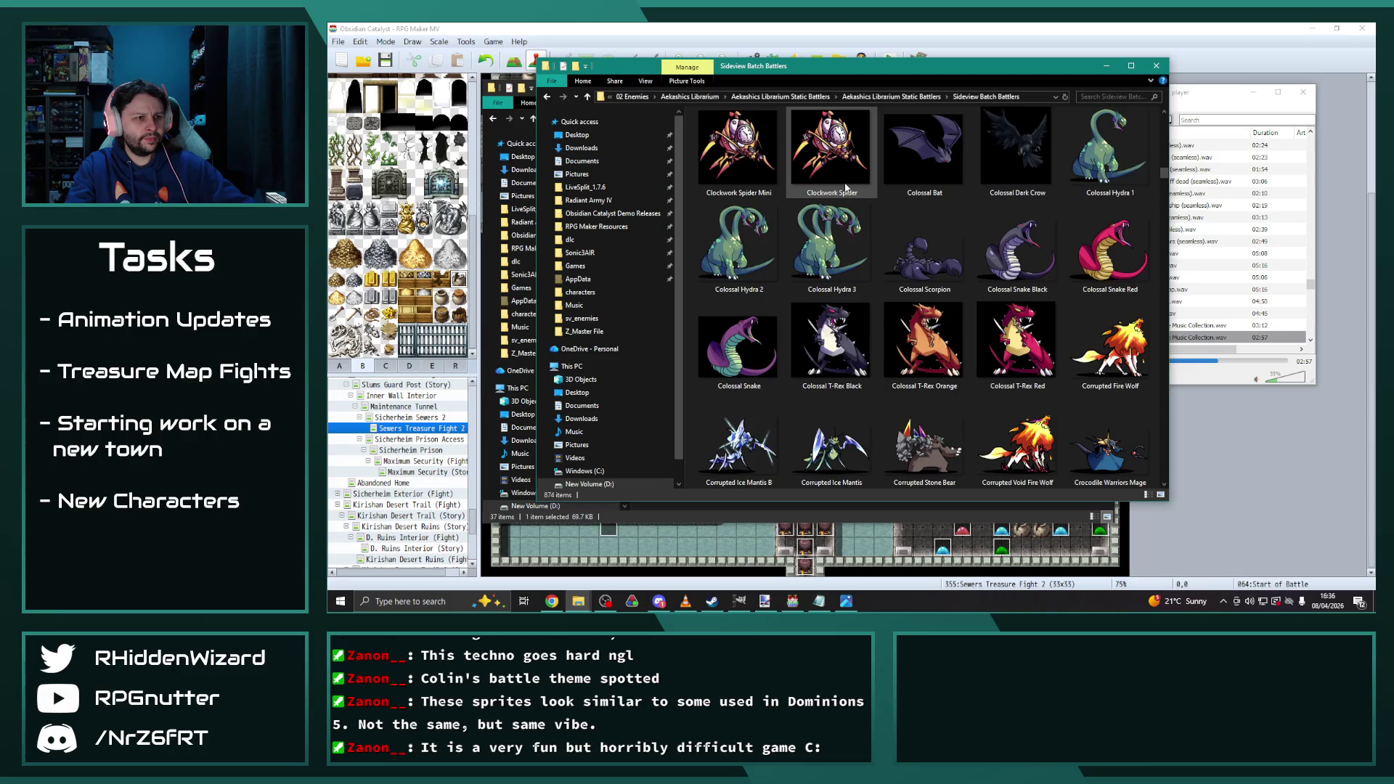
pyautogui.scroll(-2, 846, 187)
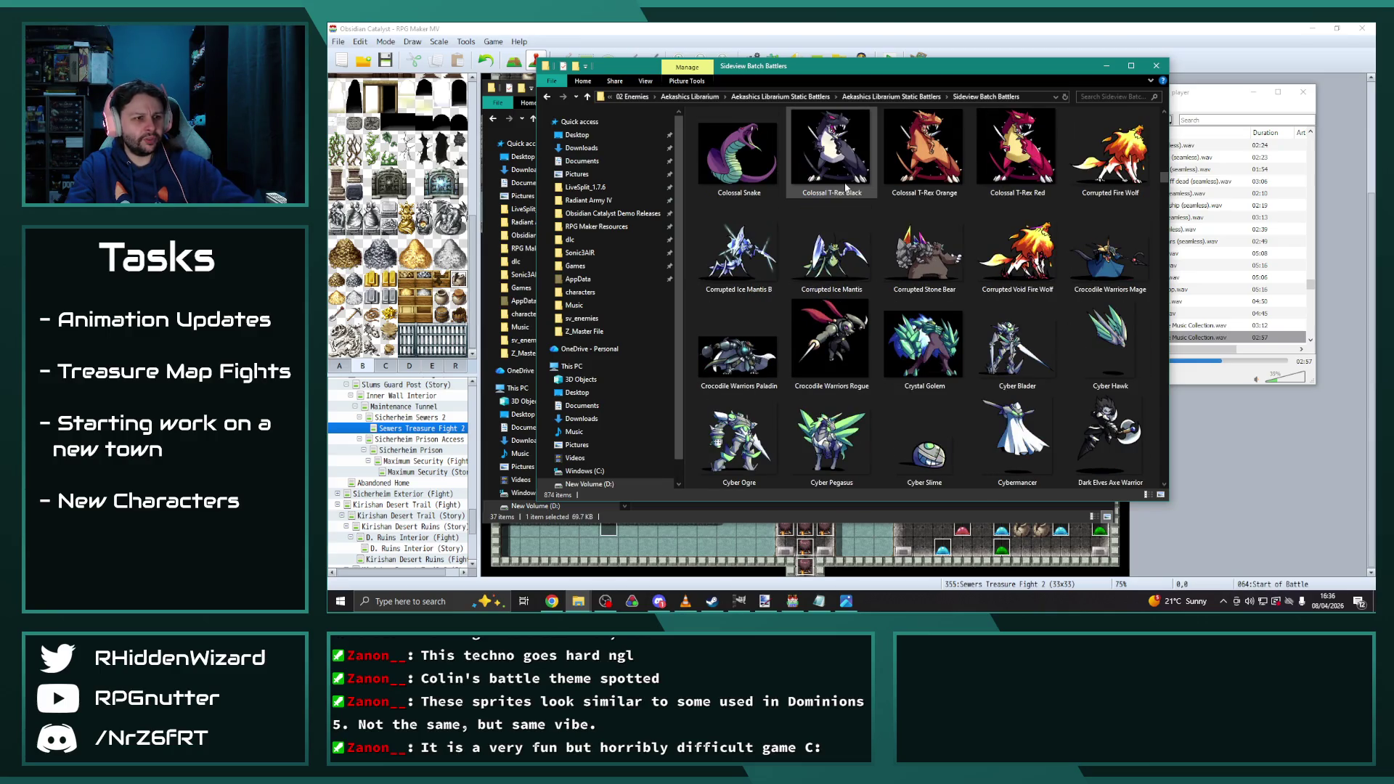
pyautogui.scroll(-2, 846, 187)
pyautogui.scroll(-2, 846, 187)
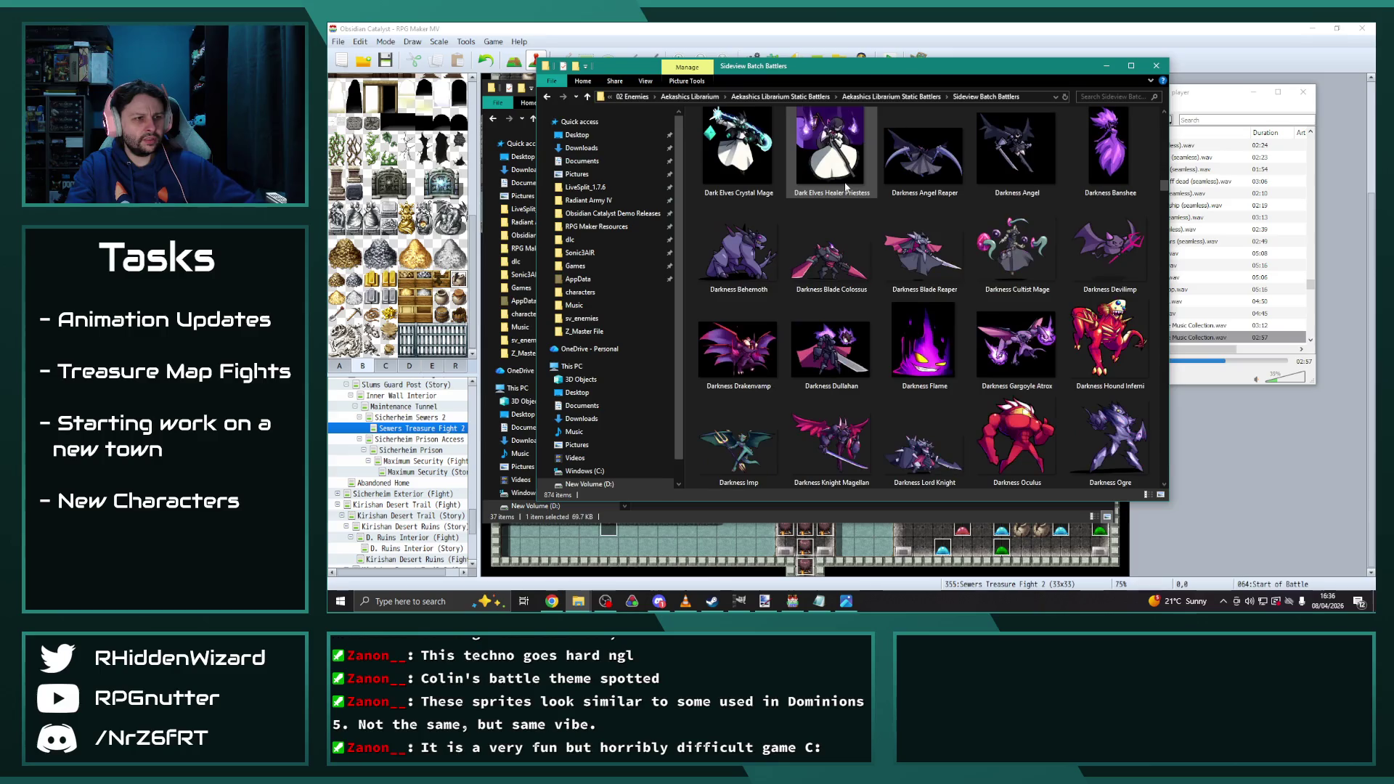
pyautogui.scroll(-2, 846, 188)
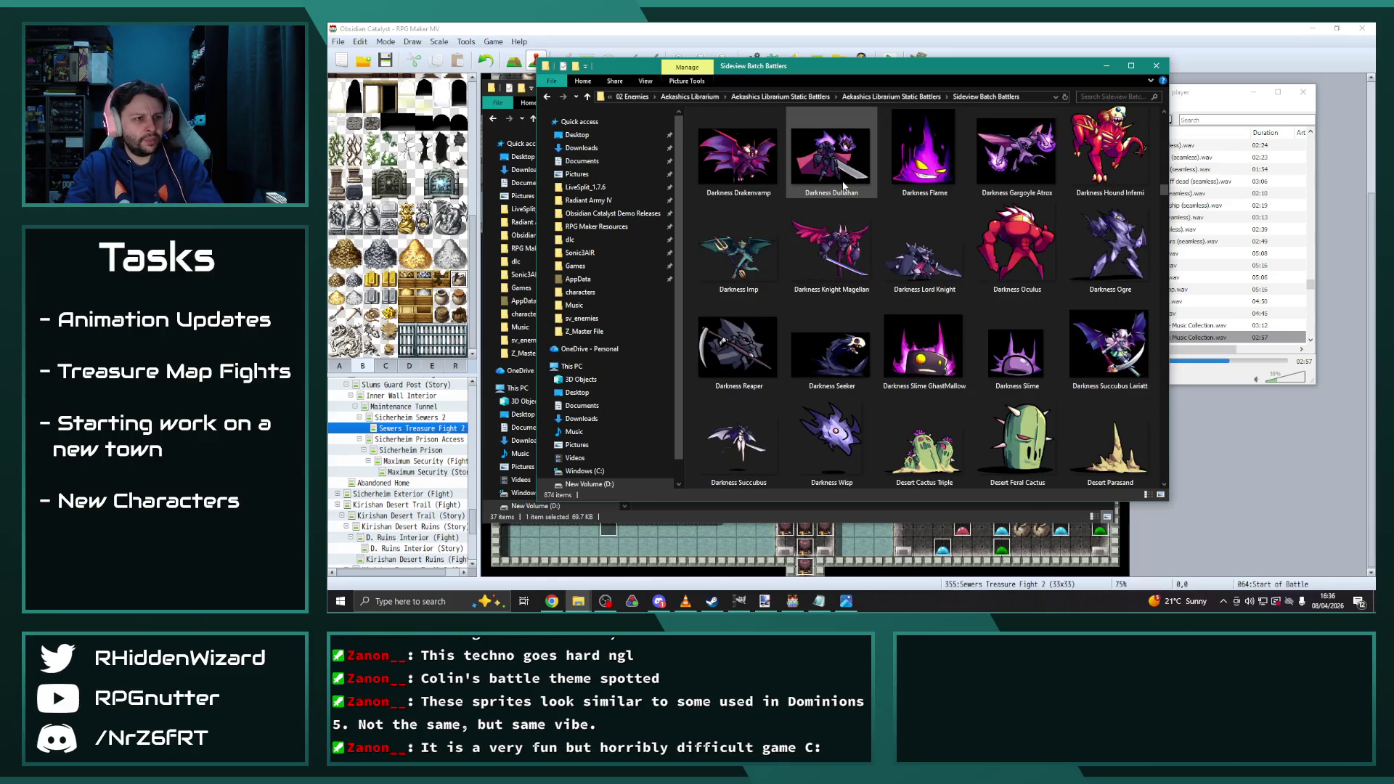
pyautogui.scroll(-2, 857, 236)
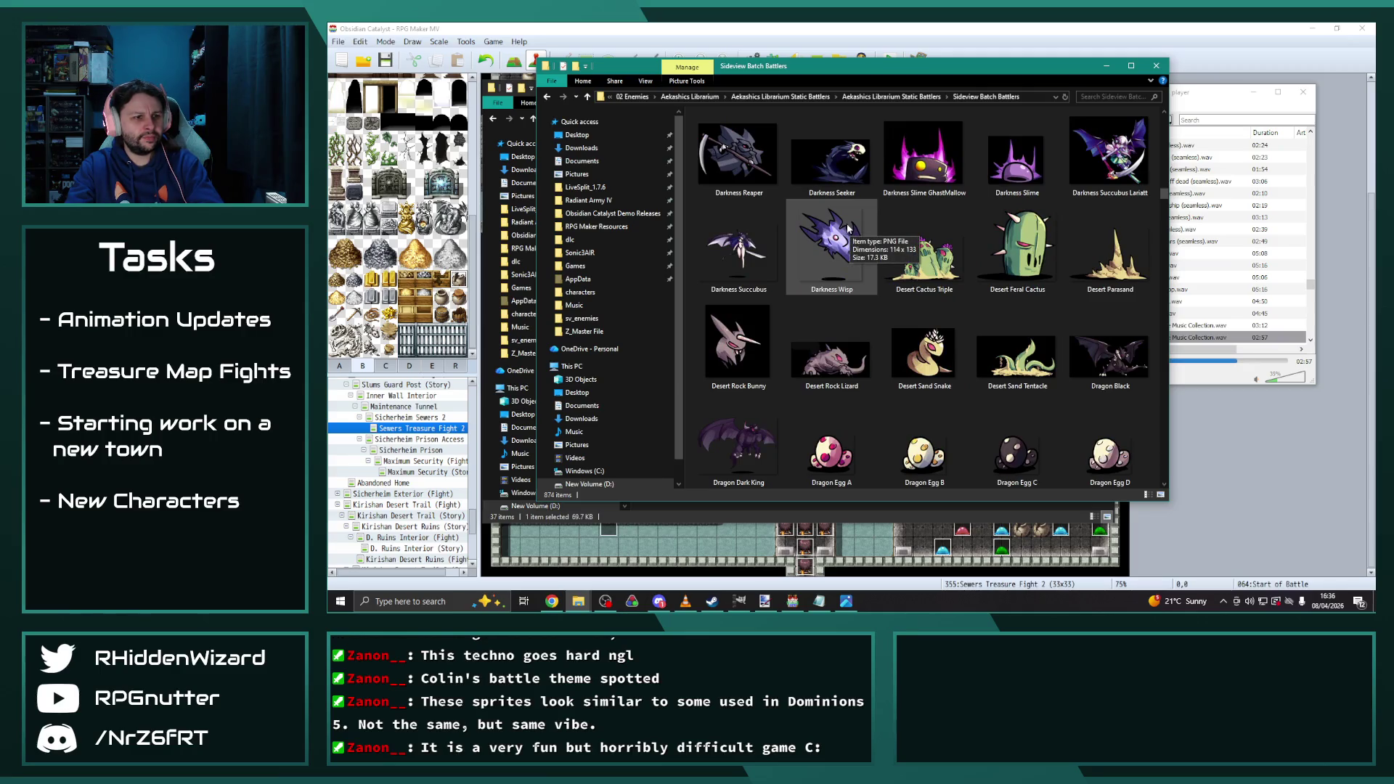
pyautogui.scroll(-4, 847, 225)
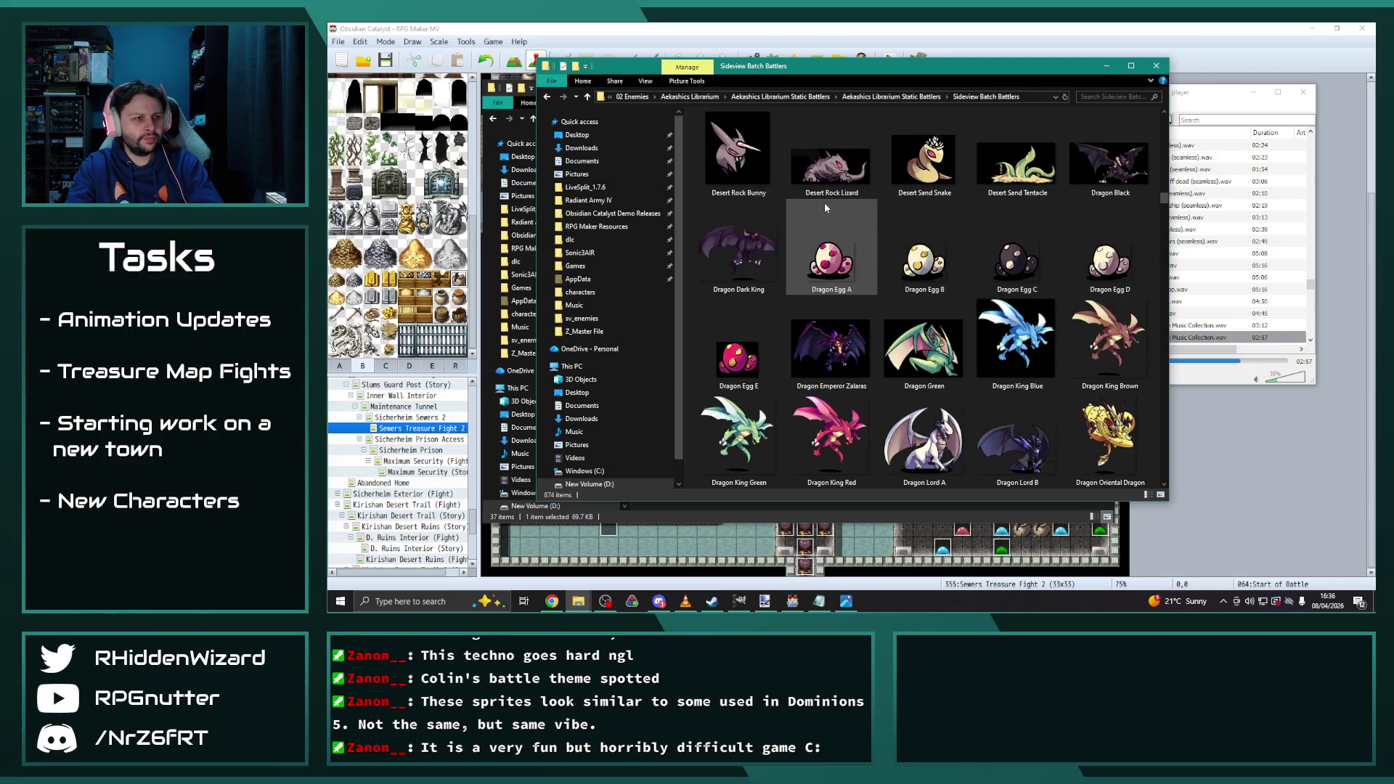
pyautogui.scroll(-2, 825, 207)
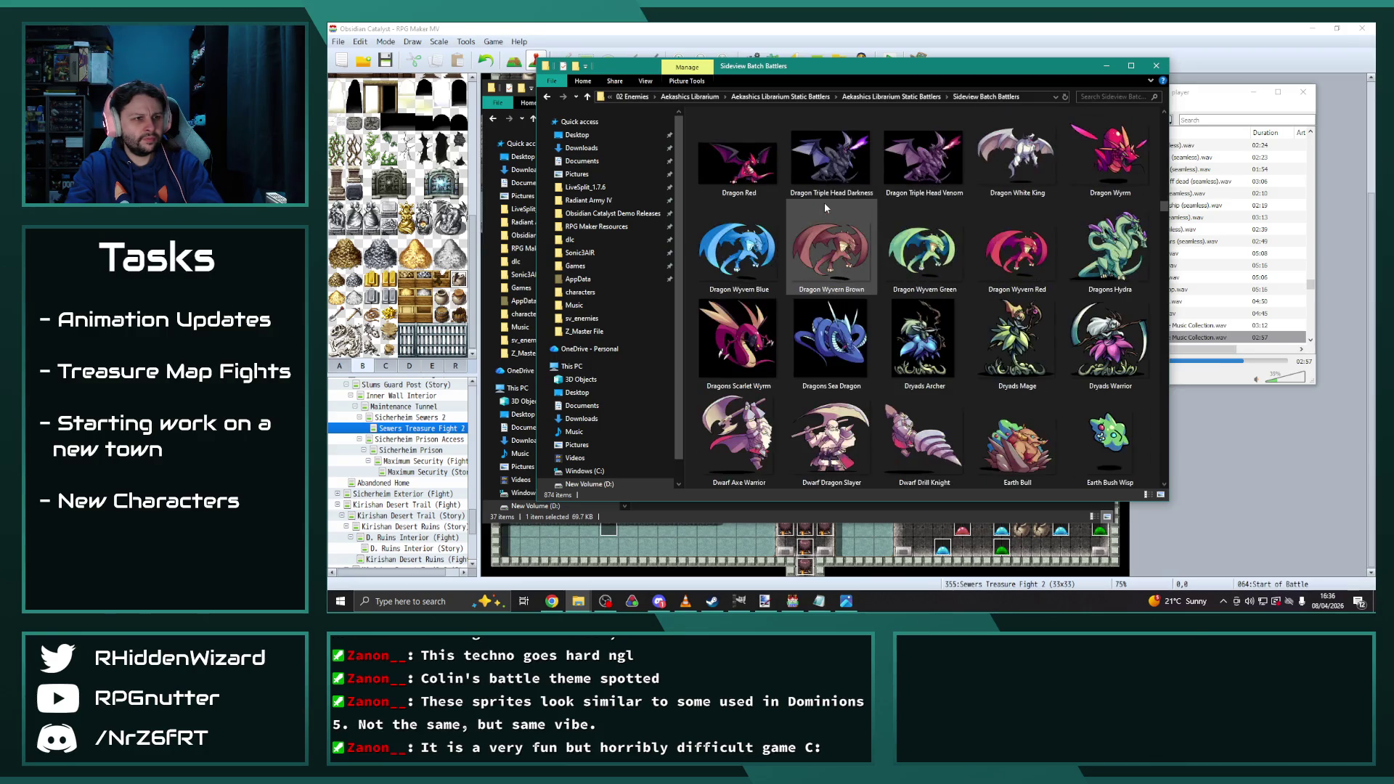
pyautogui.scroll(-2, 825, 202)
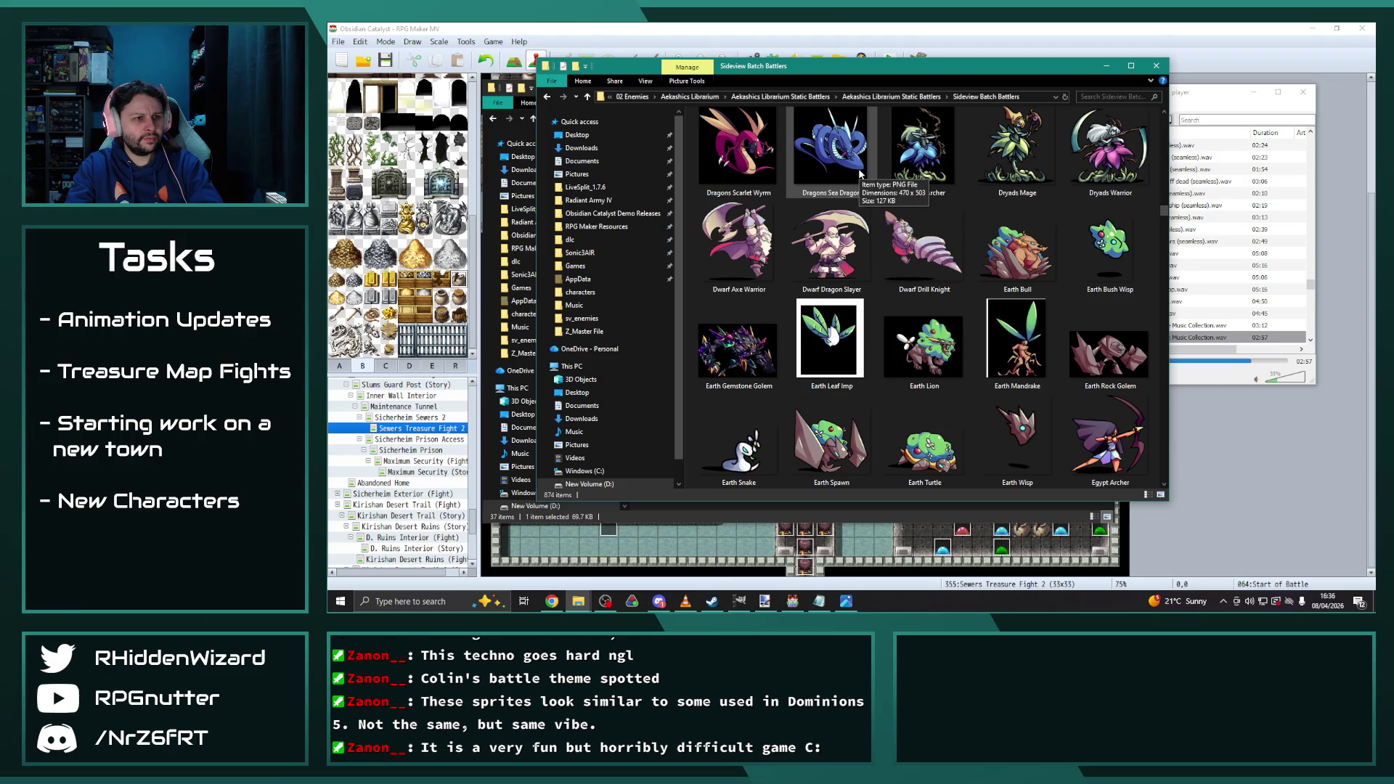
pyautogui.scroll(-2, 860, 174)
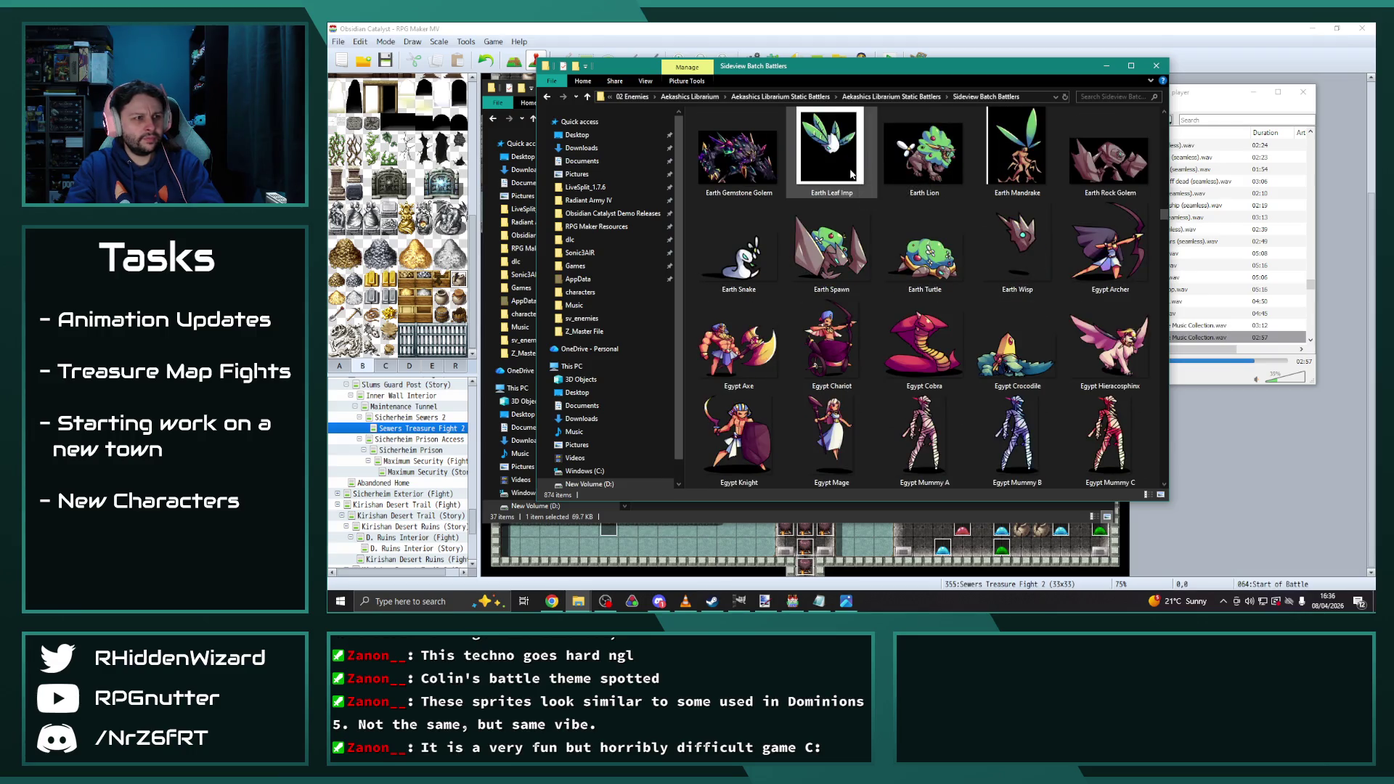
pyautogui.scroll(-2, 854, 203)
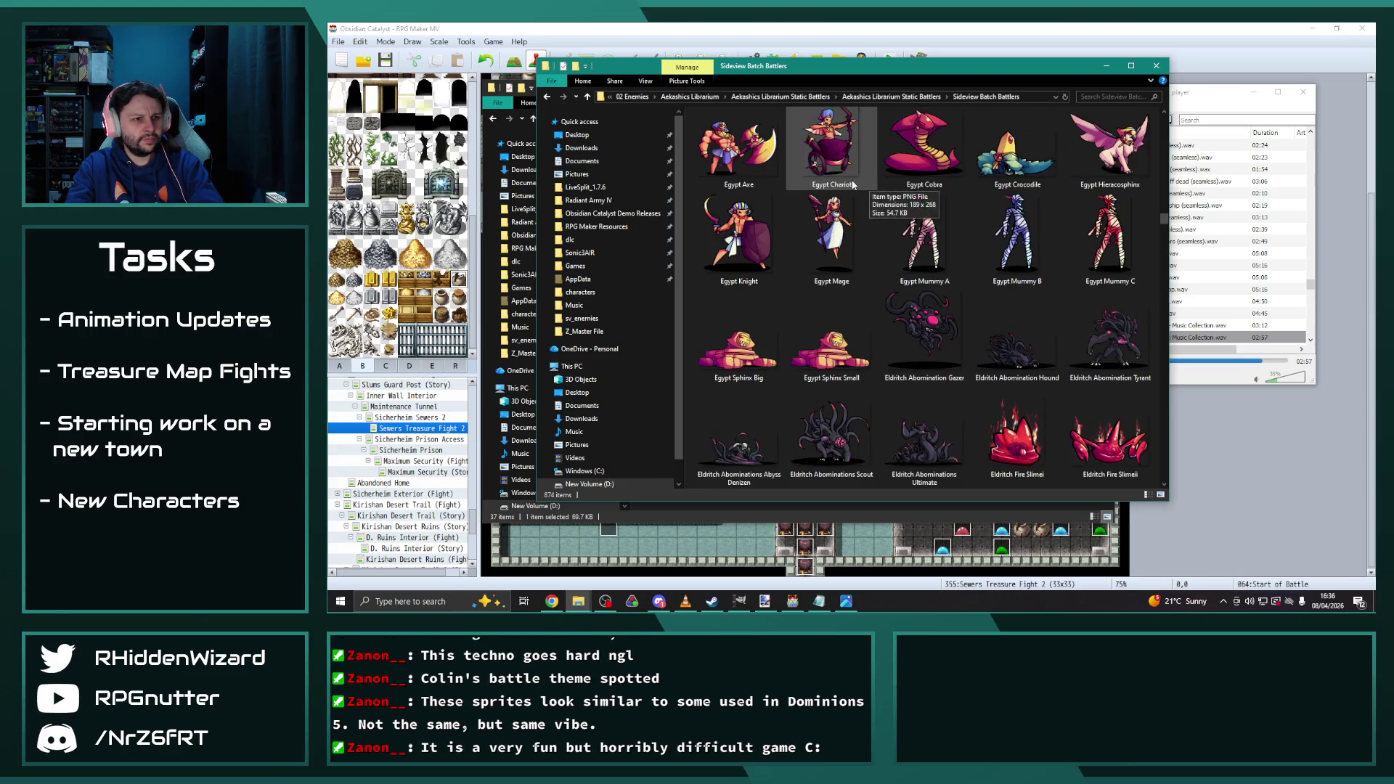
pyautogui.scroll(-2, 870, 186)
pyautogui.scroll(-2, 811, 169)
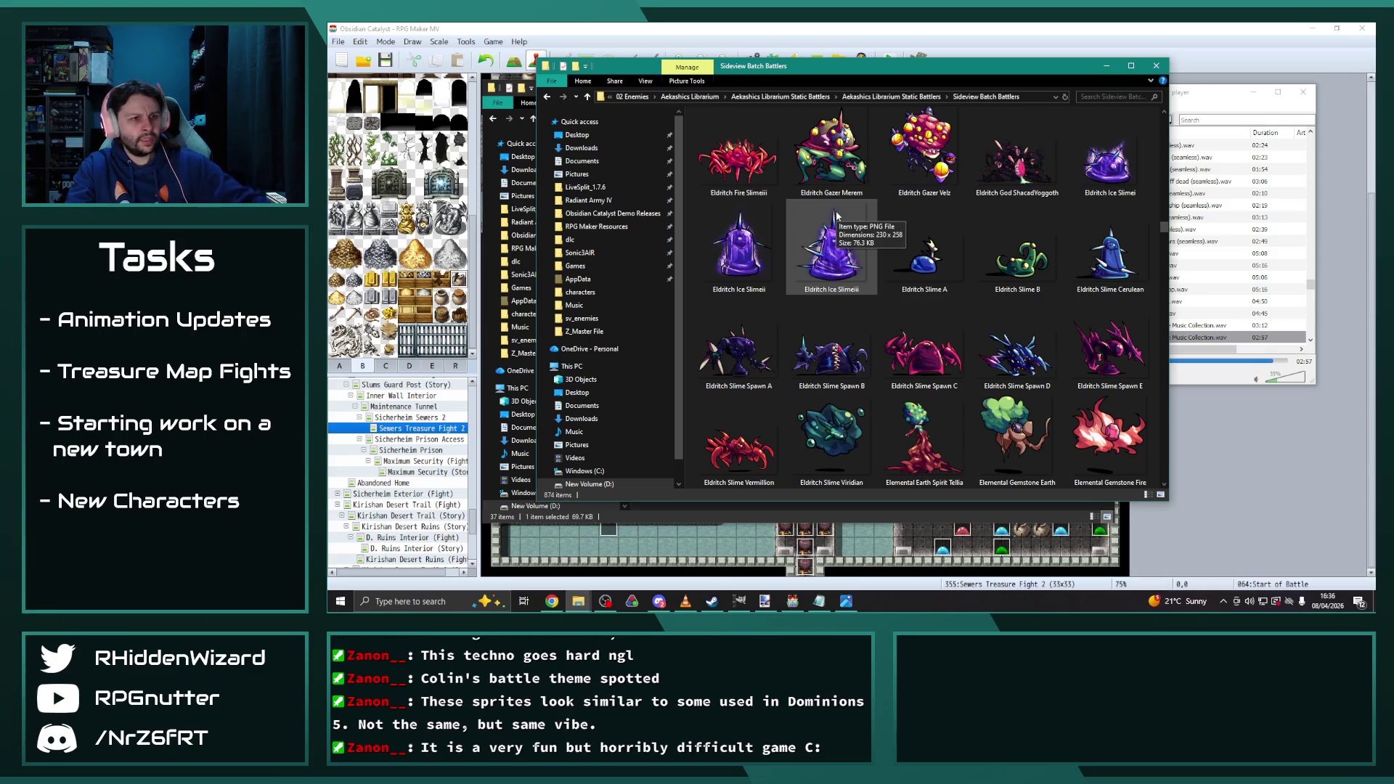
pyautogui.scroll(-4, 837, 215)
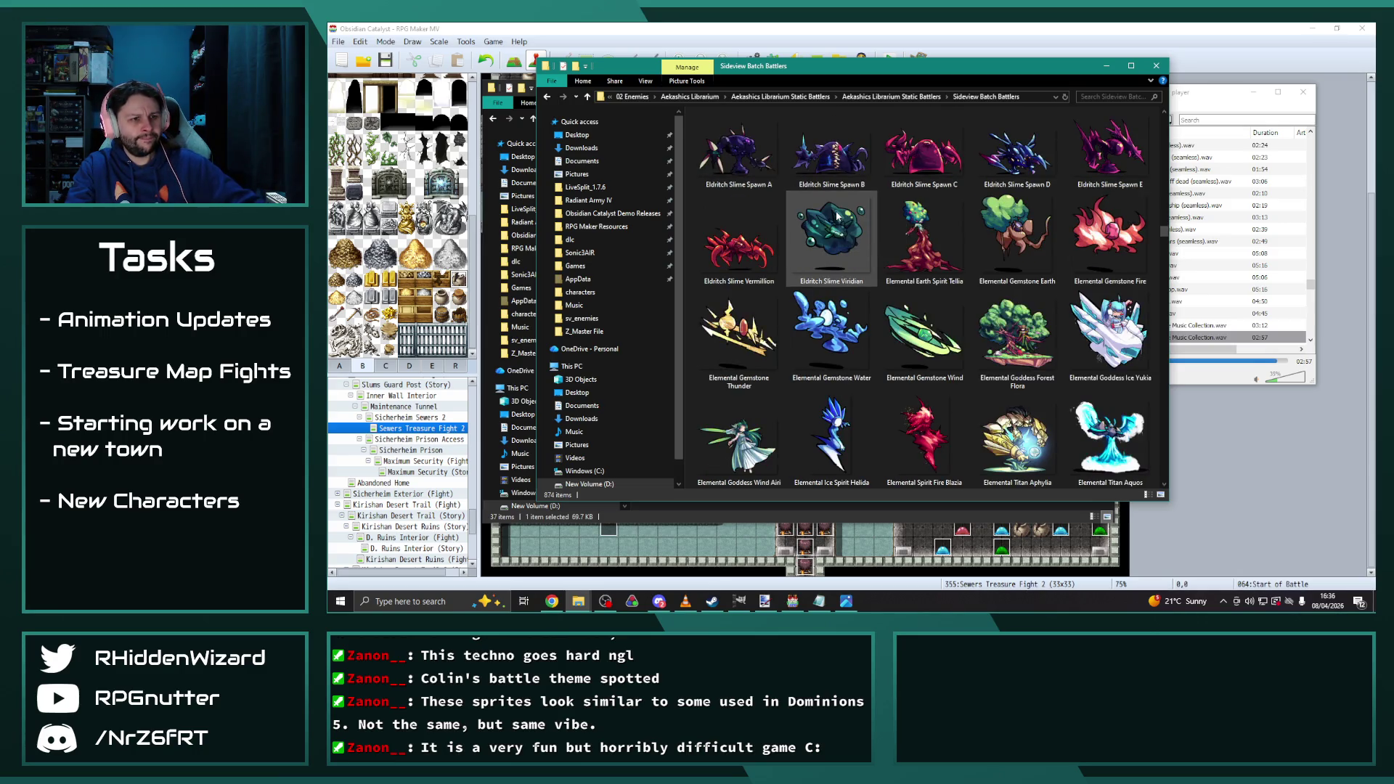
pyautogui.scroll(-2, 835, 212)
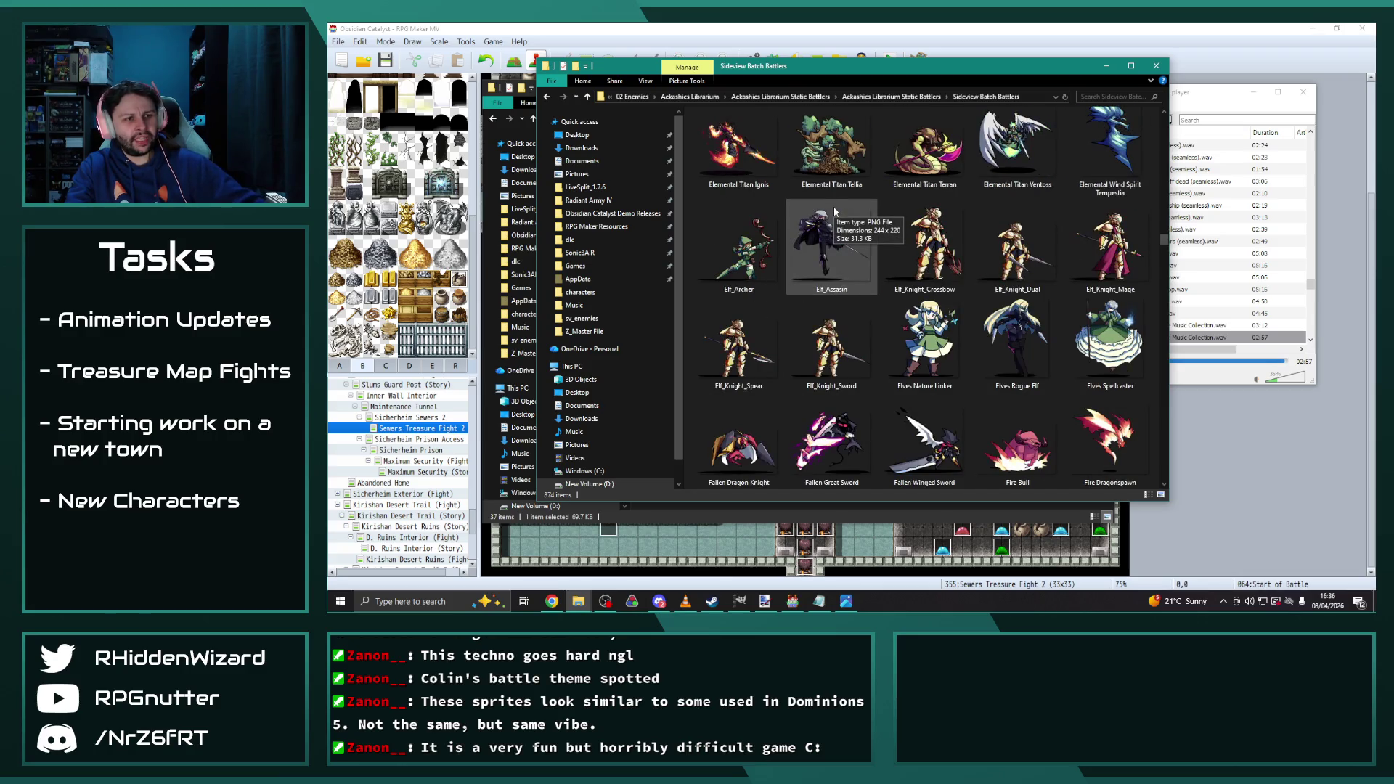
pyautogui.scroll(-2, 835, 212)
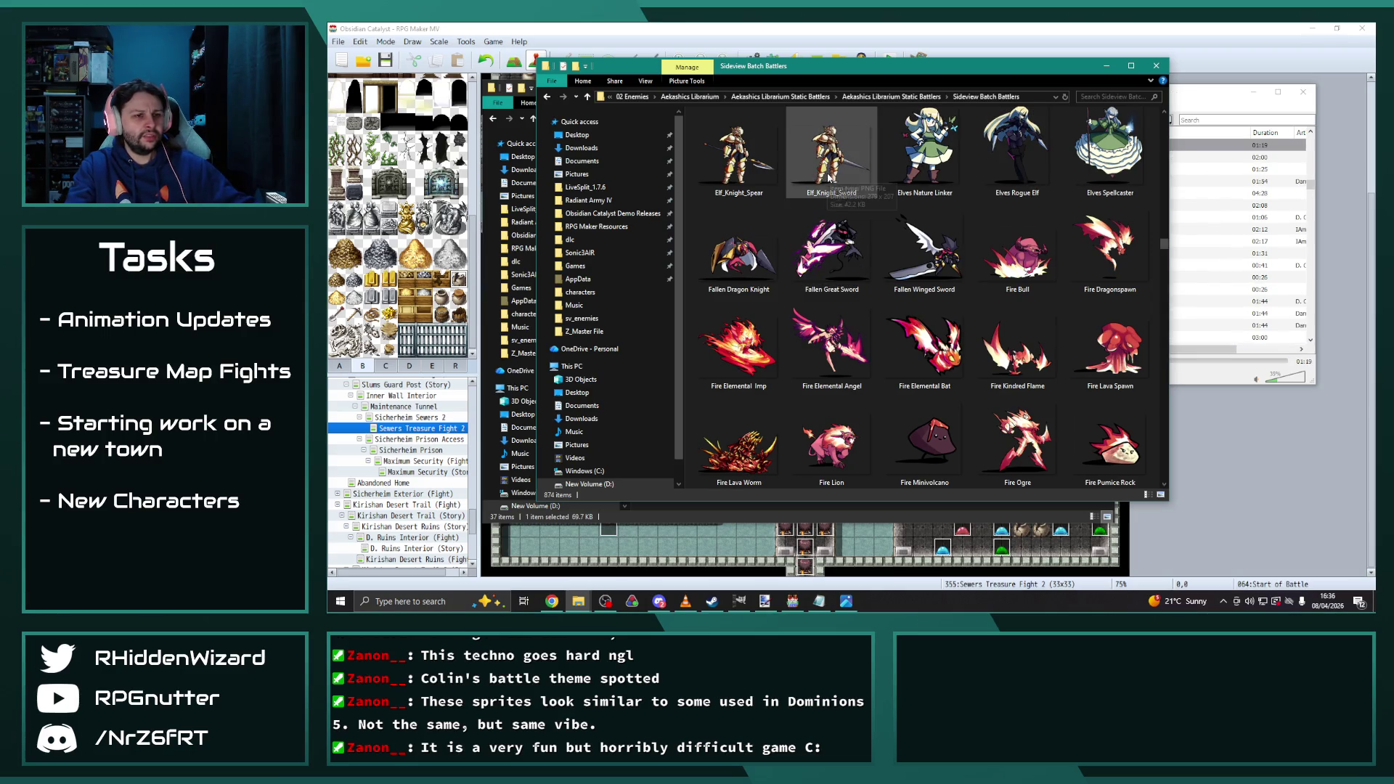
pyautogui.scroll(-2, 826, 203)
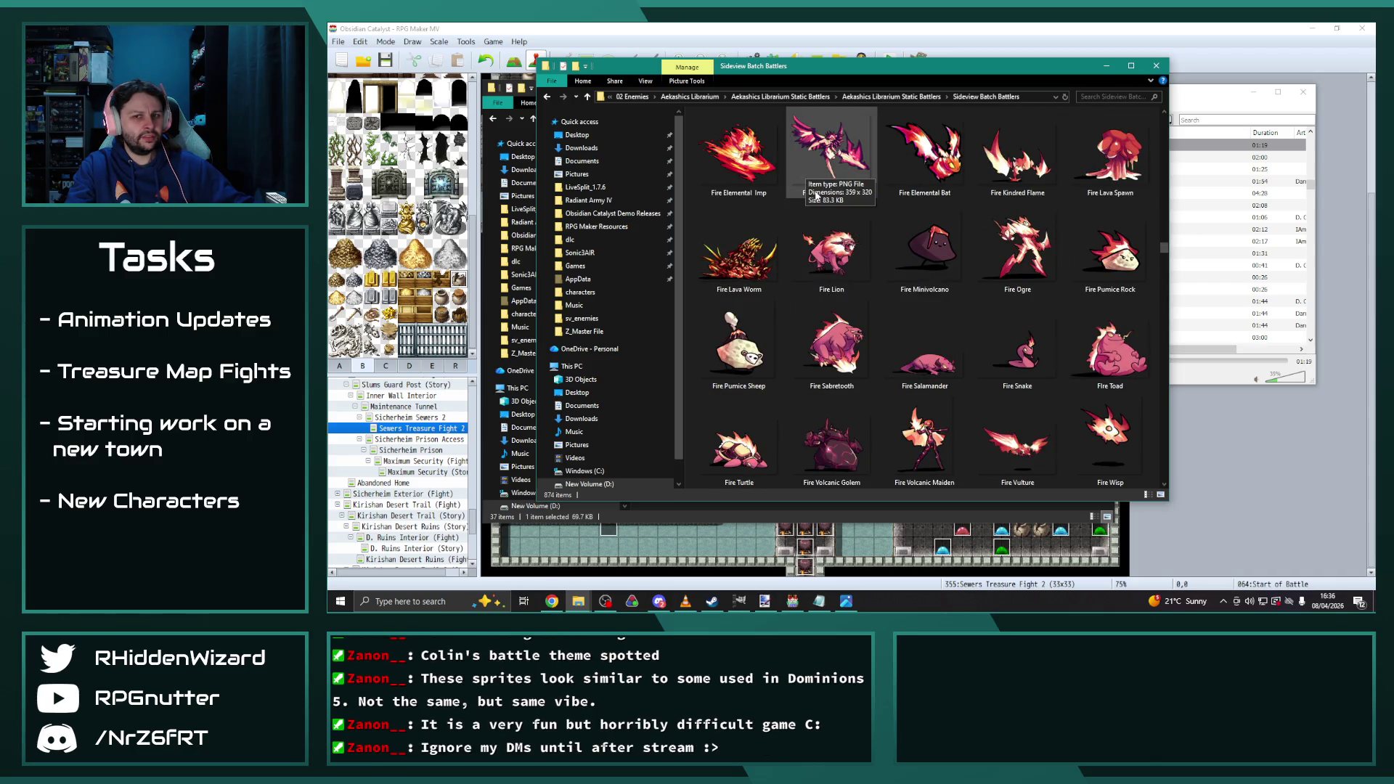
# Scroll to the Forest battlers and select the Forest Fairy Filia sprite
pyautogui.scroll(-2, 812, 190)
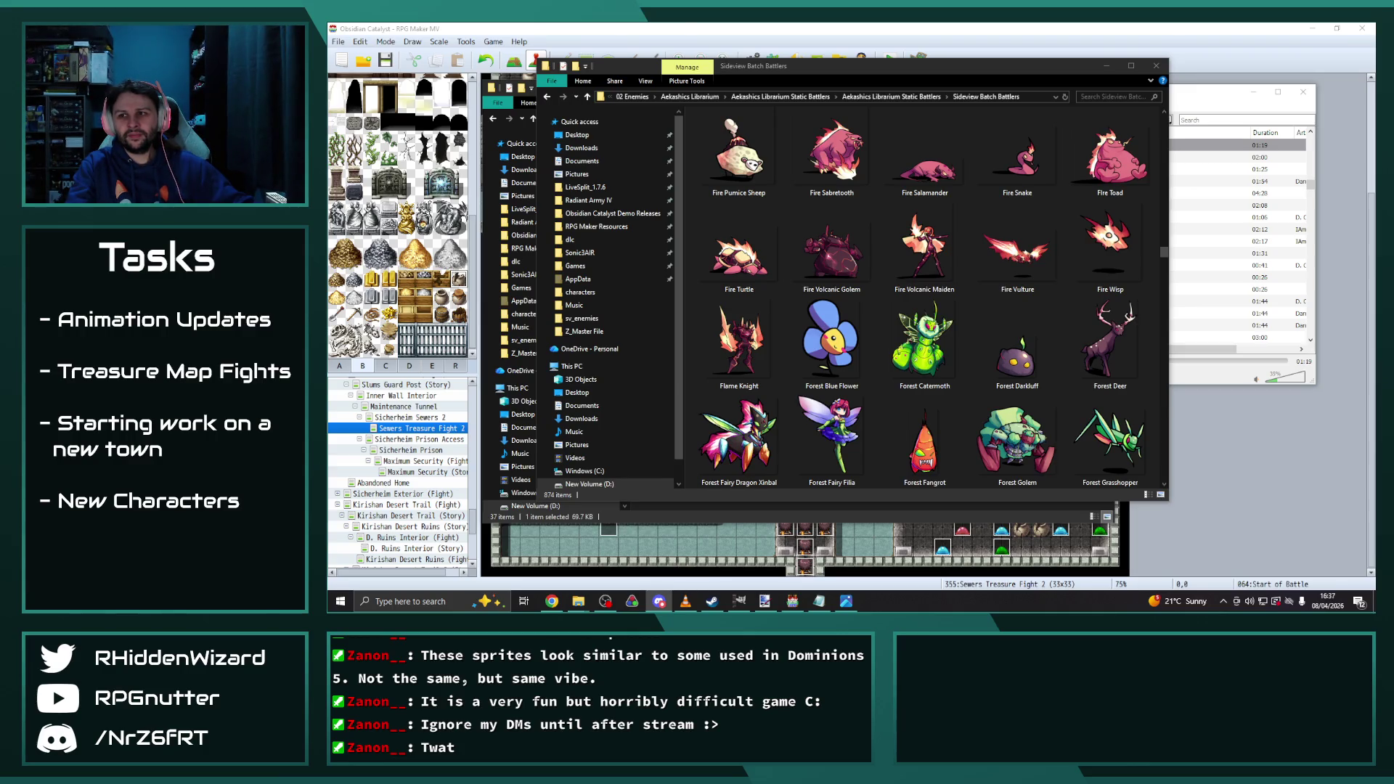
pyautogui.scroll(-2, 935, 331)
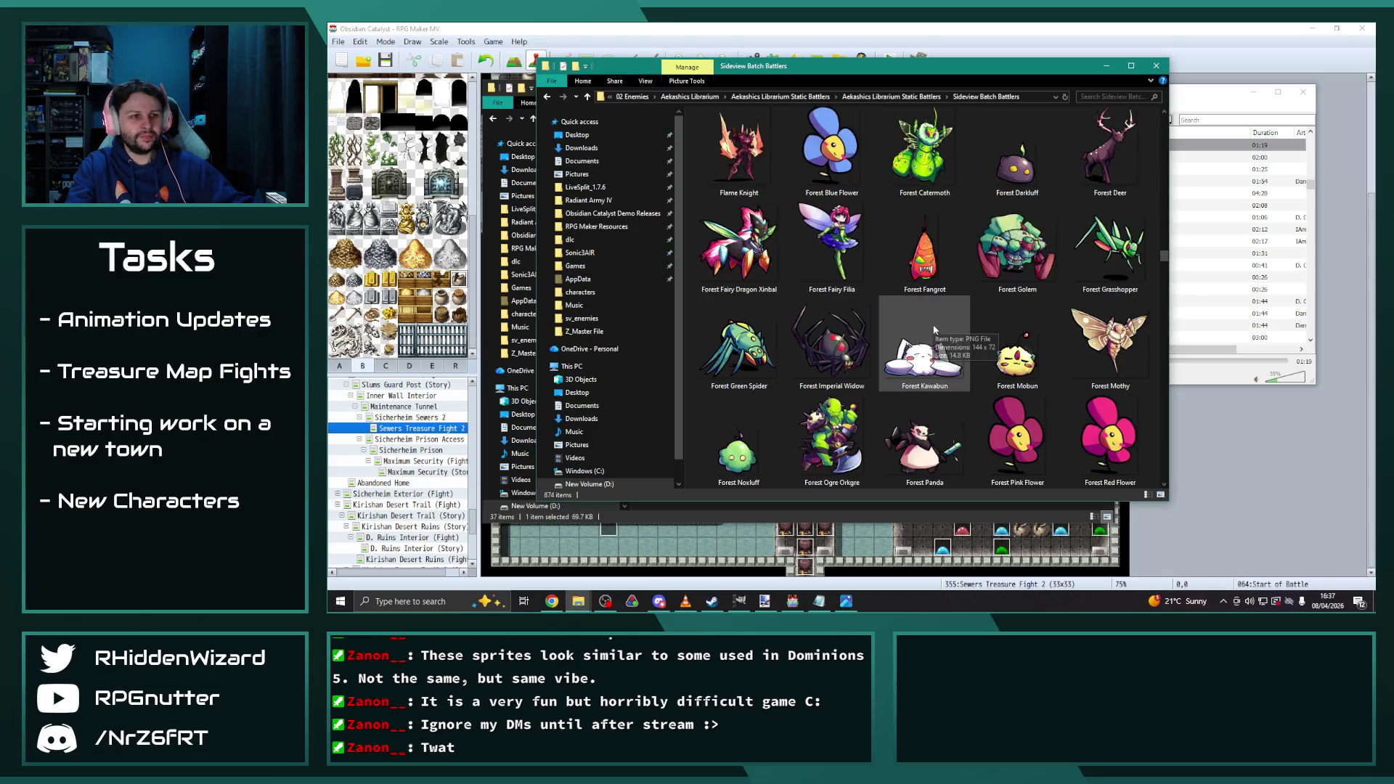
pyautogui.click(830, 258)
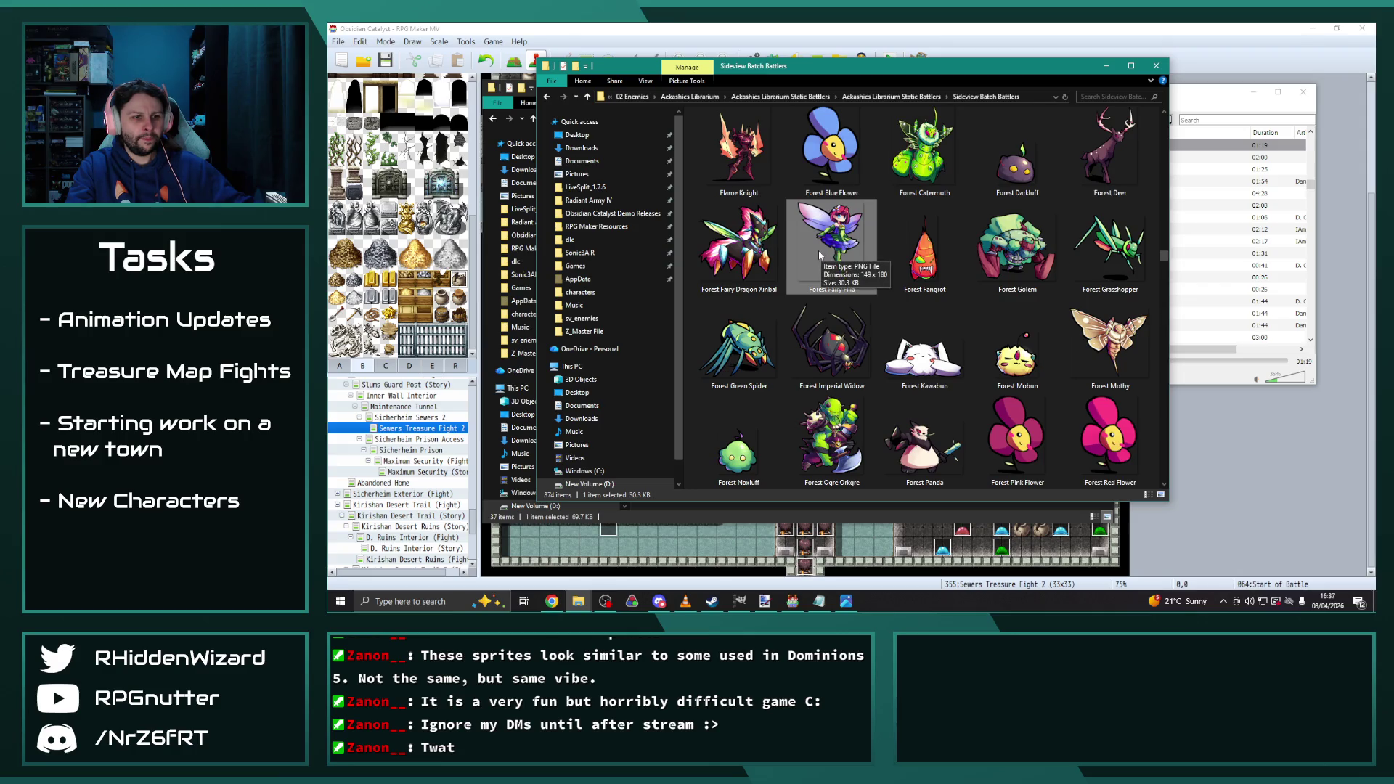
# Browse onward through the Goblin, Halloween, Ice and Insects sprites toward the Knight battlers
pyautogui.scroll(1, 821, 252)
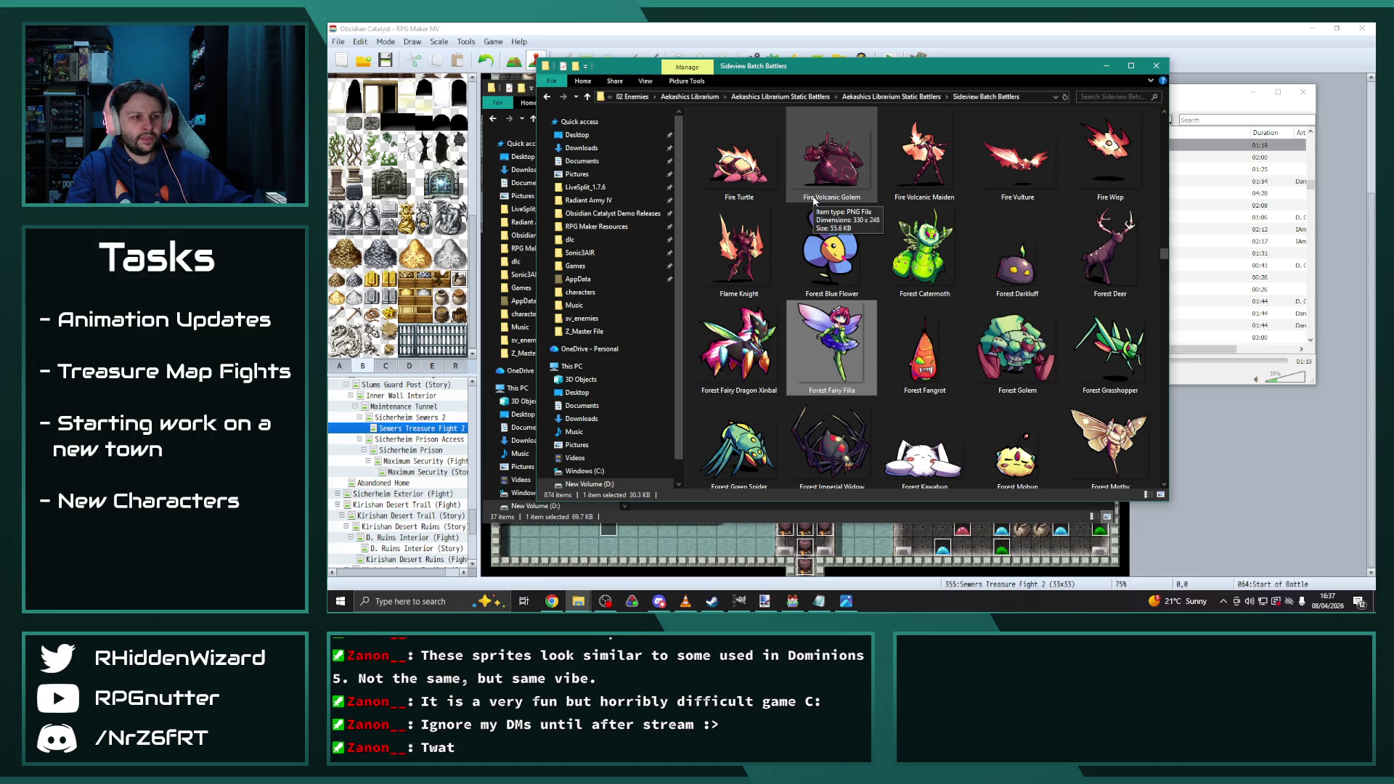
pyautogui.scroll(-1, 814, 201)
pyautogui.scroll(-2, 813, 201)
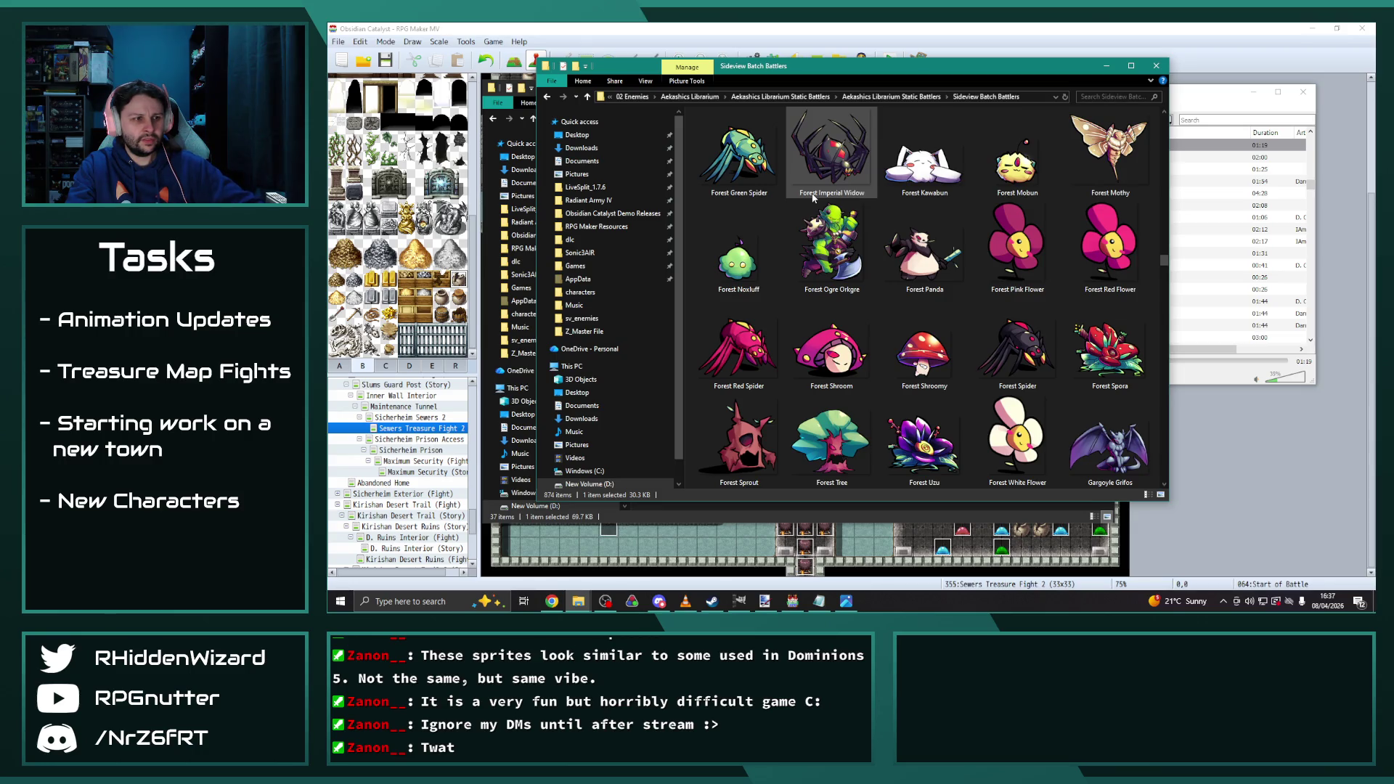
pyautogui.scroll(-2, 813, 198)
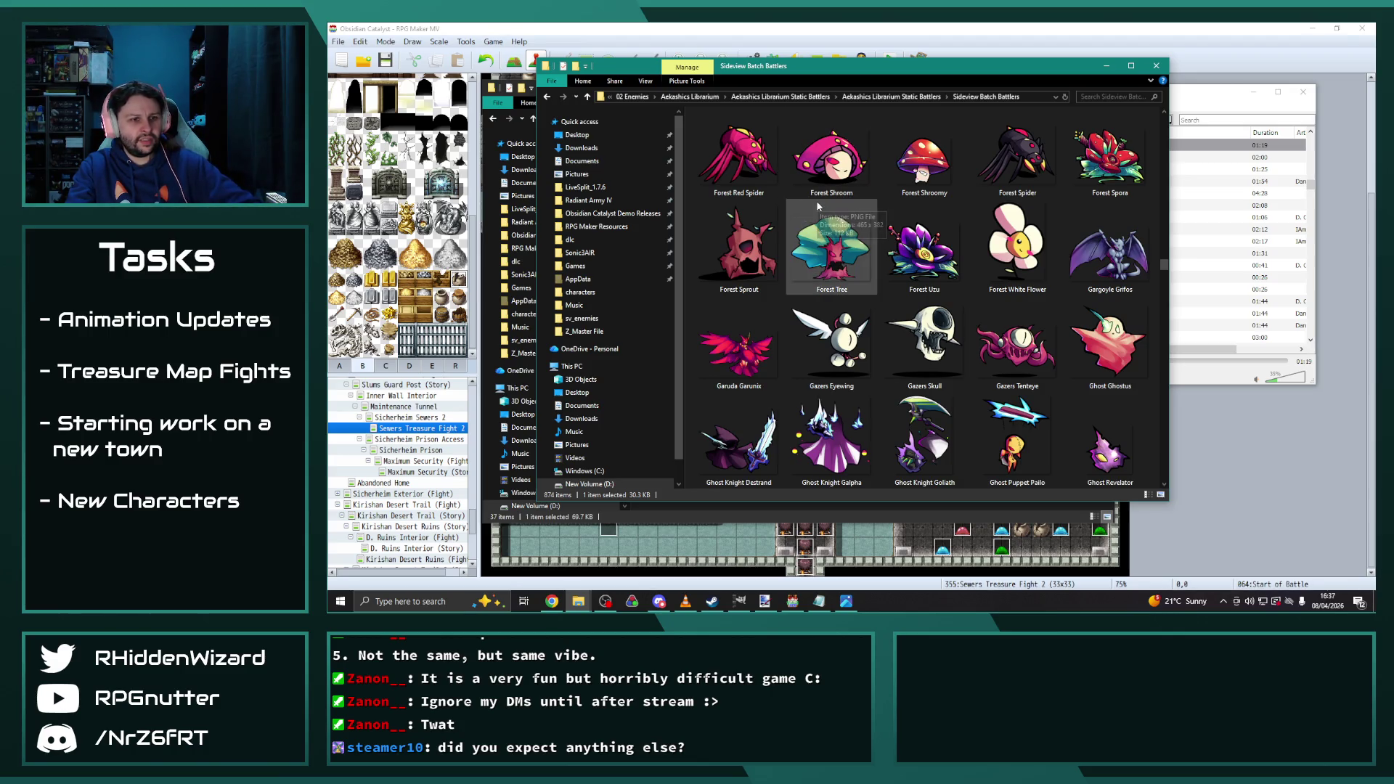
pyautogui.scroll(-2, 799, 191)
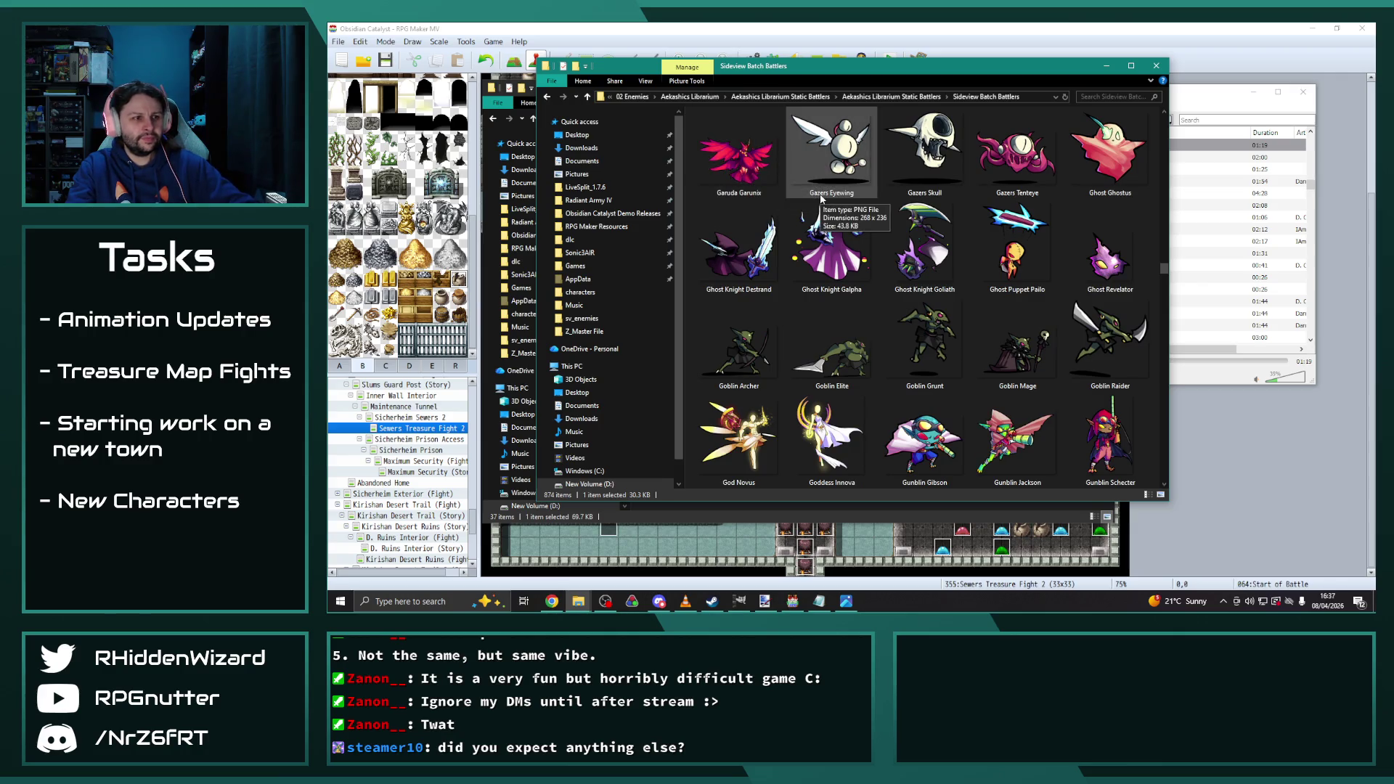
pyautogui.scroll(-2, 821, 198)
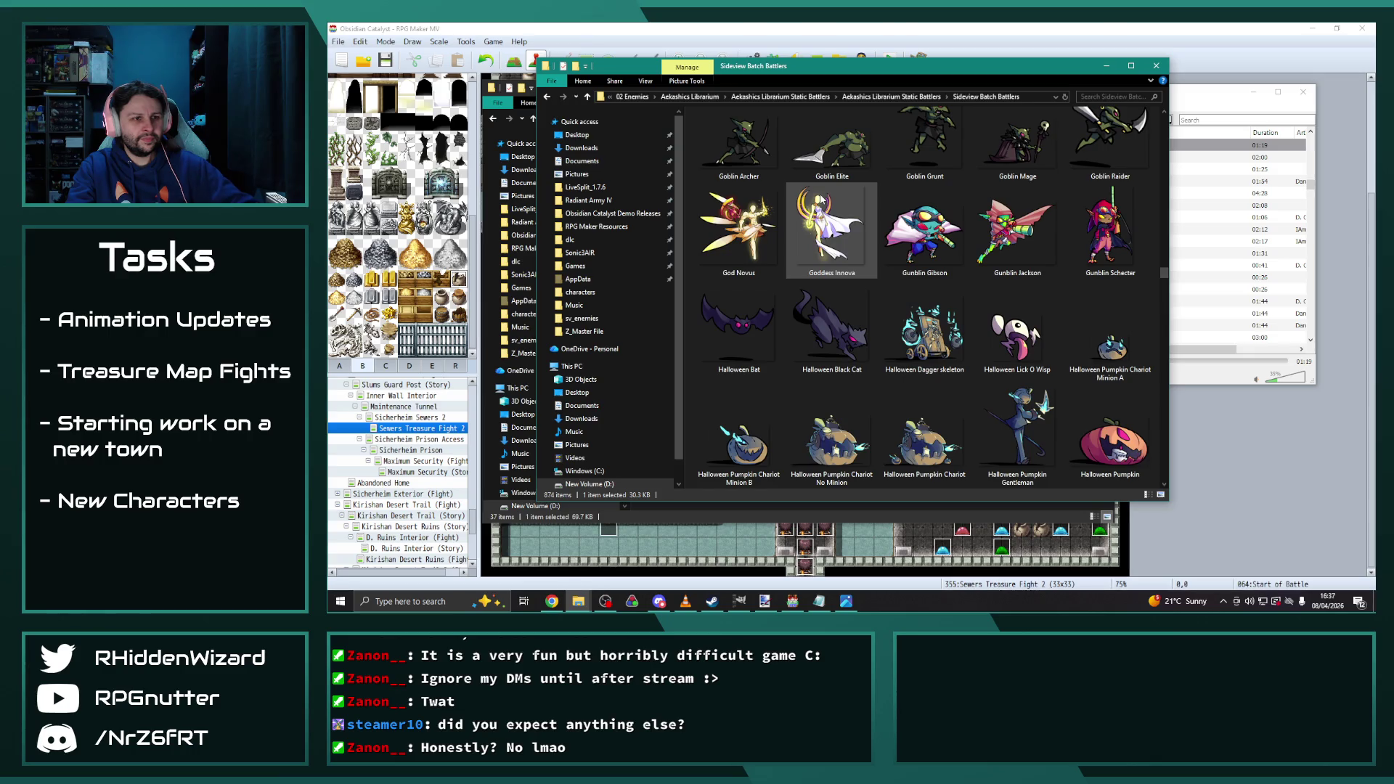
pyautogui.scroll(-2, 819, 200)
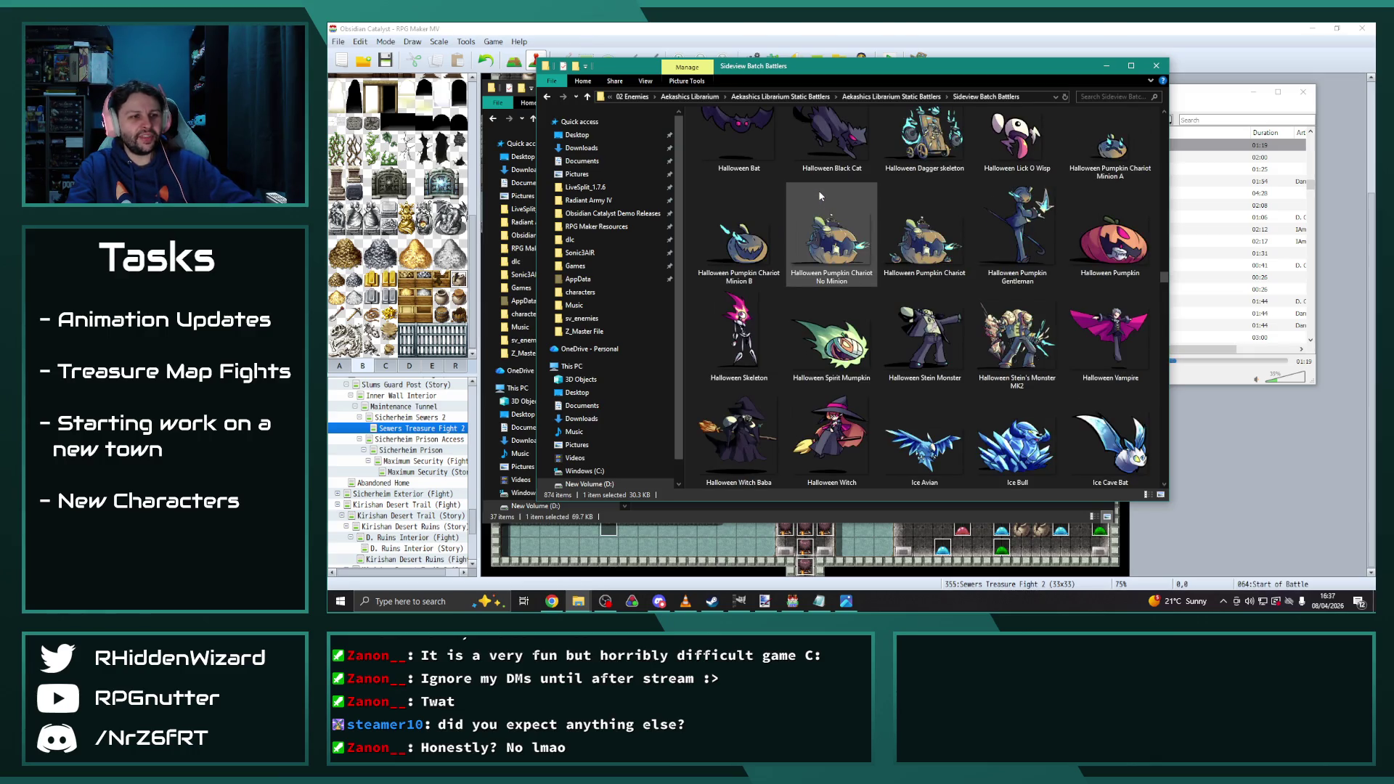
pyautogui.scroll(-2, 811, 197)
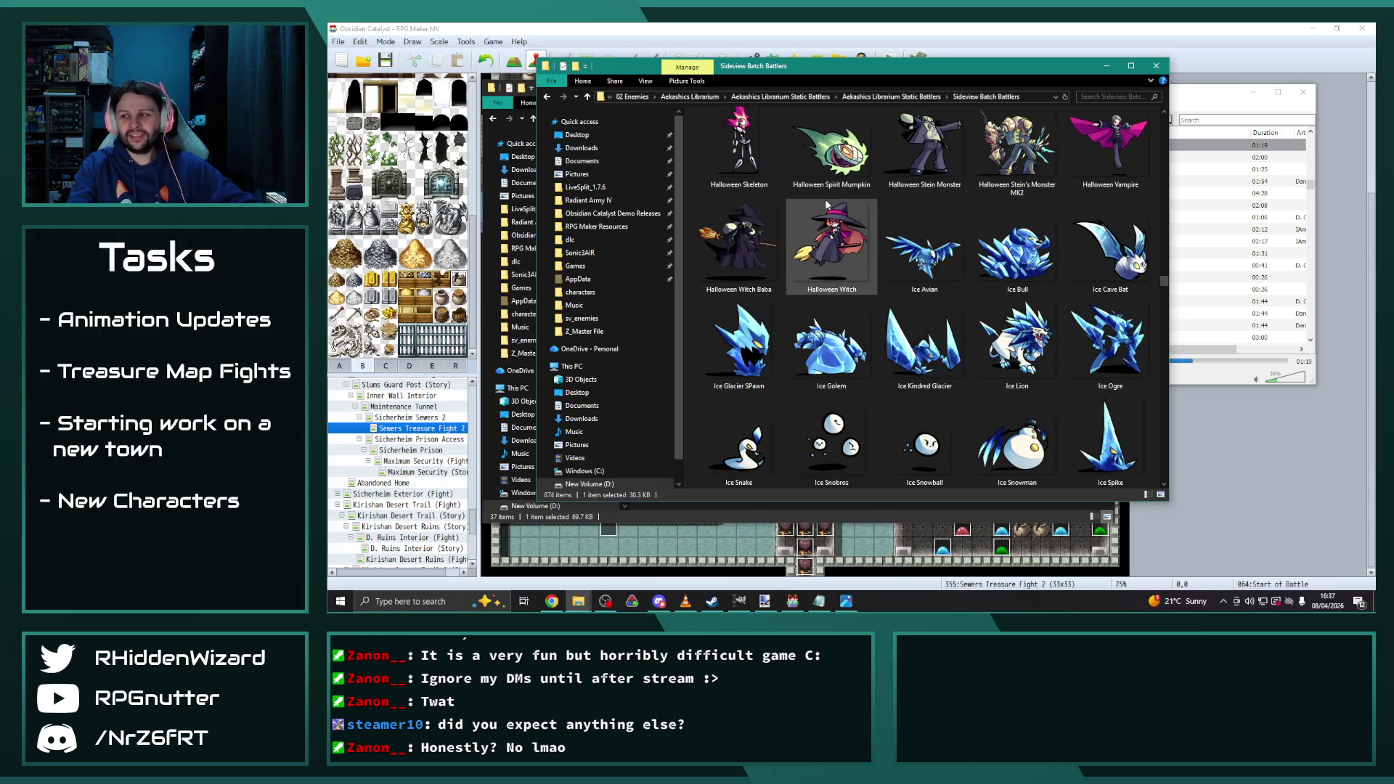
pyautogui.scroll(-2, 819, 202)
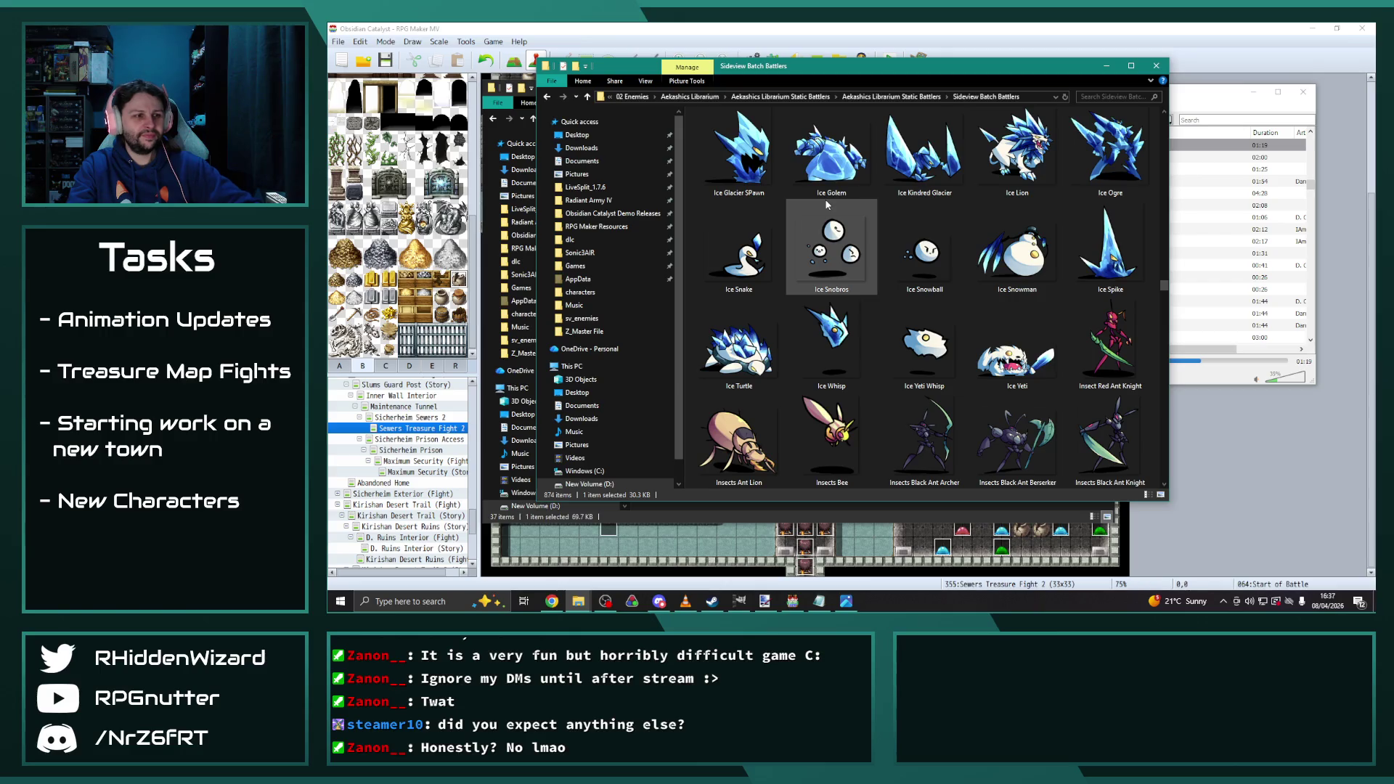
pyautogui.scroll(-2, 836, 196)
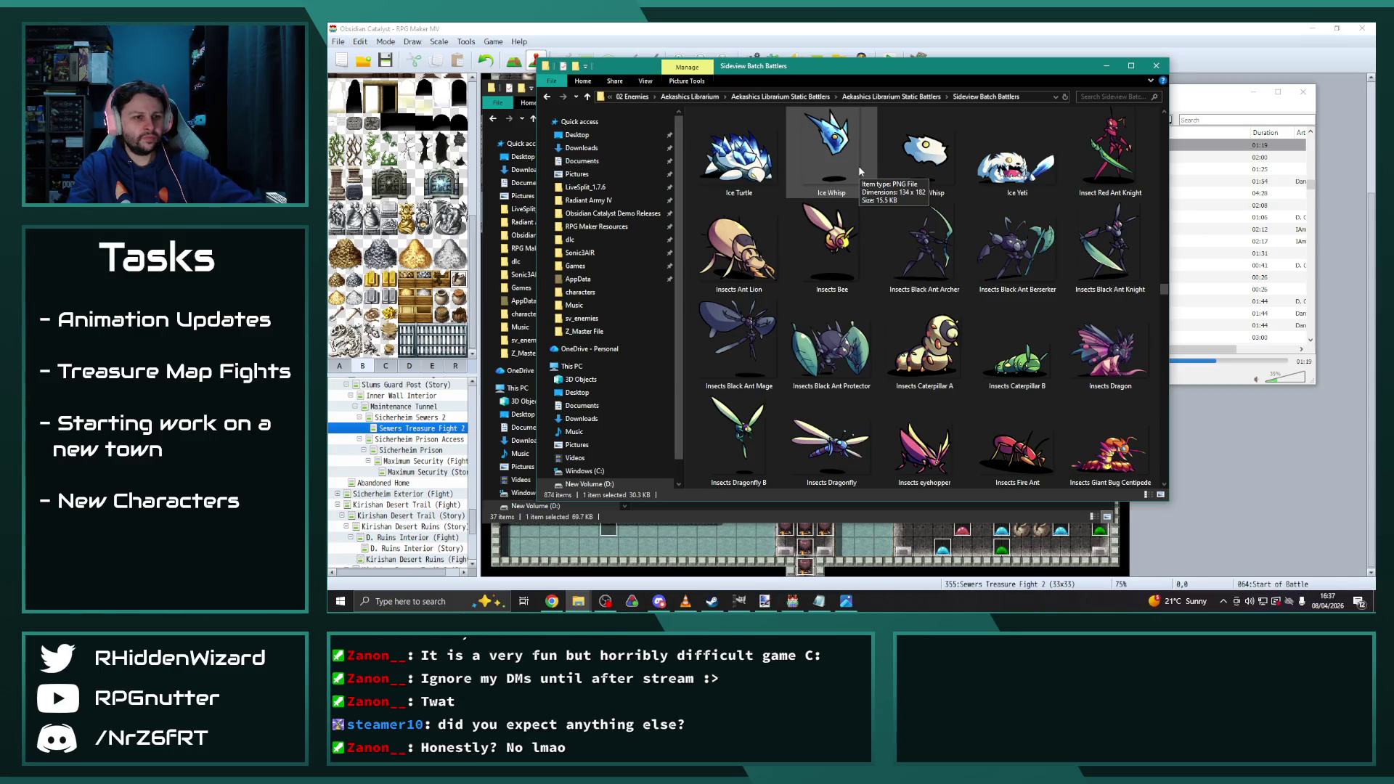
pyautogui.scroll(-2, 858, 166)
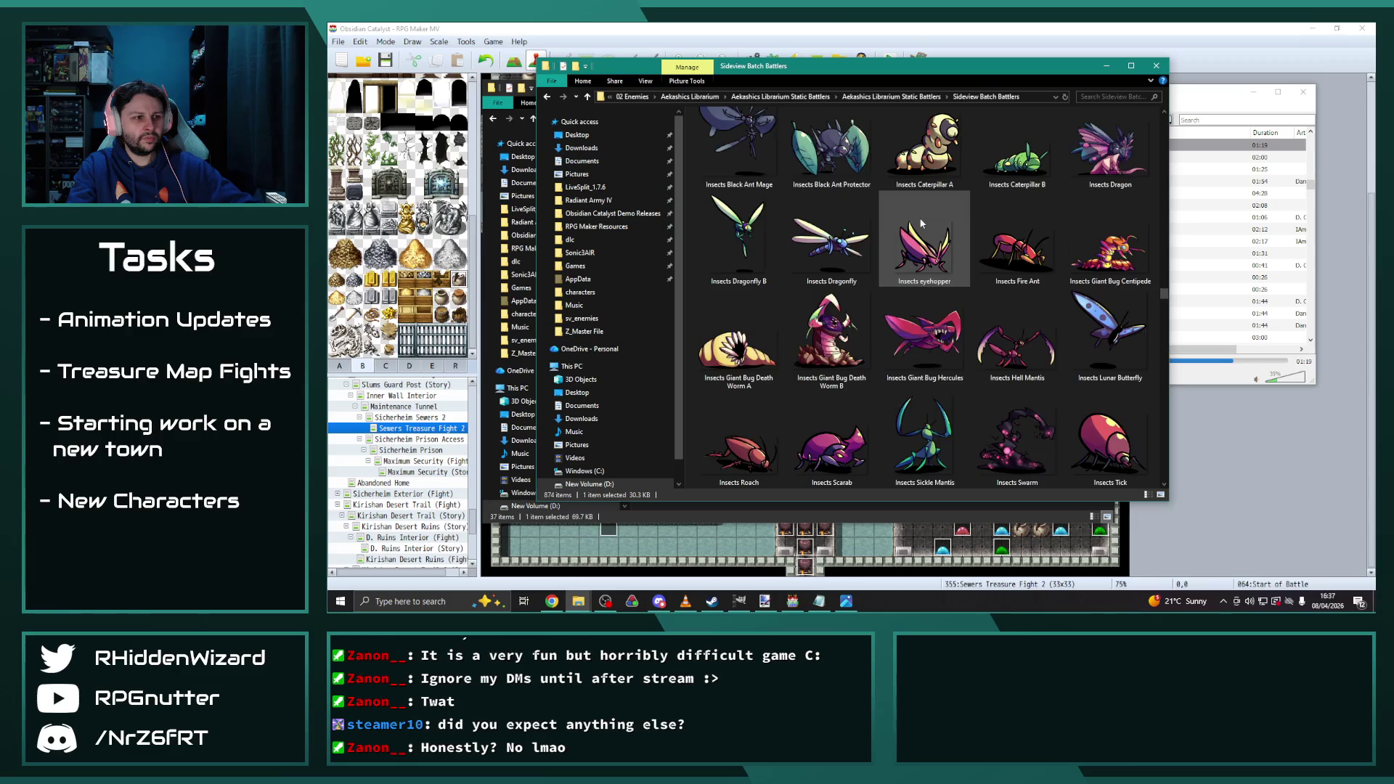
pyautogui.scroll(-2, 921, 223)
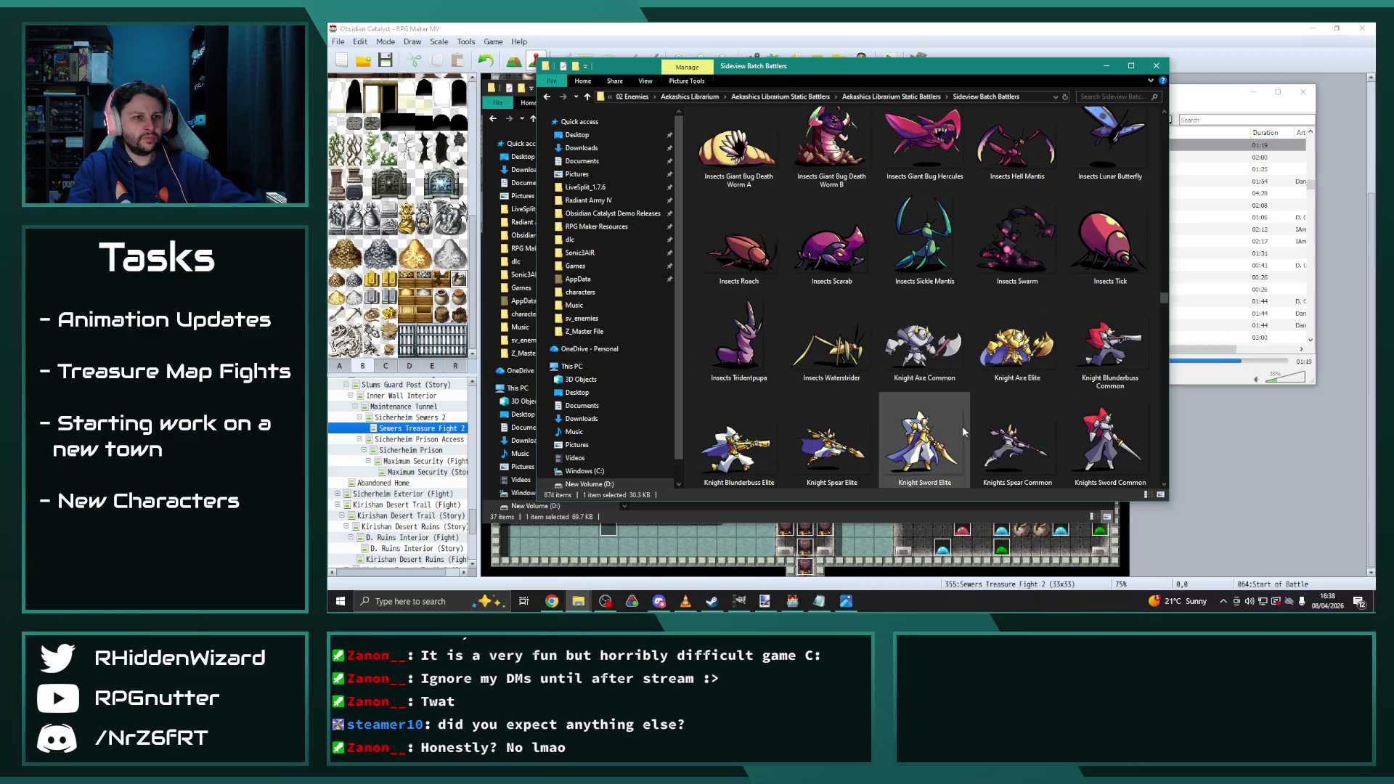